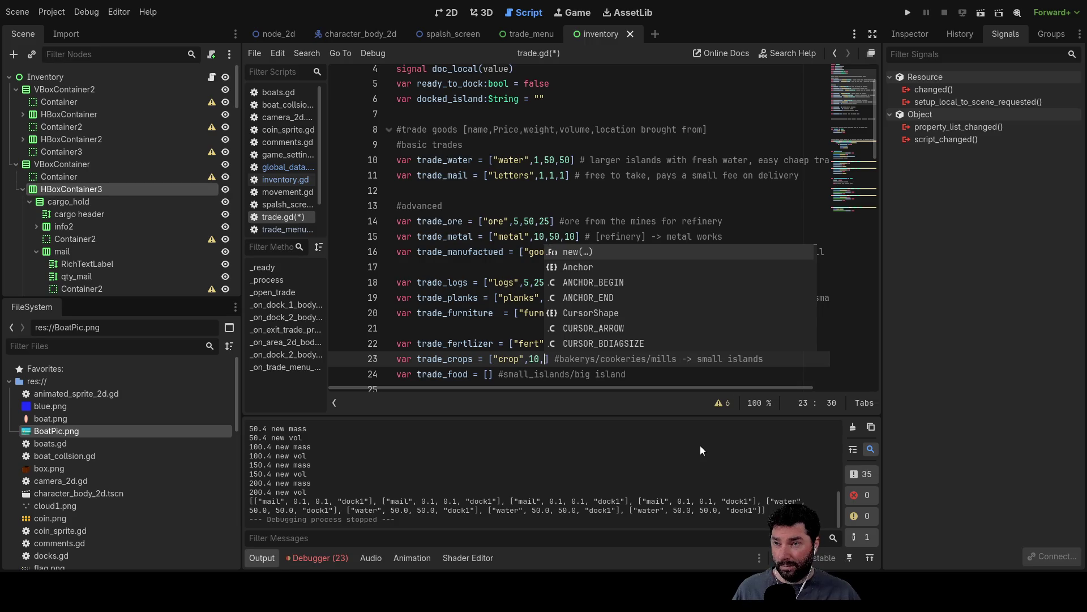
- Finish trade_crops with 10,50,50 and fill trade_food with "food",20,50,50
type("50,5")
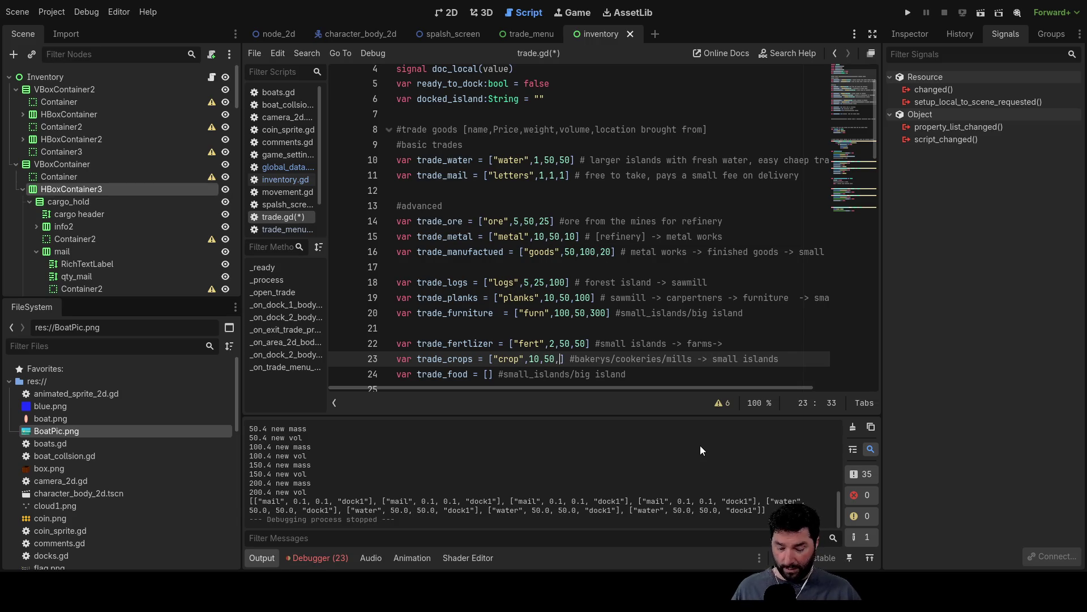
type("0")
key("Down")
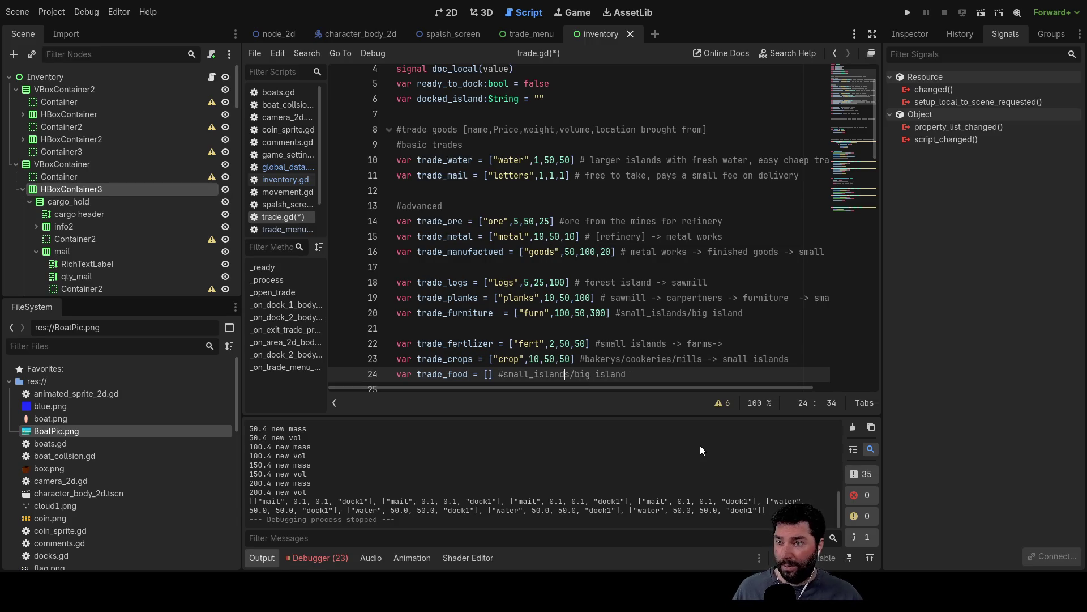
key("Left")
key("Left")
key("Left")
type("\"food\"")
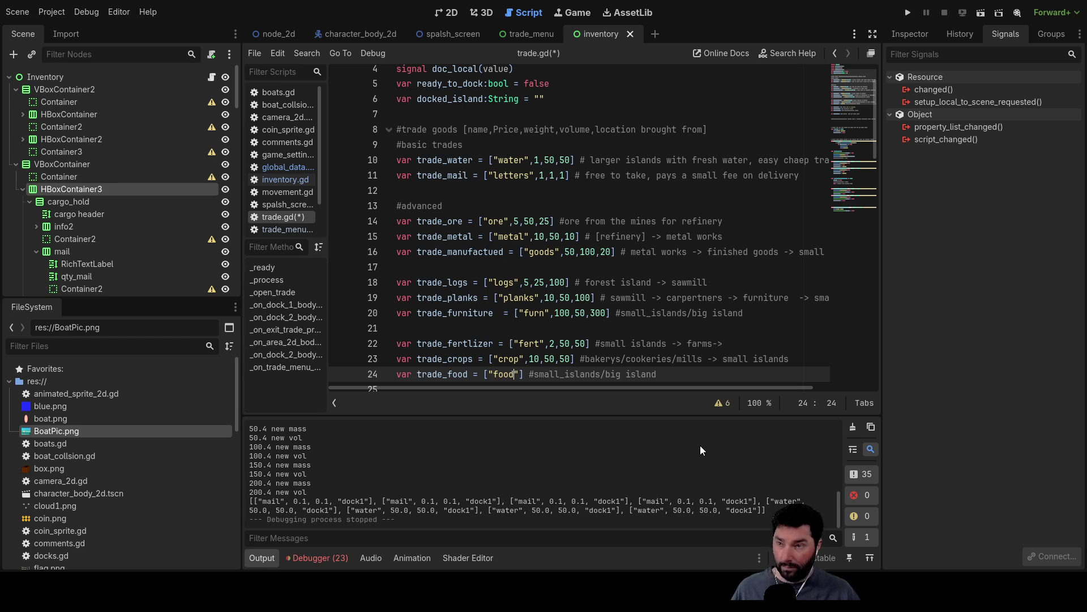
type(",")
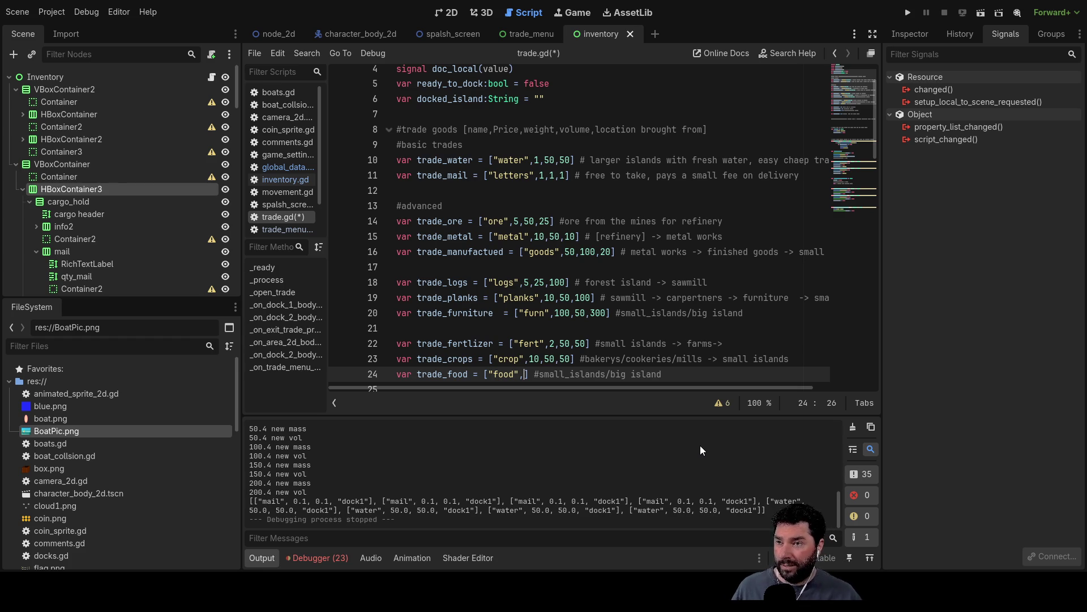
type("20")
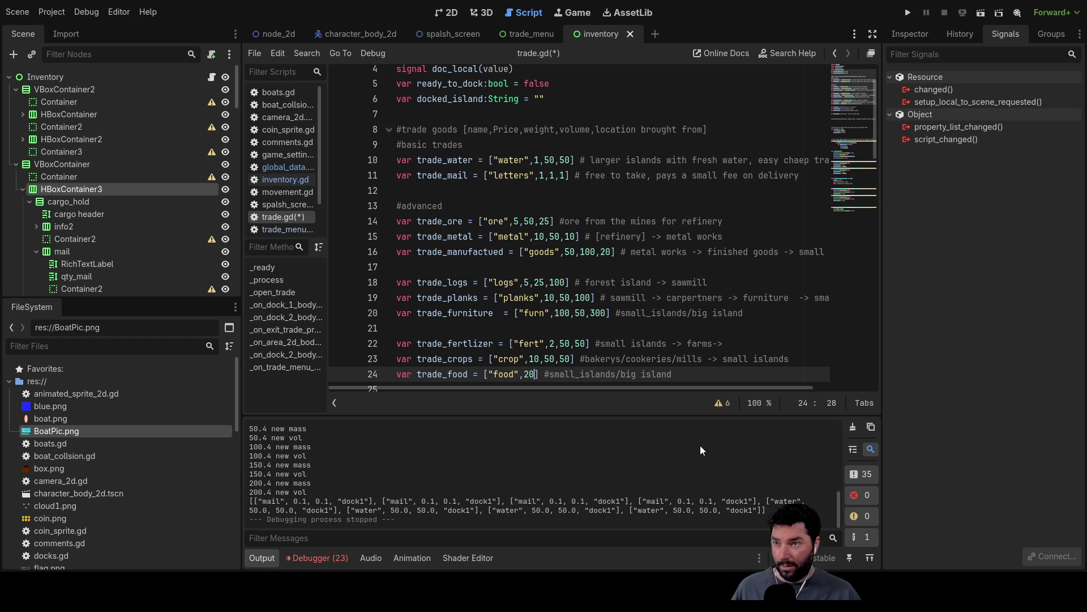
type(",")
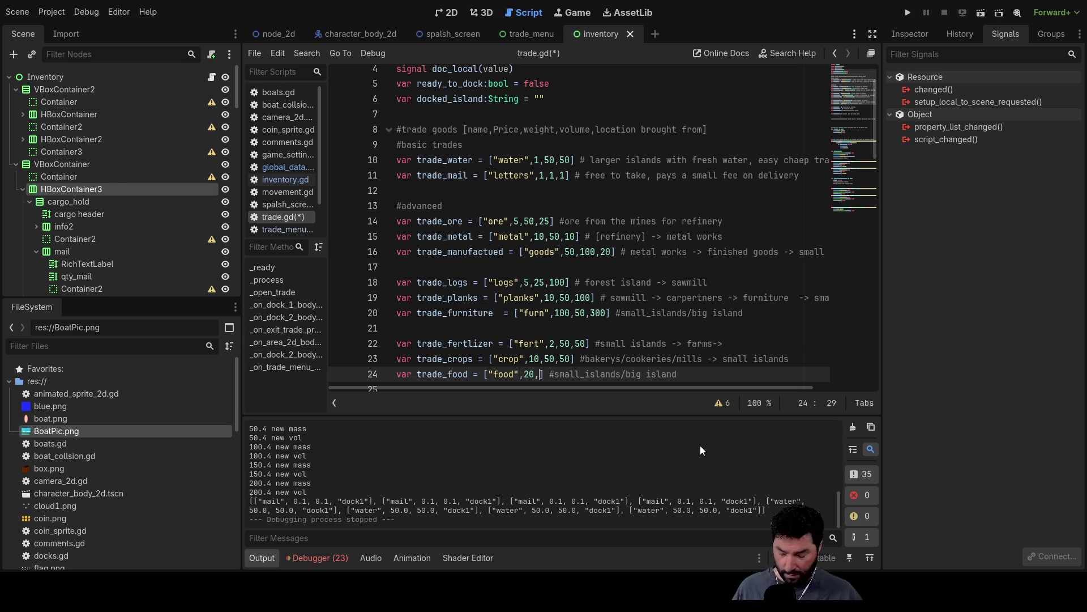
type("50,50")
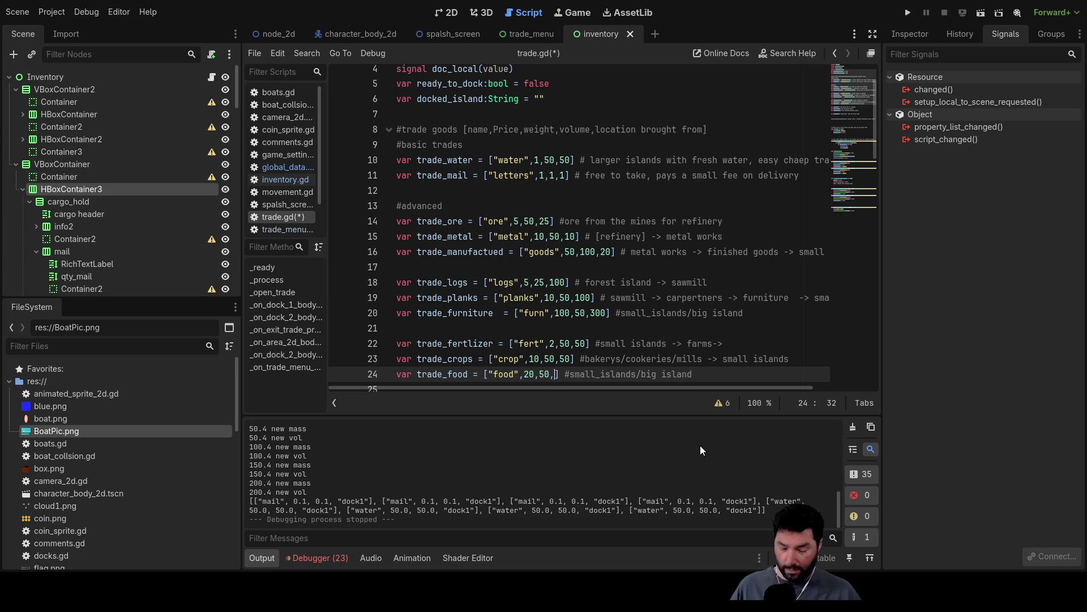
key("Down")
key("Down")
key("Down")
key("Up")
key("Up")
key("Down")
key("Down")
key("Down")
key("Down")
key("Down")
key("Up")
key("Up")
key("Up")
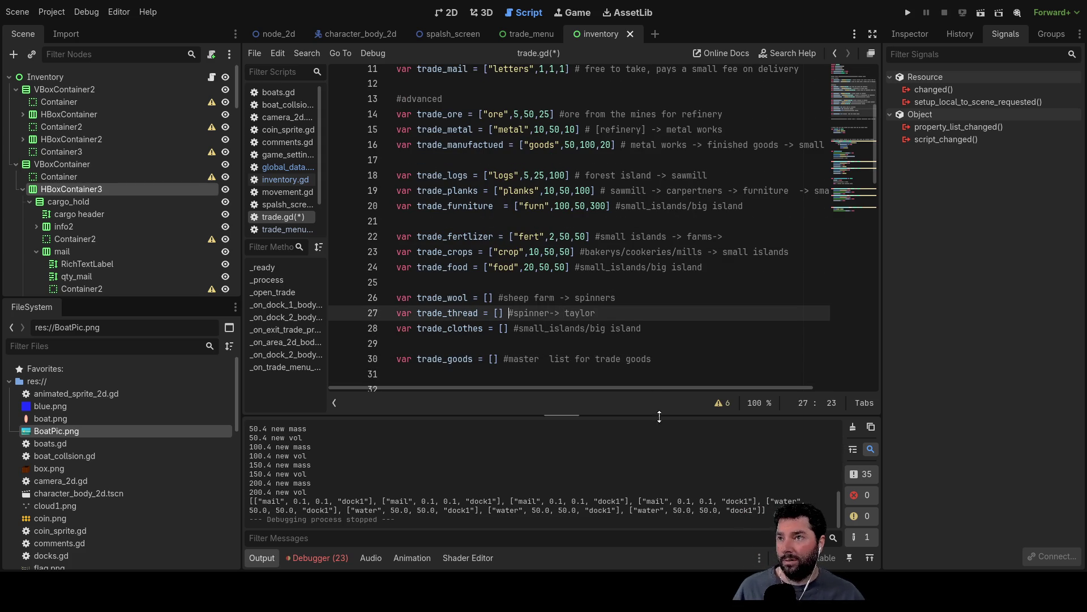
- Fill the trade_wool array with "wool",5,10,50
scroll(533, 291, "down", 2)
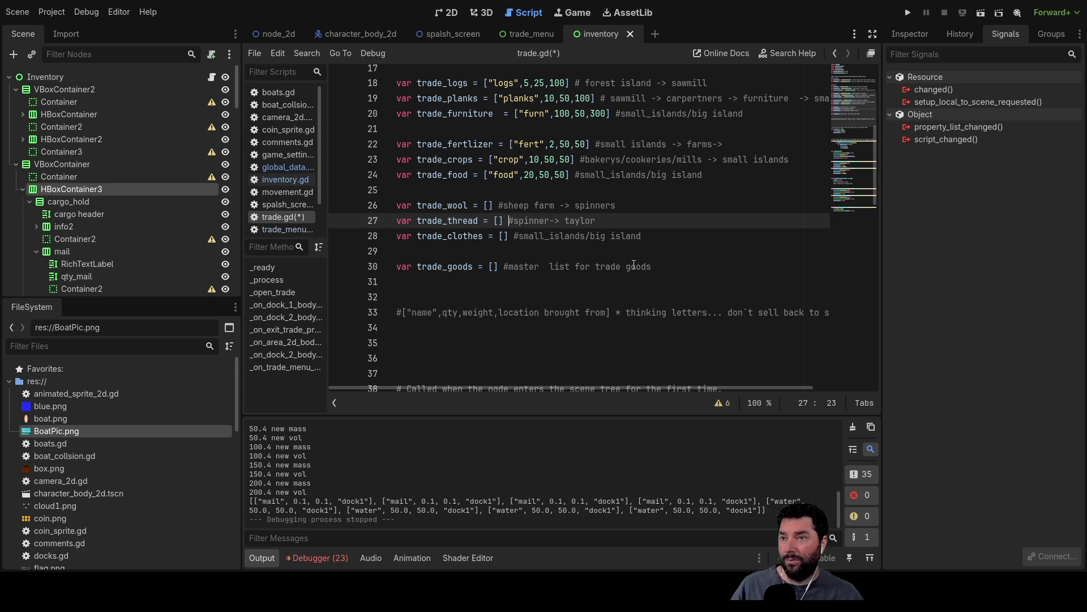
double_click(444, 273)
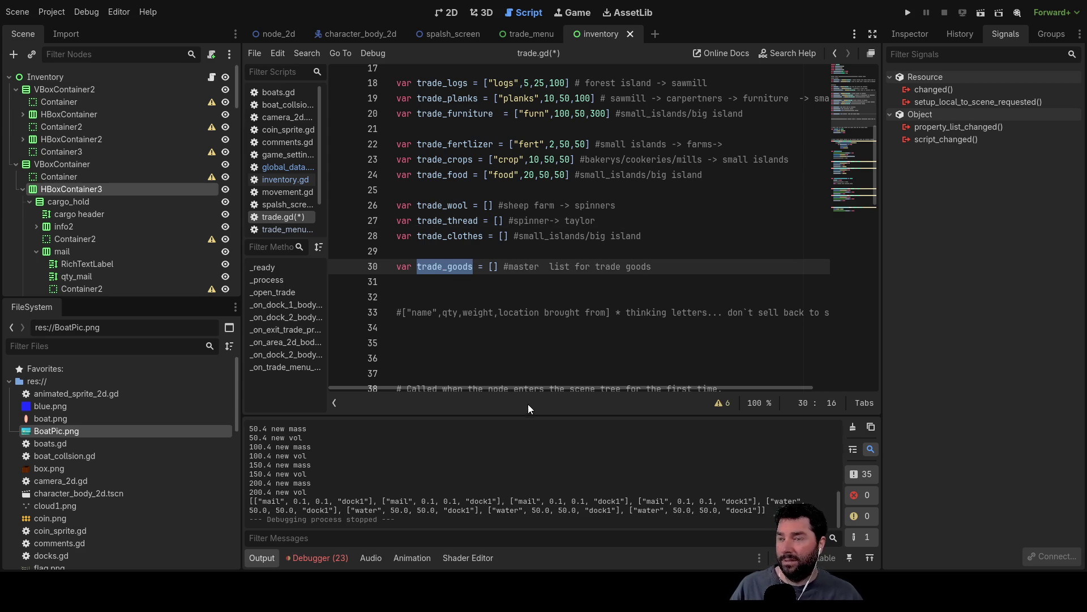
scroll(549, 389, "up", 5)
scroll(529, 272, "down", 4)
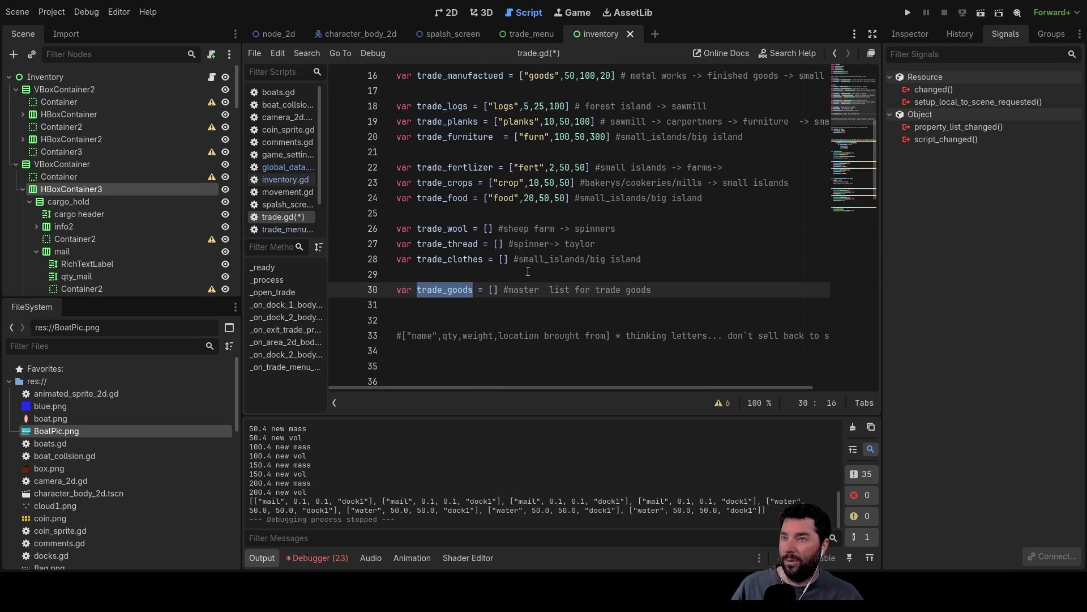
left_click(490, 229)
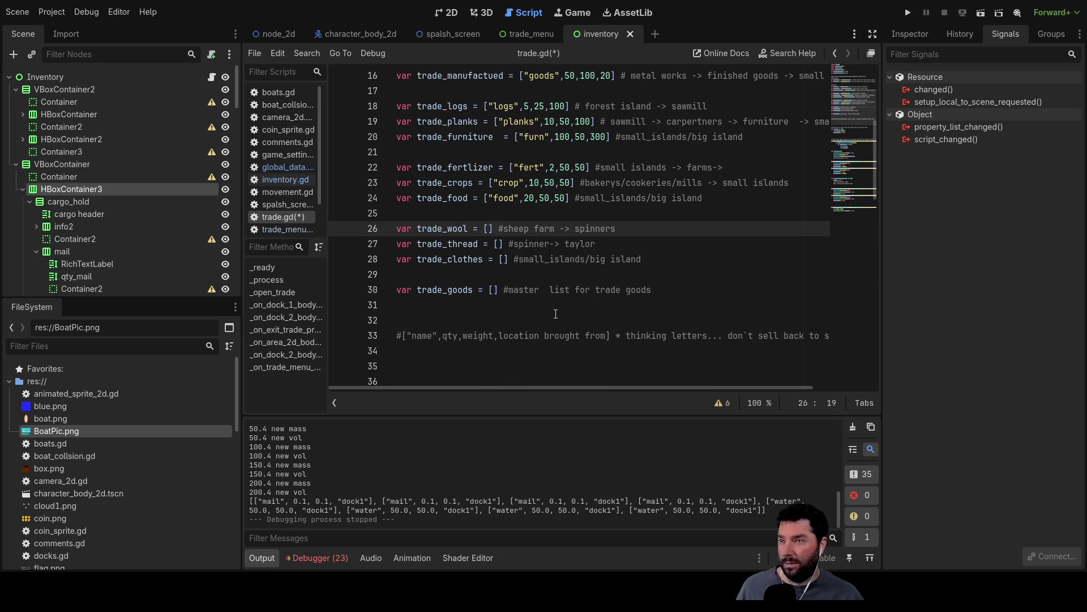
type("\"")
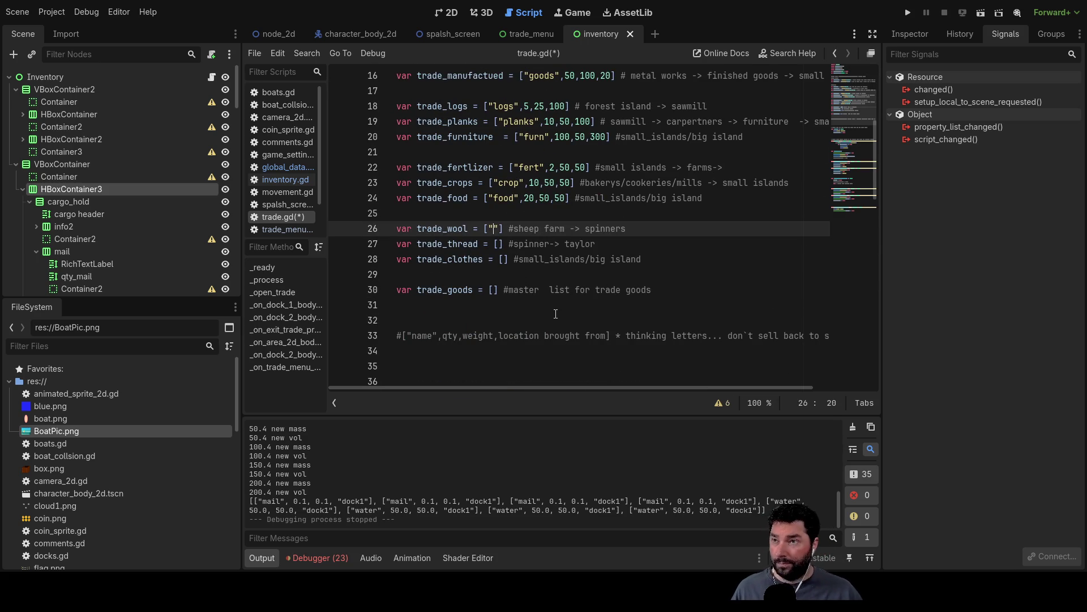
type("wool\"")
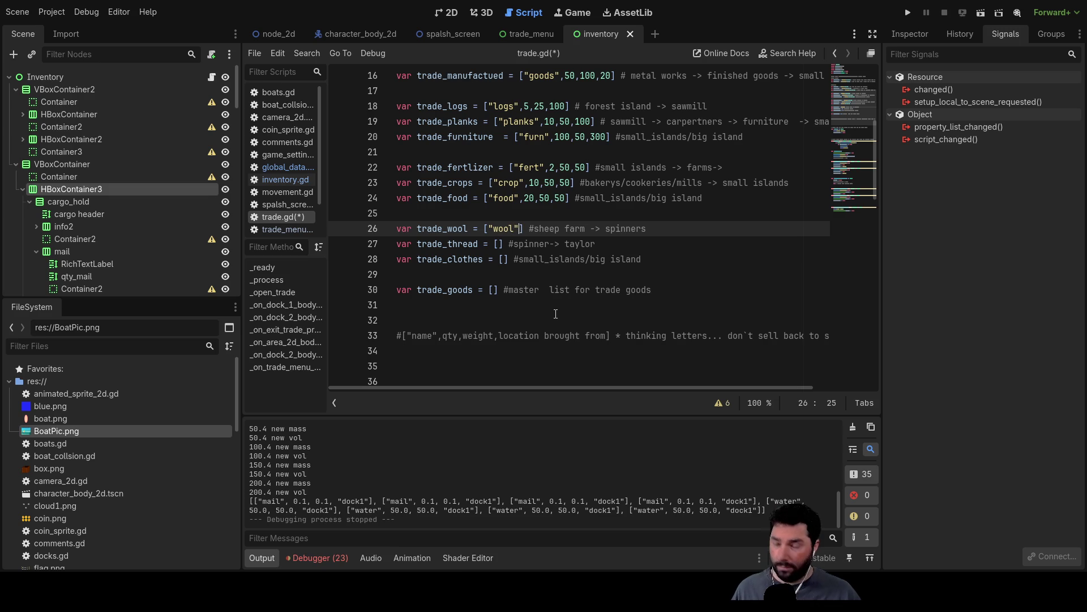
type(",")
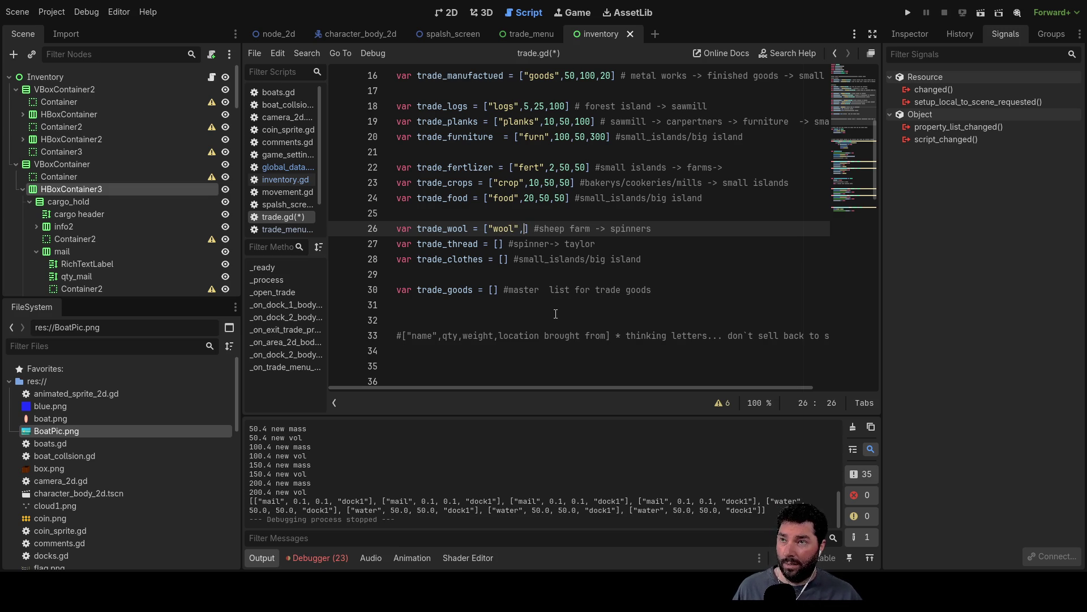
type("5,")
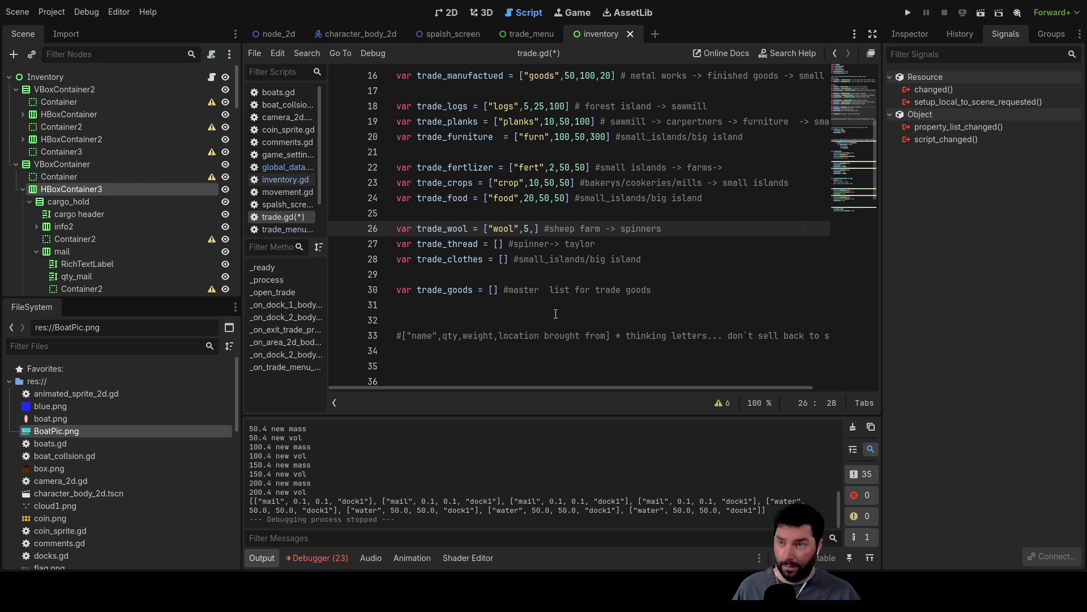
type("10,50")
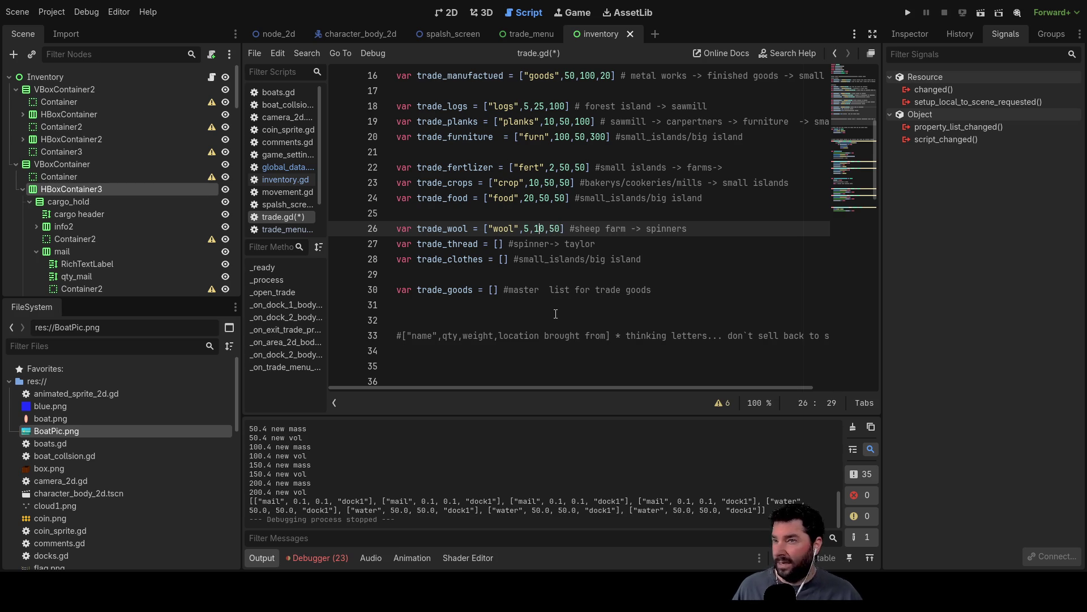
- Fill the trade_thread array with "thread",10,50,50
key("Down")
key("Left")
key("Left")
key("Left")
key("Left")
type("\"thread\"")
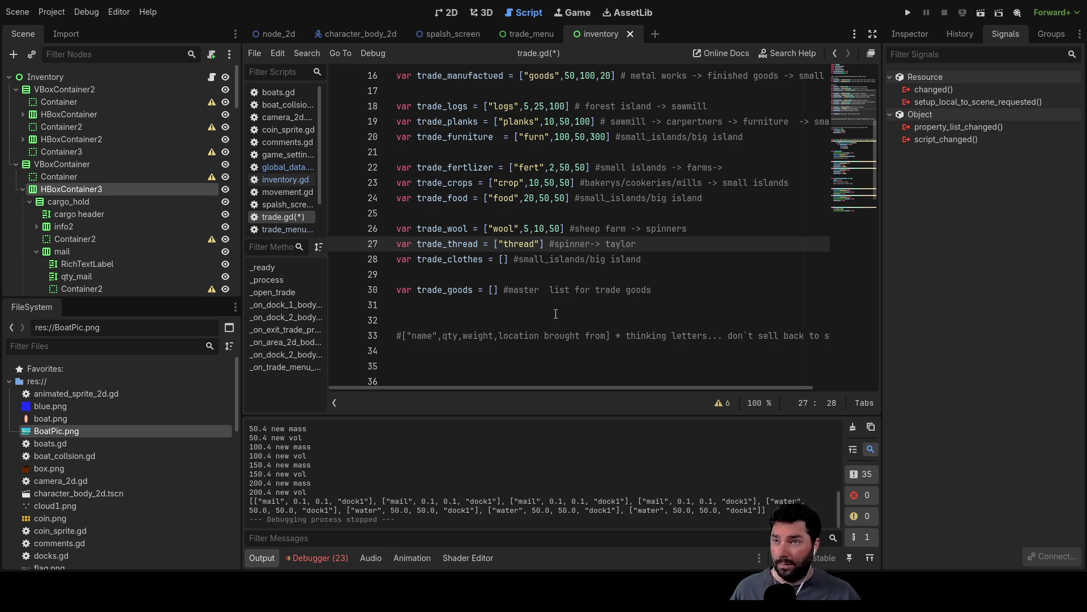
type(",")
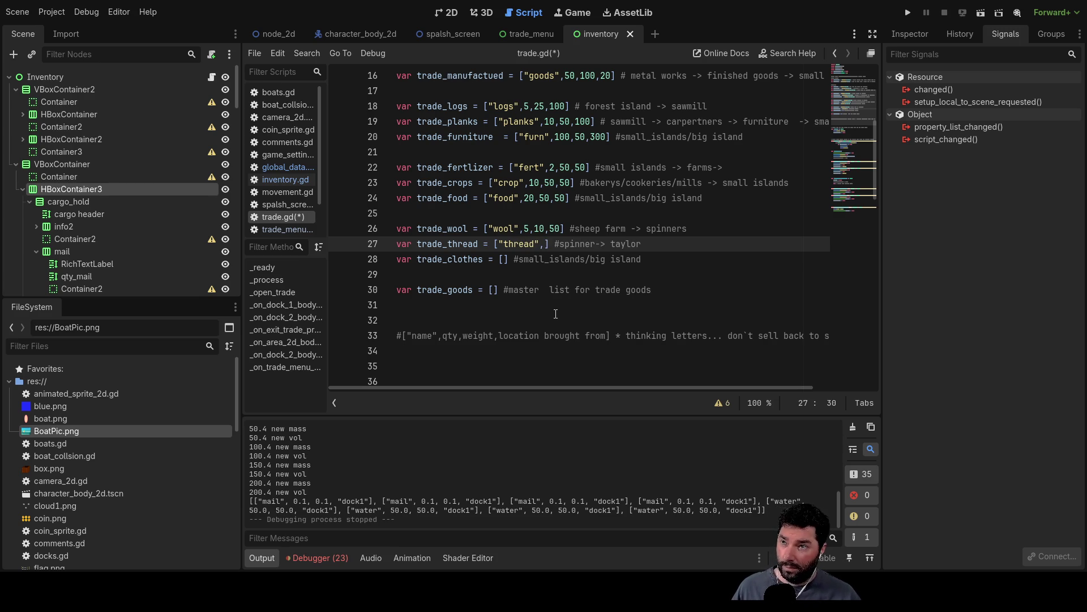
type("10")
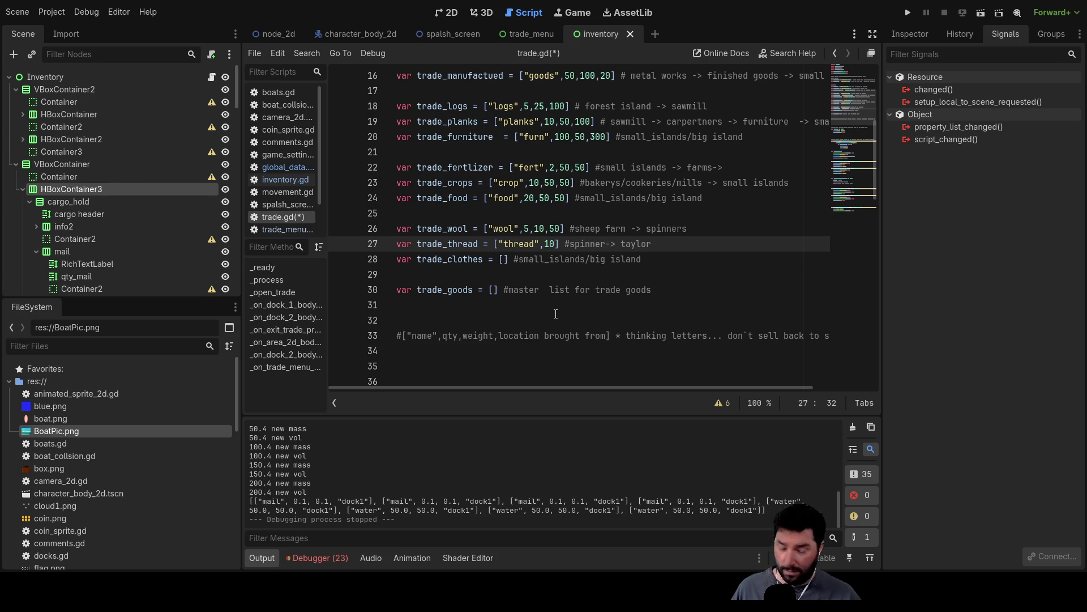
type(",")
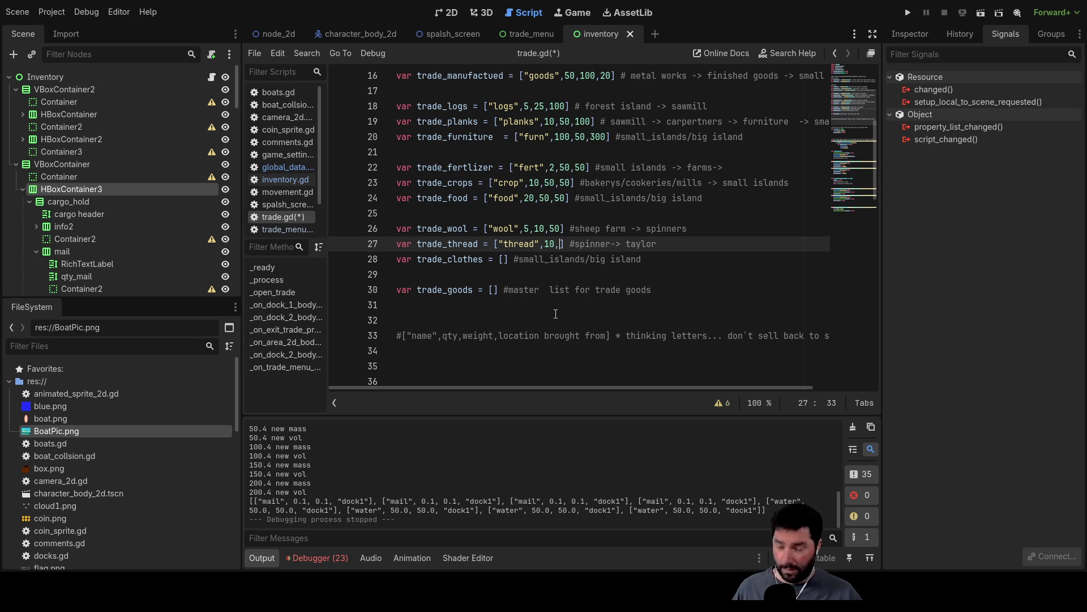
type("50")
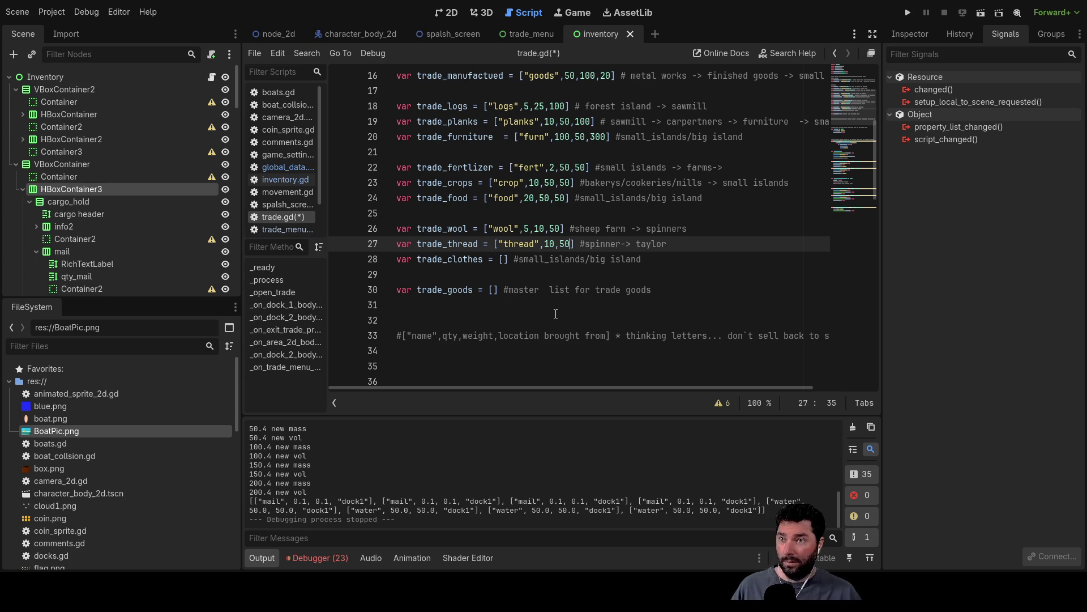
type(",50")
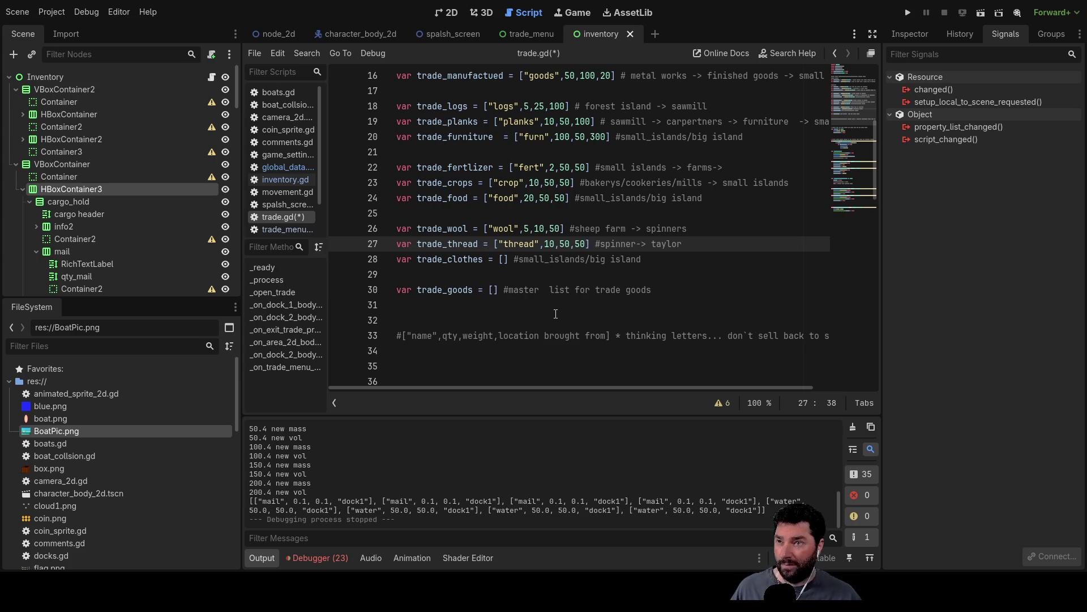
key("Down")
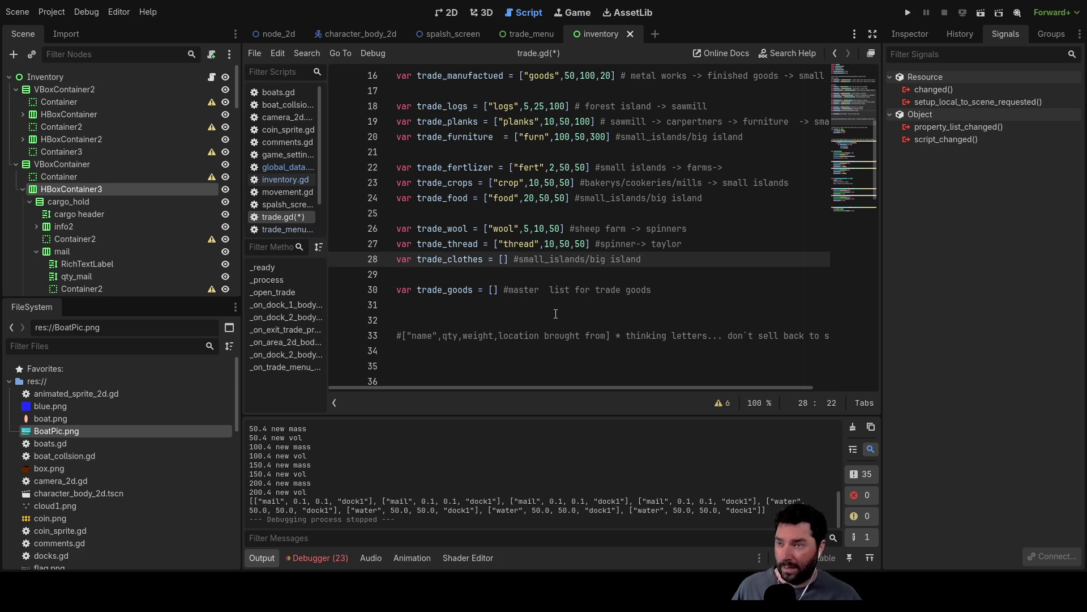
- Type "clothes",25,5,5 into the trade_clothes brackets on line 28
type("\"clothe")
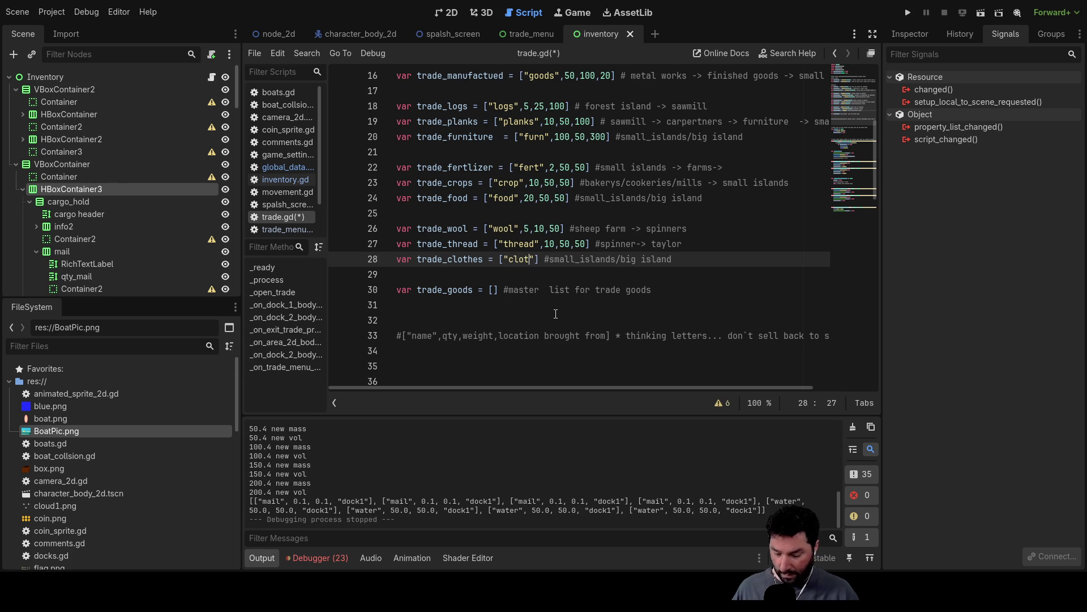
type("s\"")
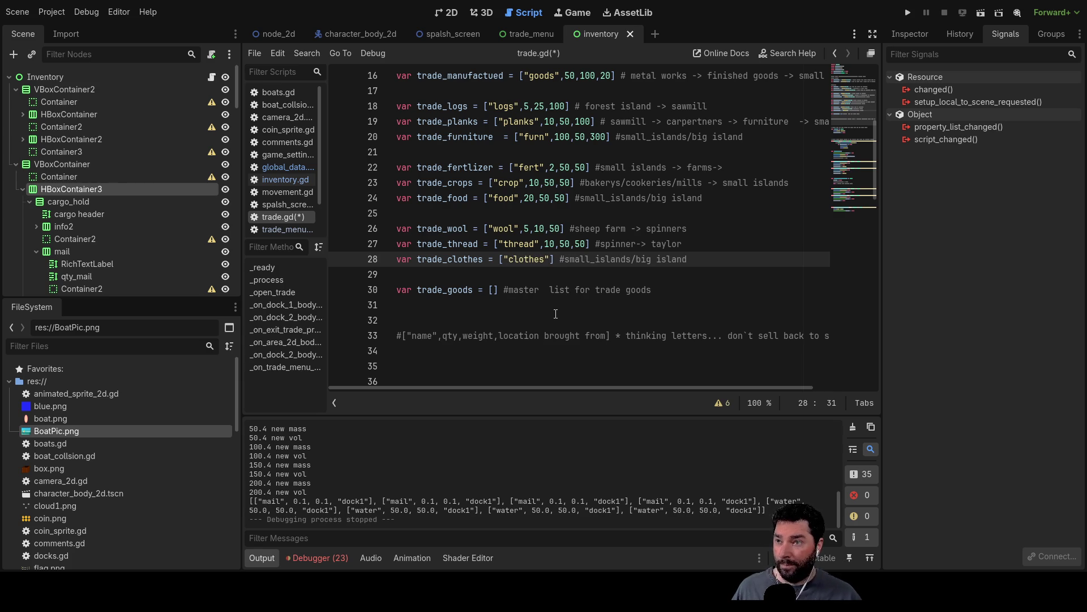
type(",")
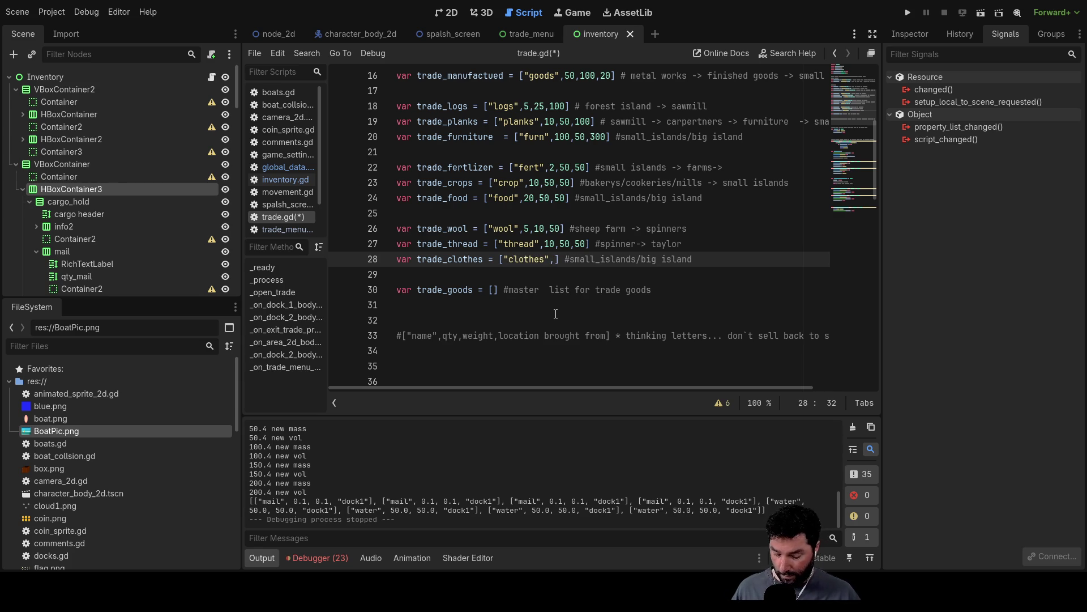
type("25")
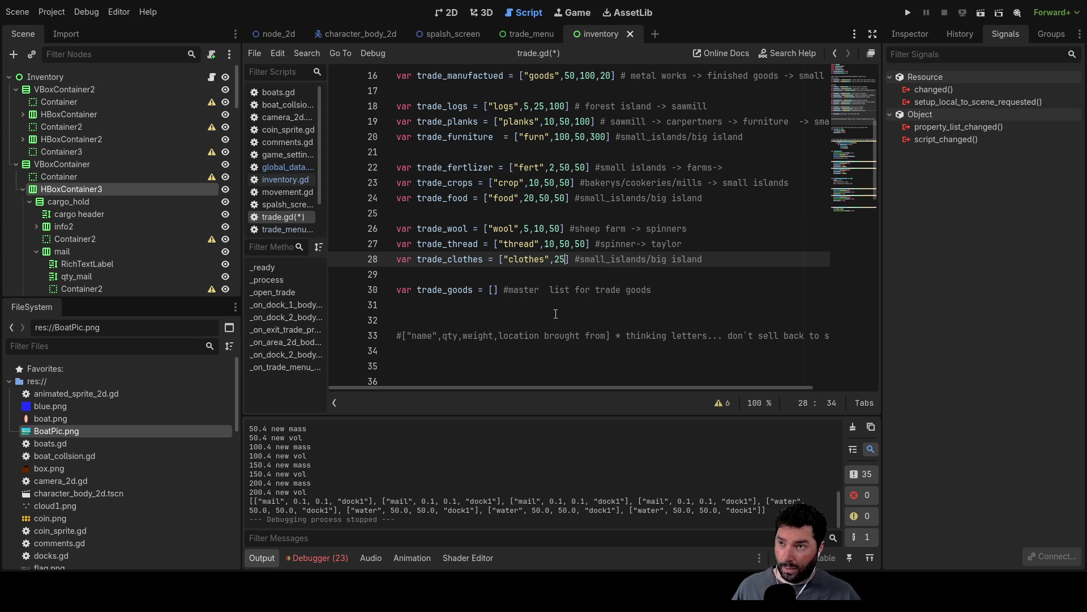
type(",")
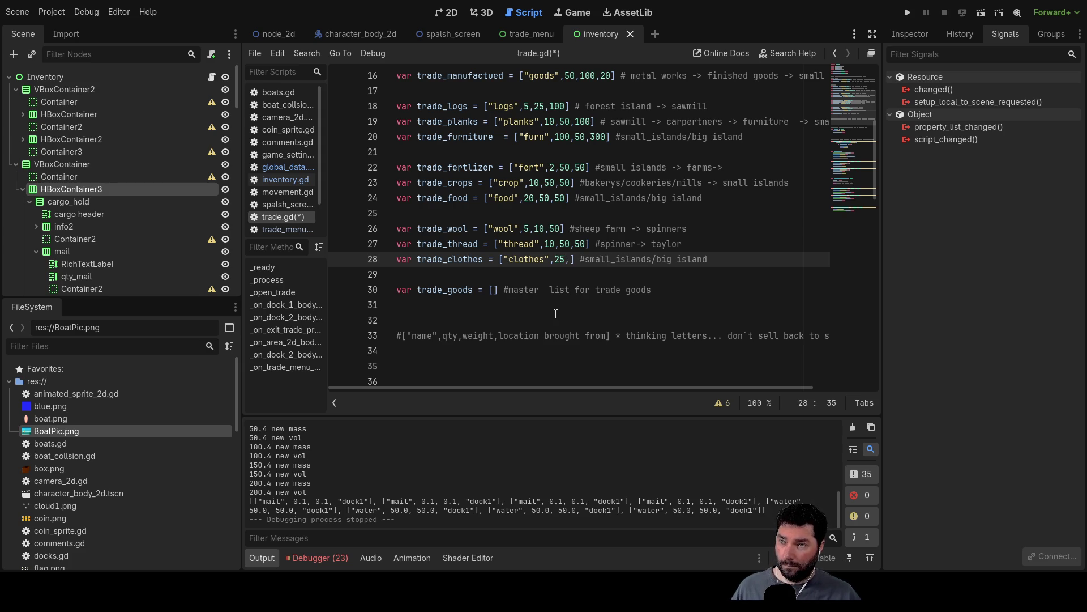
type("5,")
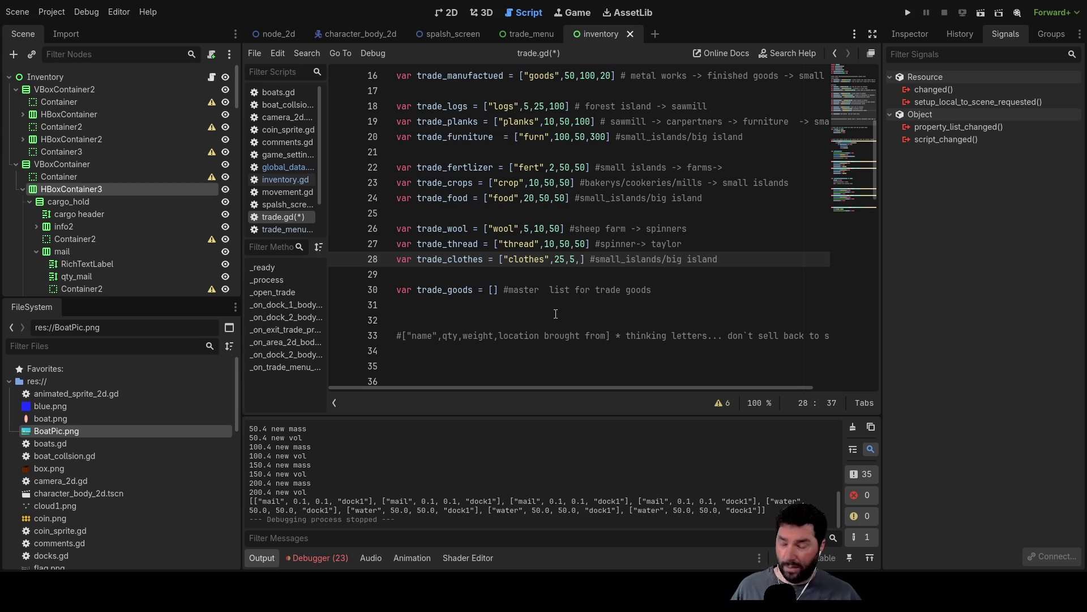
type("5")
key("Up")
key("Up")
key("Down")
key("Down")
key("Up")
key("Down")
key("Up")
key("Up")
key("Up")
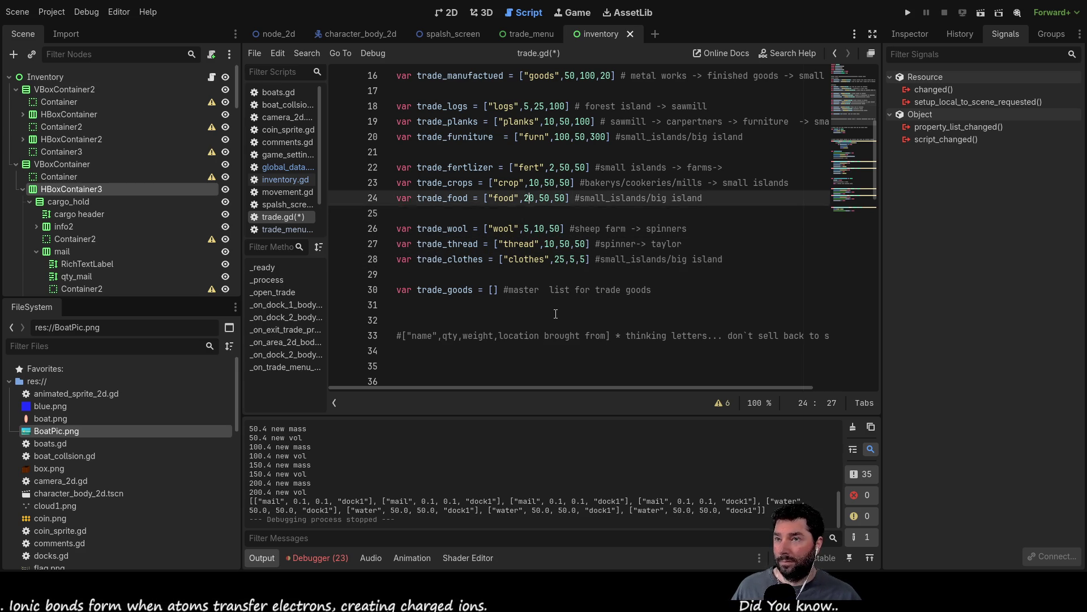
key("Left")
key("Left")
key("Left")
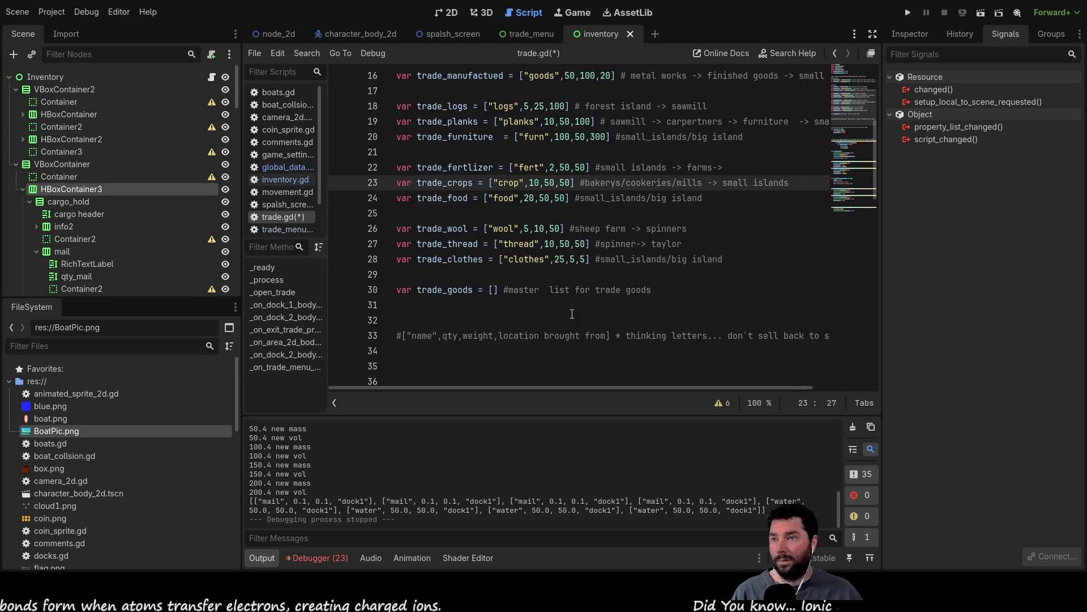
- Copy trade_water into the trade_goods brackets, followed by a comma
scroll(530, 313, "up", 1)
scroll(531, 313, "up", 5)
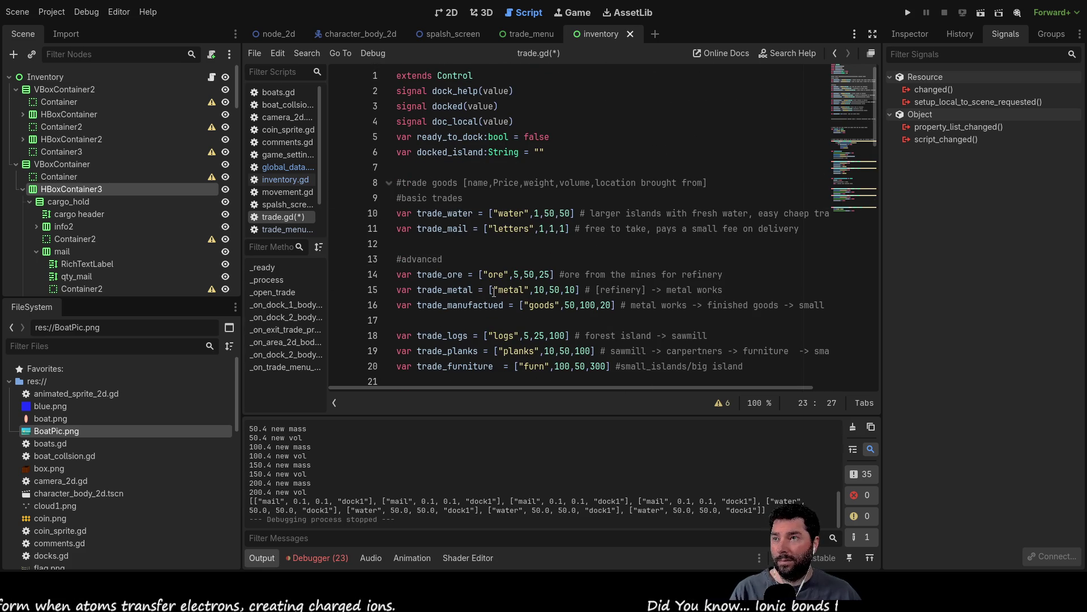
scroll(494, 292, "down", 10)
scroll(449, 236, "up", 10)
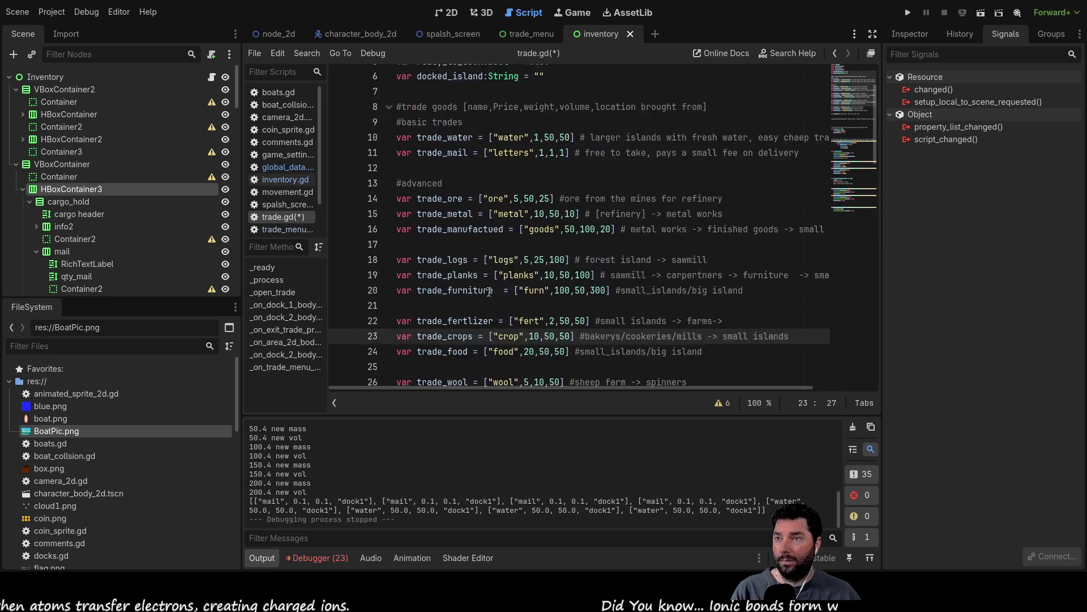
double_click(449, 214)
key("ctrl+c")
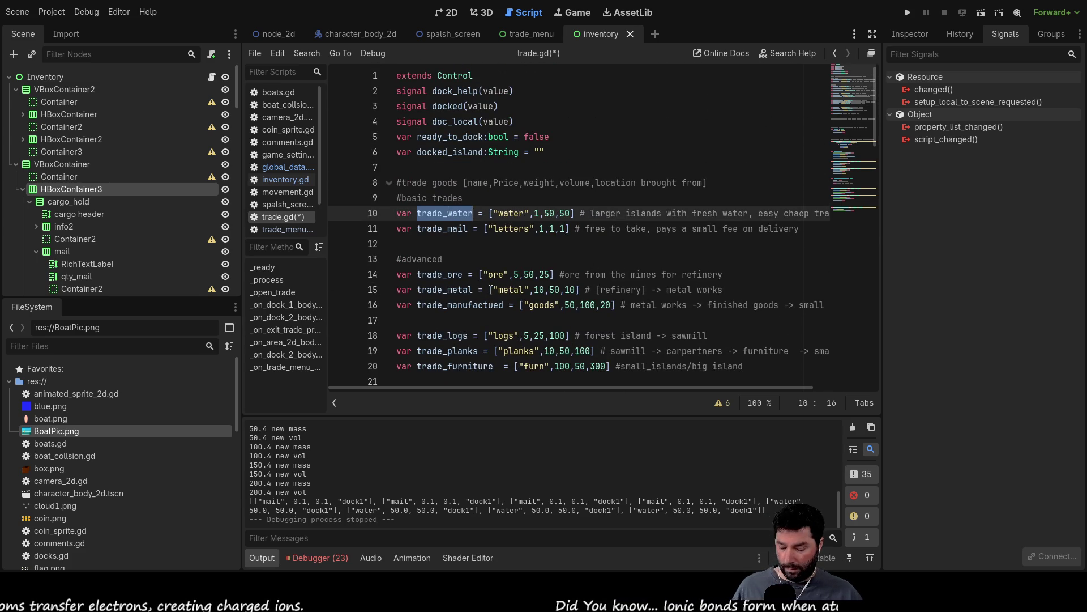
scroll(491, 289, "down", 10)
scroll(495, 261, "up", 3)
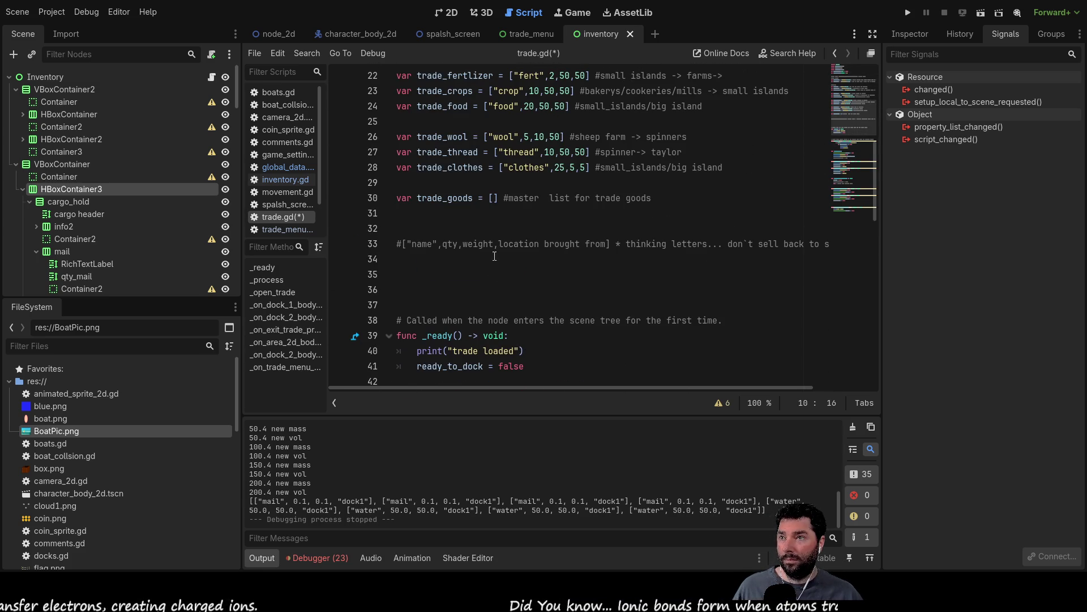
left_click(494, 197)
key("ctrl+v")
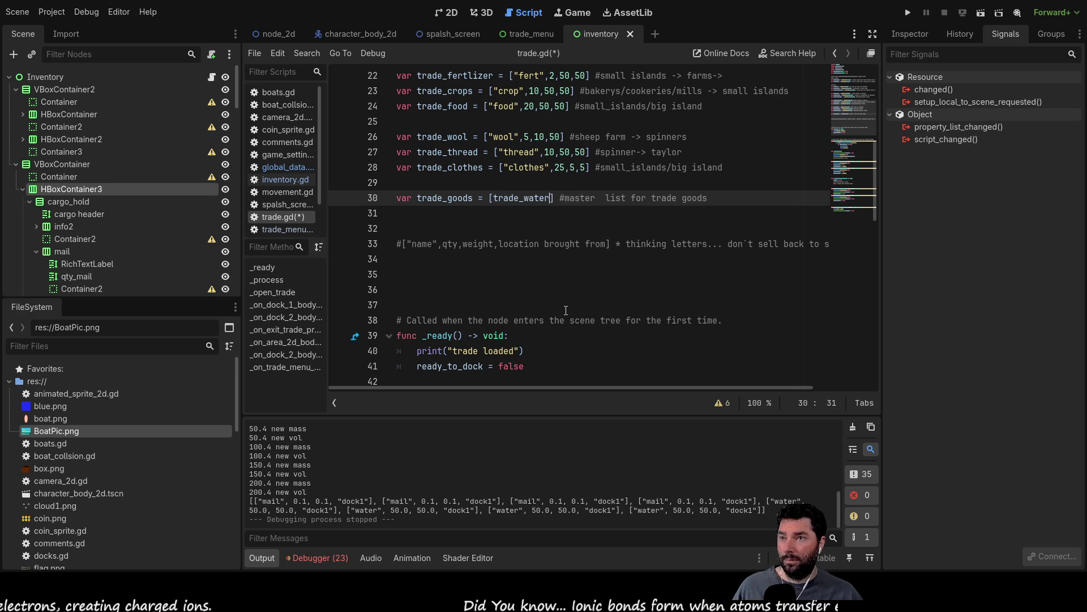
type(",")
- Add trade_mail to the trade_goods list
scroll(445, 192, "up", 6)
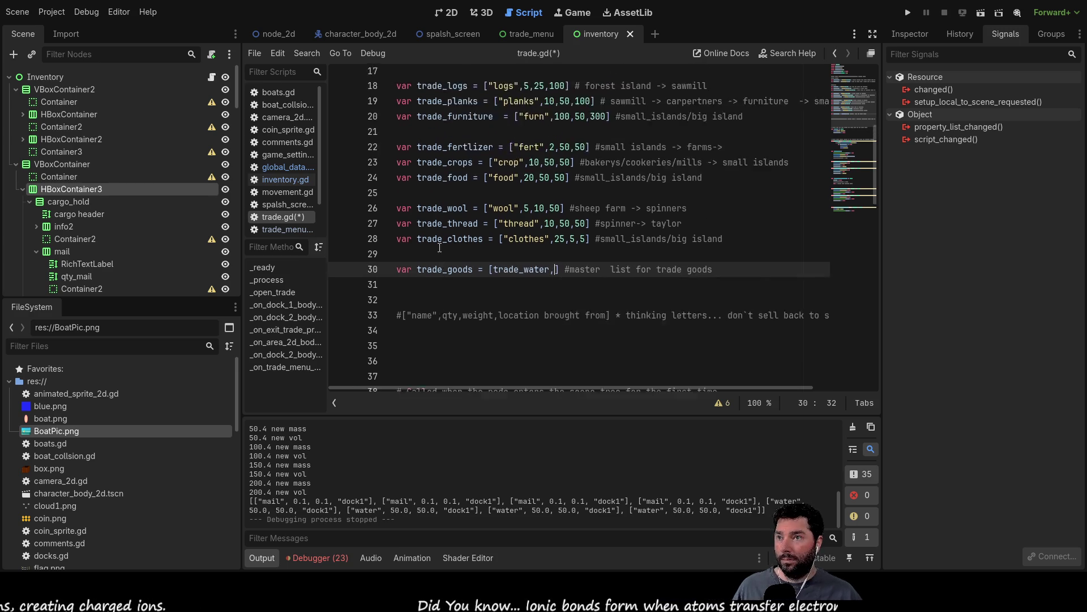
double_click(442, 179)
key("ctrl+c")
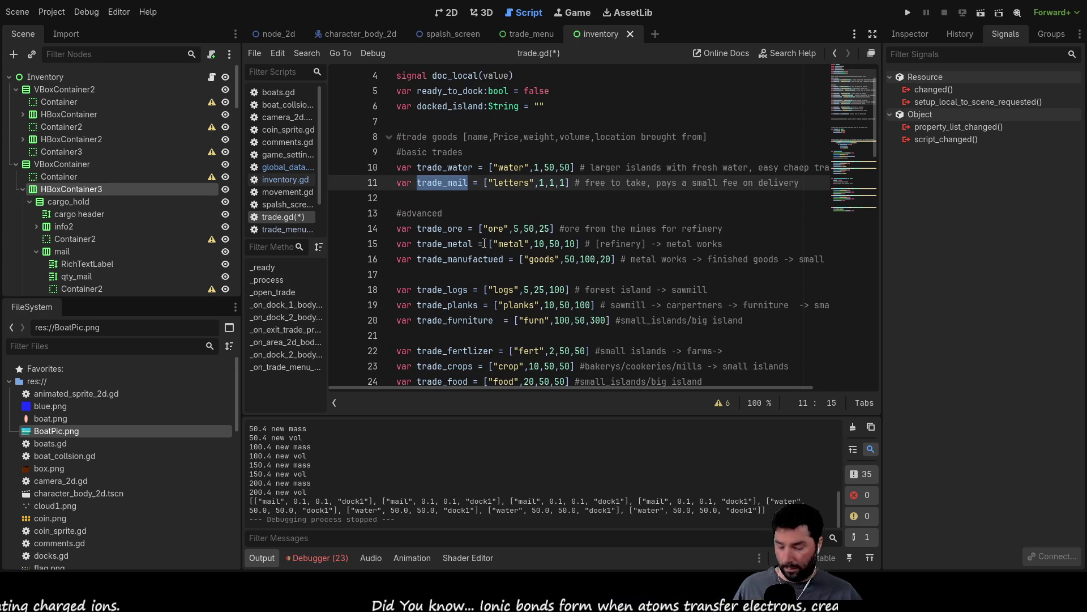
scroll(550, 275, "down", 7)
scroll(550, 275, "down", 4)
scroll(564, 201, "up", 5)
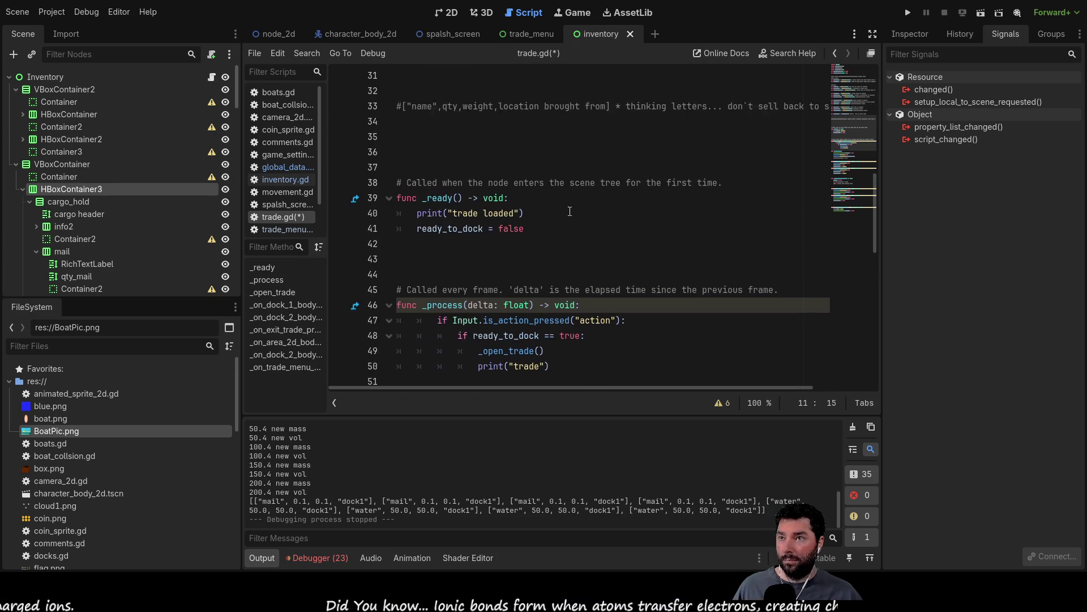
left_click(556, 198)
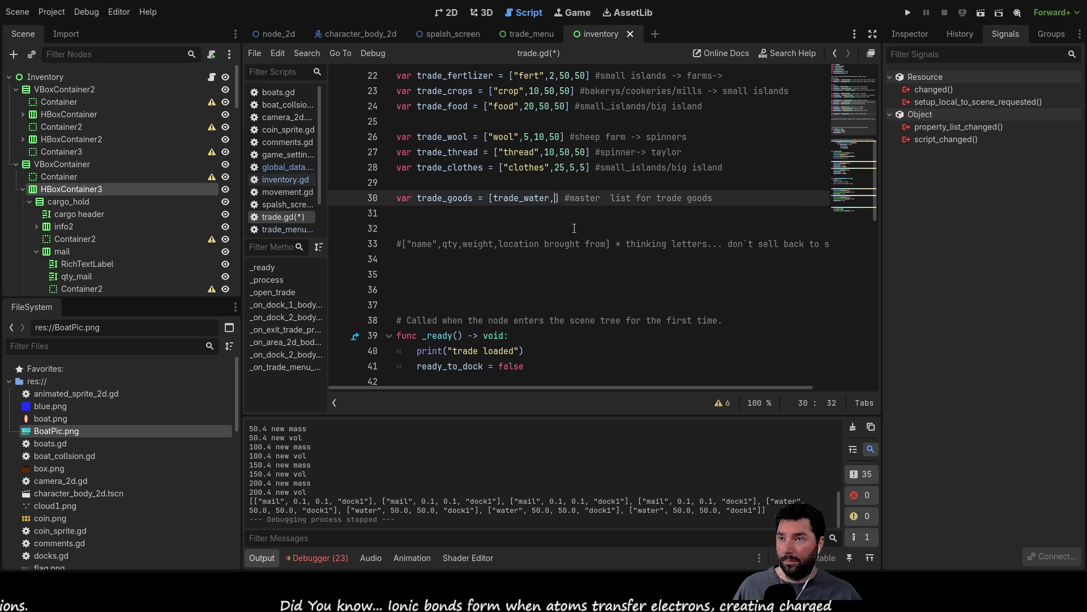
key("ctrl+v")
- Append trade_ore to the end of the trade_goods list
scroll(484, 215, "up", 6)
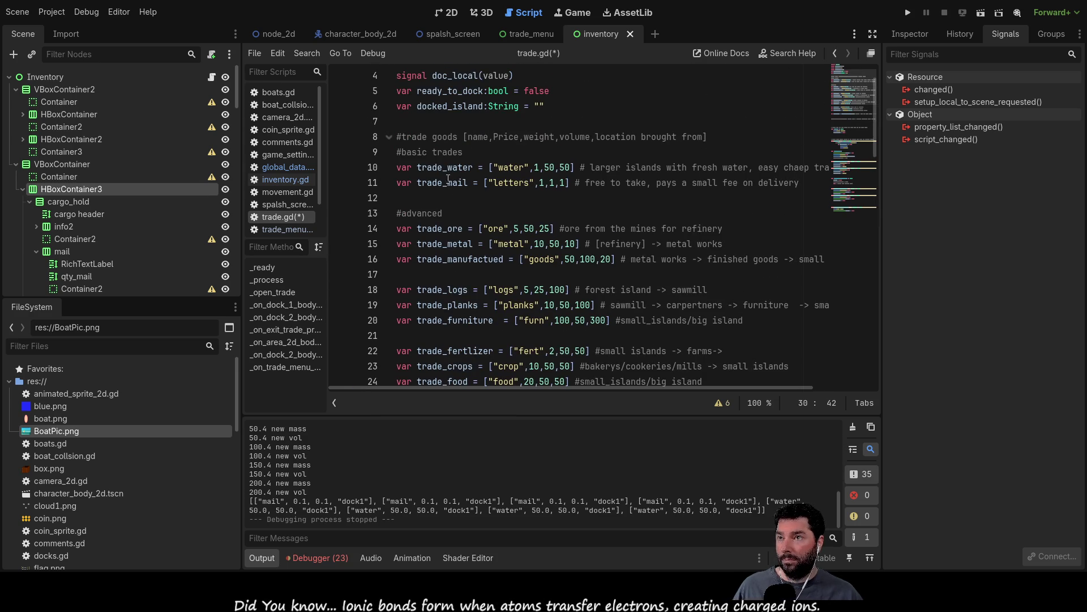
double_click(451, 228)
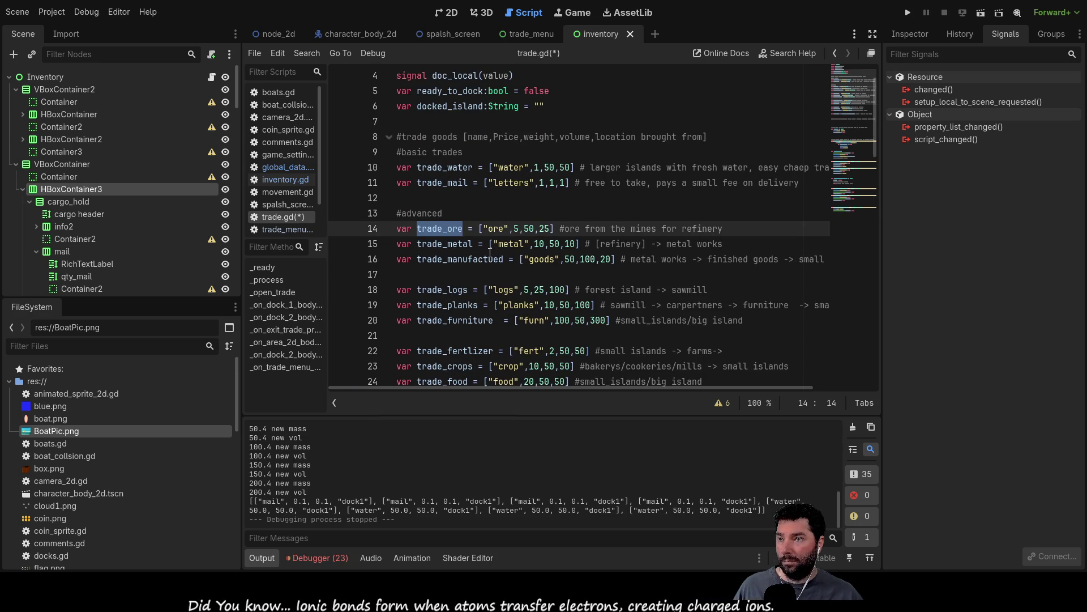
scroll(555, 255, "down", 10)
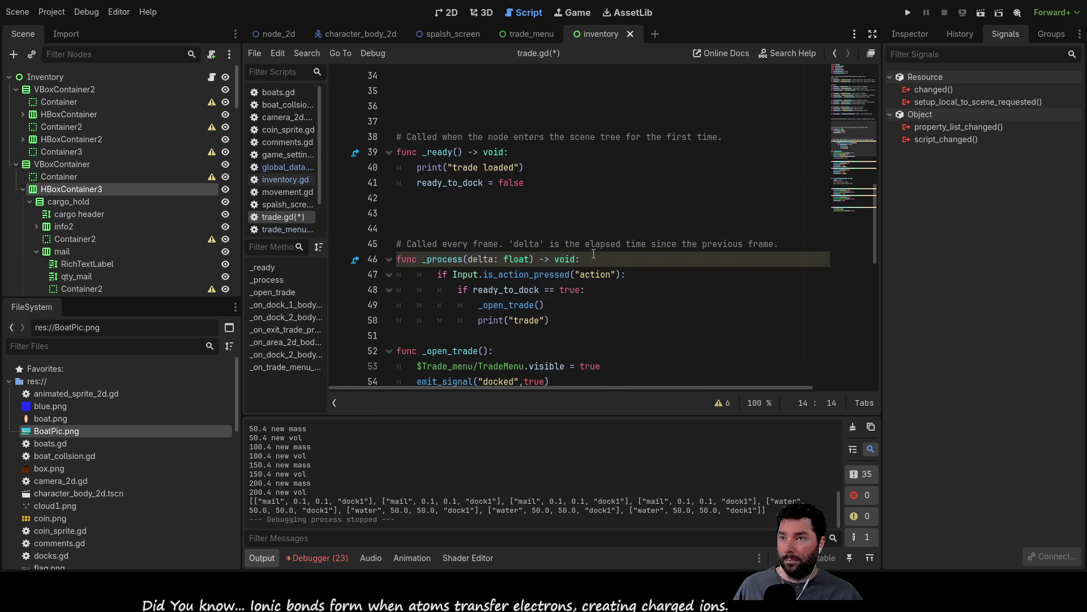
scroll(596, 251, "up", 4)
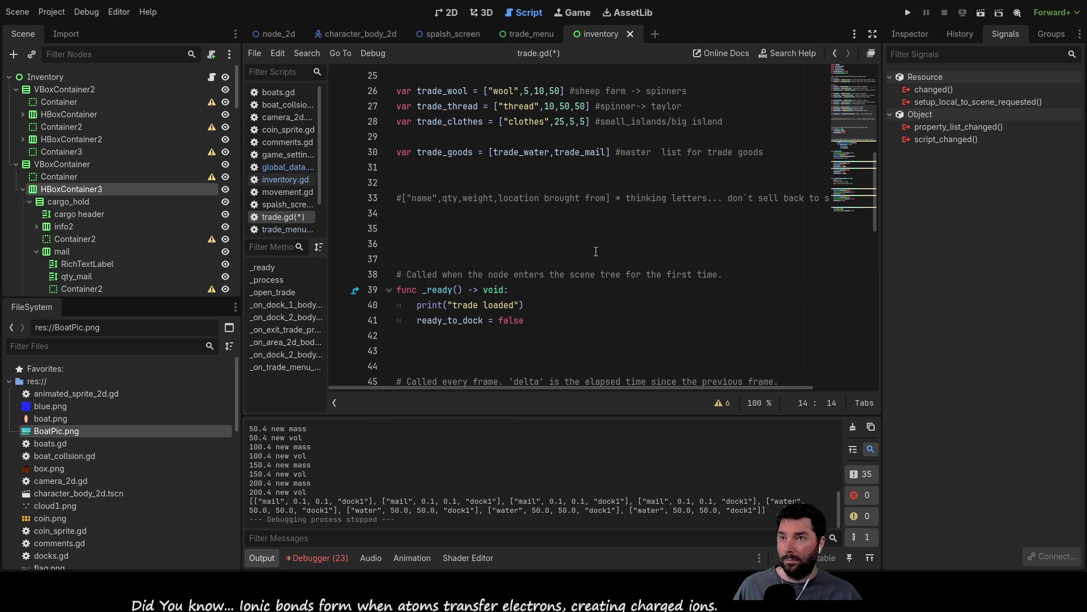
left_click(609, 152)
key("Left")
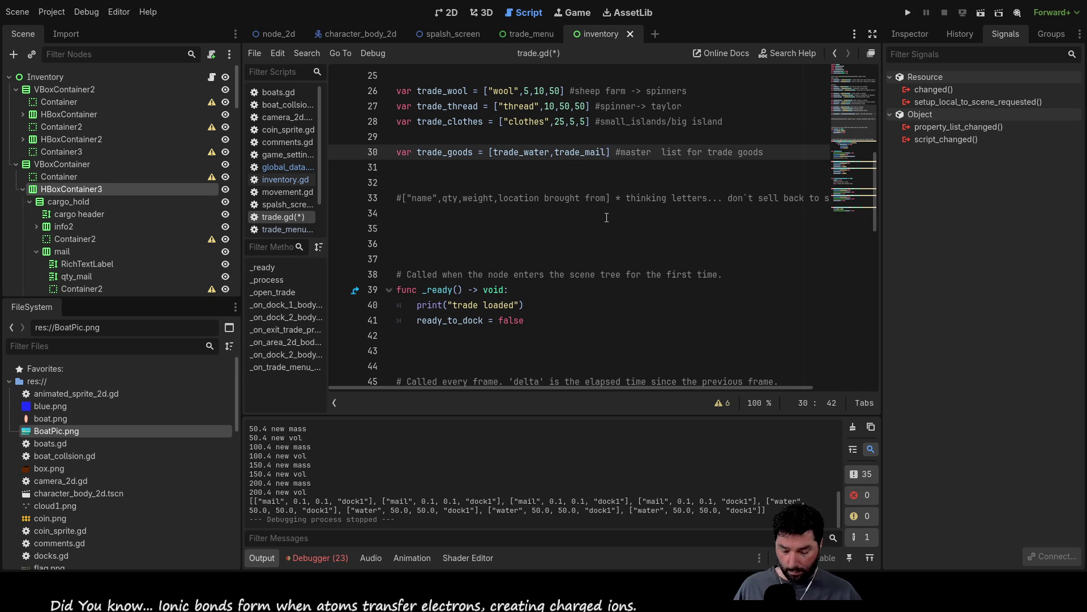
type(",trade_ore")
- Append trade_metal and trade_manufactued to the trade_goods list
scroll(447, 193, "up", 8)
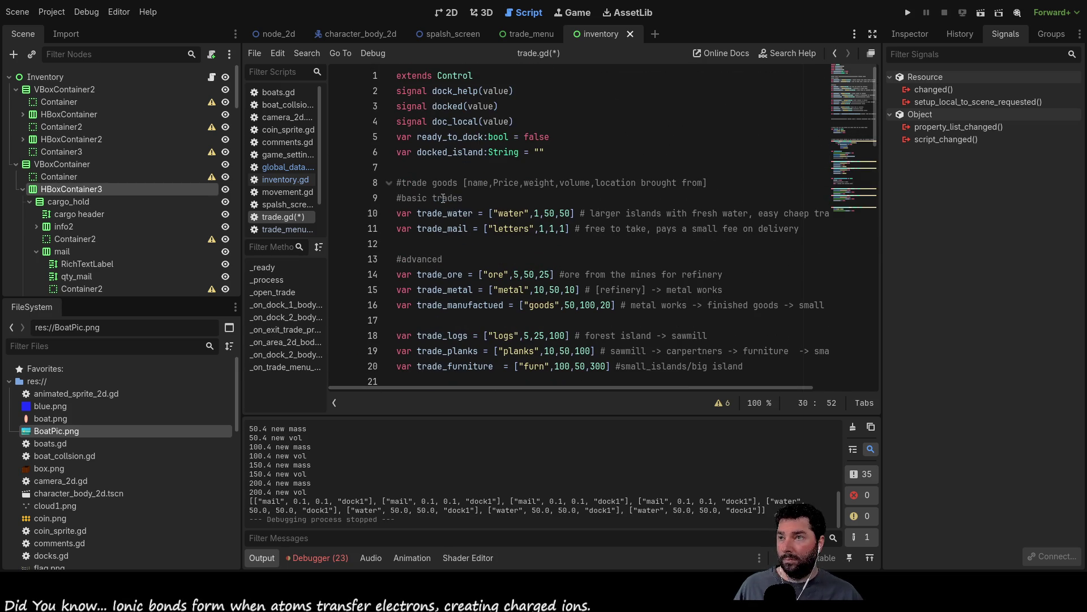
double_click(449, 290)
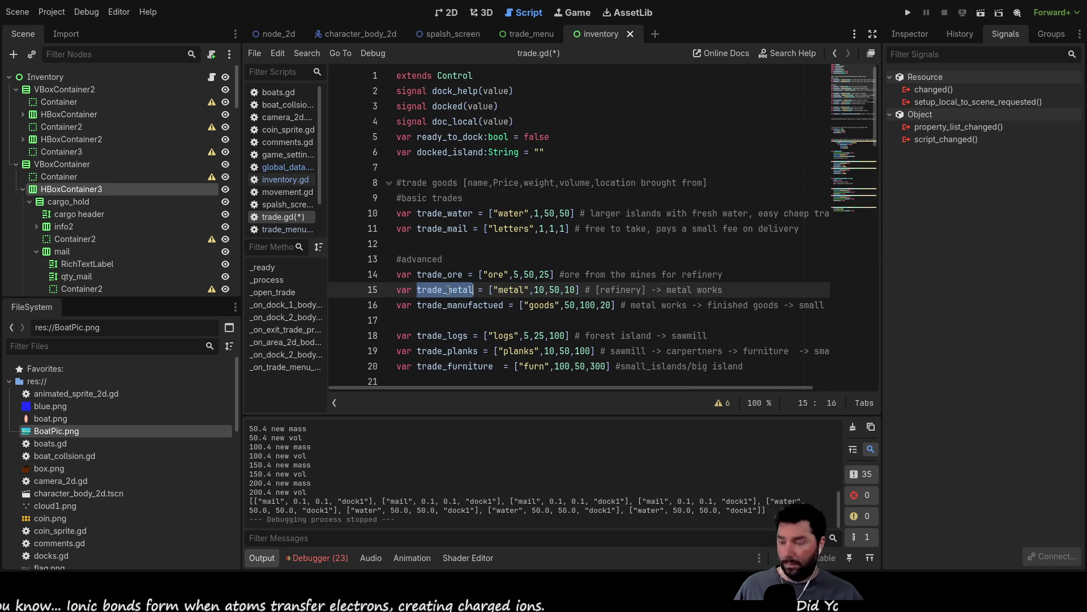
scroll(448, 290, "down", 6)
left_click(659, 244)
type(",trade_metal] #master  list for tr")
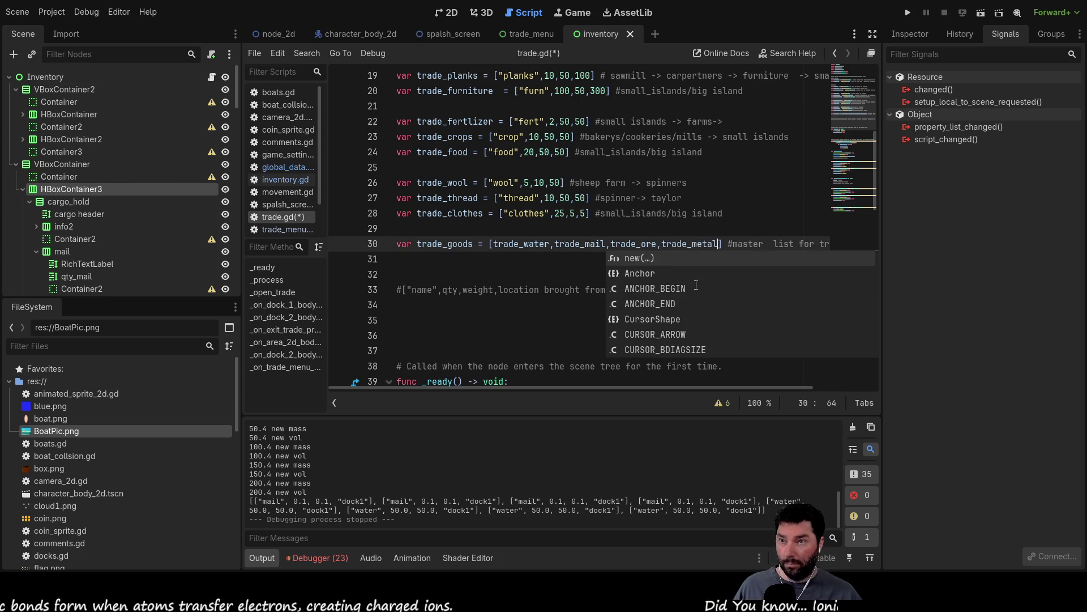
scroll(439, 196, "up", 5)
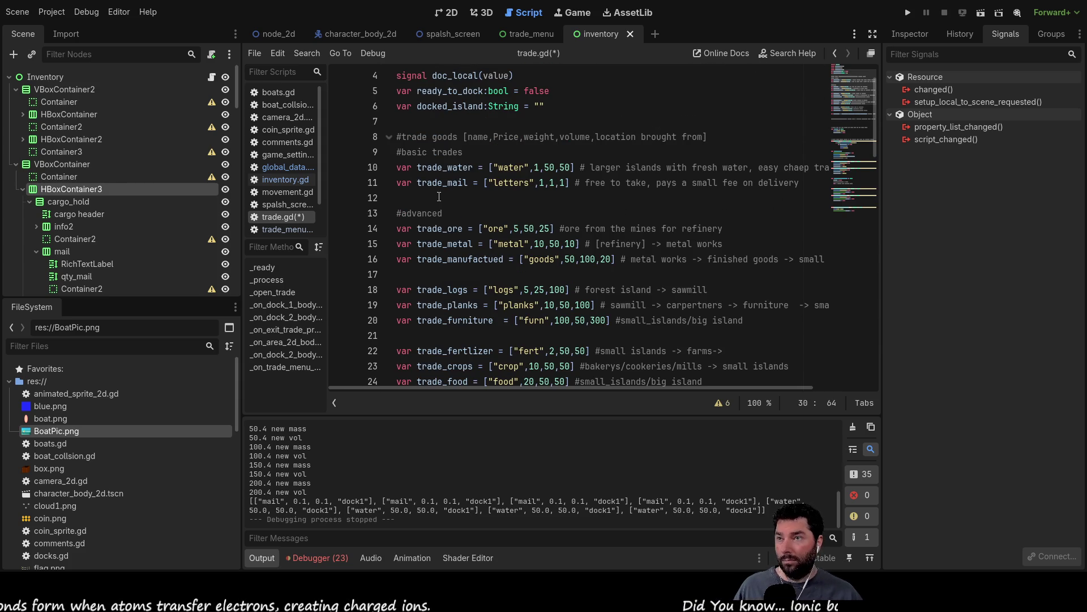
double_click(442, 259)
scroll(731, 277, "down", 6)
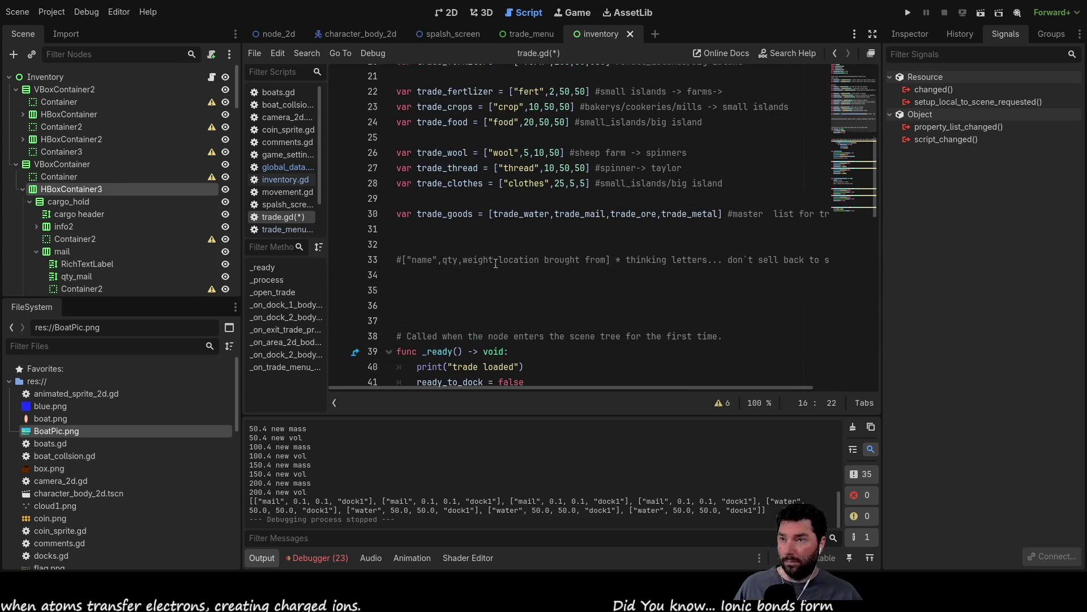
left_click(719, 198)
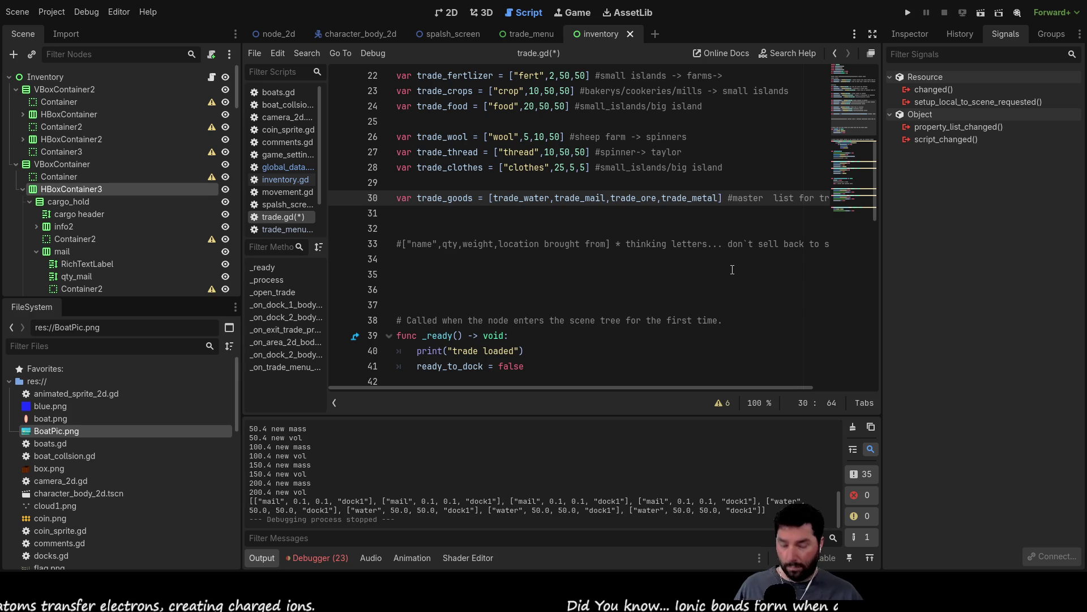
type(",trade_manufactued")
- Append trade_logs to the trade_goods list
scroll(466, 199, "up", 5)
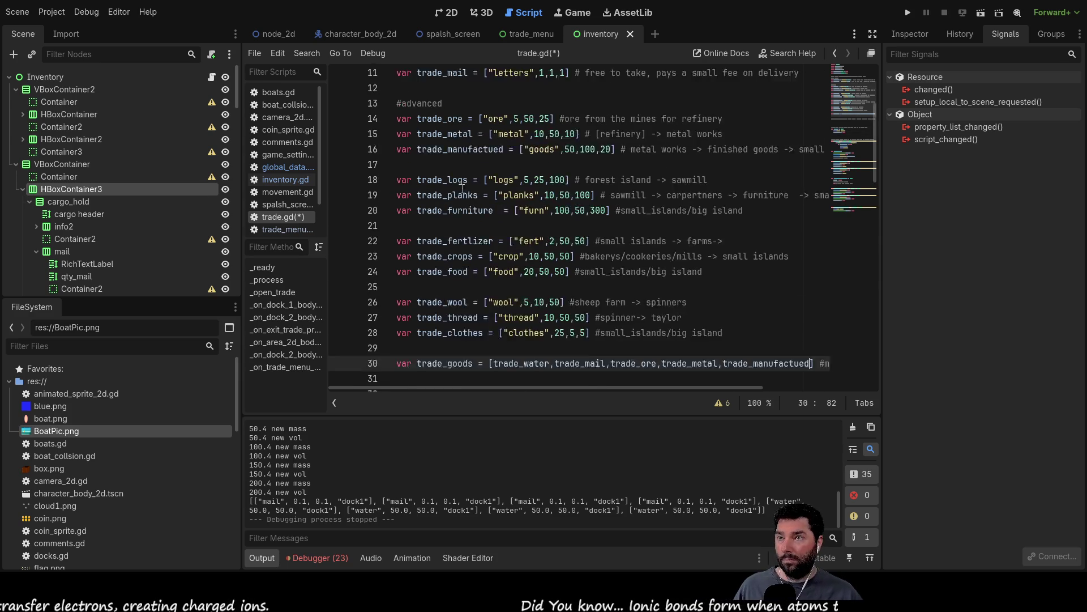
double_click(449, 244)
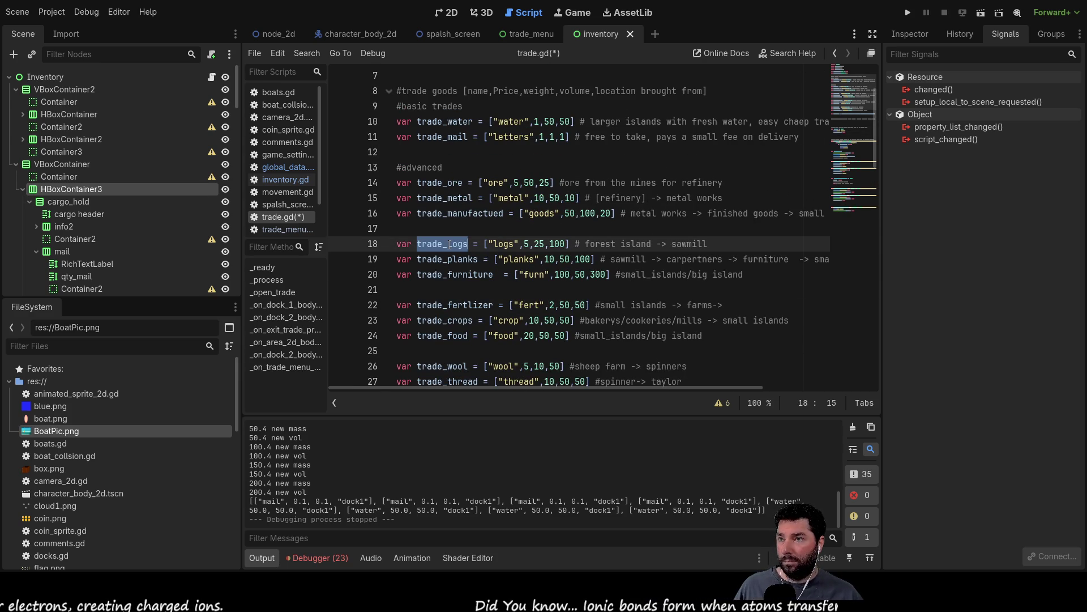
scroll(481, 242, "down", 9)
scroll(694, 247, "up", 3)
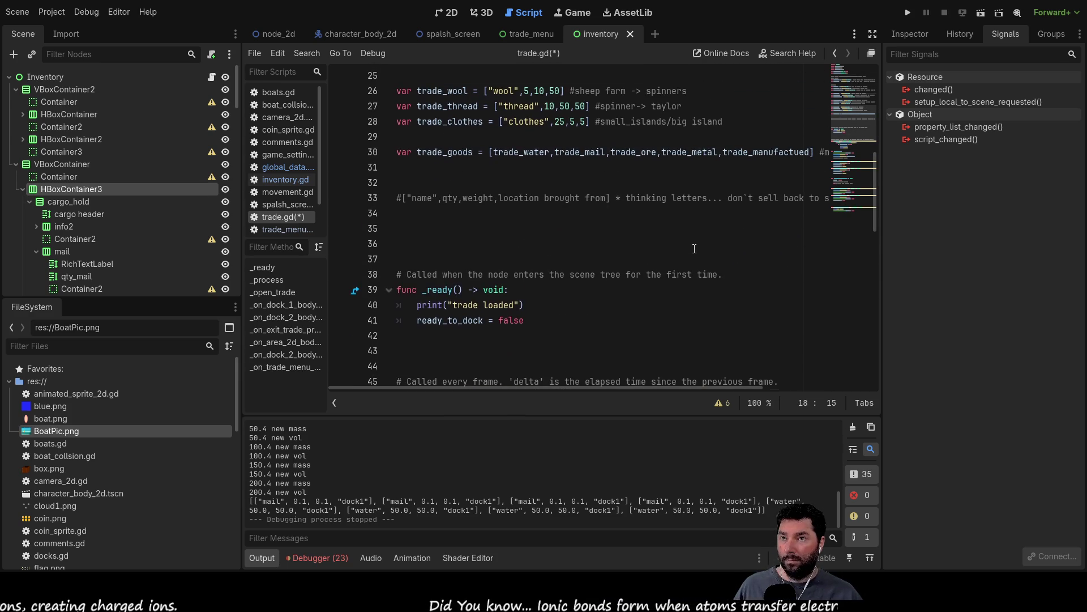
left_click(811, 152)
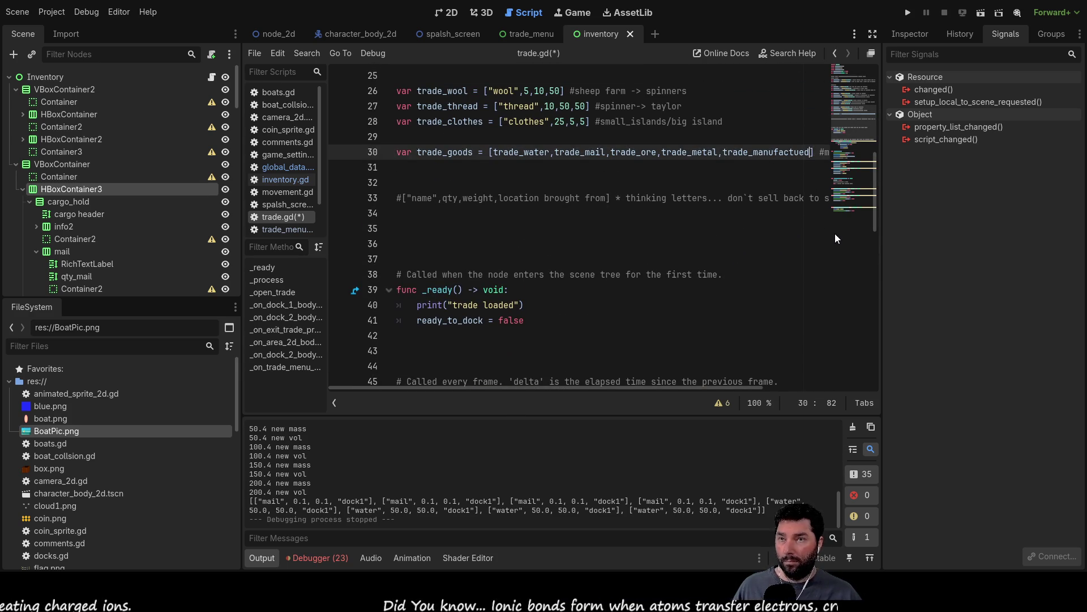
type(",trade_logs")
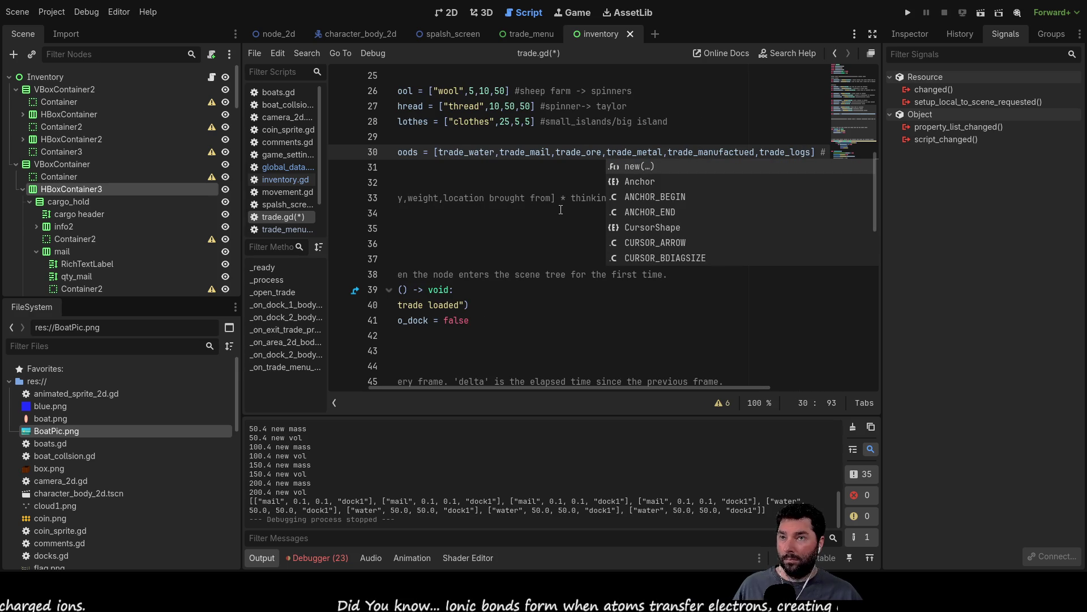
- Select the whole trade_goods list value
scroll(534, 240, "up", 3)
mouse_move(582, 388)
left_mouse_down()
mouse_move(522, 388)
mouse_move(504, 372)
left_mouse_up()
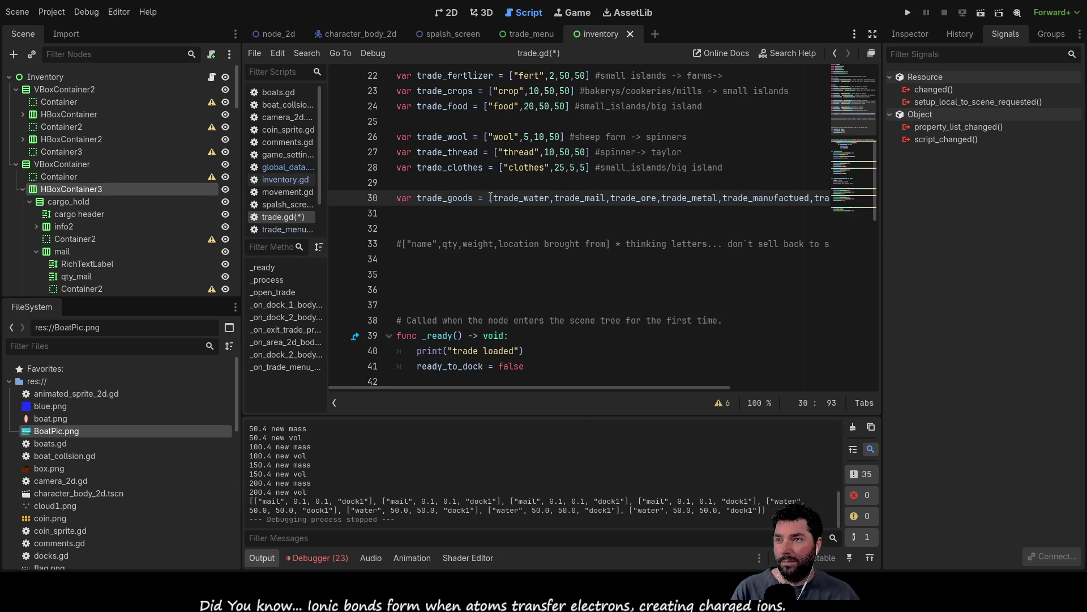
mouse_move(490, 197)
left_mouse_down()
mouse_move(827, 197)
mouse_move(669, 197)
mouse_move(679, 197)
left_mouse_up()
- Delete the old list and declare trade_goods as [] on line 30
key("BackSpace")
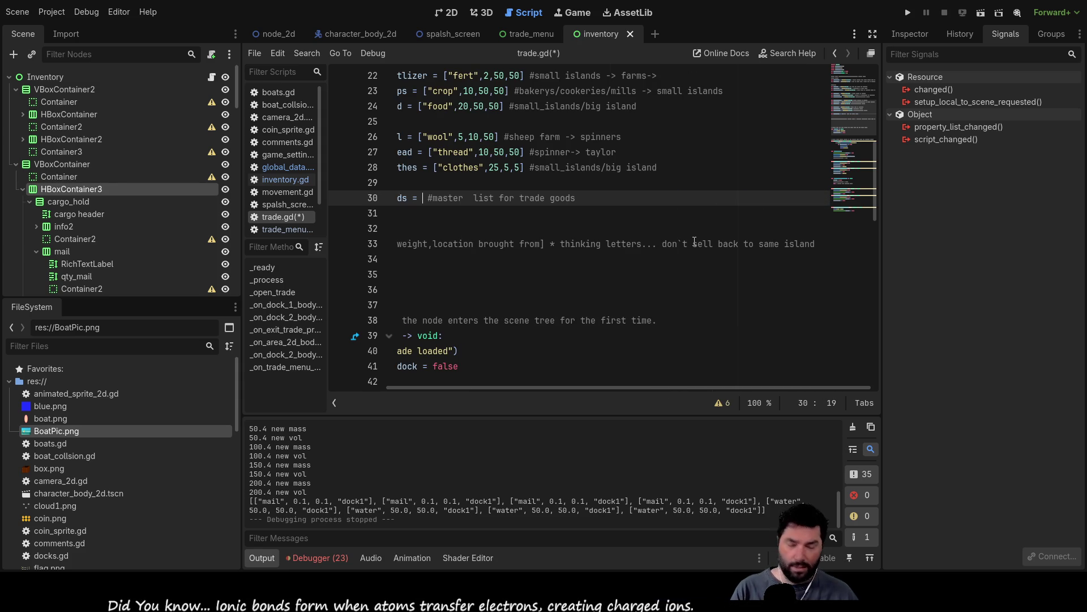
left_click(623, 167)
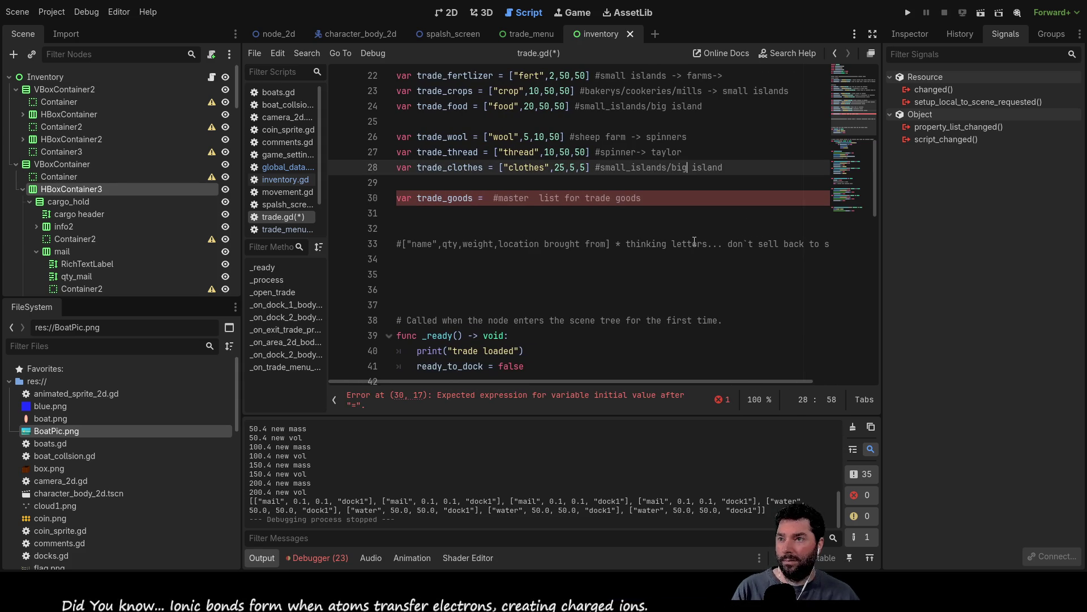
scroll(475, 291, "up", 2)
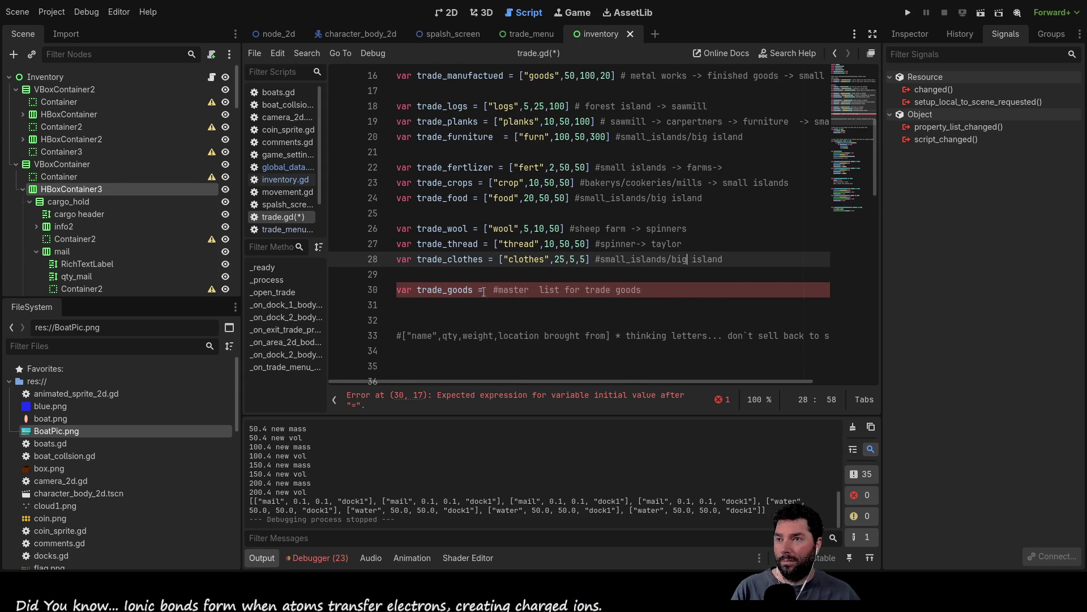
left_click(488, 291)
type("[]")
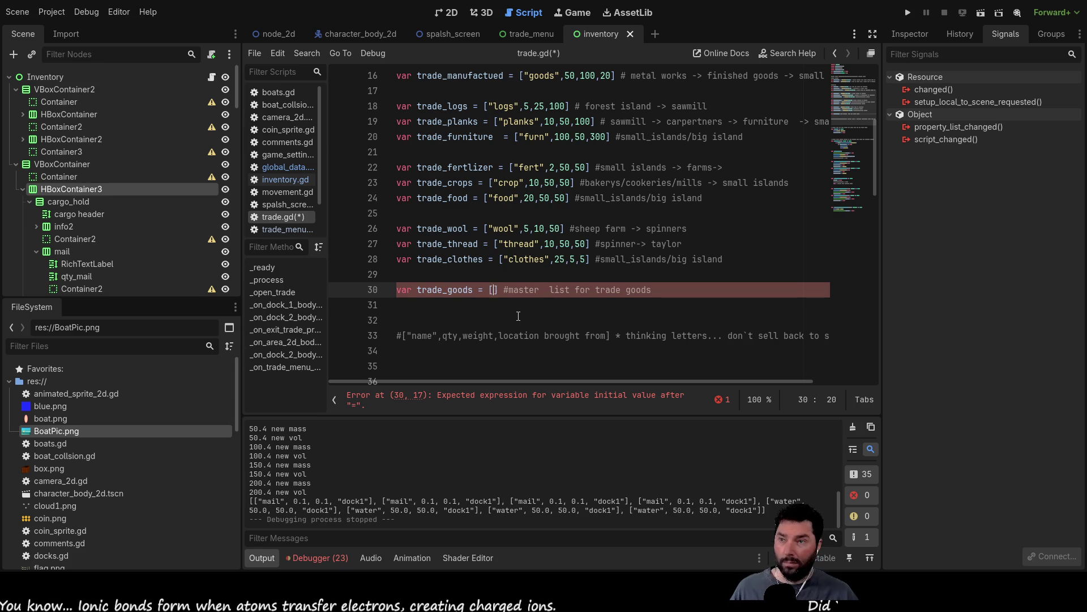
- Write a trade_goods.app test line on line 31, then erase it
key("Up")
key("Up")
key("Up")
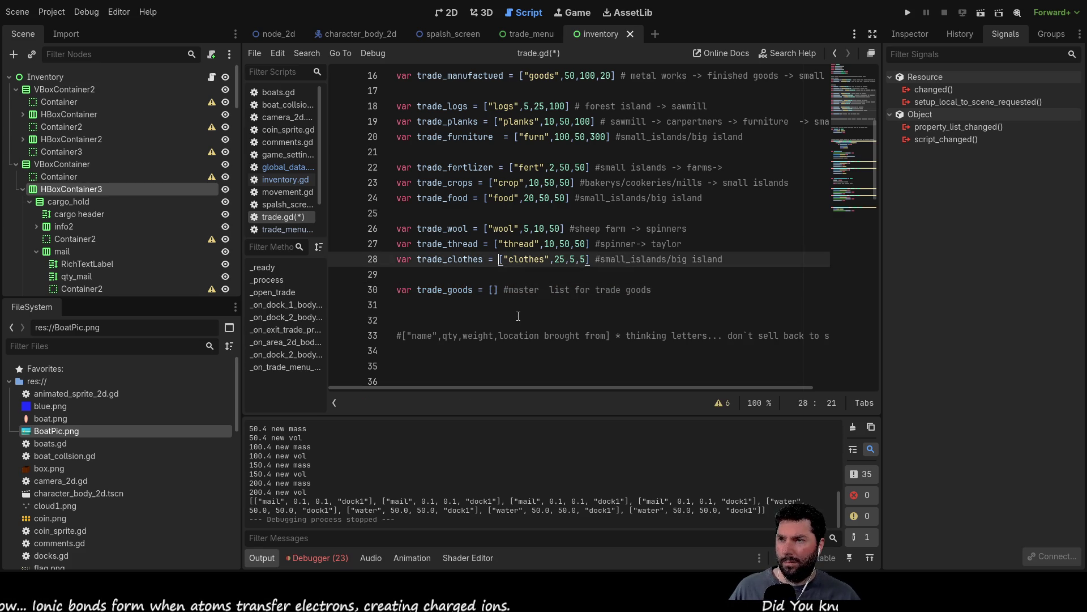
key("Down")
key("Down")
key("Down")
key("Down")
key("Down")
key("Down")
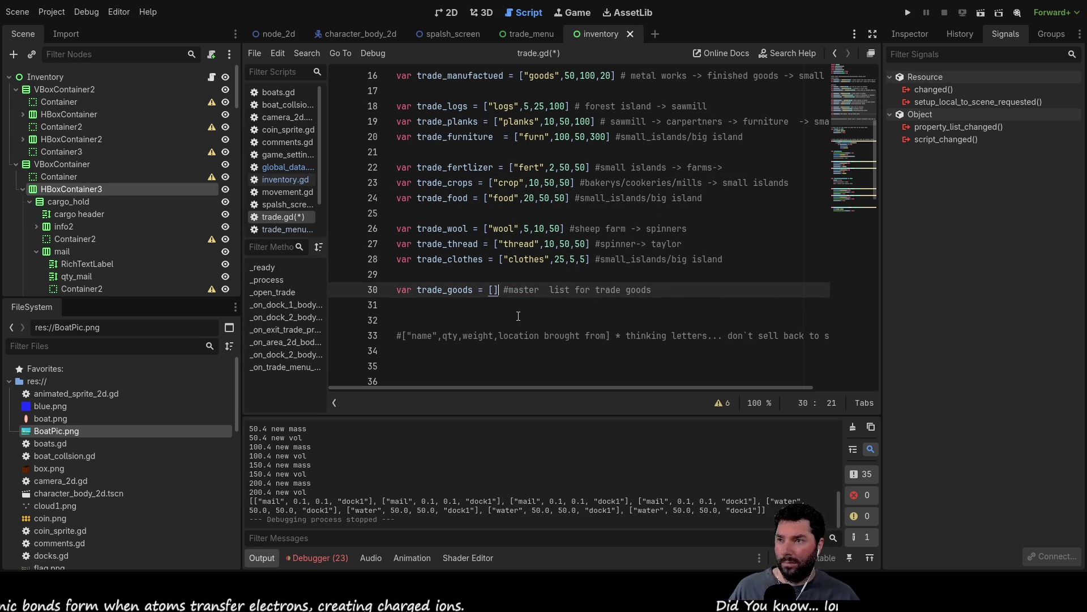
key("Up")
key("ctrl+Left")
key("ctrl+Left")
key("ctrl+Left")
key("shift+Right")
key("shift+Right")
key("shift+Right")
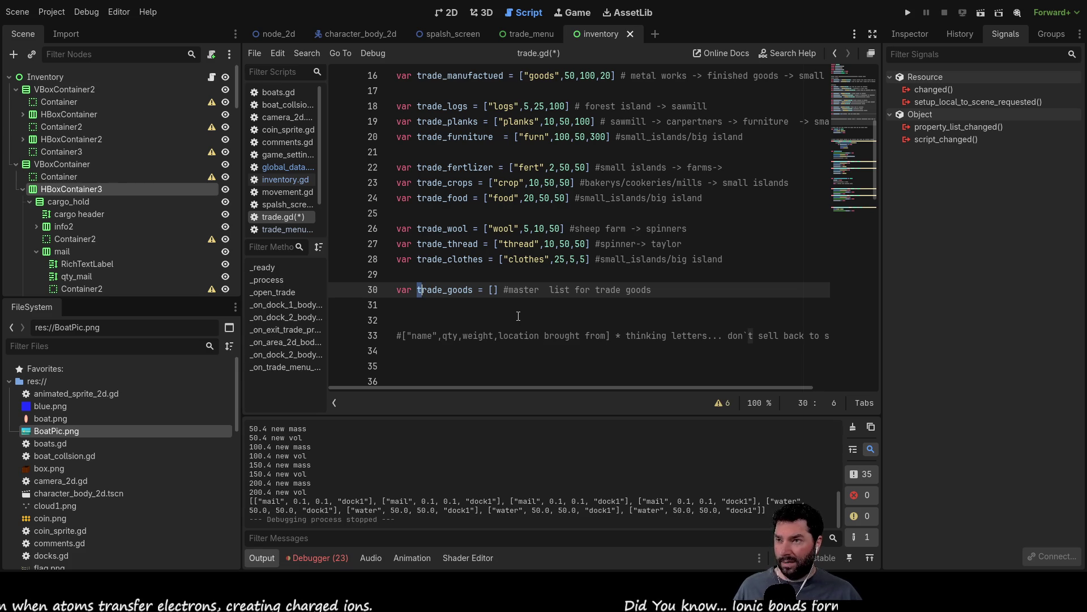
key("ctrl+c")
key("Down")
key("ctrl+v")
type(".app")
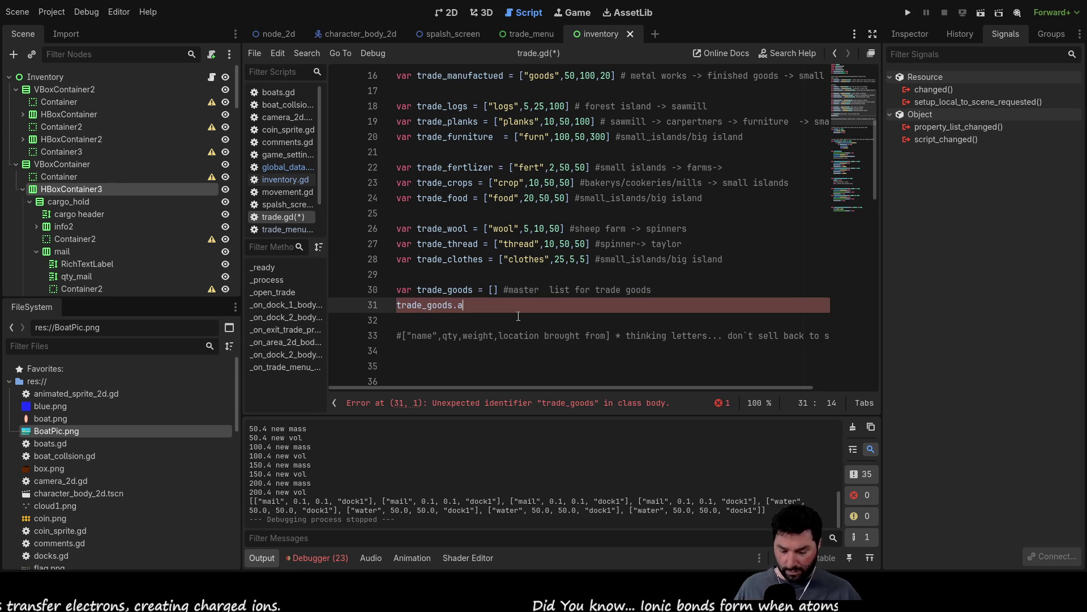
key("BackSpace")
key("BackSpace")
key("BackSpace")
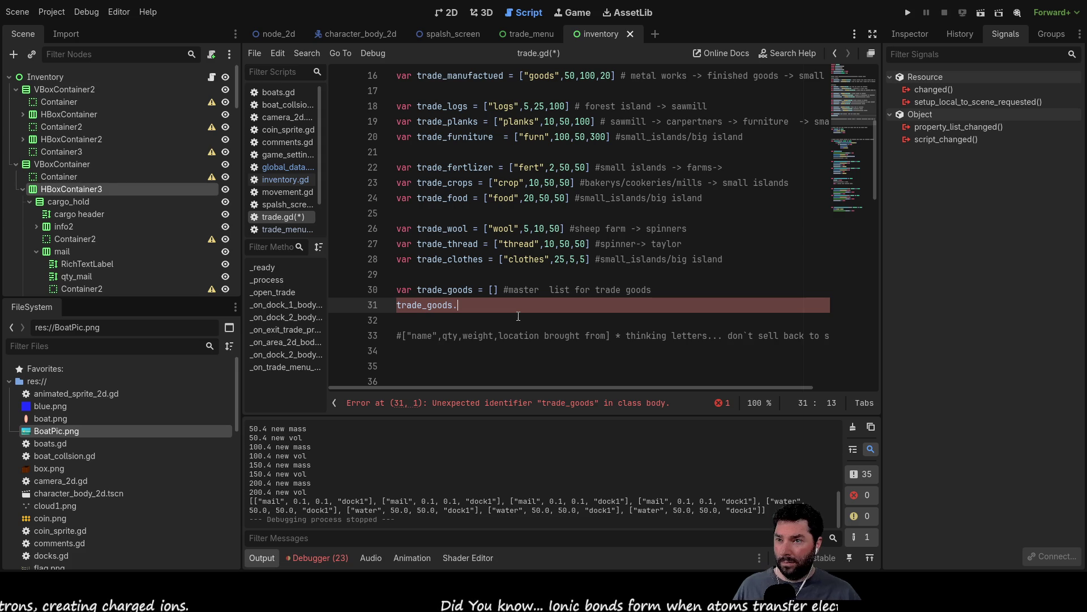
key("BackSpace")
key("BackSpace")
key("BackSpace")
key("BackSpace")
key("BackSpace")
key("BackSpace")
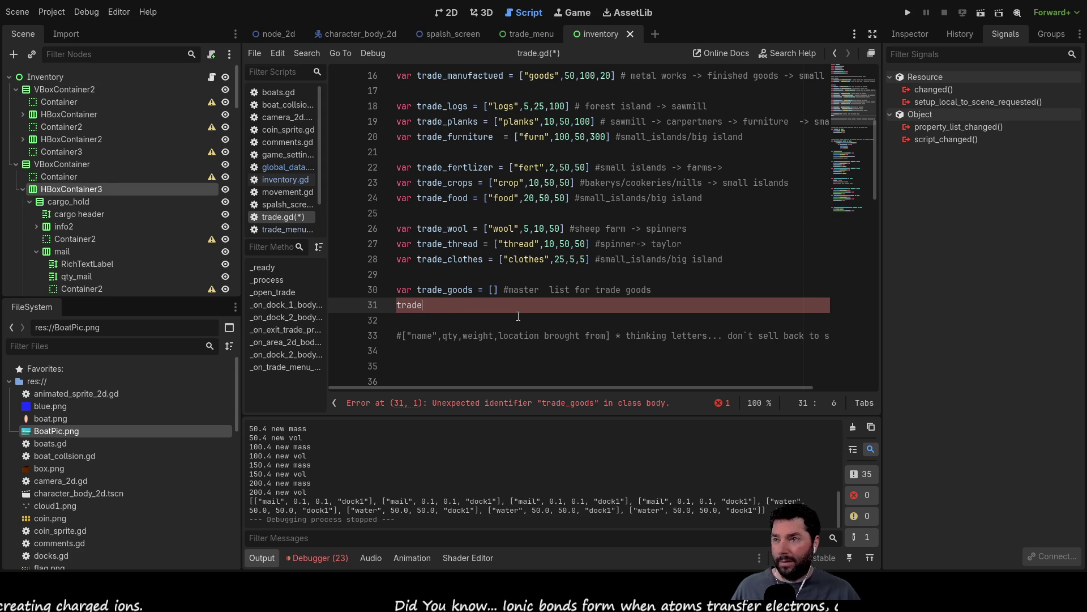
scroll(492, 276, "up", 2)
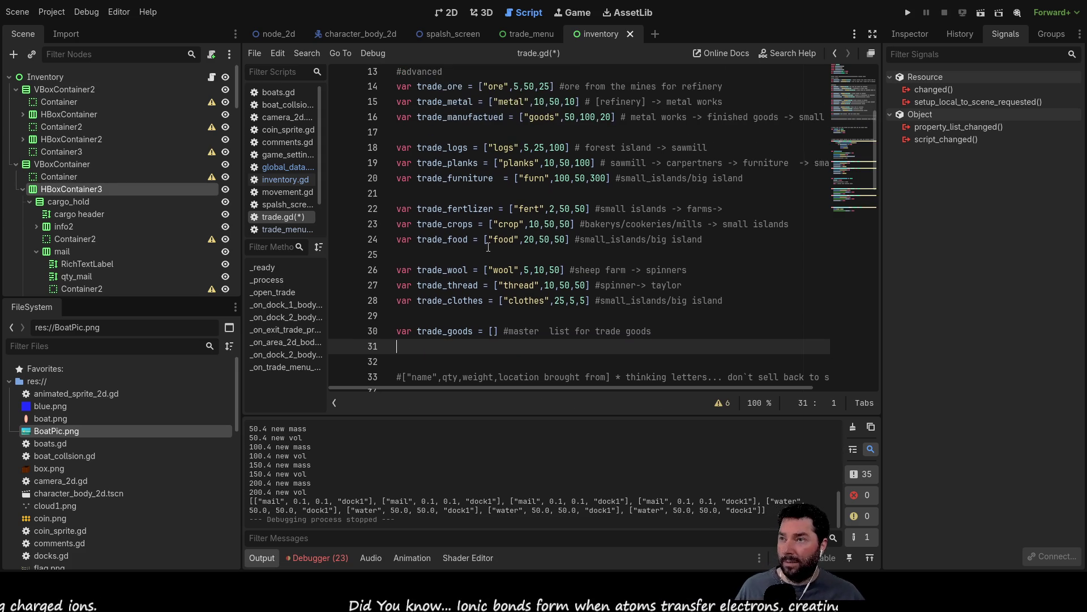
- Put trade_ore with a trailing comma inside the trade_goods brackets
left_click(449, 91)
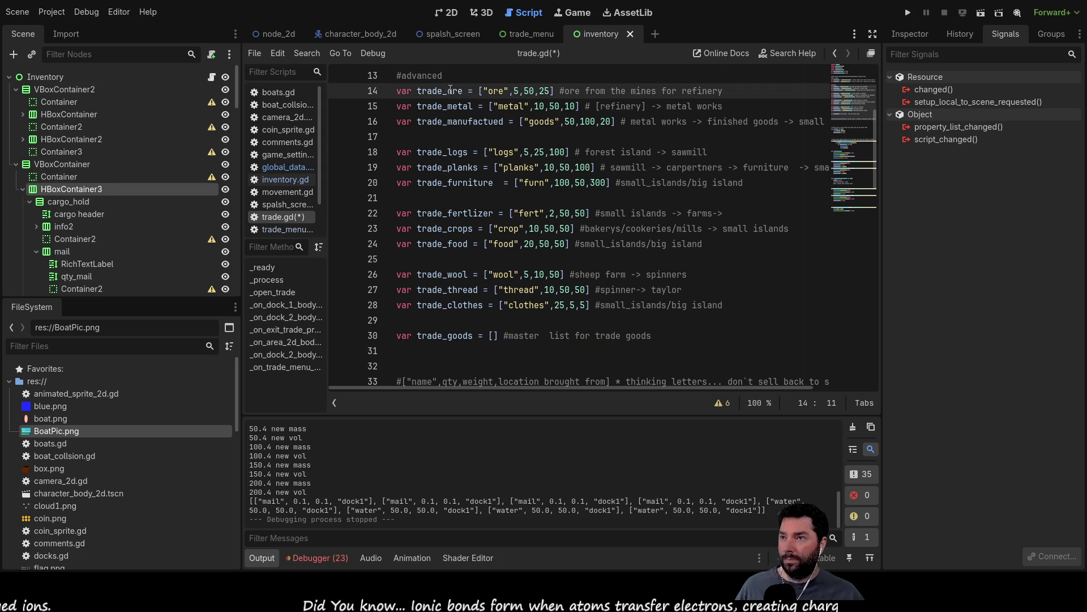
double_click(449, 91)
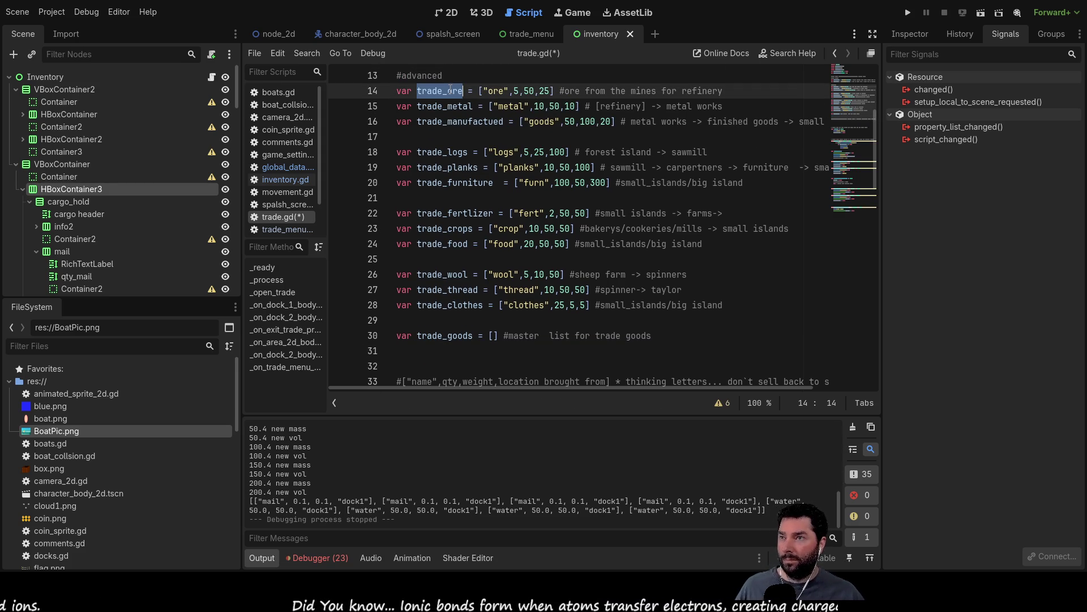
left_click(493, 336)
key("ctrl+v")
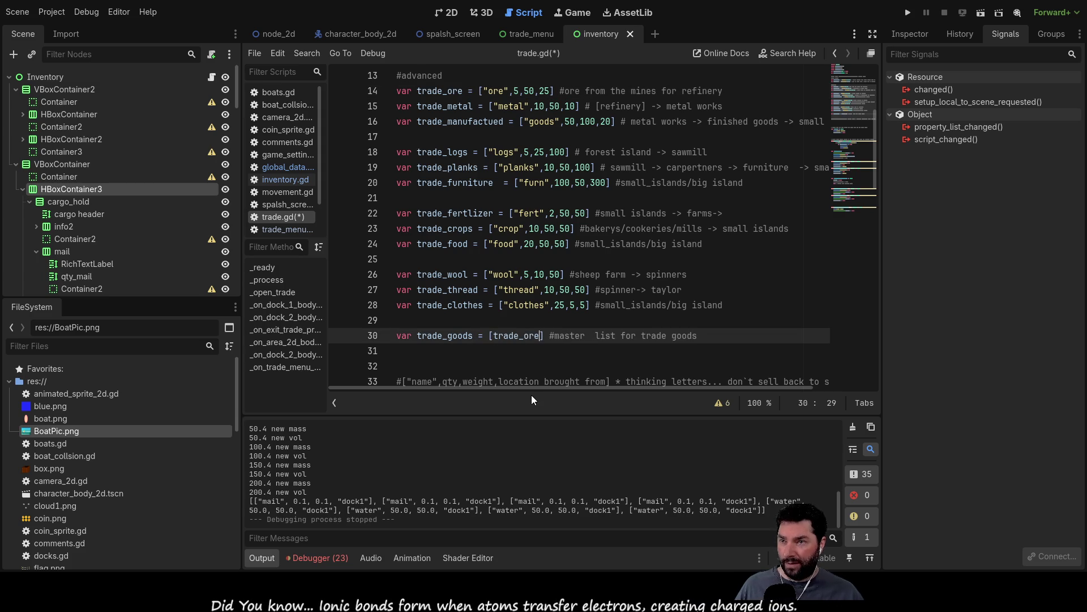
type(",")
- Move the master-list comment onto its own line above the trade_goods declaration
key("Right")
key("Right")
key("shift+Right")
key("shift+Right")
key("shift+Right")
key("shift+Right")
key("shift+Right")
key("shift+Right")
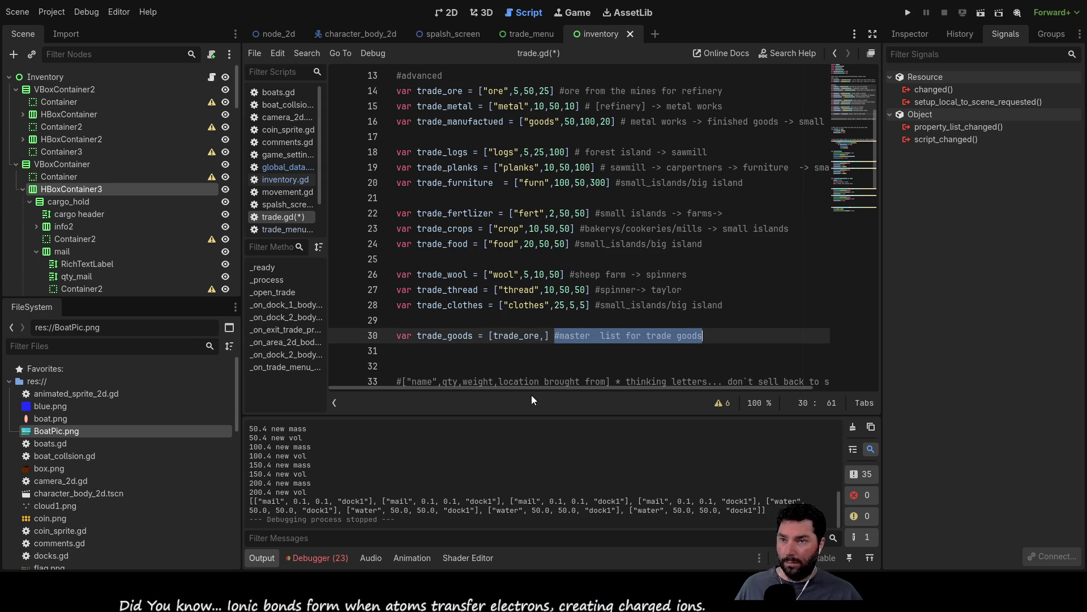
key("ctrl+x")
key("Return")
key("ctrl+v")
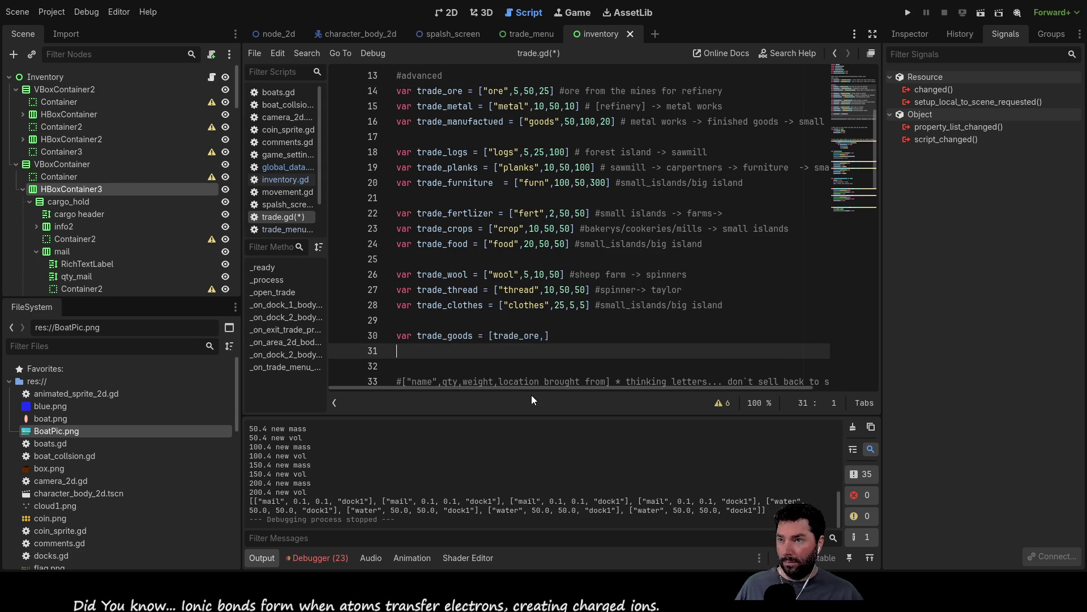
key("BackSpace")
key("BackSpace")
key("BackSpace")
key("BackSpace")
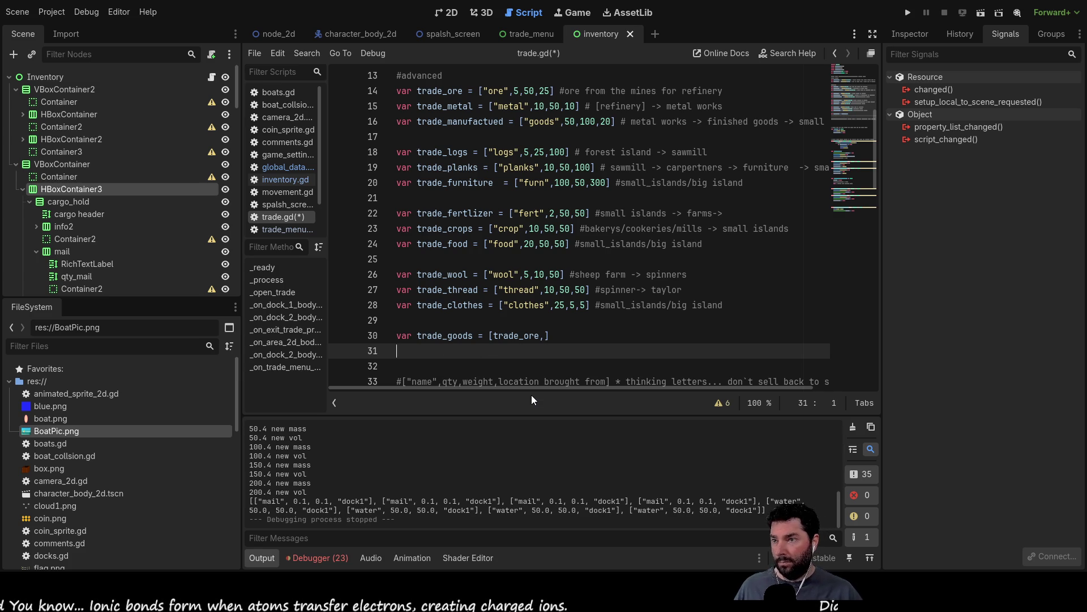
key("Up")
key("Return")
key("Up")
key("ctrl+v")
key("Down")
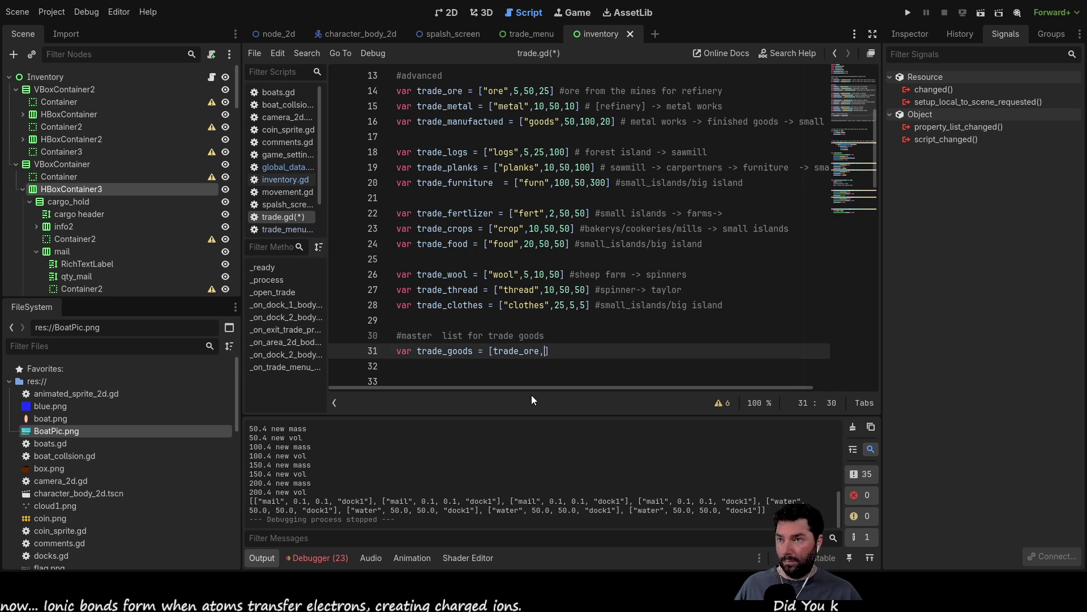
scroll(477, 240, "up", 5)
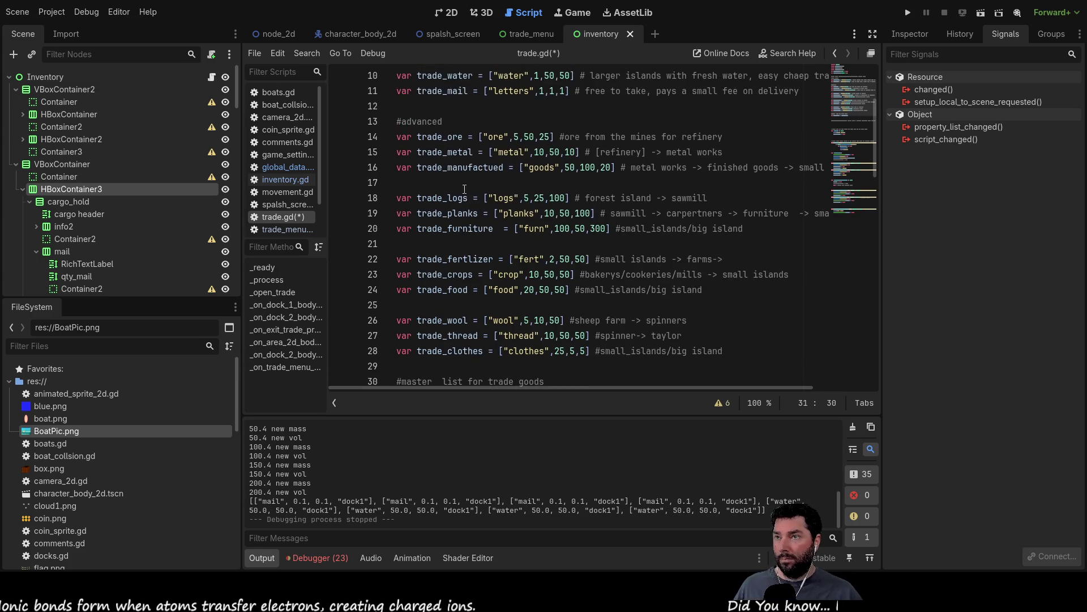
- Paste trade_clothes into the trade_goods array and delete the stray trade_ore entry there
double_click(456, 168)
scroll(455, 168, "down", 6)
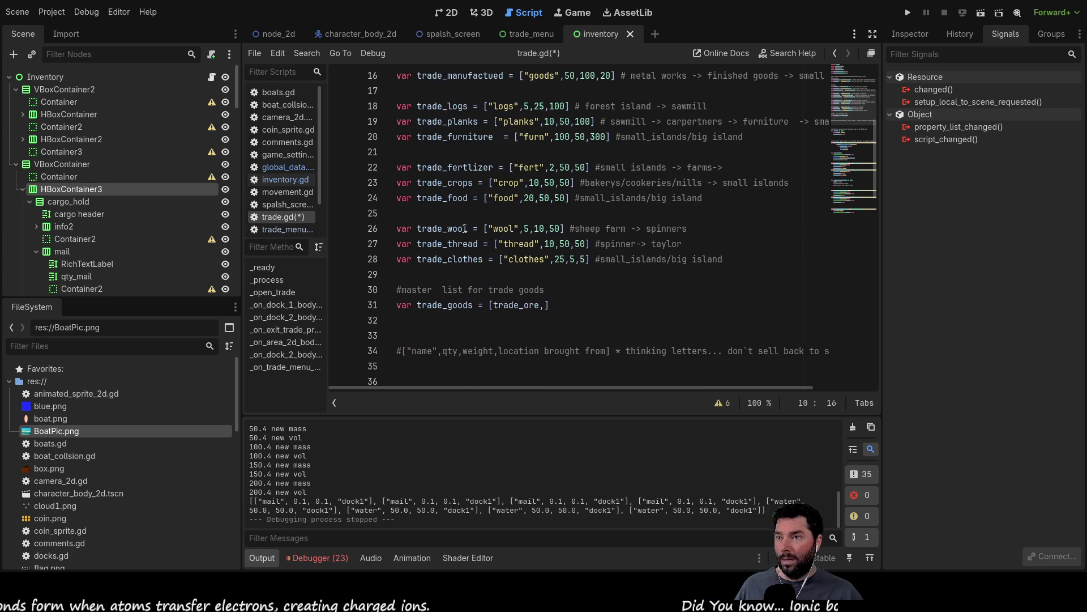
double_click(453, 259)
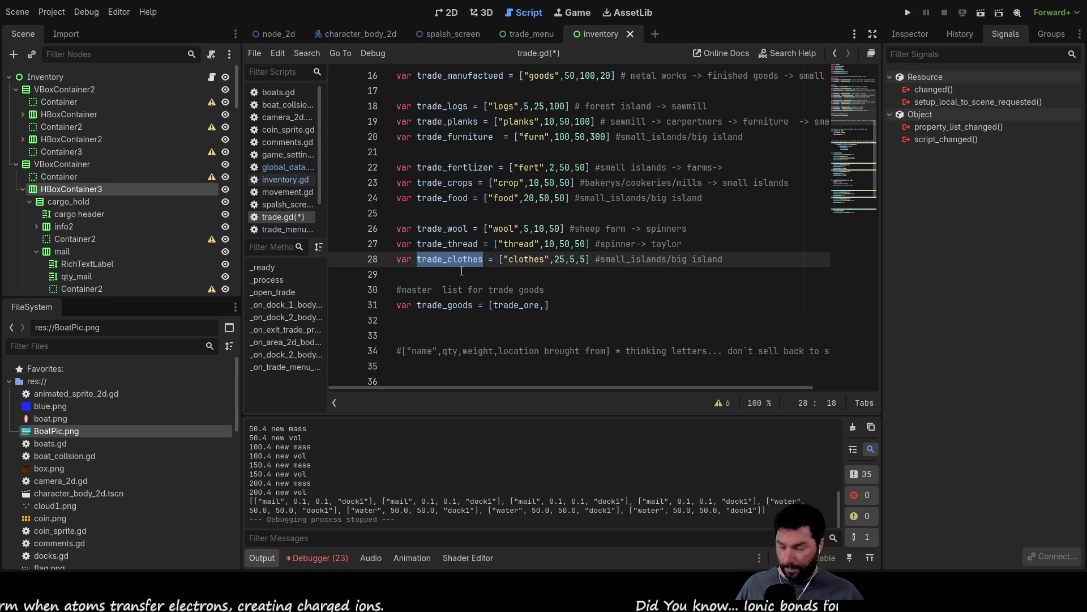
left_click(546, 305)
key("ctrl+v")
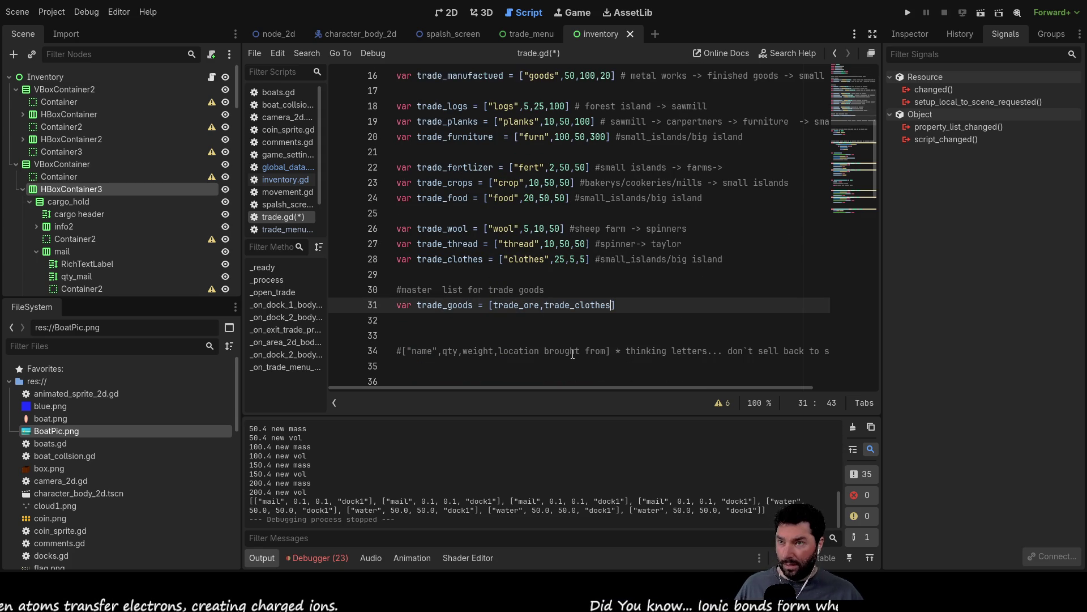
key("Left")
key("Left")
key("Left")
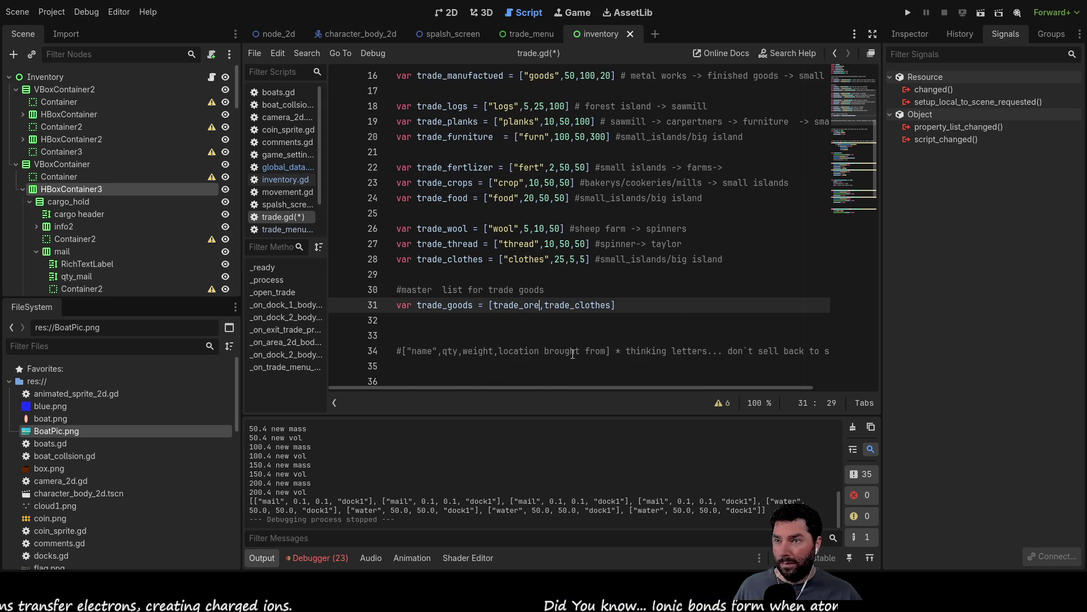
key("Right")
key("shift+Left")
key("shift+Left")
key("shift+Left")
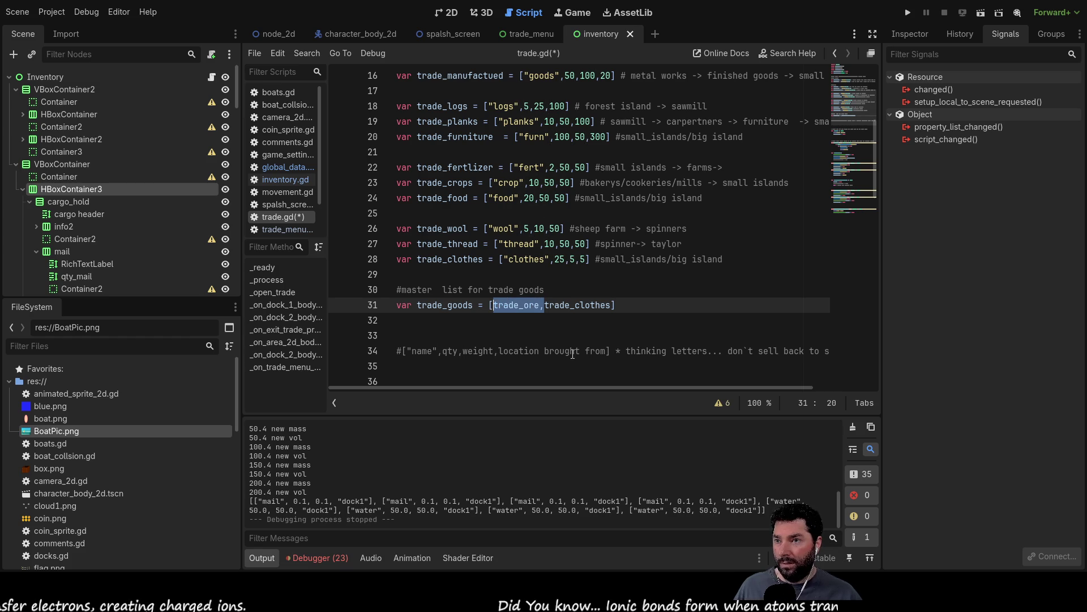
key("Delete")
type(",")
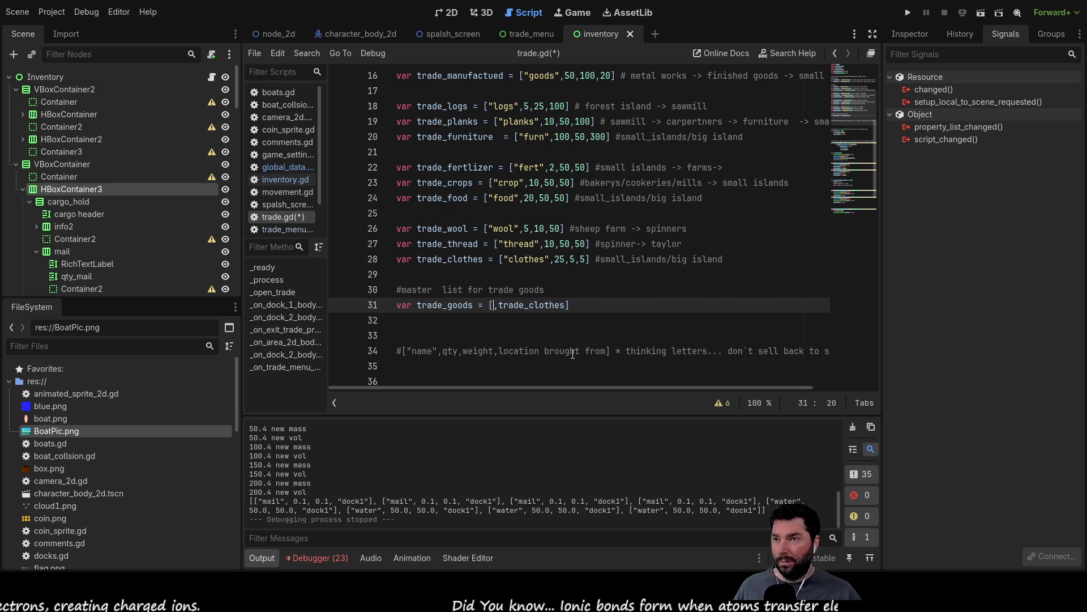
- Prepend trade_thread and trade_wool to the trade_goods list, each followed by a comma
key("Up")
key("Up")
key("Up")
key("shift+Left")
key("shift+Left")
key("shift+Left")
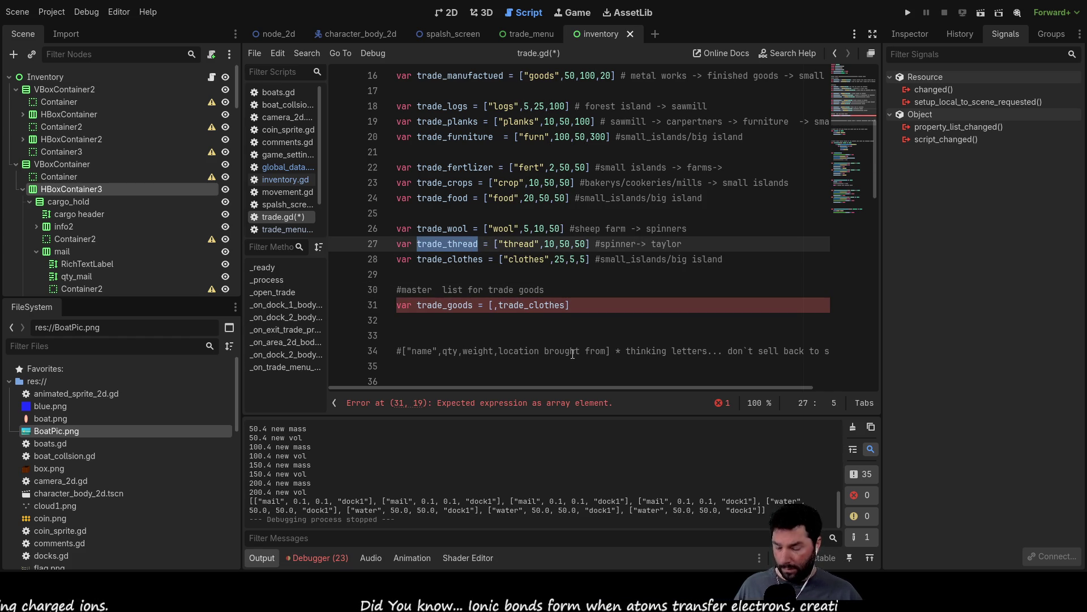
key("Down")
key("Down")
key("Down")
key("Down")
key("Right")
key("Right")
key("Right")
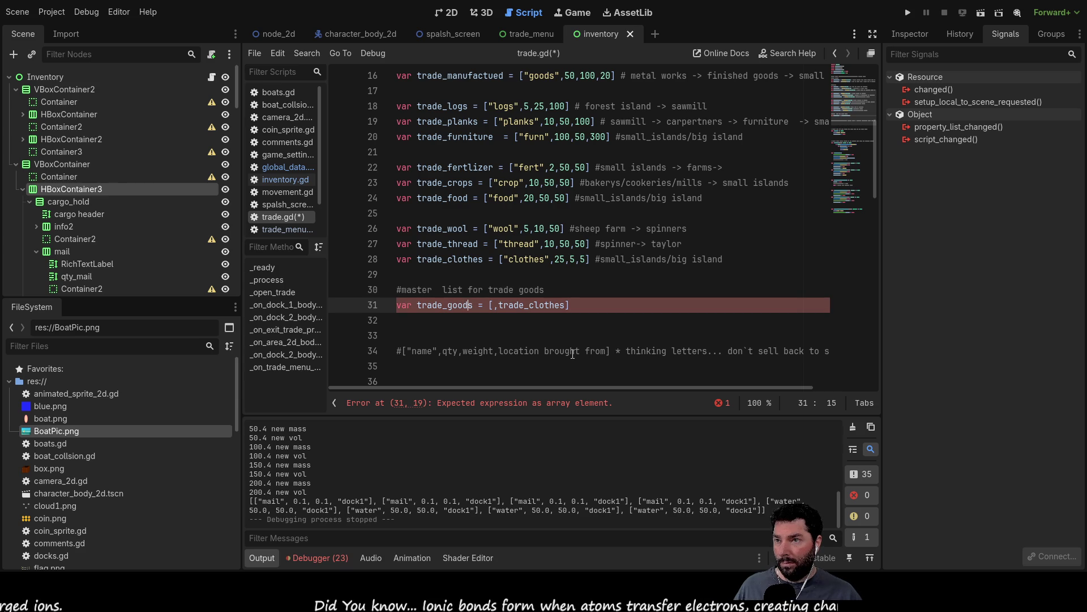
key("ctrl+v")
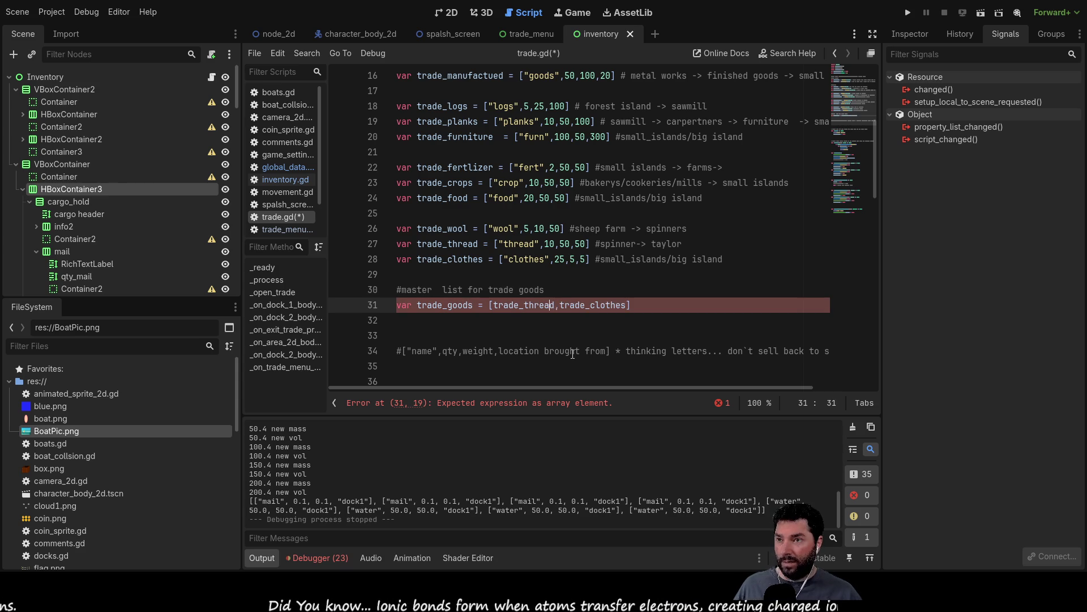
type(",")
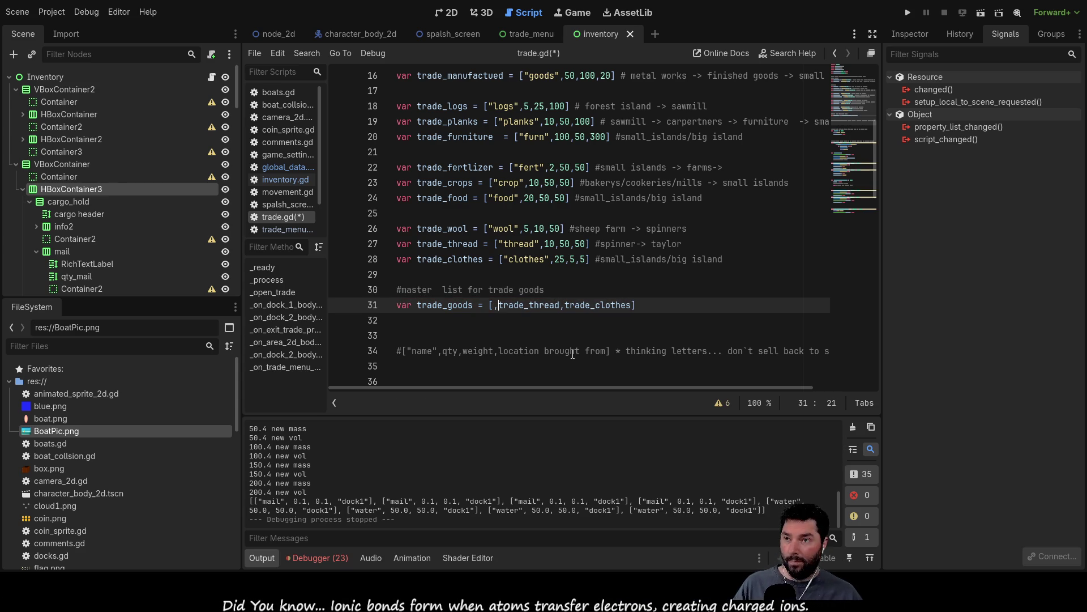
key("Up")
key("Up")
key("Up")
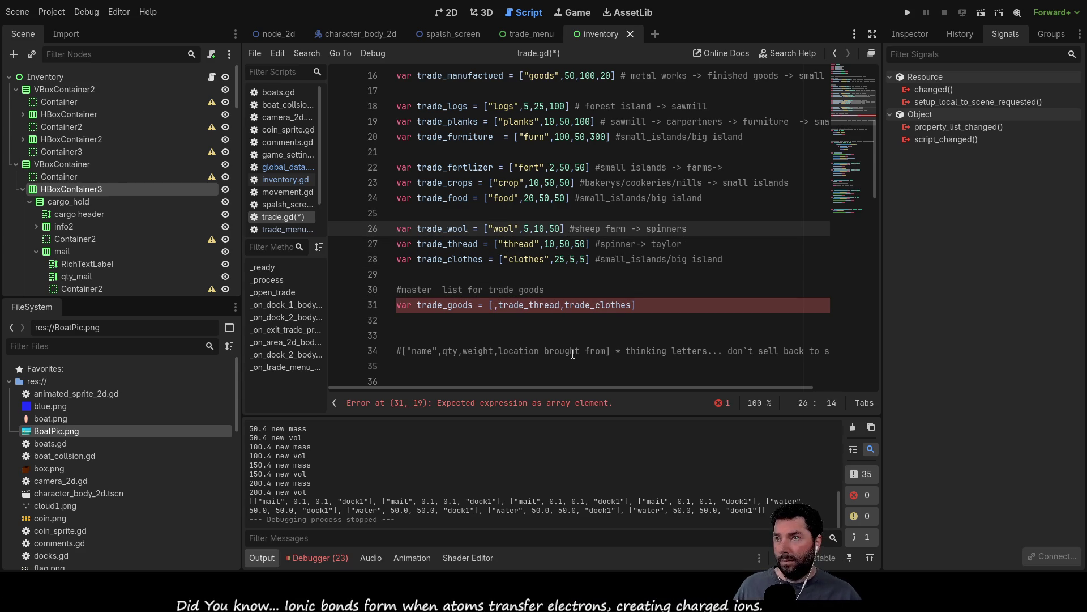
key("ctrl+shift+Left")
key("ctrl+c")
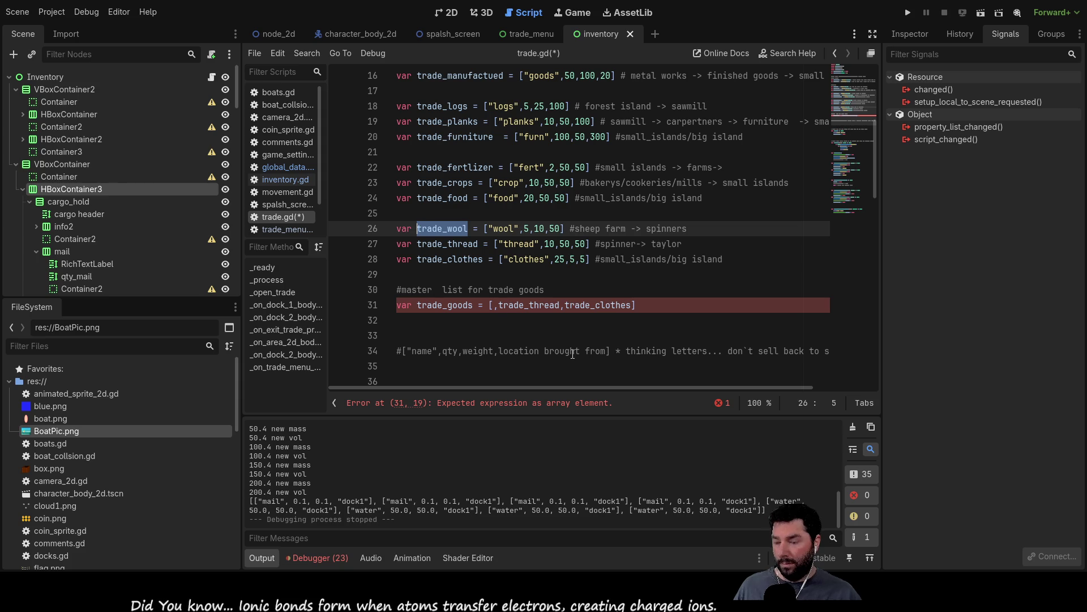
key("Down")
key("Down")
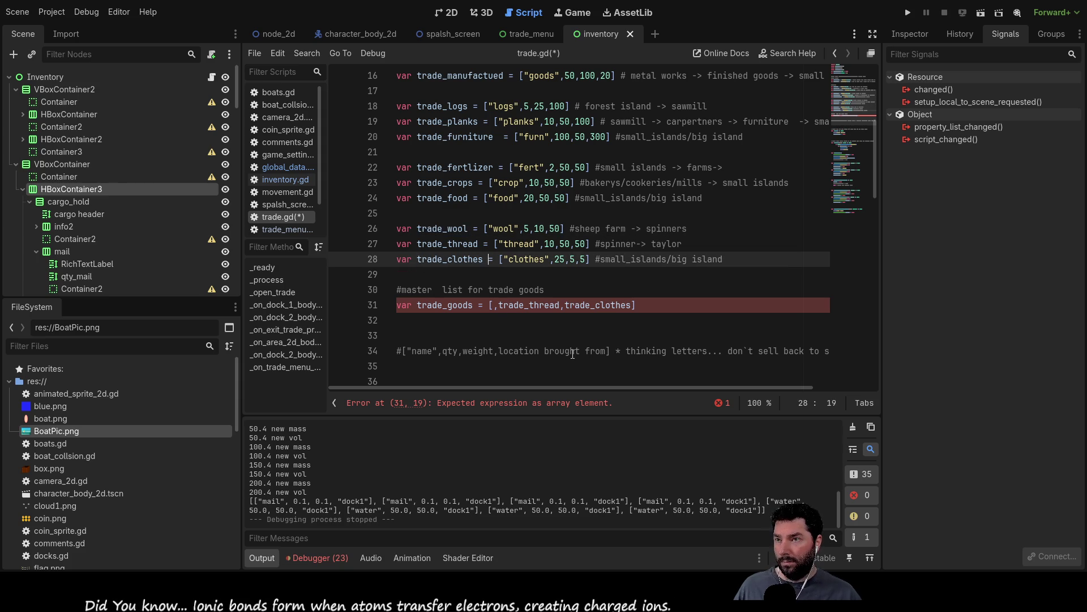
key("Down")
key("Down")
key("Down")
key("ctrl+Right")
key("ctrl+Right")
key("ctrl+Right")
key("ctrl+v")
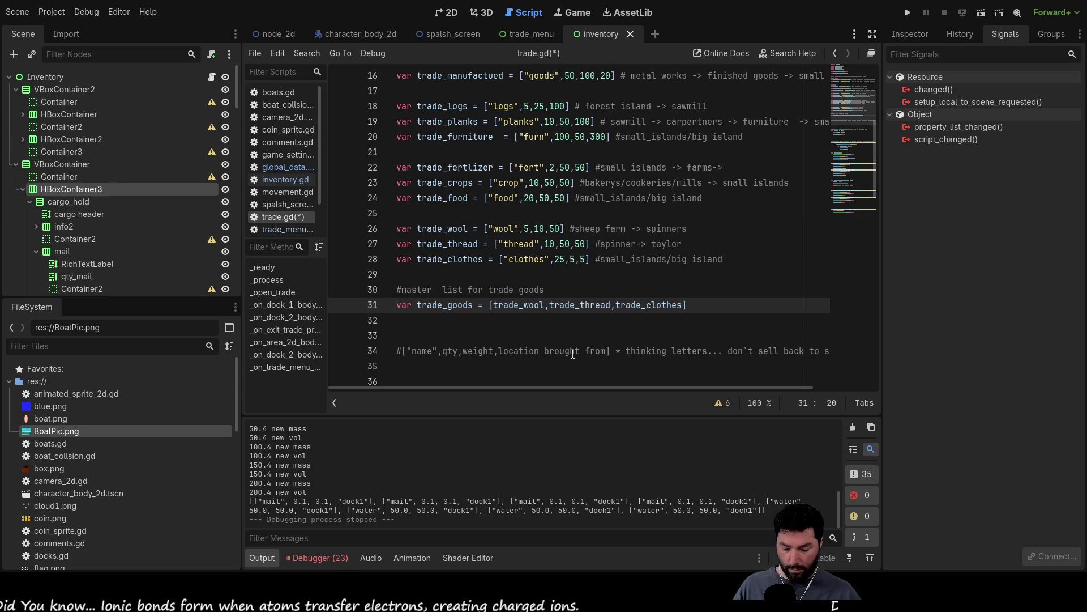
type(",")
- Insert trade_food, trade_crops and trade_fertlizer at the start of trade_goods
double_click(422, 198)
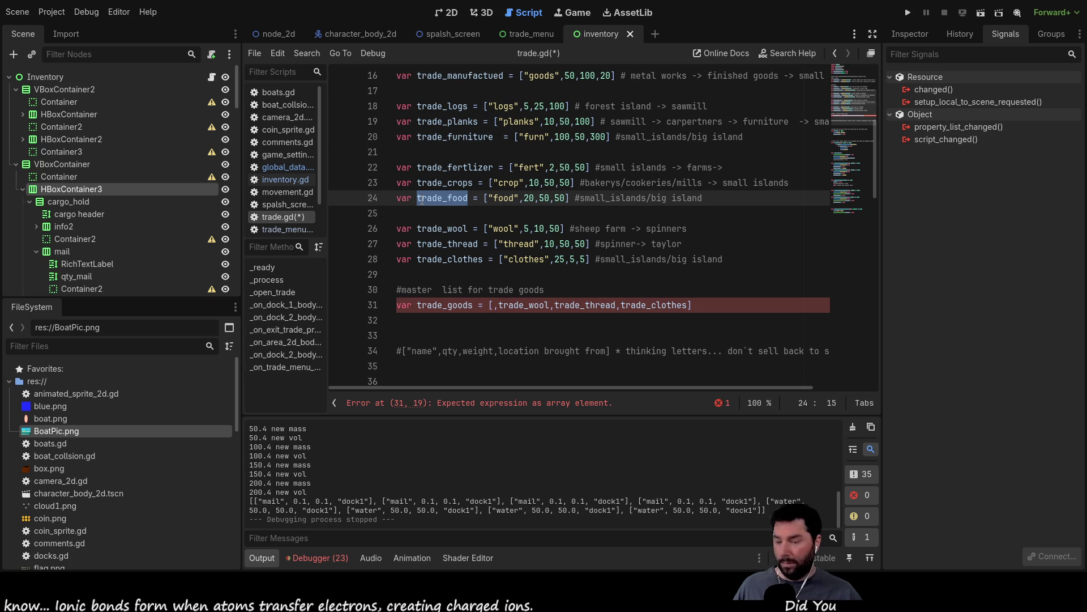
key("ctrl+c")
left_click(491, 304)
key("ctrl+v")
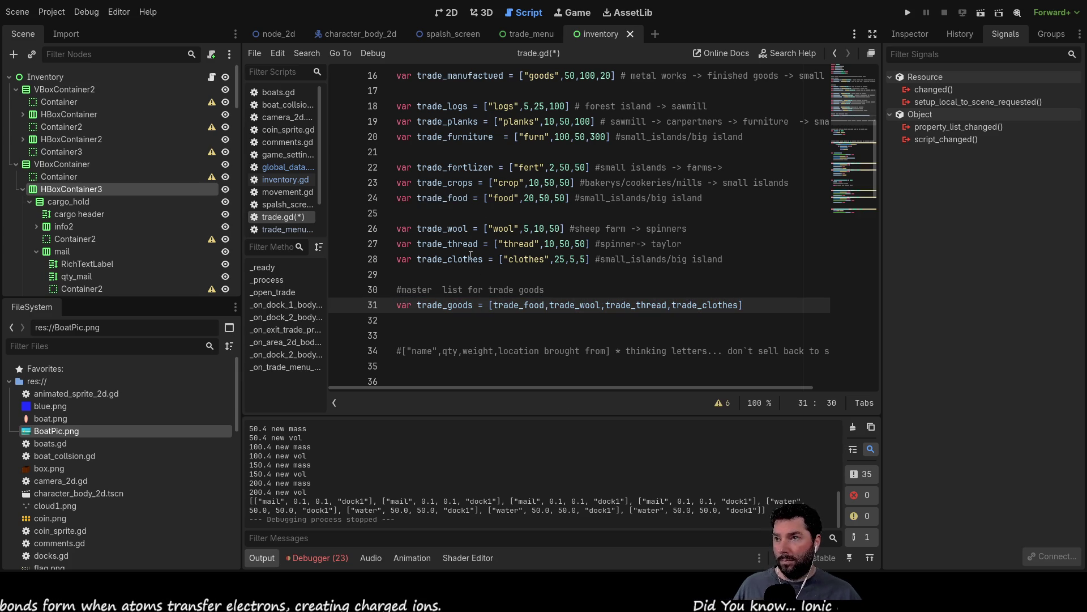
double_click(453, 183)
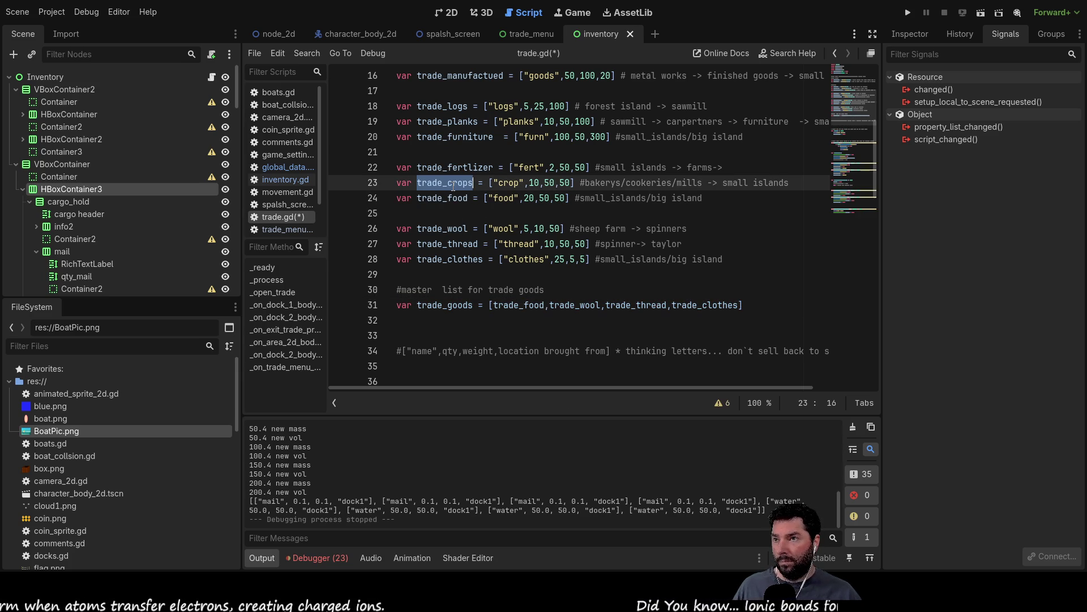
left_click(492, 305)
key("ctrl+v")
type(",")
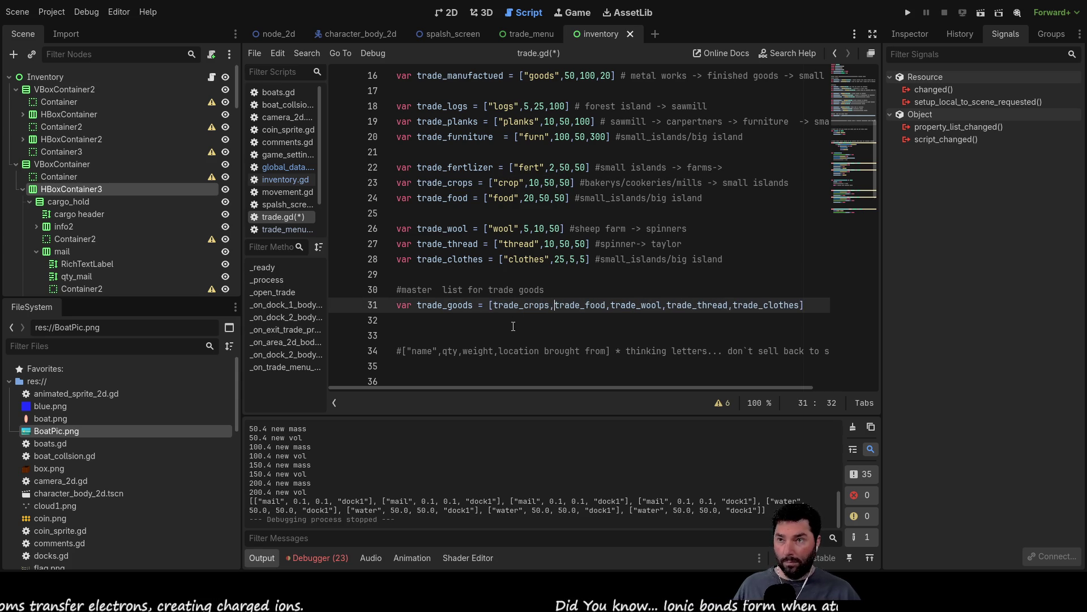
triple_click(445, 163)
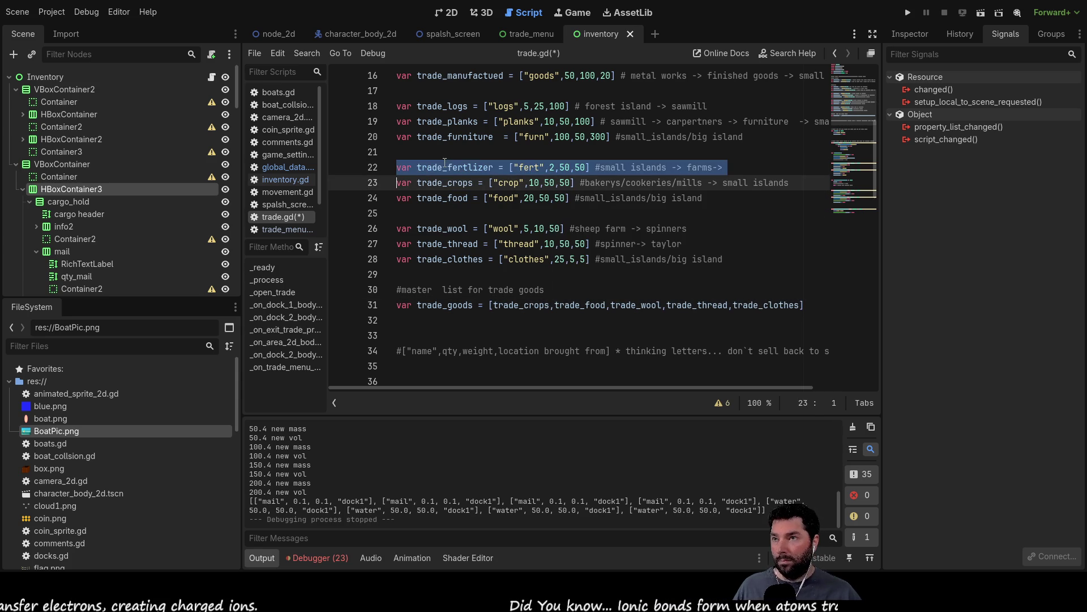
double_click(445, 165)
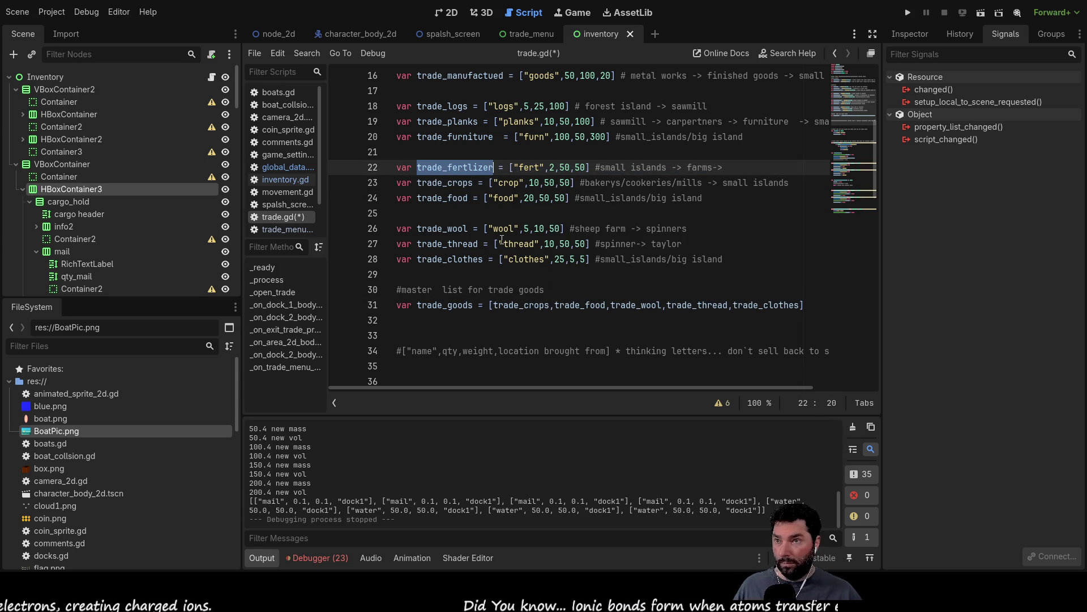
left_click(496, 306)
key("ctrl+v")
type(",")
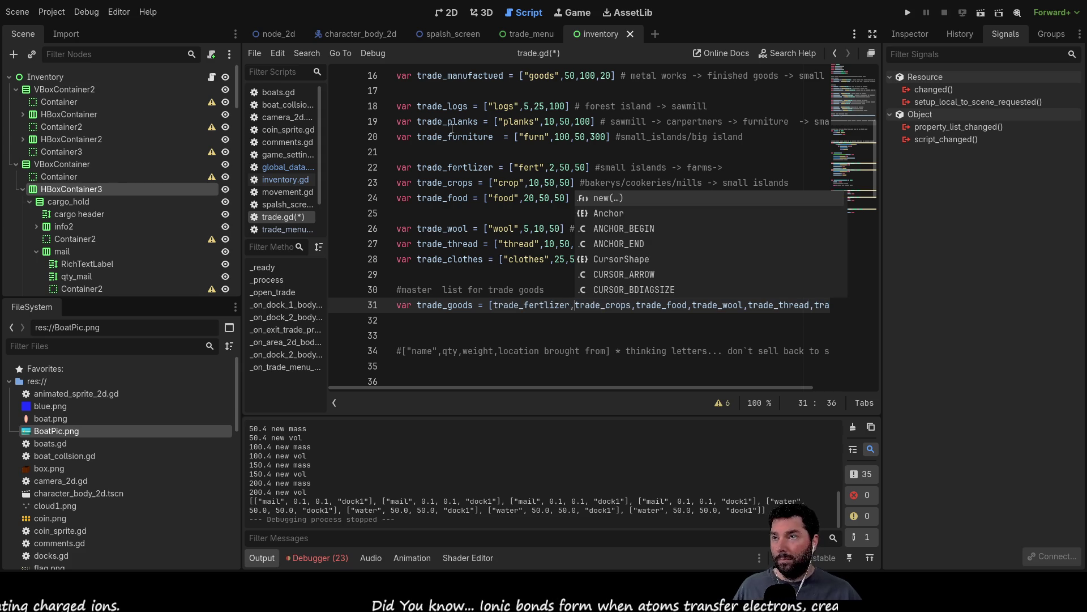
- Insert trade_furniture, trade_planks and trade_logs at the front of trade_goods
double_click(446, 136)
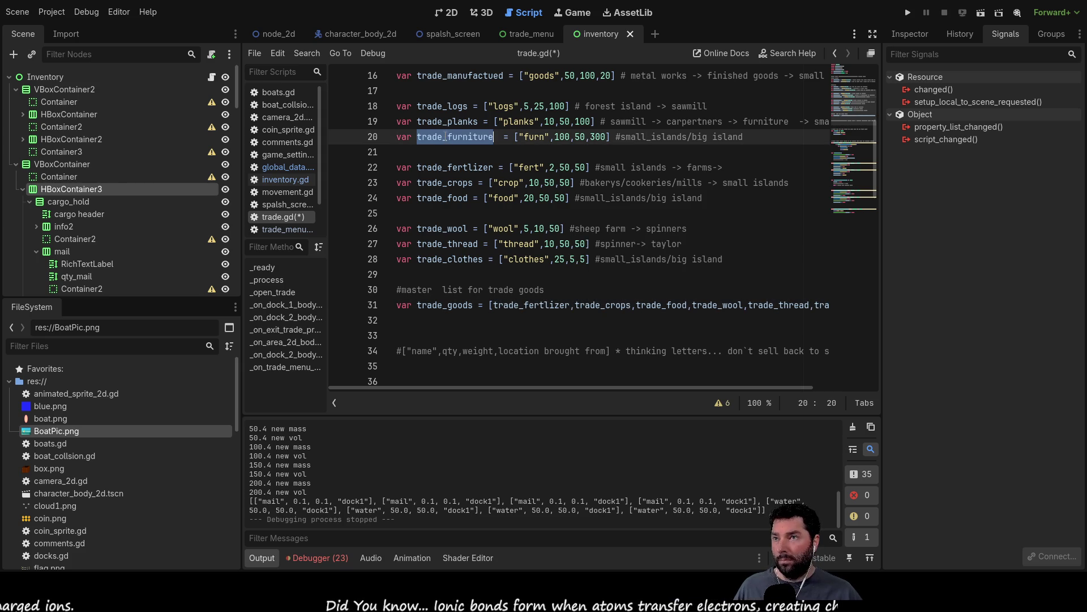
left_click(493, 306)
key("ctrl+v")
type(",")
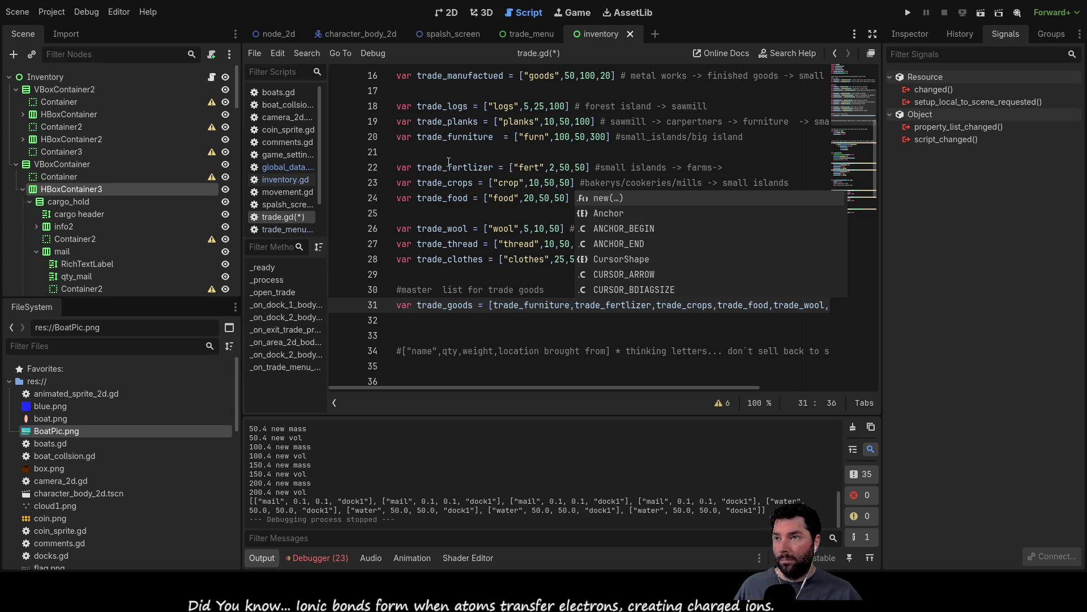
double_click(450, 121)
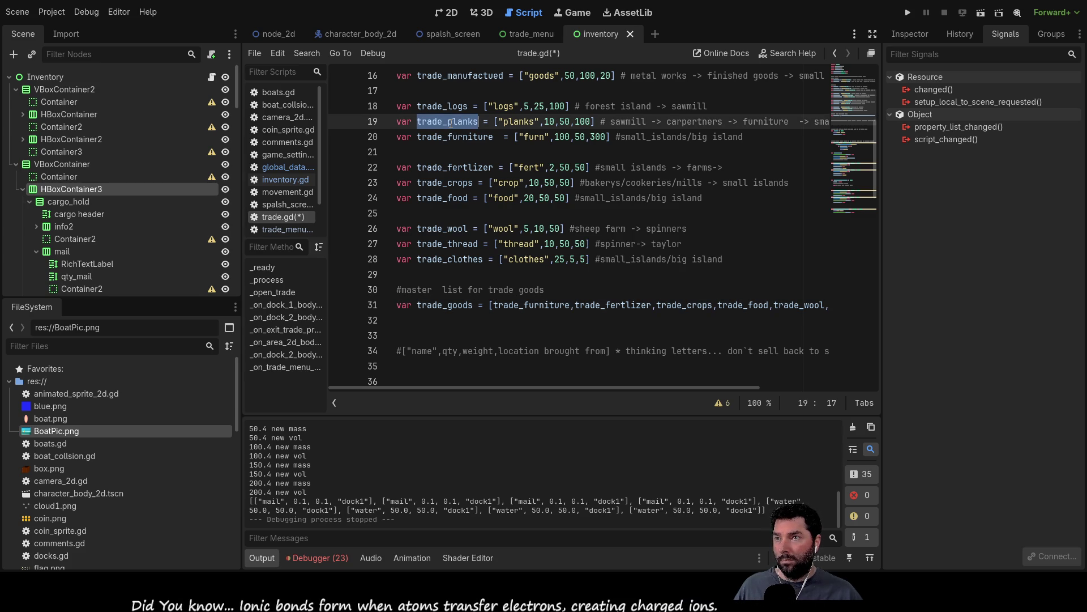
left_click(492, 305)
key("ctrl+v")
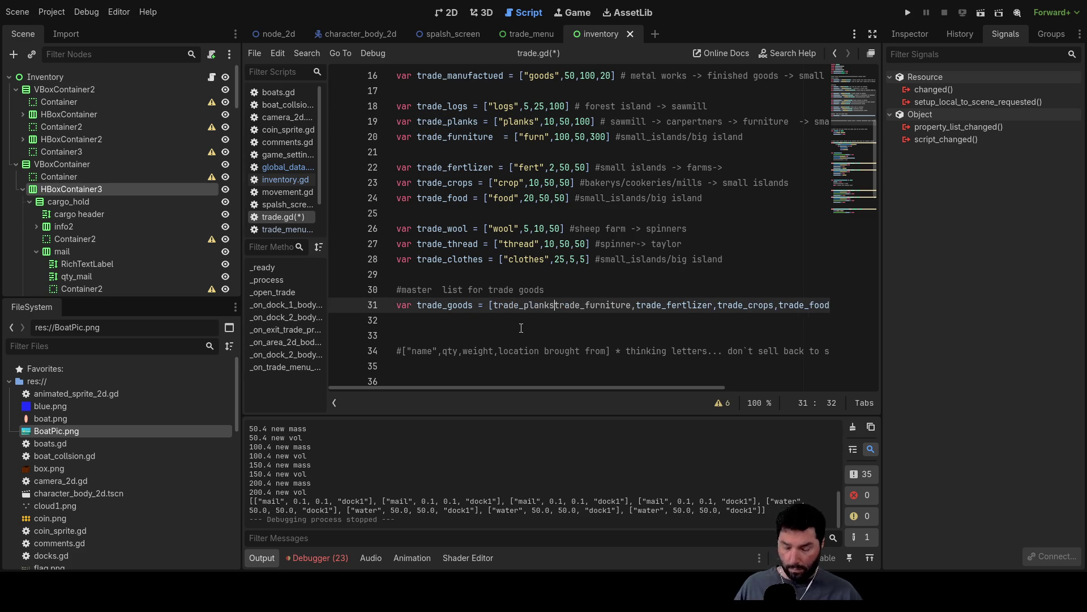
type(",")
double_click(455, 106)
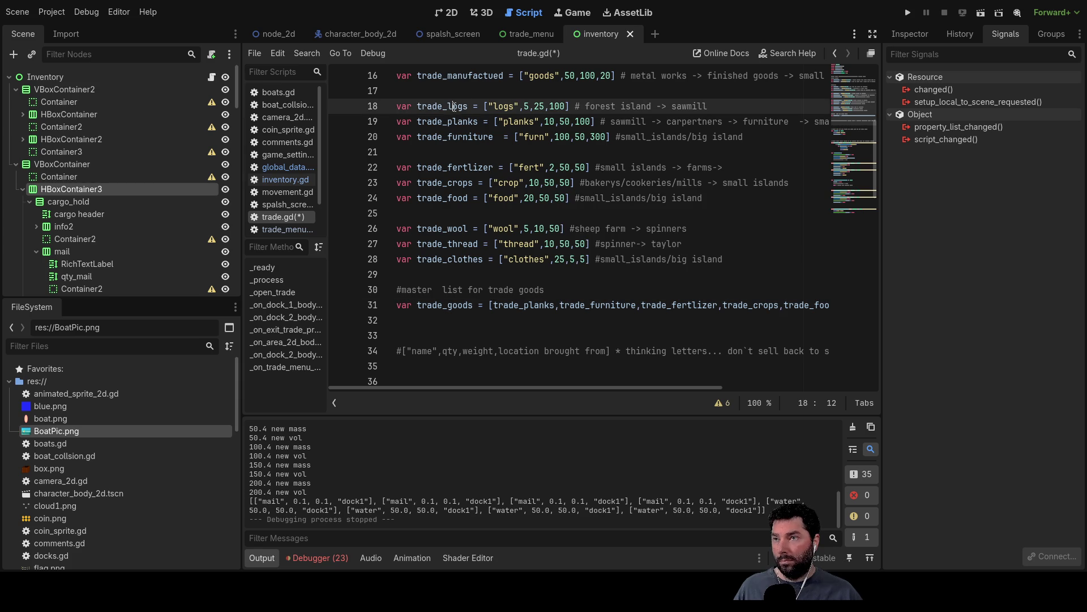
left_click(491, 305)
key("ctrl+v")
type(",")
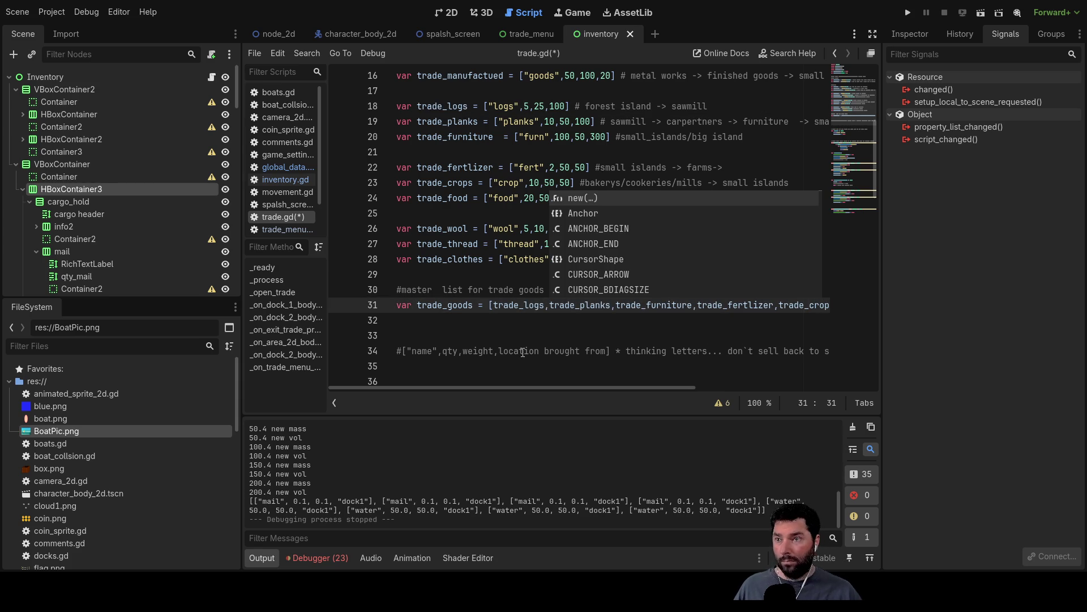
scroll(447, 207, "up", 3)
- Prepend trade_manufactued, trade_metal and trade_ore to the trade_goods list
double_click(448, 121)
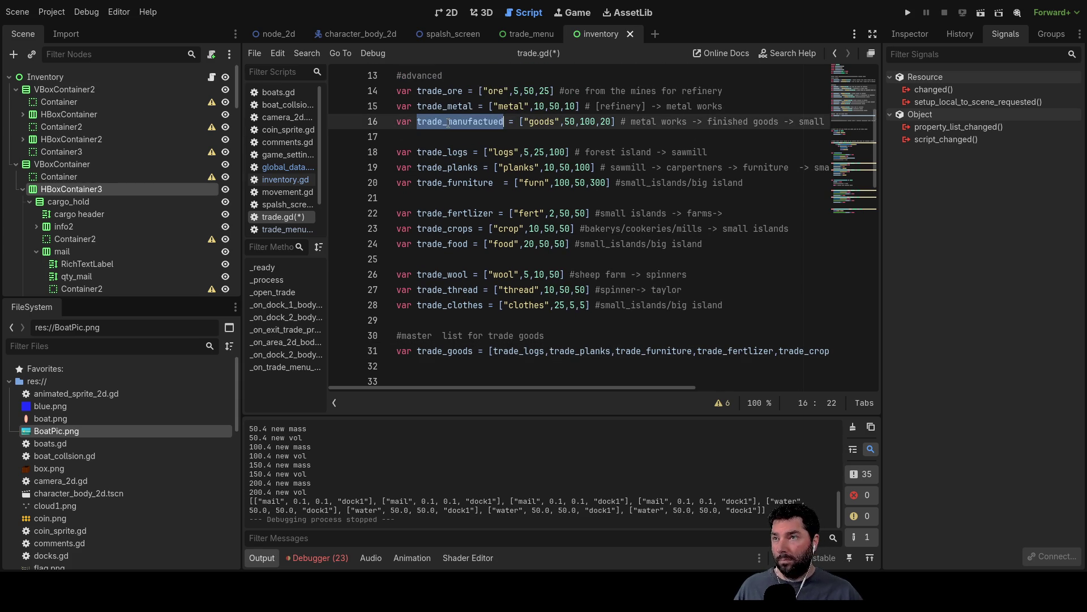
key("ctrl+c")
left_click(493, 347)
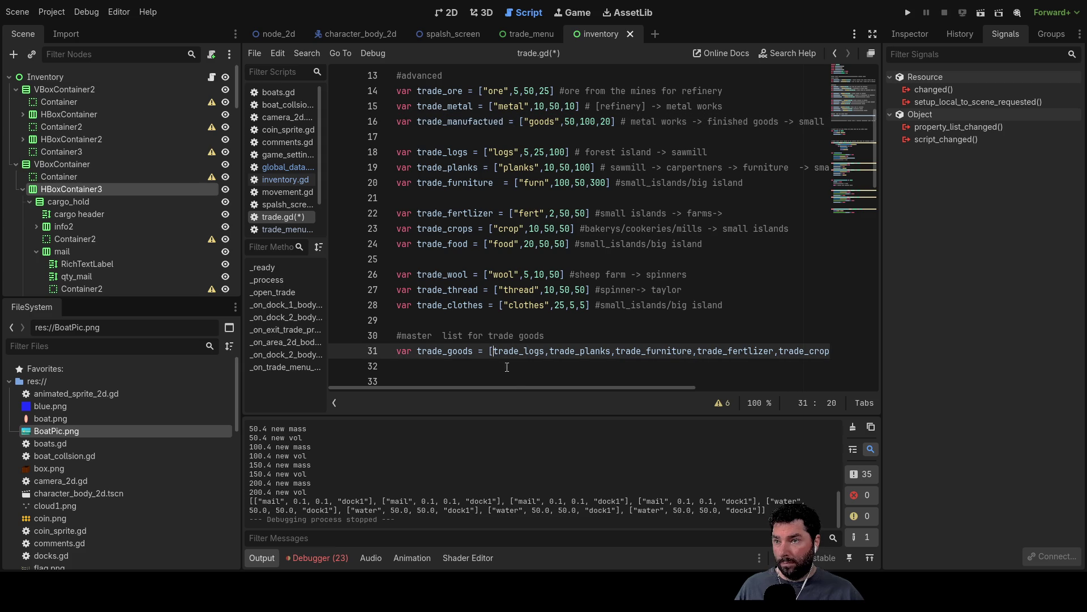
key("ctrl+v")
type(",")
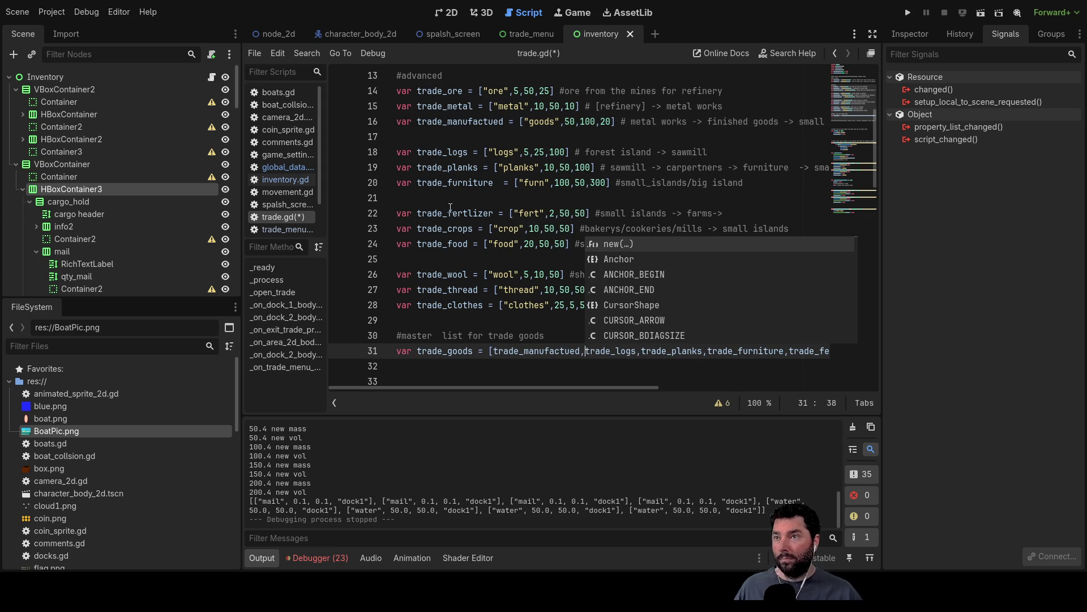
triple_click(444, 106)
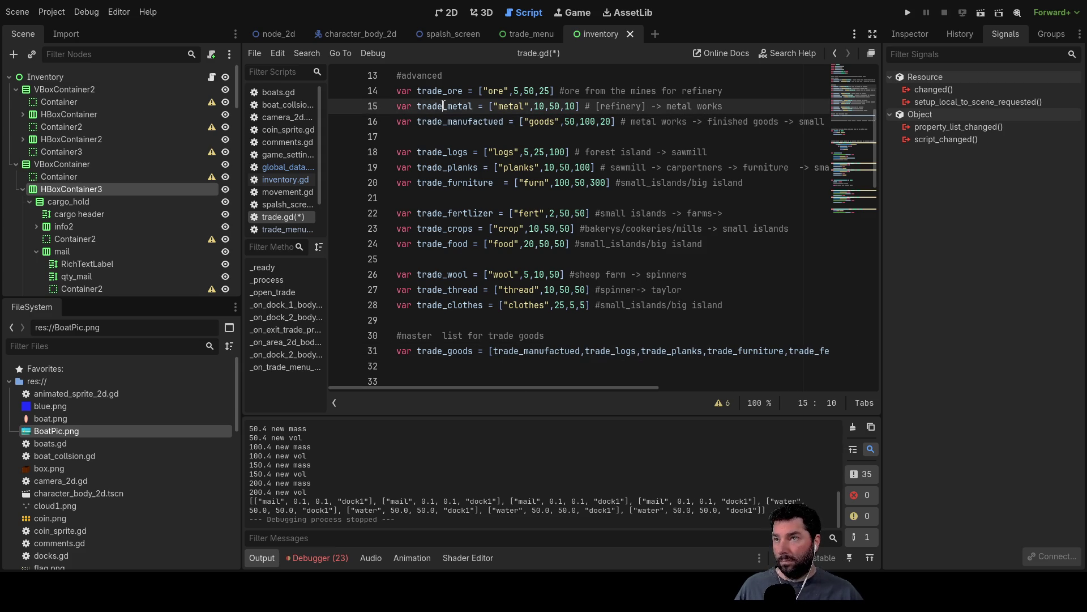
double_click(443, 106)
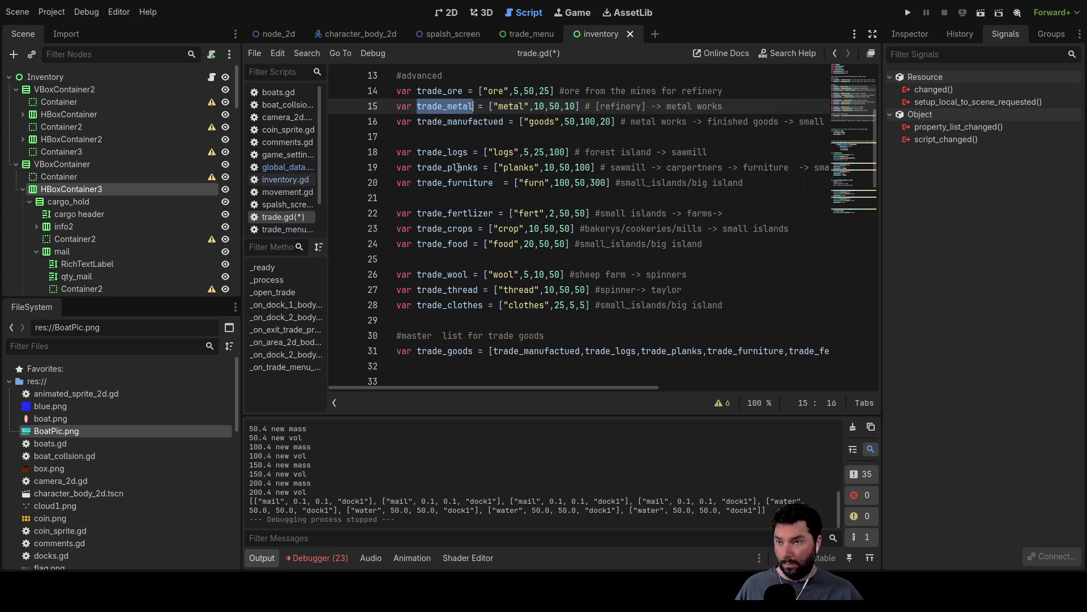
left_click(491, 352)
key("ctrl+v")
type(",")
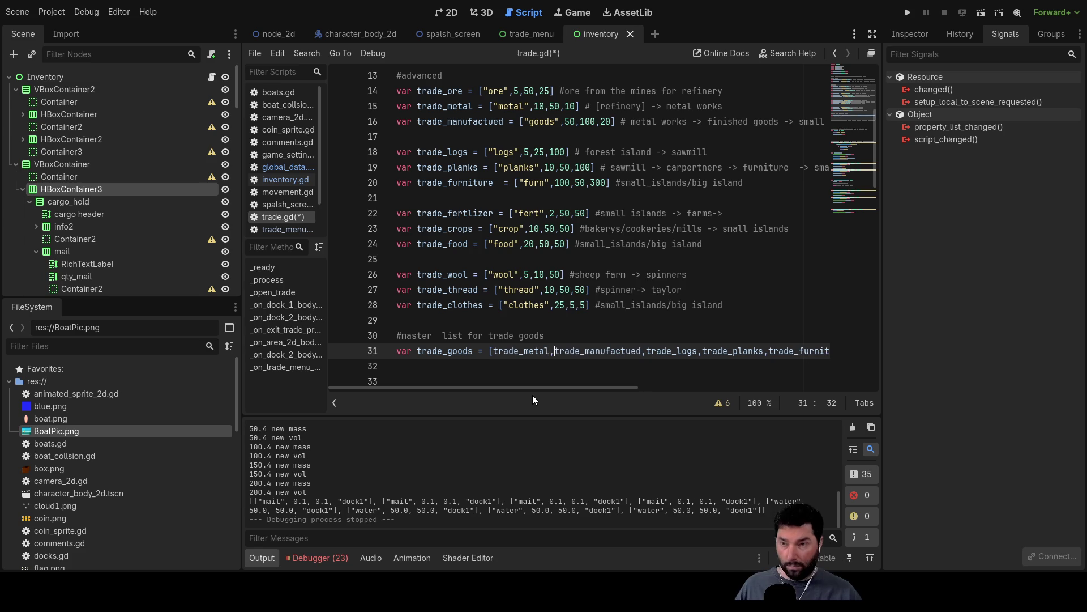
double_click(428, 92)
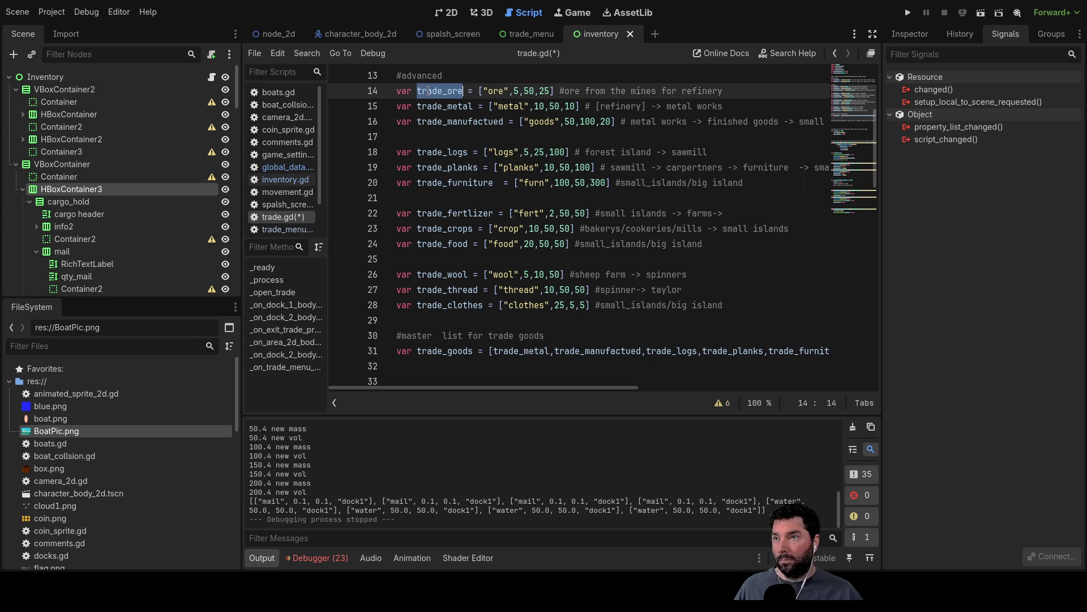
left_click(491, 350)
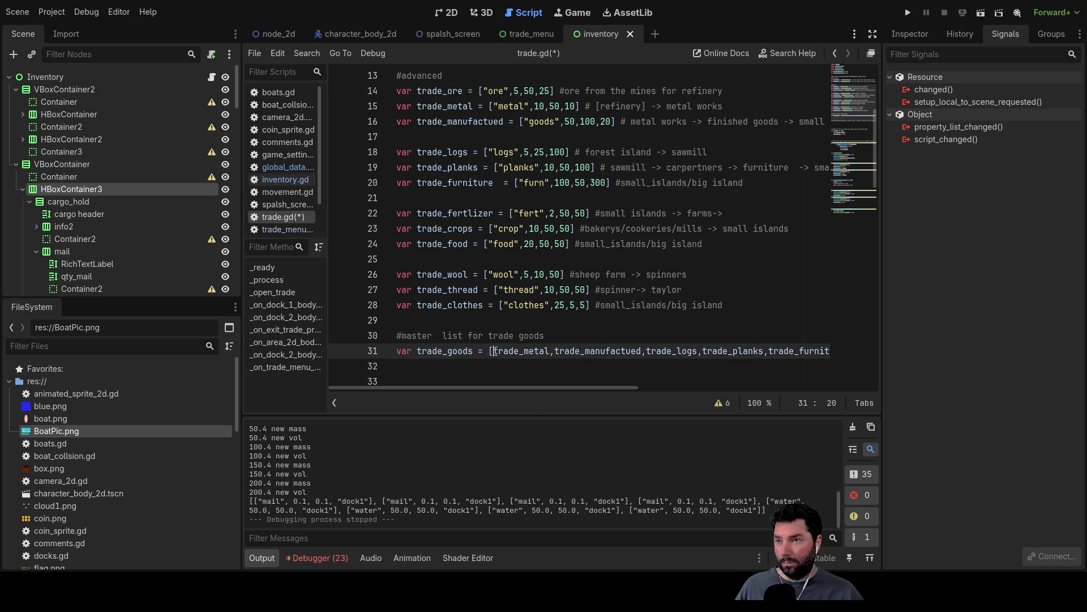
key("ctrl+v")
type(",")
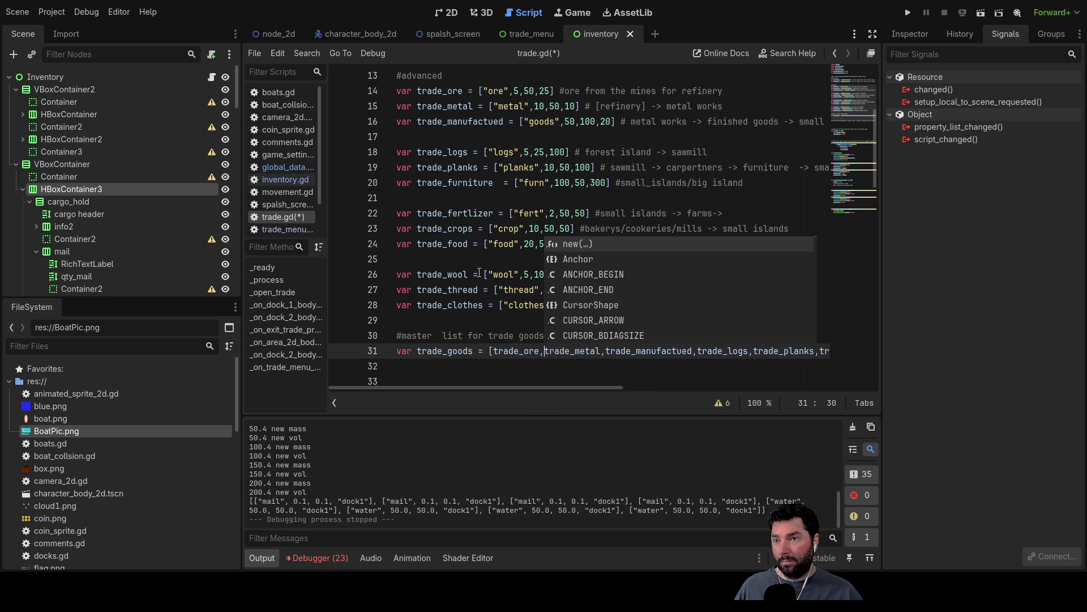
- Type trade_mail and trade_water at the start of trade_goods
scroll(444, 168, "up", 2)
double_click(442, 140)
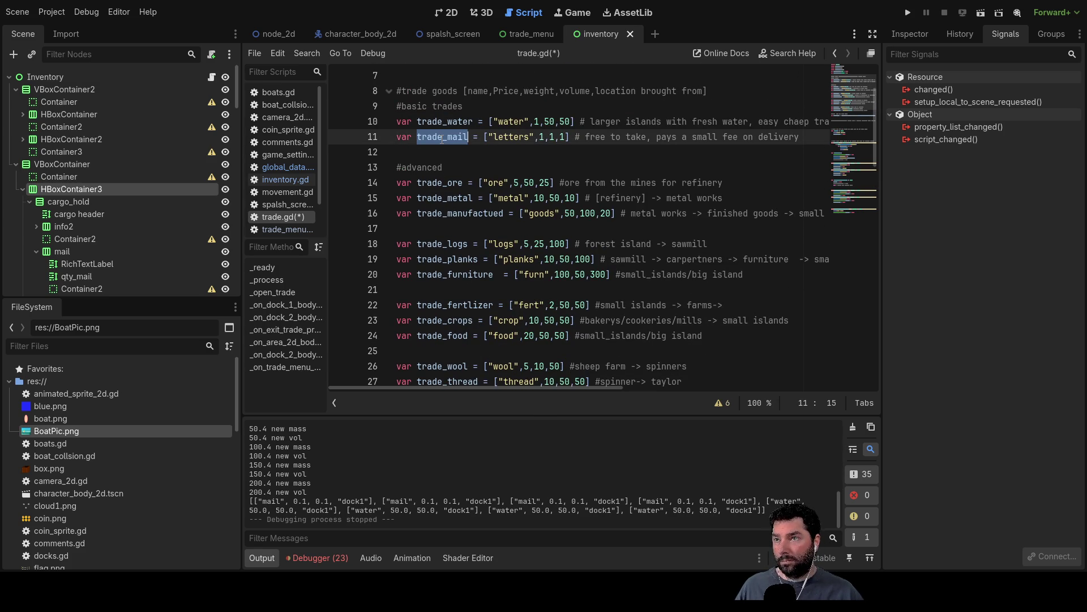
scroll(509, 238, "down", 5)
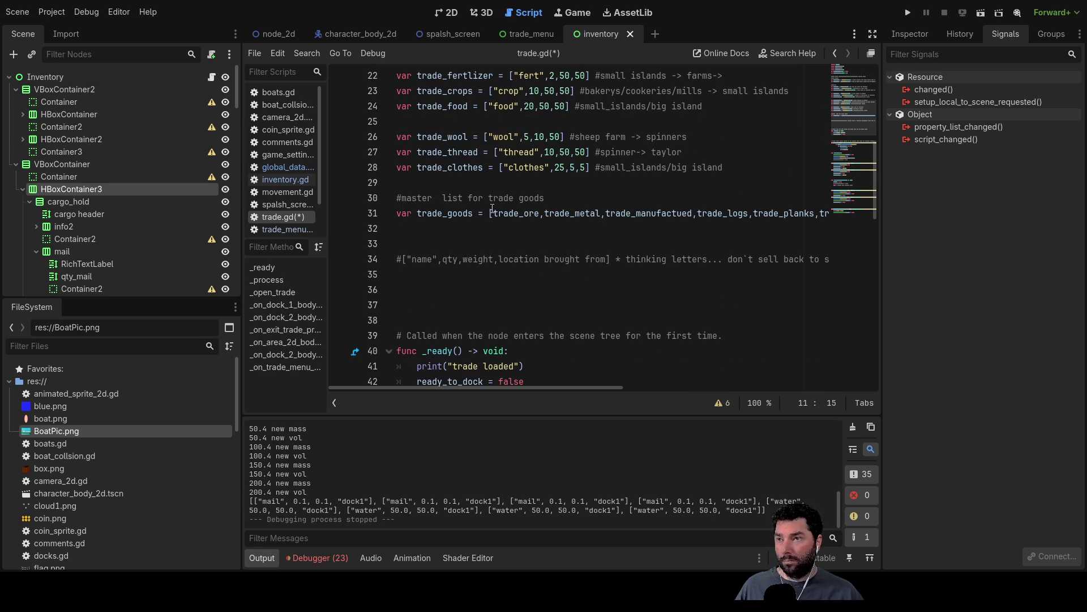
left_click(493, 208)
type("trade_mail,")
scroll(411, 194, "up", 6)
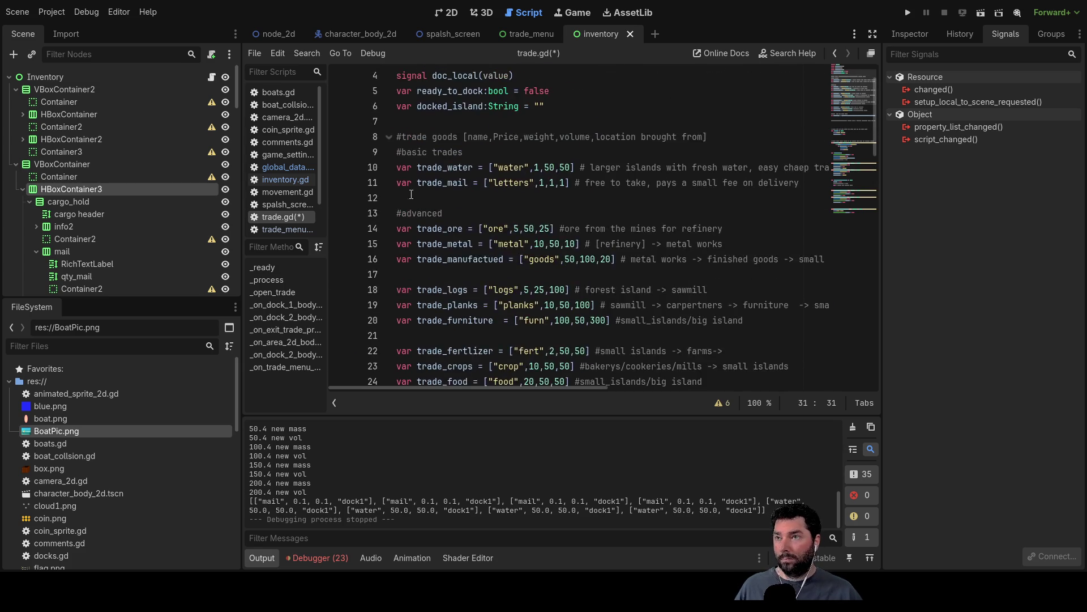
scroll(411, 194, "up", 1)
double_click(445, 213)
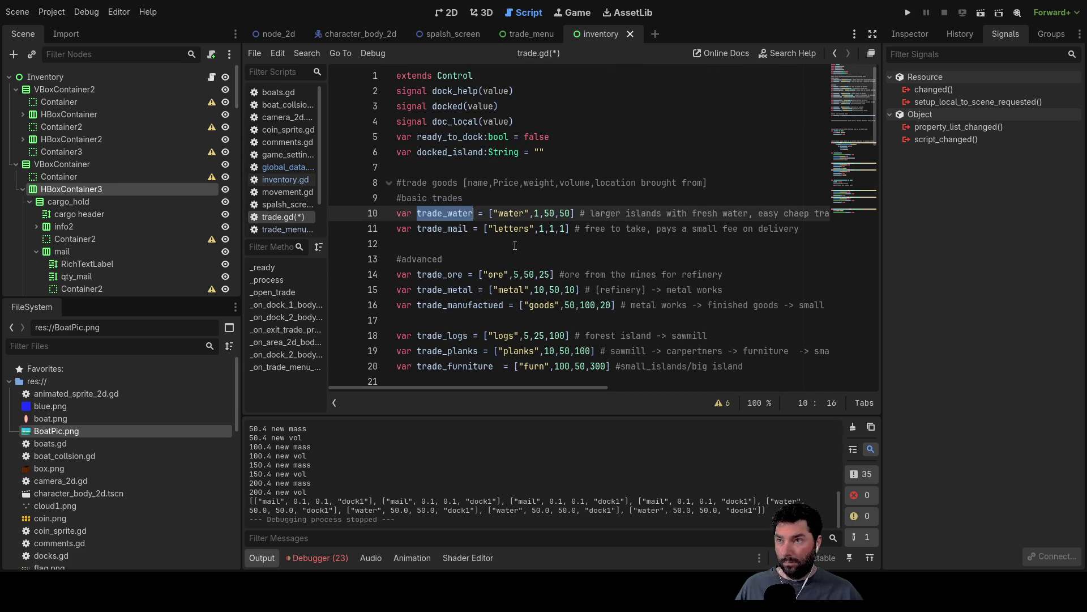
scroll(515, 245, "down", 8)
left_click(492, 170)
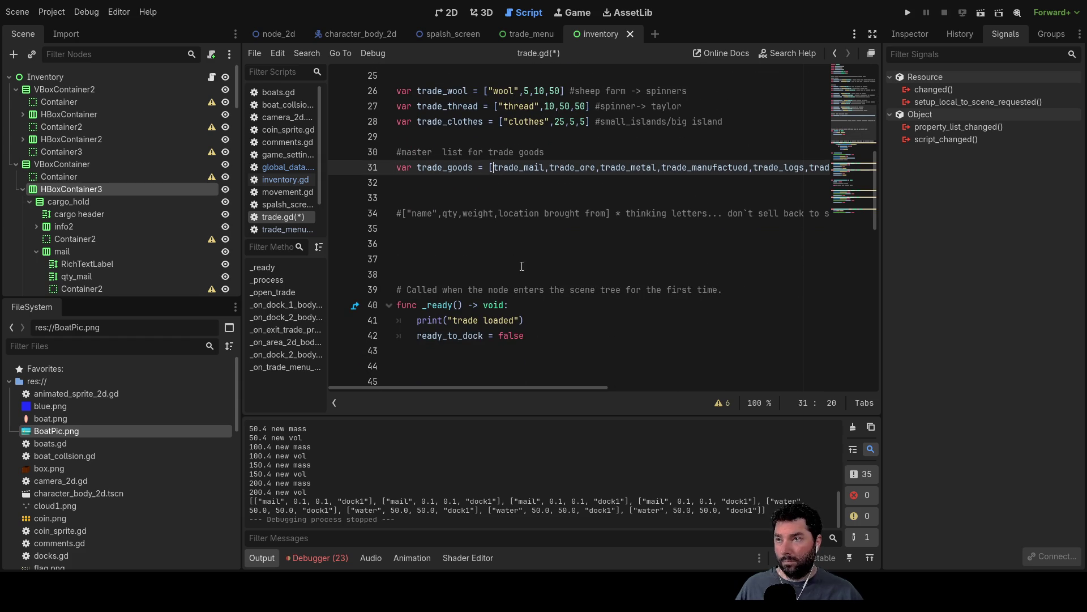
type("trade_water,")
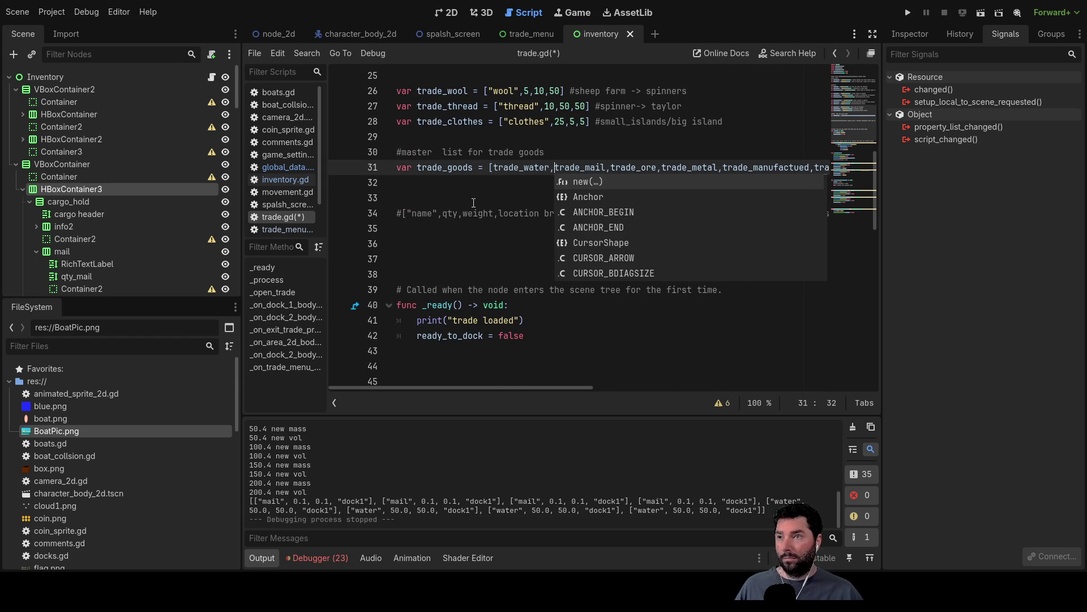
- Dismiss the code completion and run the project to test the edited trade.gd
left_click(457, 167)
left_click(456, 199)
scroll(601, 370, "up", 2)
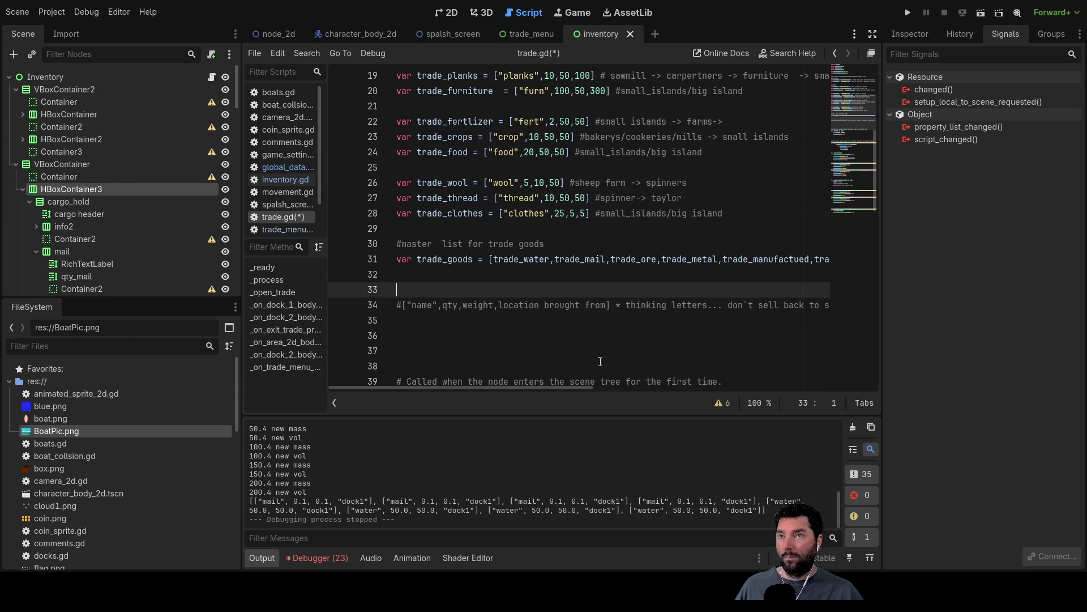
left_click(909, 12)
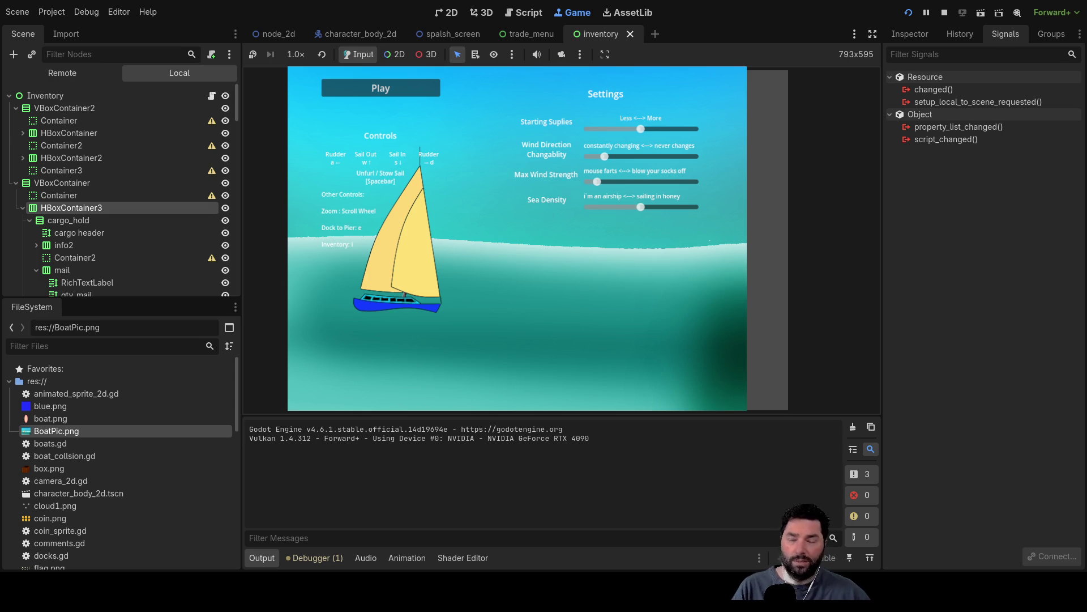
- Start the game from its main menu, close the inventory, and sail the boat to the pier
left_click(355, 84)
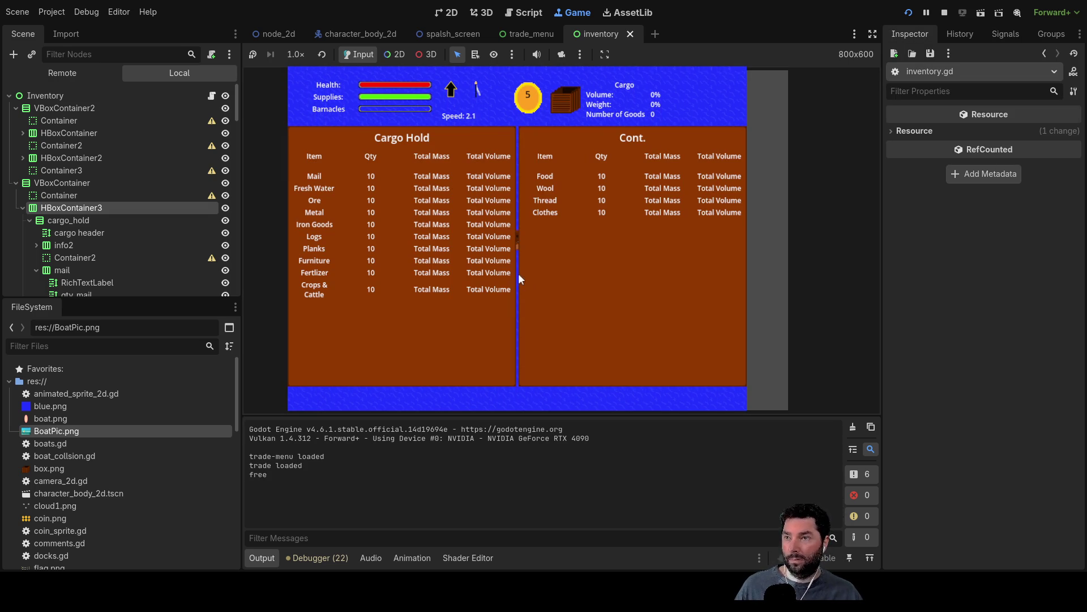
key("i")
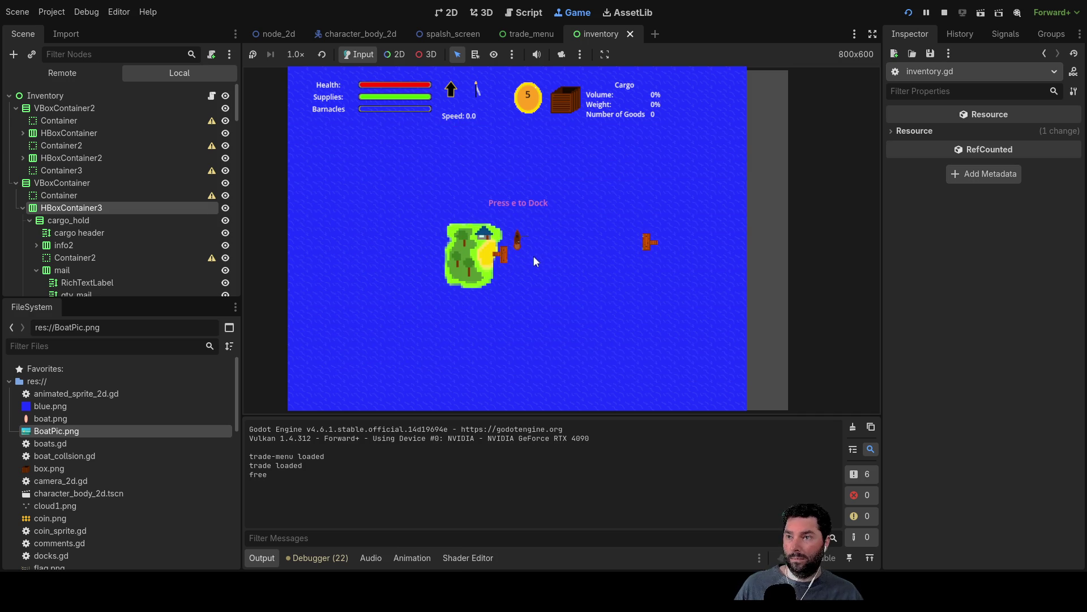
key("Right")
key("Down")
key("Up")
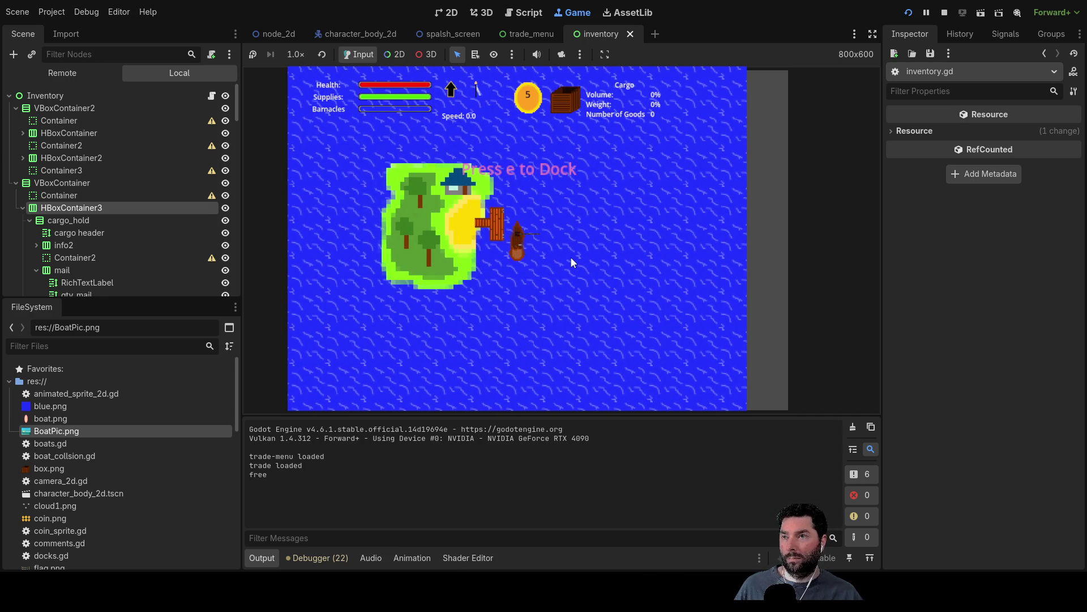
- Dock, buy mail and fresh water twice each, then buy Iron Goods to test cargo totals
key("e")
left_click(419, 175)
left_click(419, 175)
left_click(419, 175)
left_click(416, 194)
left_click(416, 193)
left_click(417, 193)
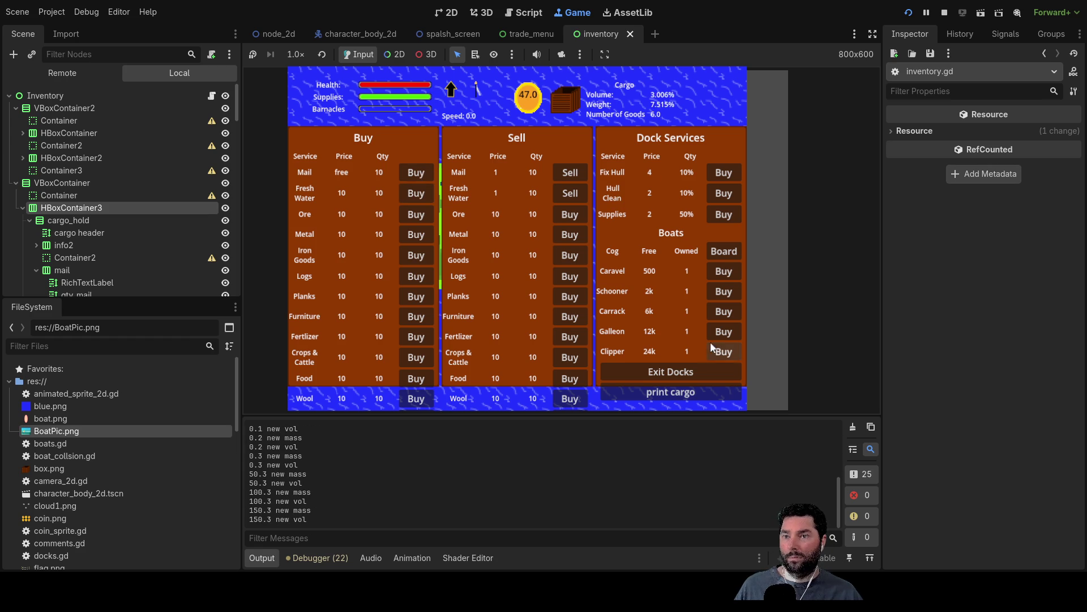
left_click(570, 255)
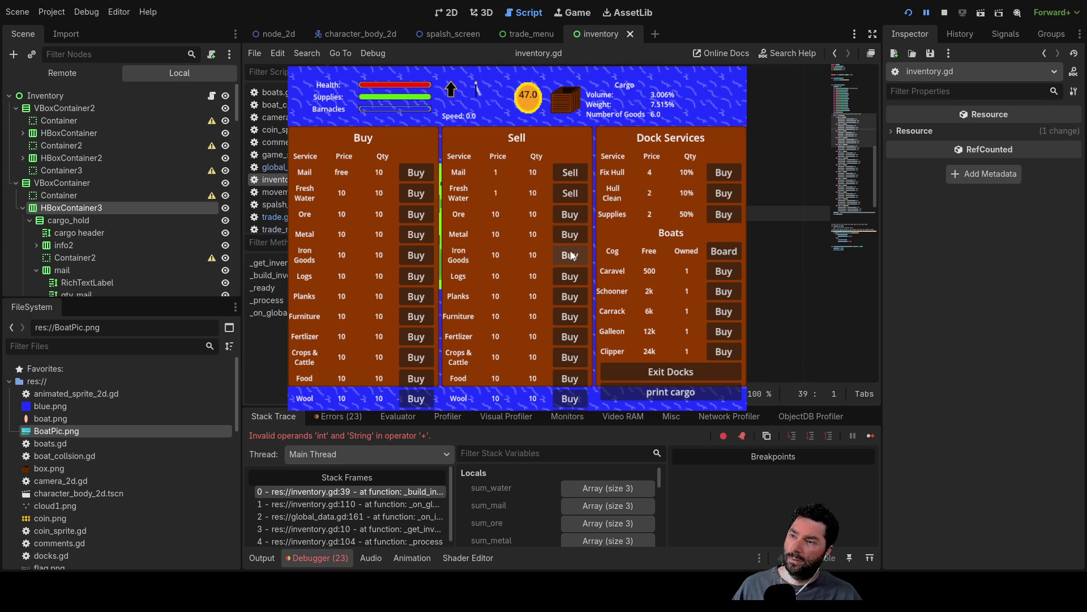
- Show the Output log and open trade.gd to review it
left_click(262, 557)
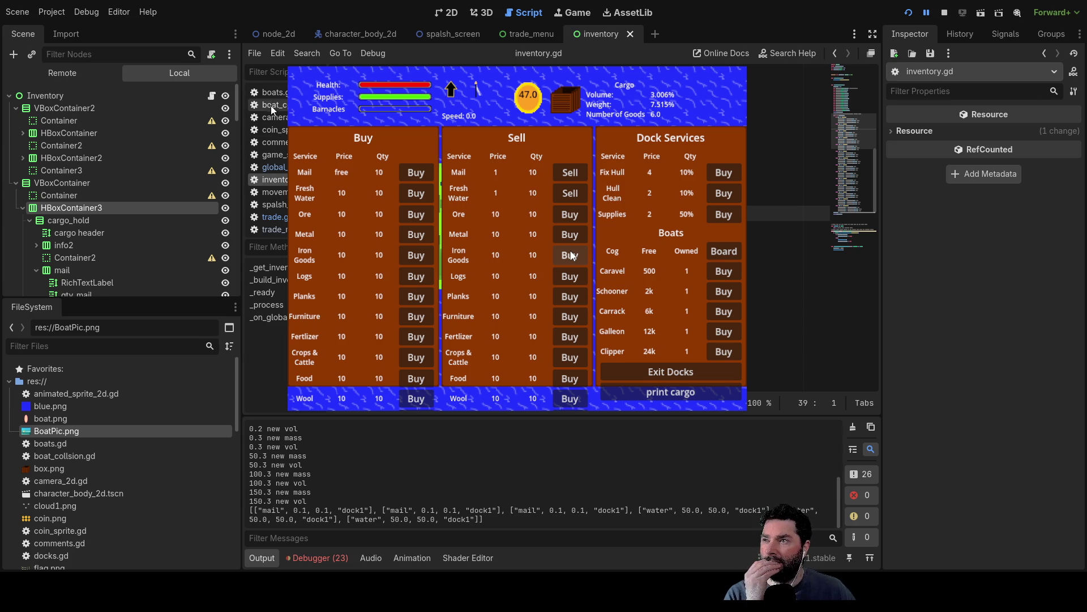
left_click(283, 220)
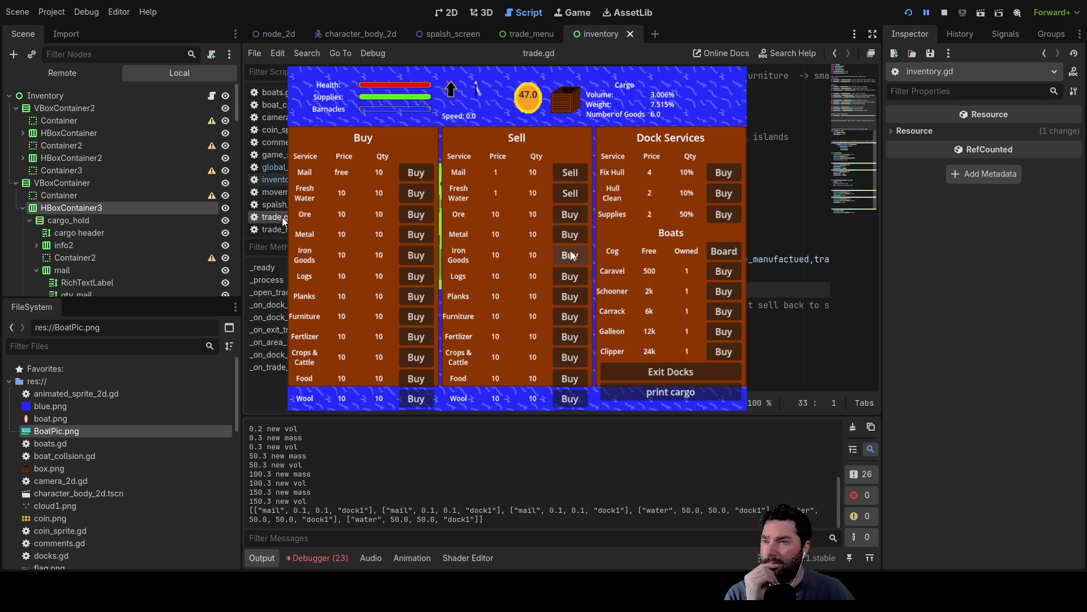
scroll(572, 255, "up", 10)
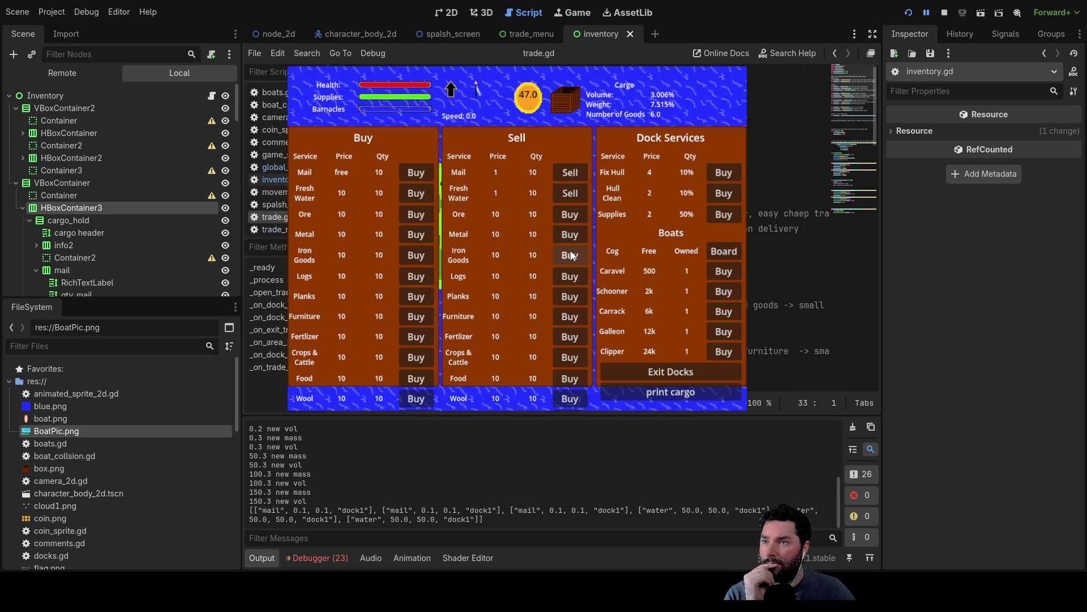
scroll(572, 255, "down", 15)
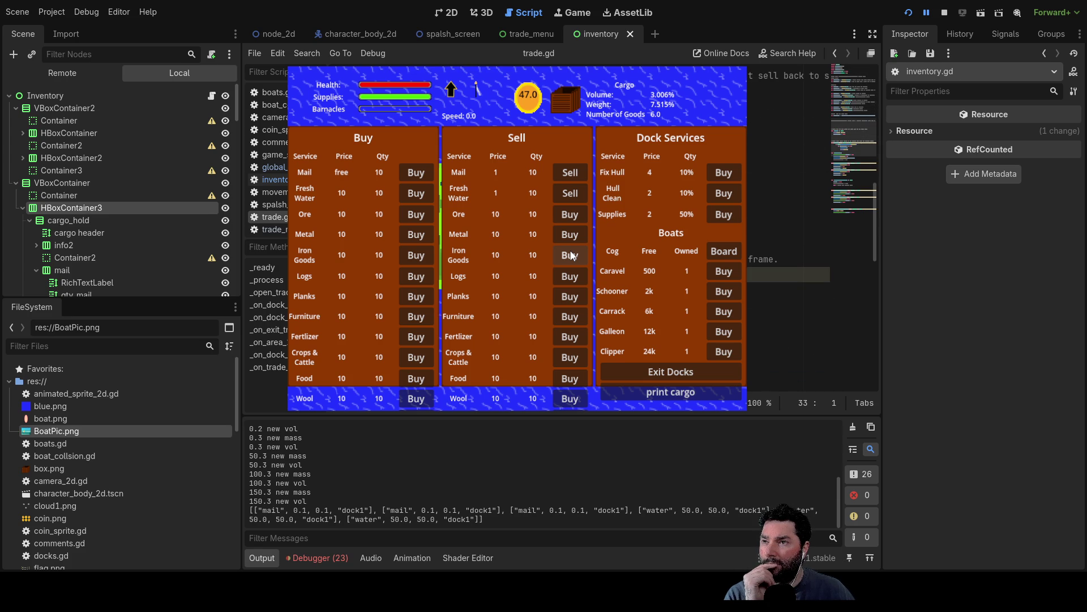
scroll(572, 255, "down", 10)
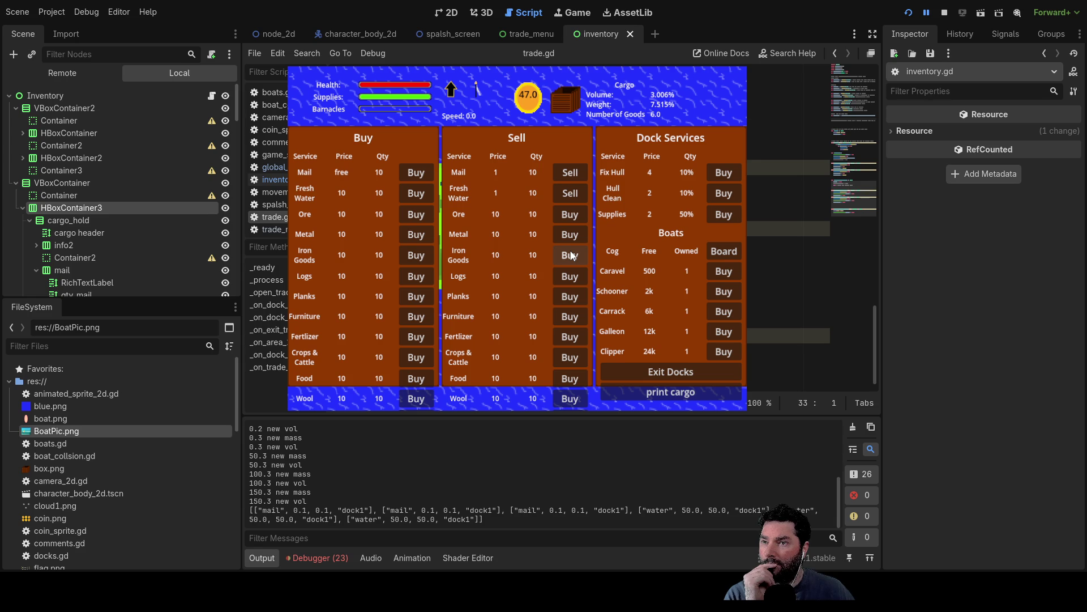
scroll(572, 255, "up", 20)
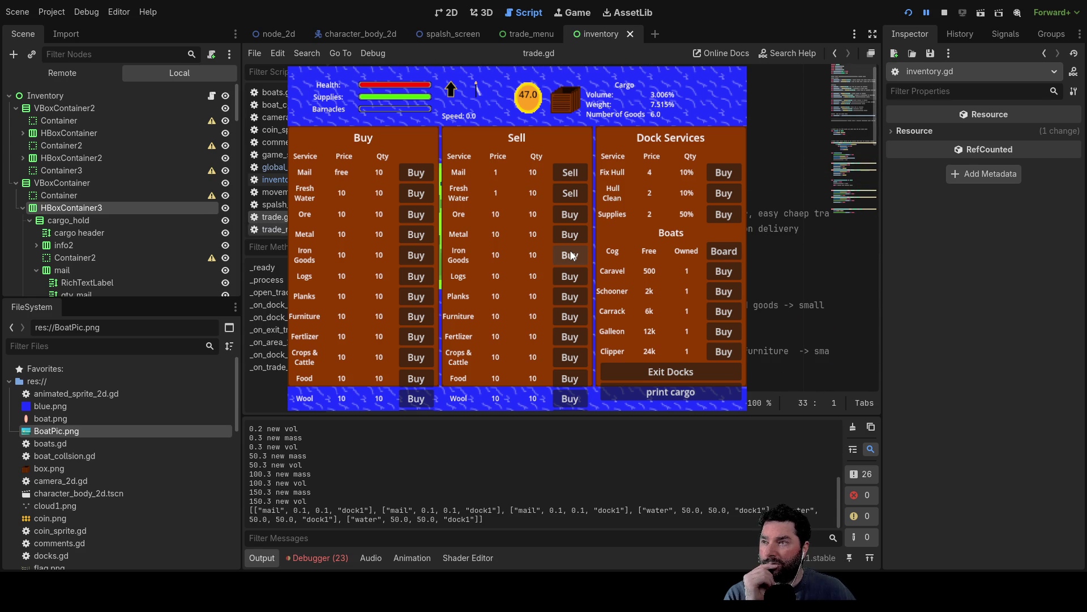
- Switch to trade_menu.gd around line 68 and display the Signals list
key("ctrl+shift+period")
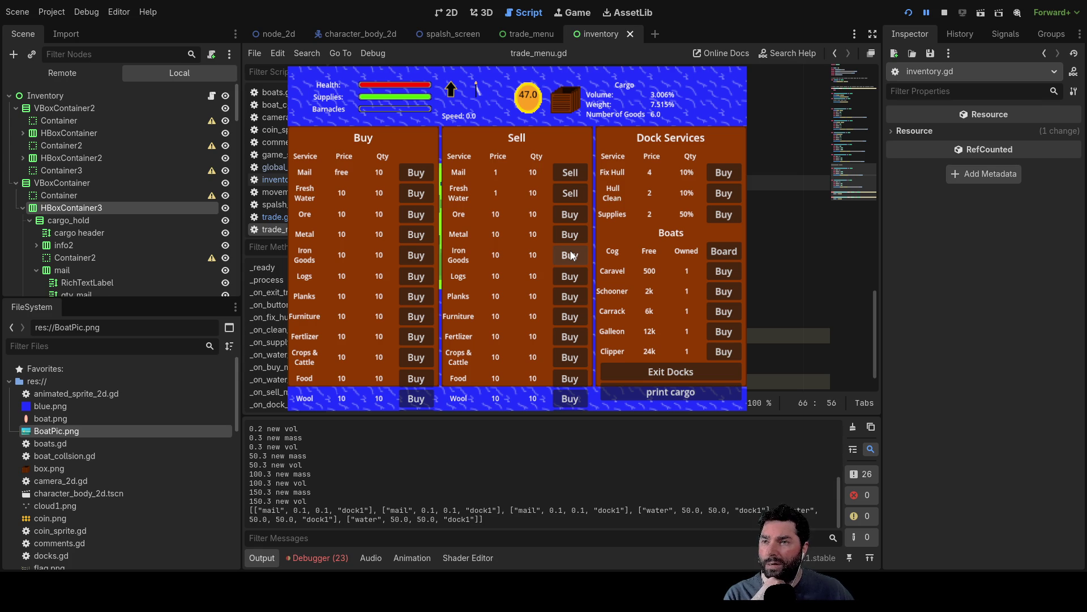
key("Return")
key("Return")
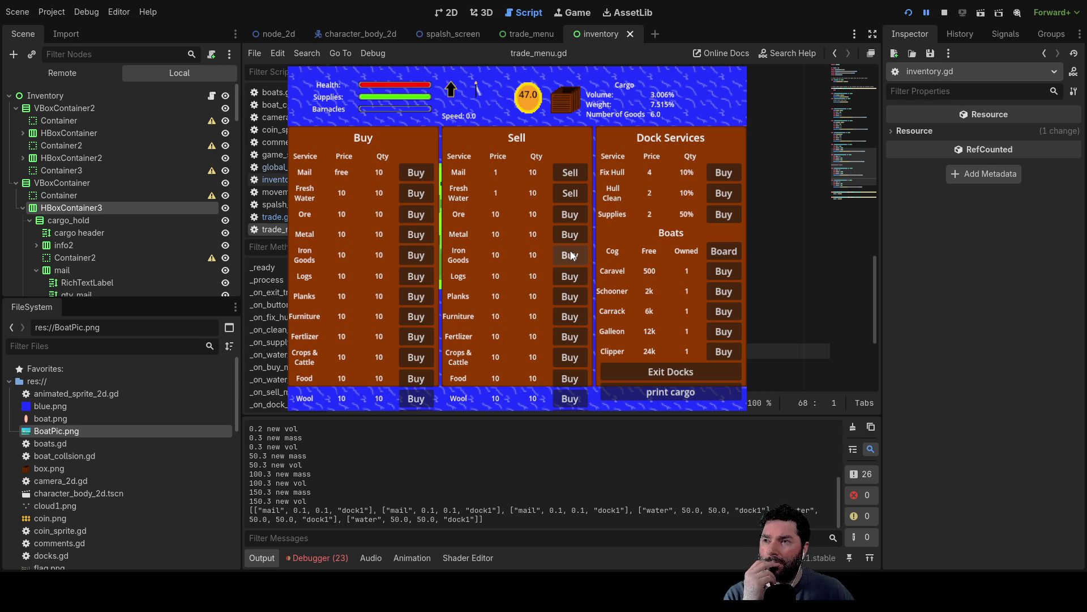
left_click(998, 29)
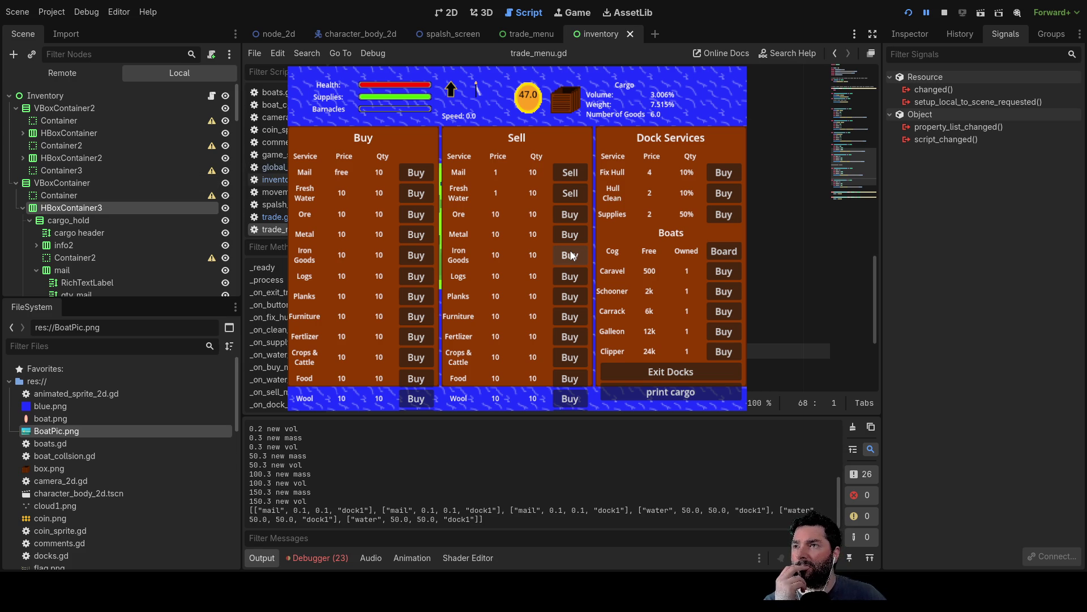
- In the node_2d scene, select TradeMenu and inspect its purchase signal connection to global_data
left_click(277, 35)
left_click(66, 169)
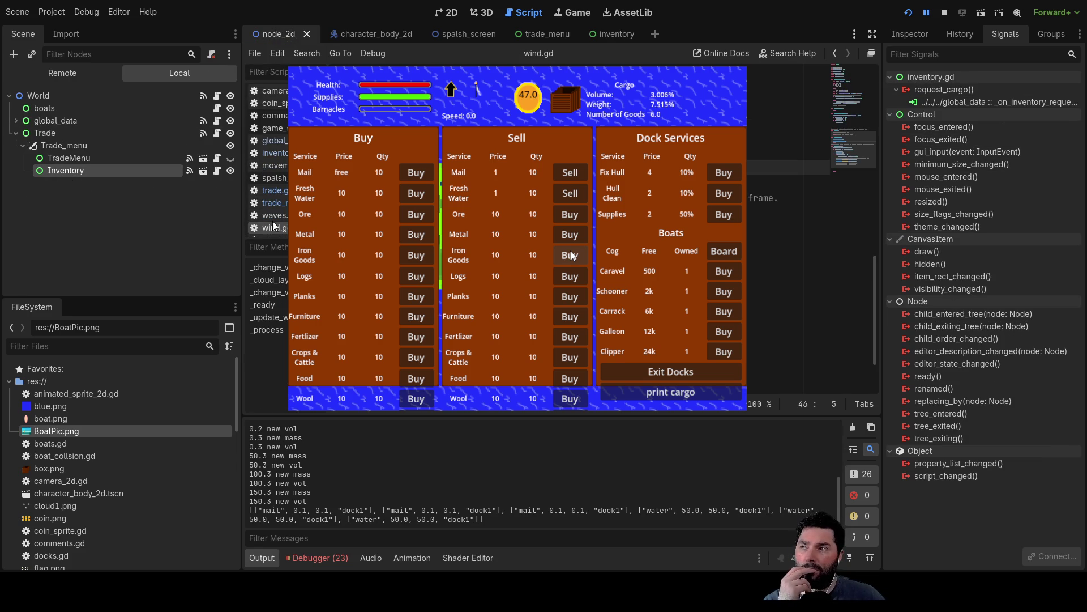
left_click(76, 156)
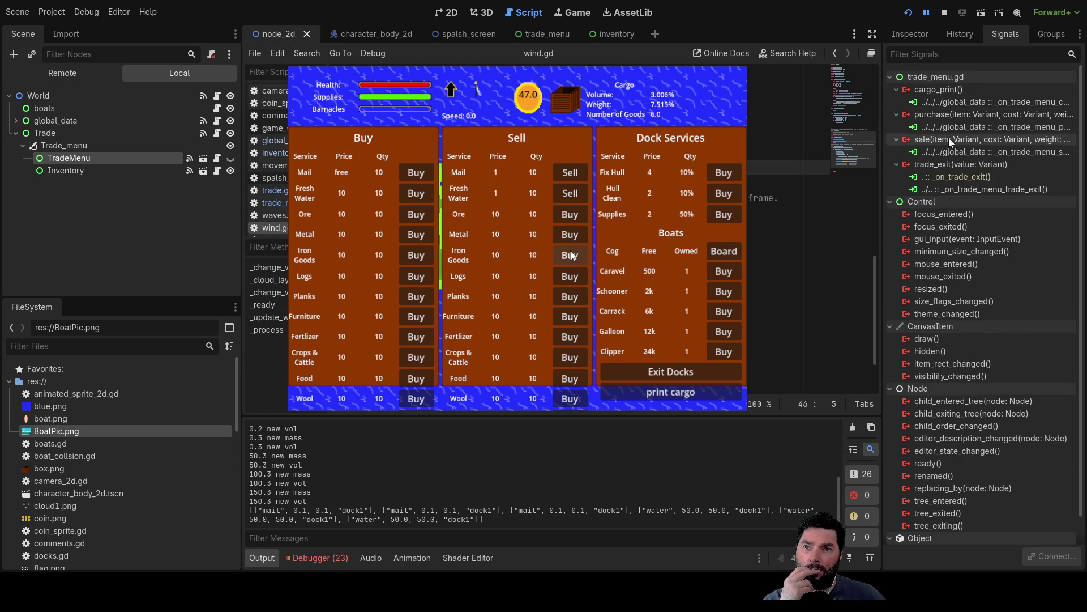
left_click(966, 127)
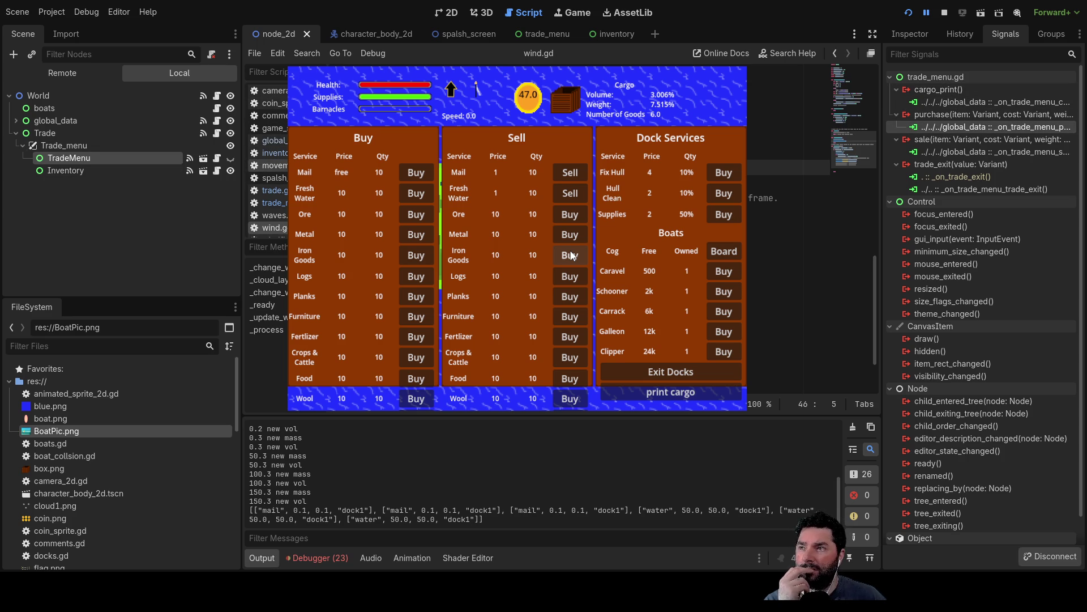
- Open global_data.gd and rerun the game with F5
left_click(572, 255)
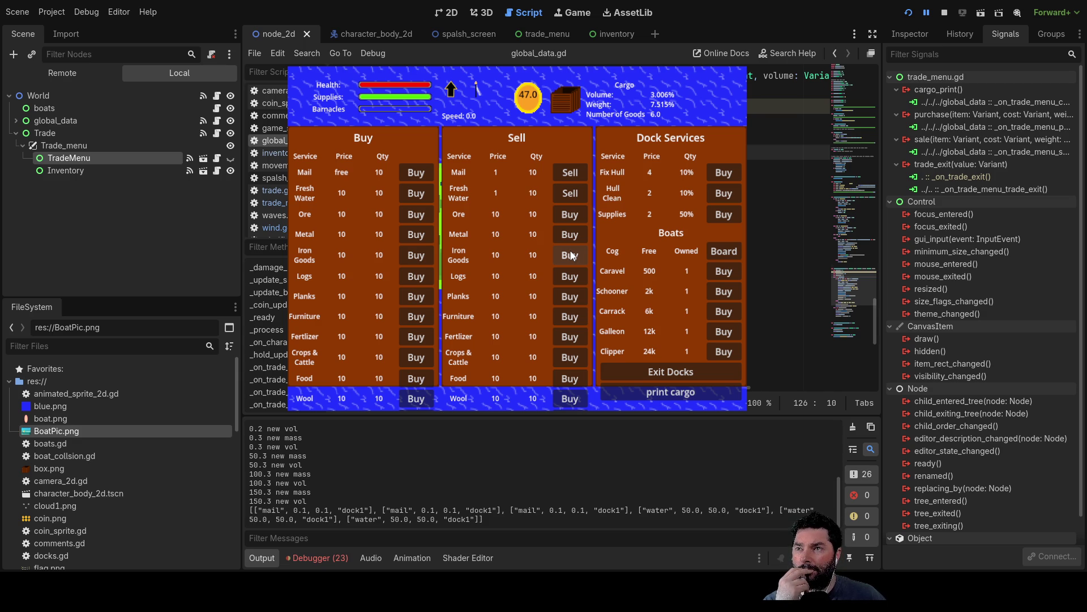
scroll(572, 255, "up", 1)
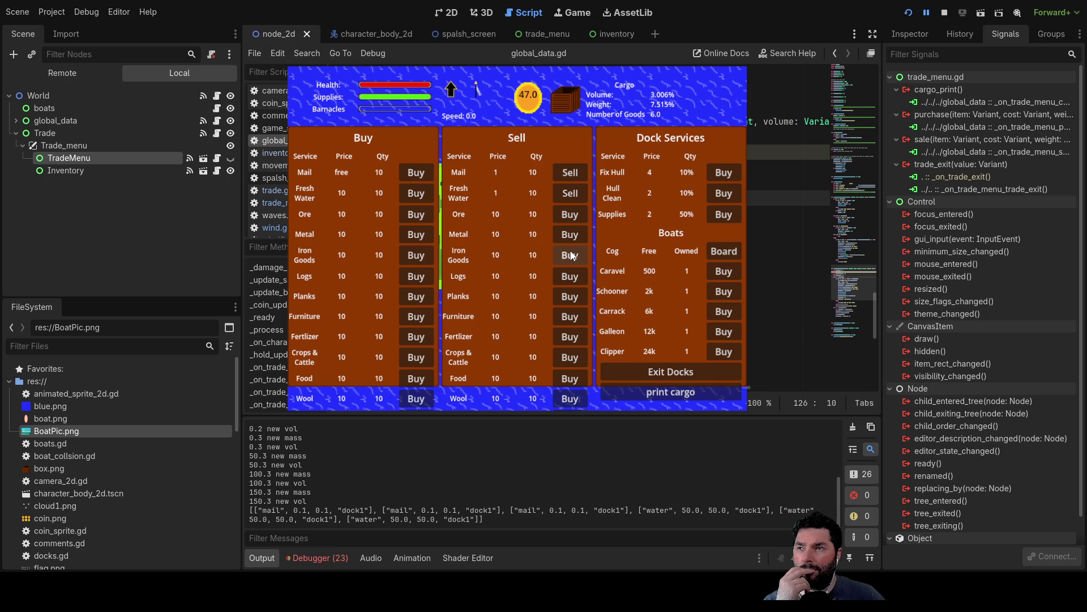
key("F5")
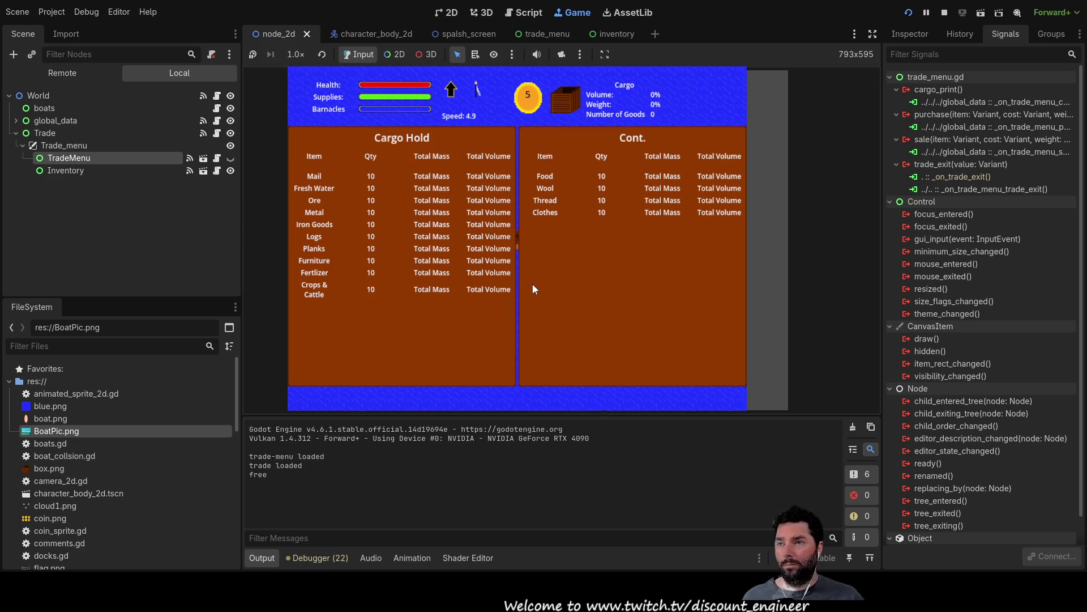
- Close the cargo hold, dock, and buy fresh water and mail at the dock
key("Escape")
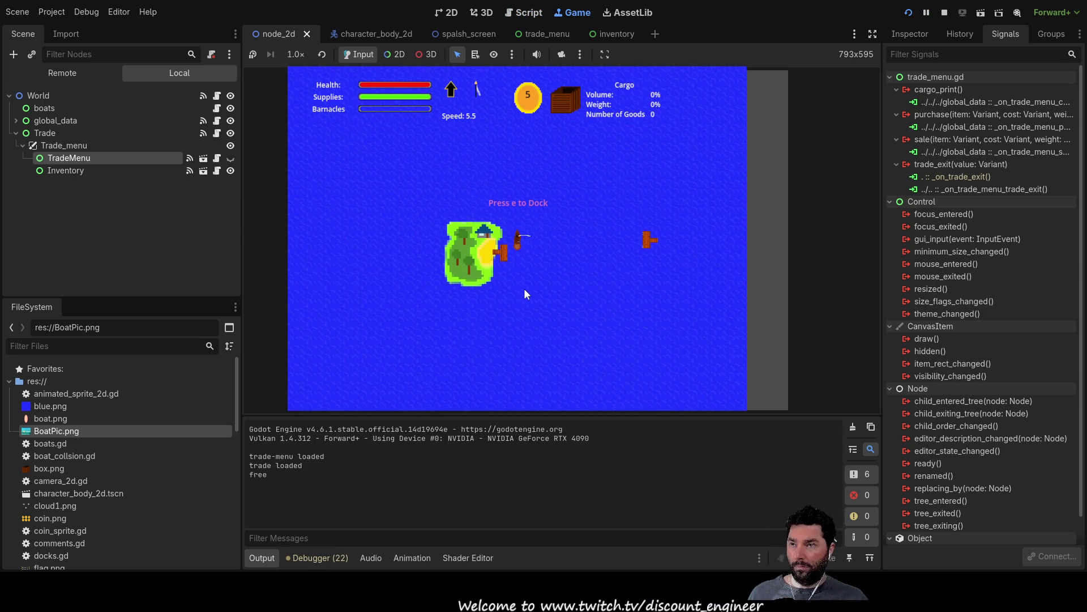
key("e")
left_click(416, 193)
left_click(415, 193)
left_click(416, 193)
left_click(416, 193)
left_click(419, 193)
left_click(420, 174)
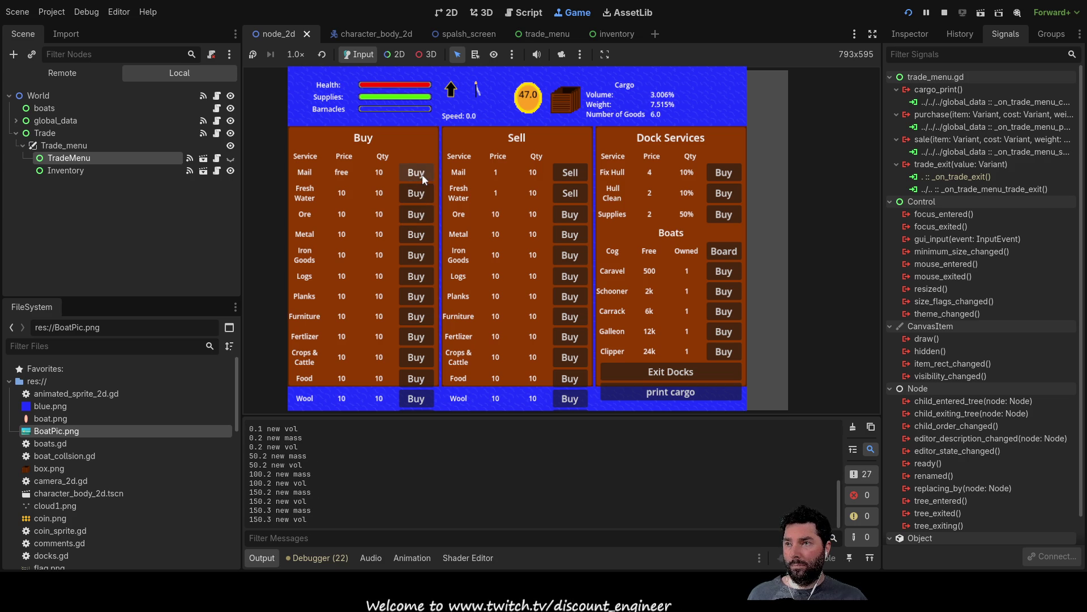
- Print the cargo to the output, exit the docks, and open the cargo hold view
left_click(680, 392)
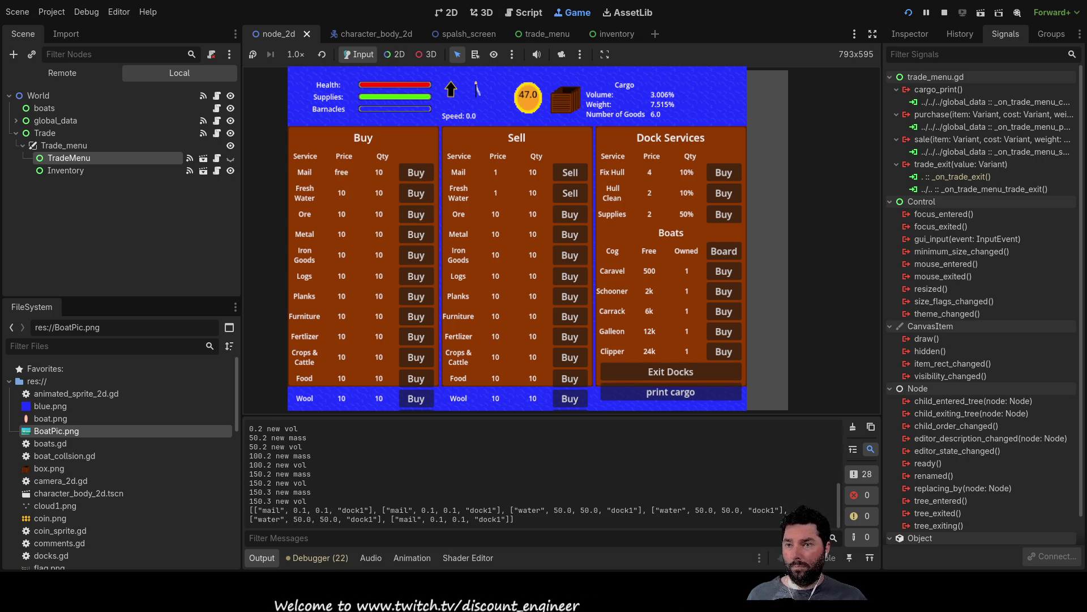
left_click(672, 371)
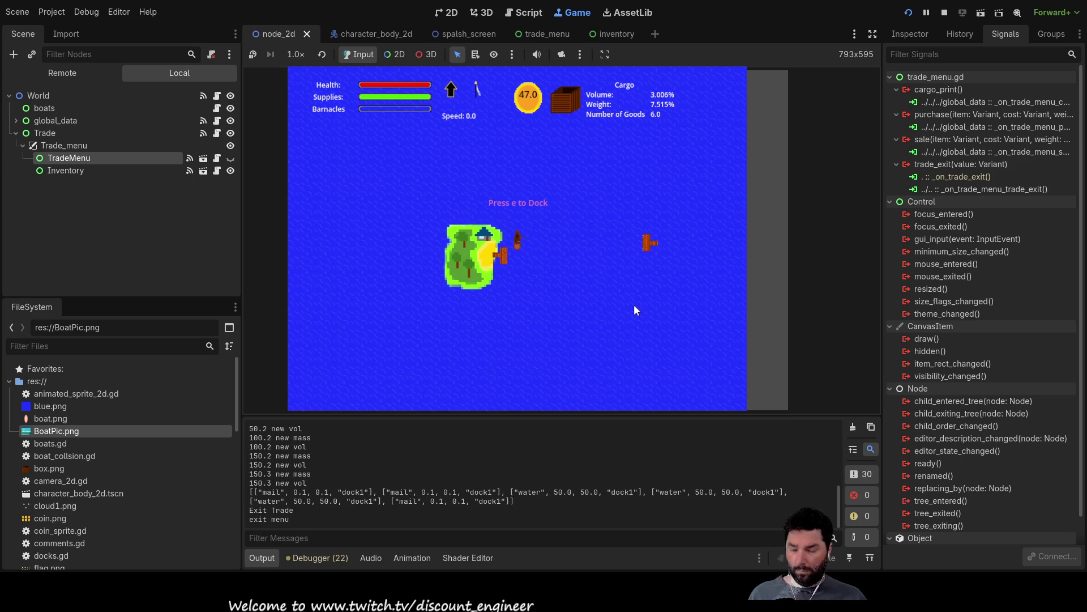
key("e")
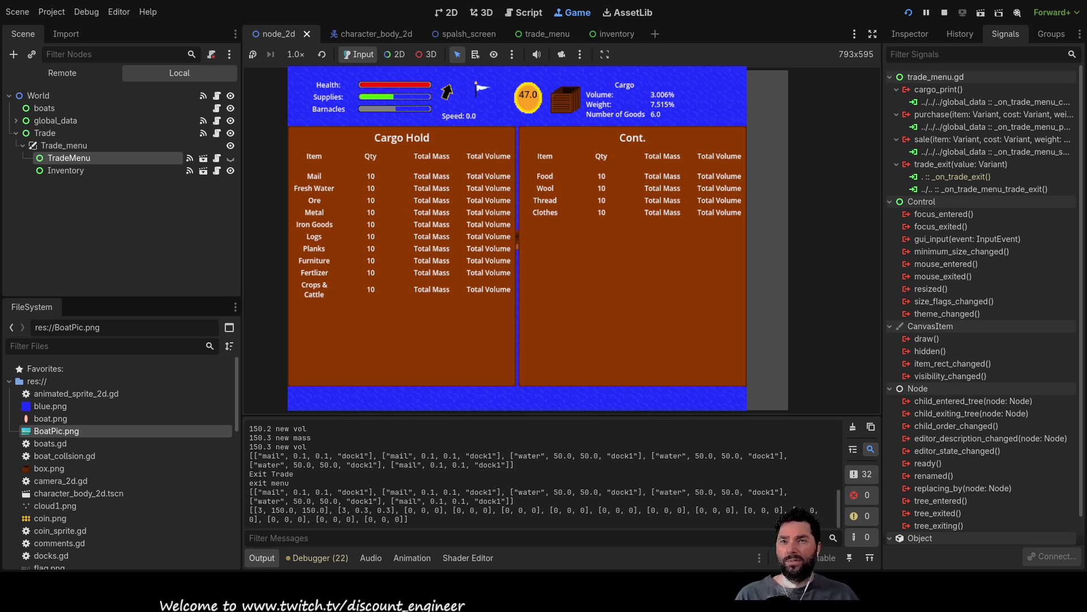
- Stop the running game with F8
key("F8")
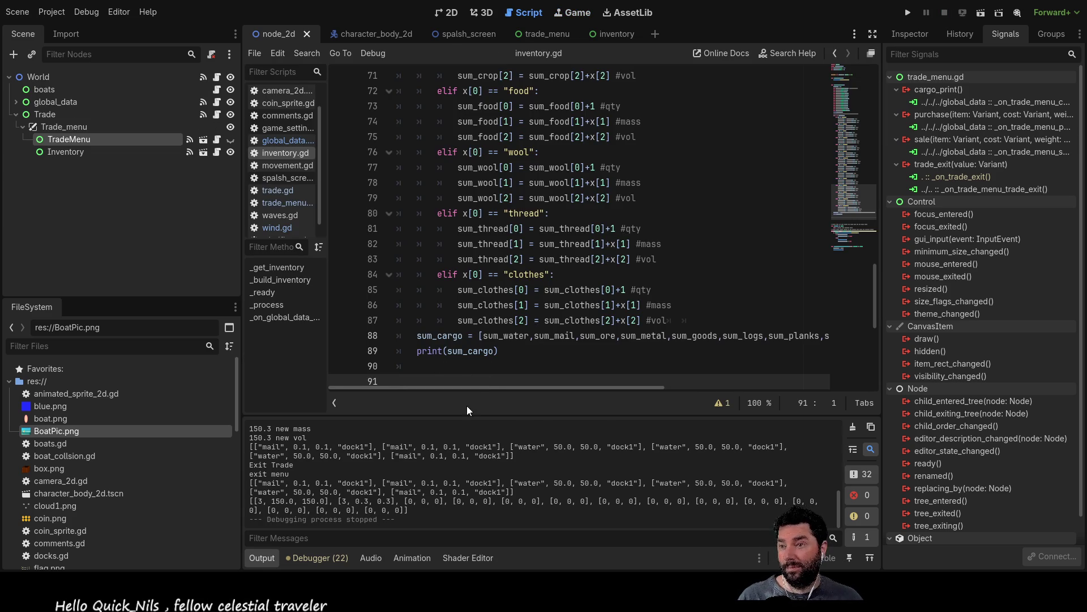
- Add a print("intentionally blank") line above the print(sum_cargo) call in inventory.gd
scroll(490, 361, "down", 1)
key("Up")
key("Up")
key("Return")
key("Up")
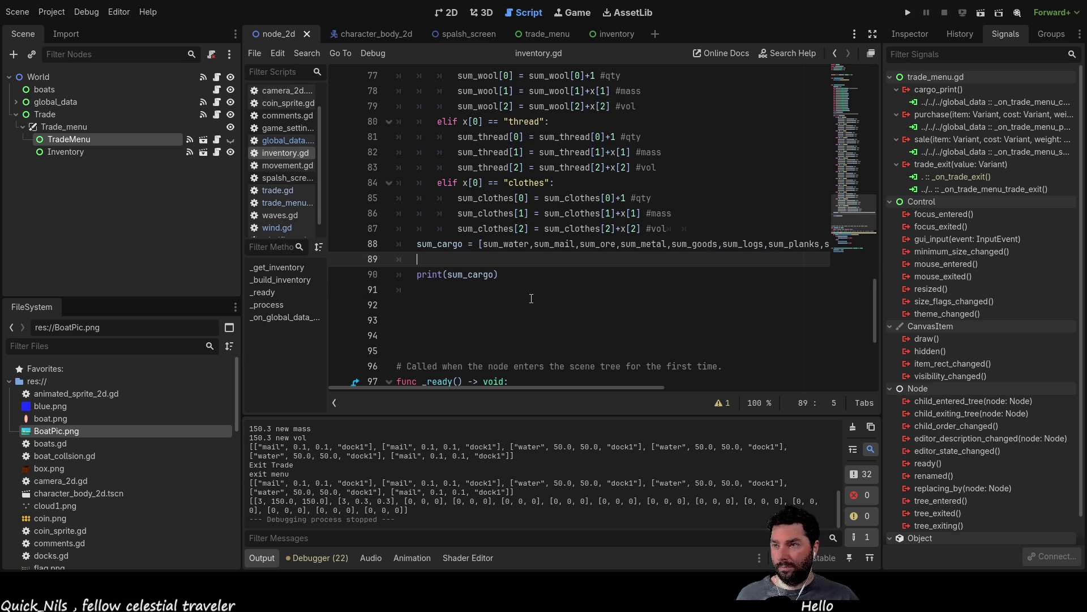
type("print")
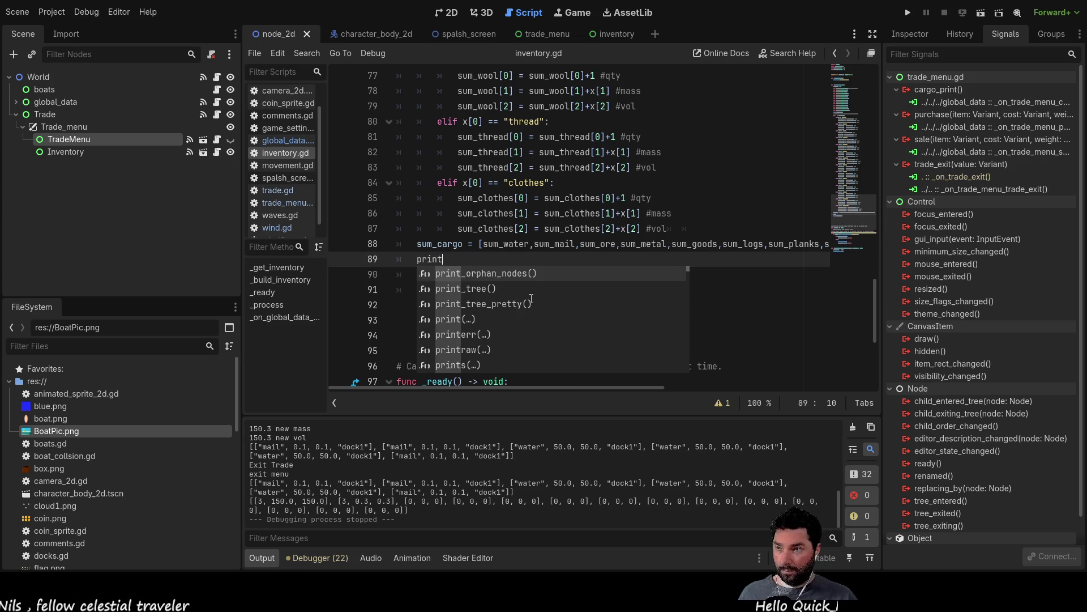
key("Return")
type("\"intentioanl")
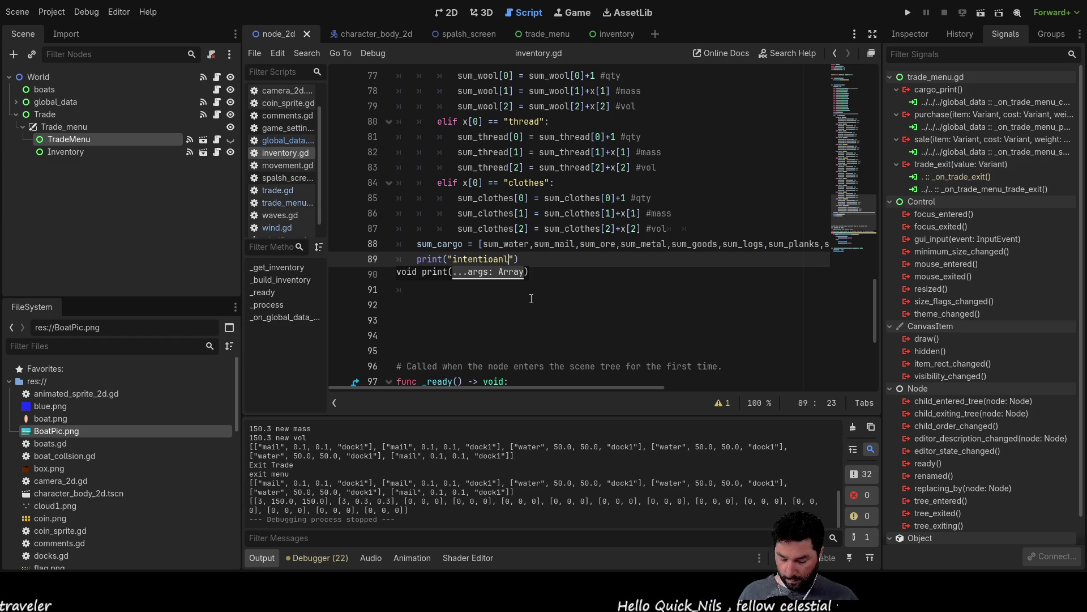
type("blank")
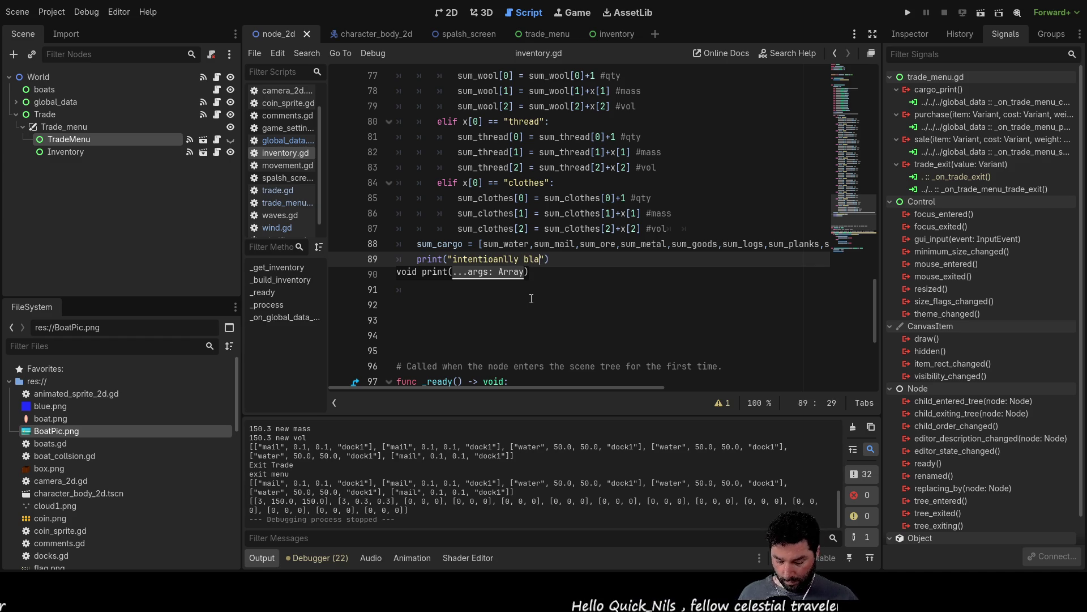
key("Down")
key("Down")
key("Down")
- Clear the stray indentation on empty line 91
key("BackSpace")
key("Return")
key("Up")
key("BackSpace")
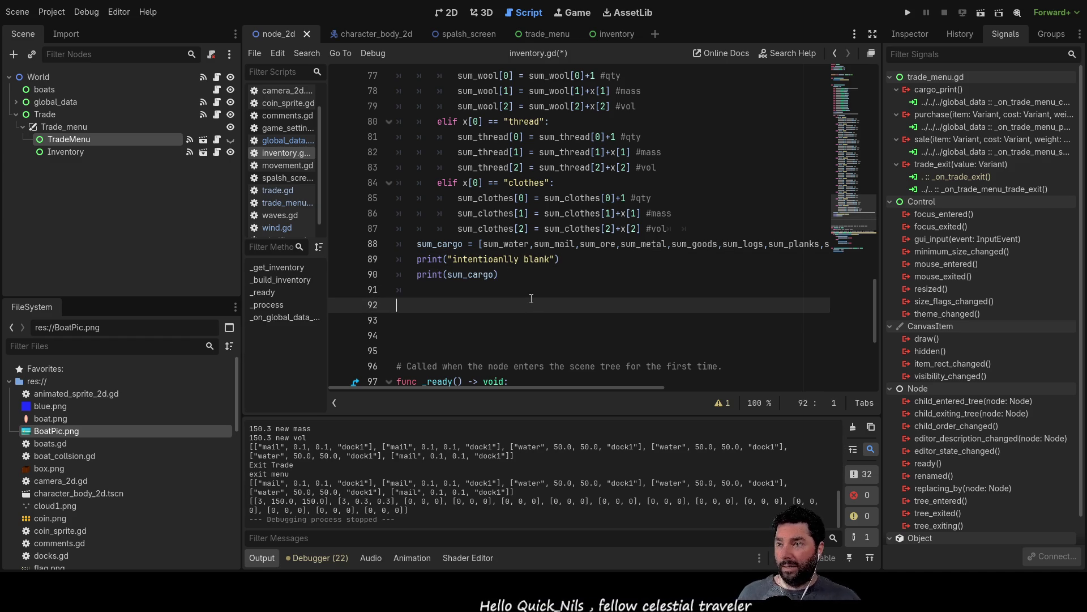
key("Down")
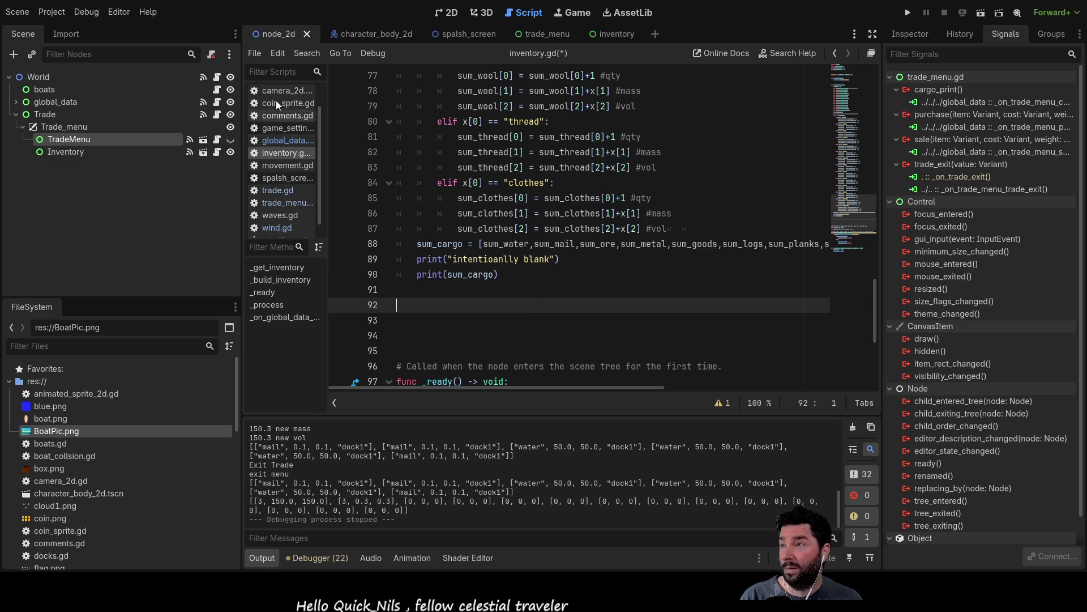
- Switch to the inventory scene and show HBoxContainer3's properties in the Inspector
left_click(630, 36)
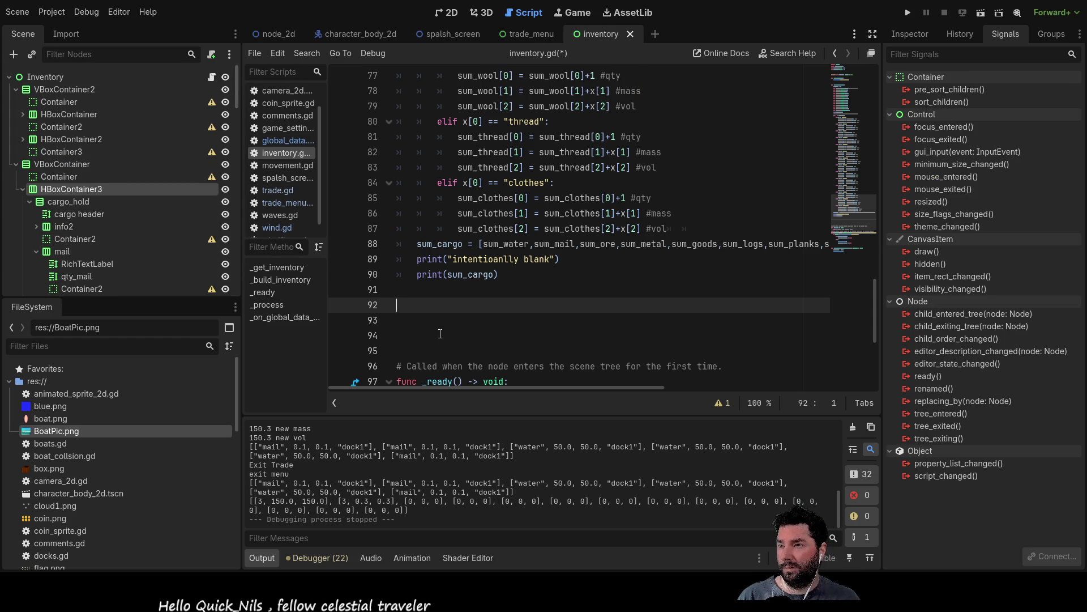
scroll(439, 335, "up", 15)
scroll(498, 300, "up", 8)
scroll(492, 299, "down", 20)
scroll(493, 298, "down", 5)
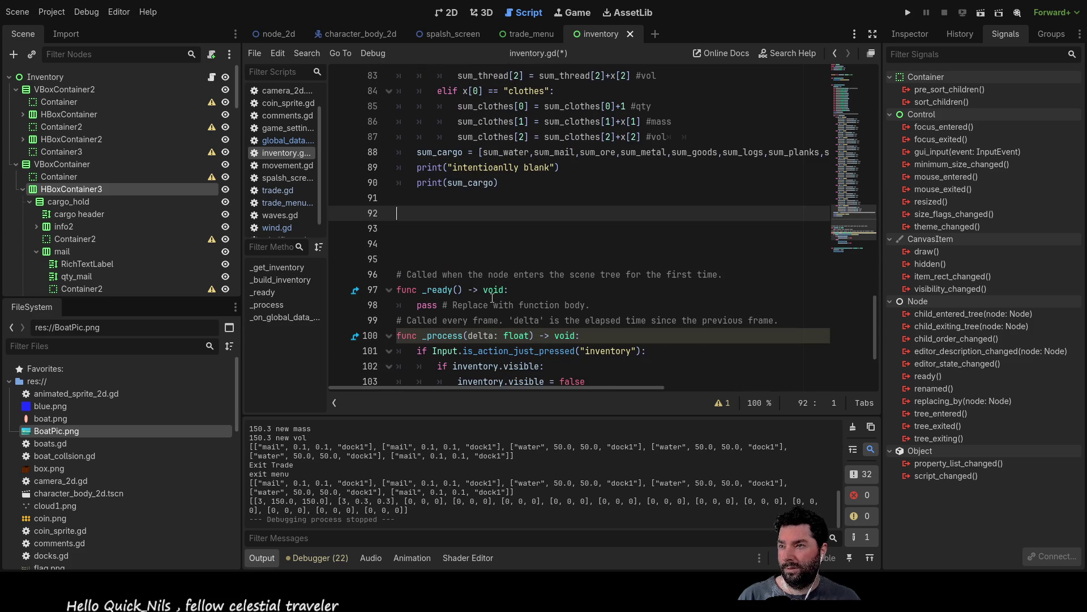
left_click(925, 35)
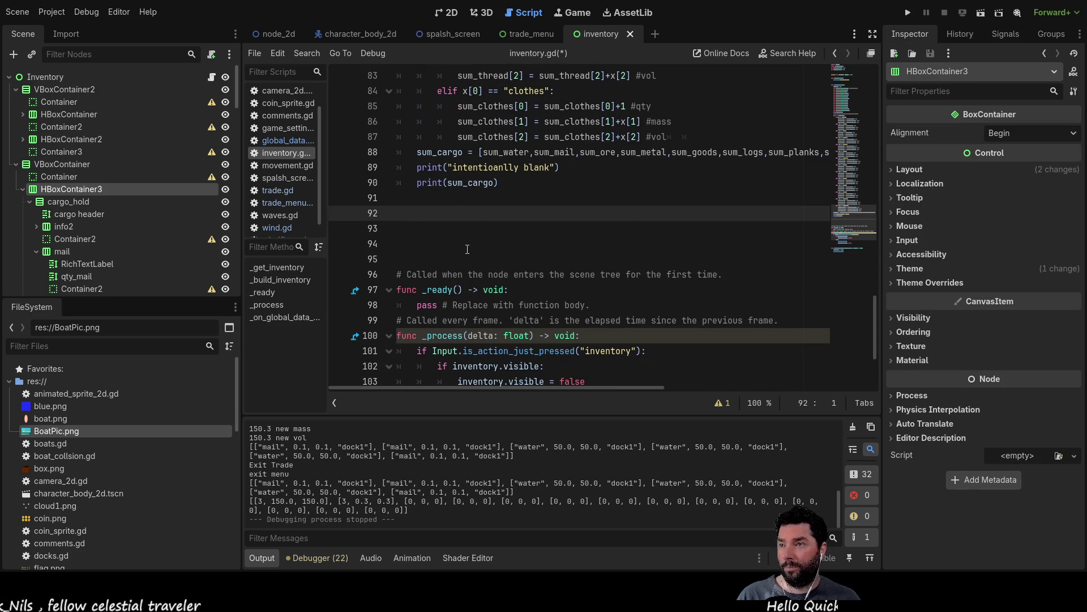
scroll(471, 251, "up", 9)
scroll(467, 249, "up", 10)
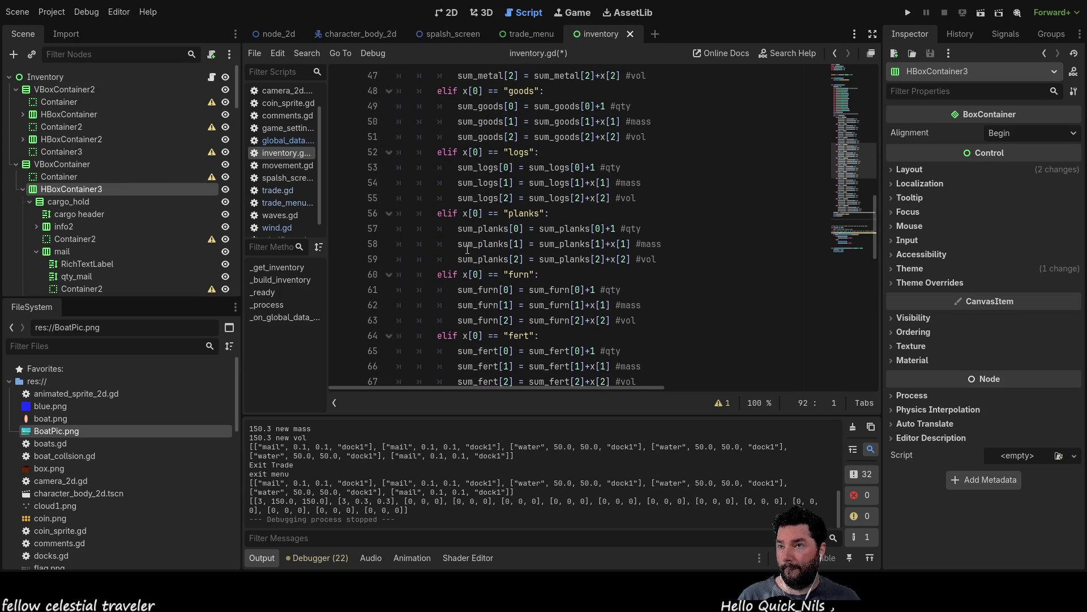
scroll(468, 250, "up", 4)
scroll(467, 247, "down", 14)
scroll(467, 244, "down", 9)
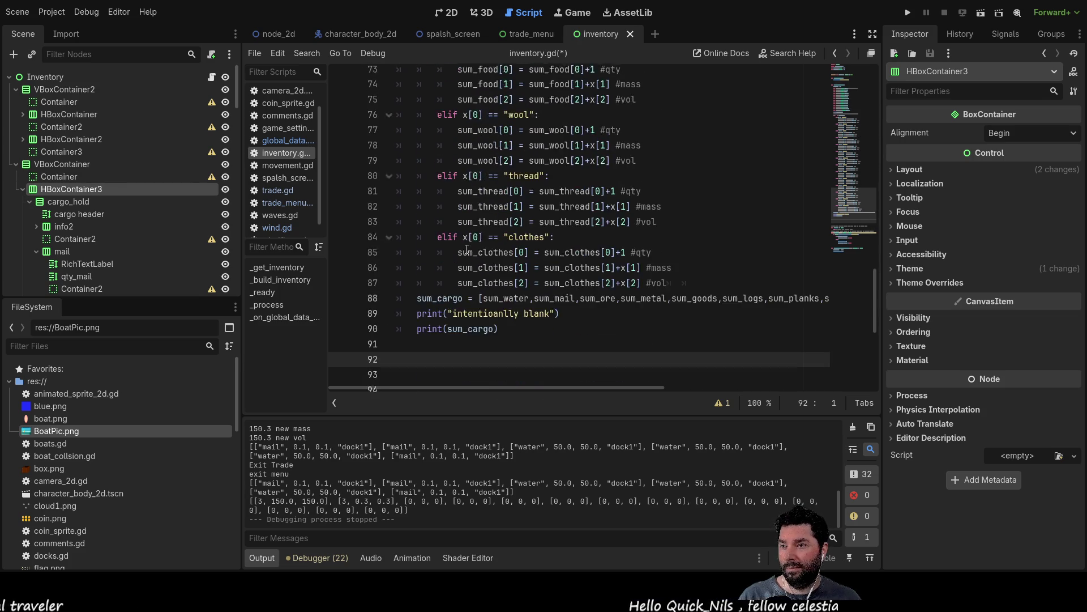
- Add an '#update qty' comment at line 91 of inventory.gd, removing the empty line above it
left_click(412, 199)
left_click(432, 219)
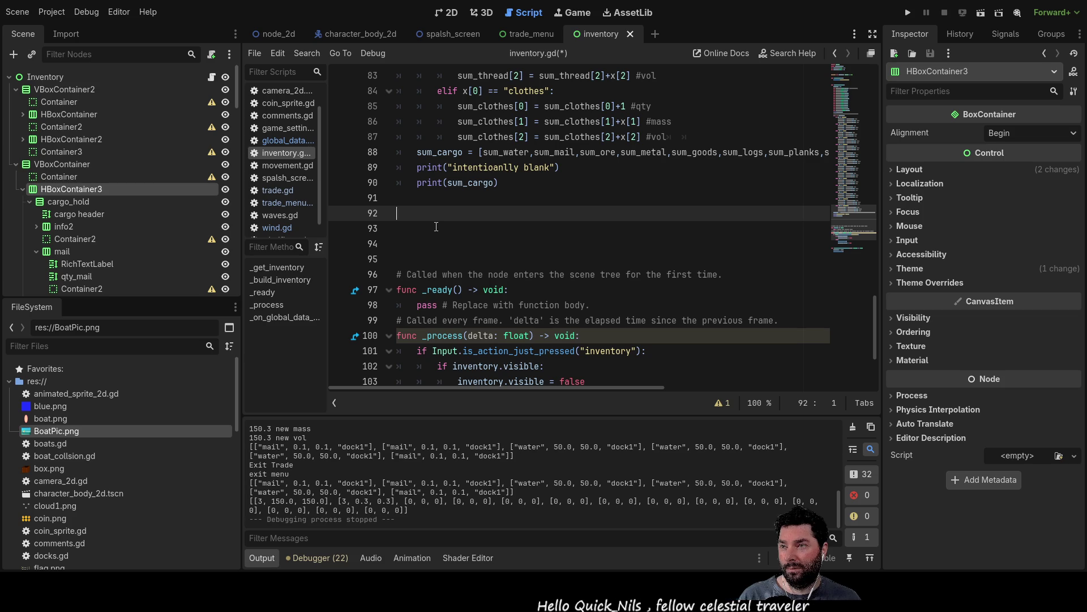
type("#update qty")
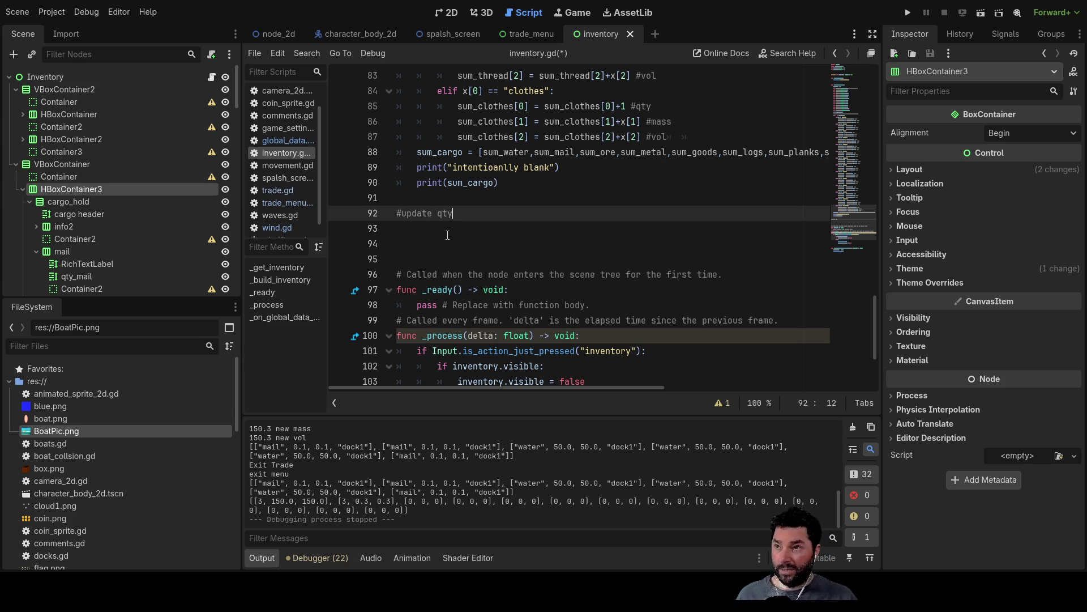
left_click(447, 236)
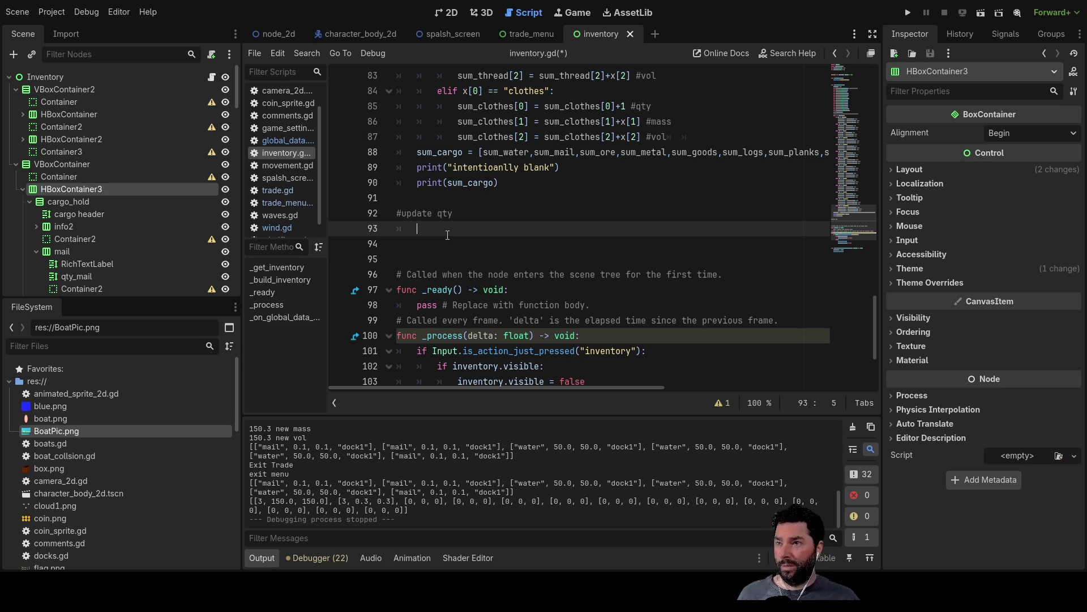
left_click(420, 196)
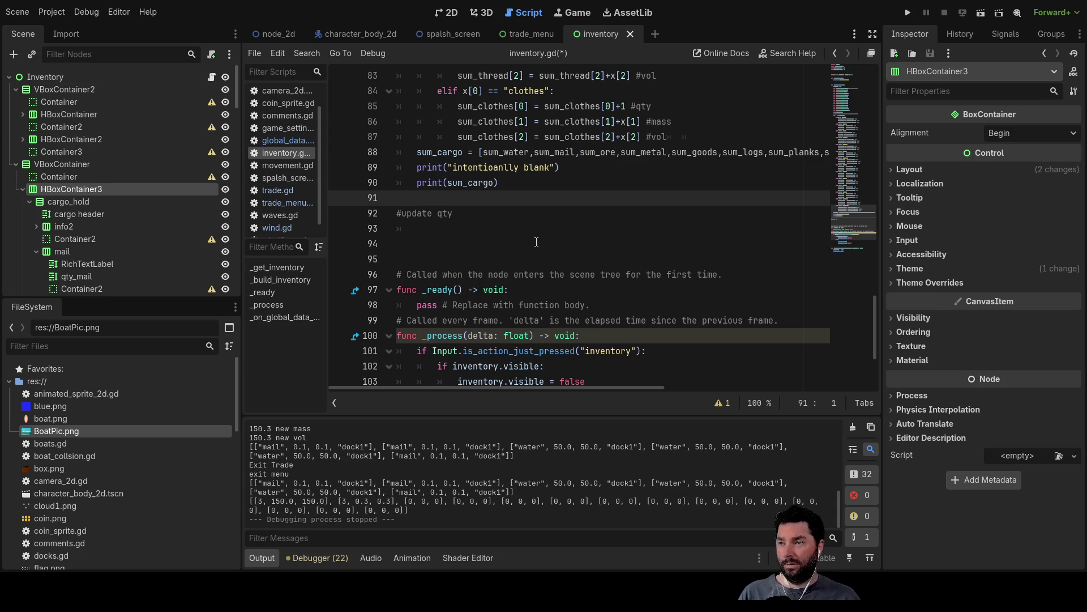
key("Delete")
key("Down")
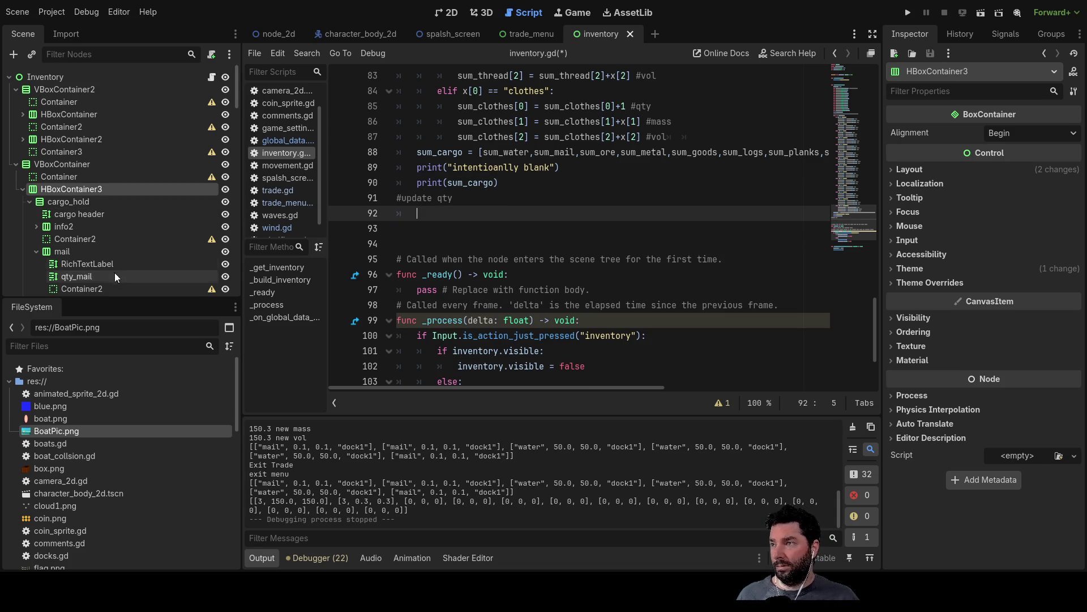
- Expand VBoxContainer > HBoxContainer3 and select the mail quantity label showing 10 in 2D
left_click(22, 190)
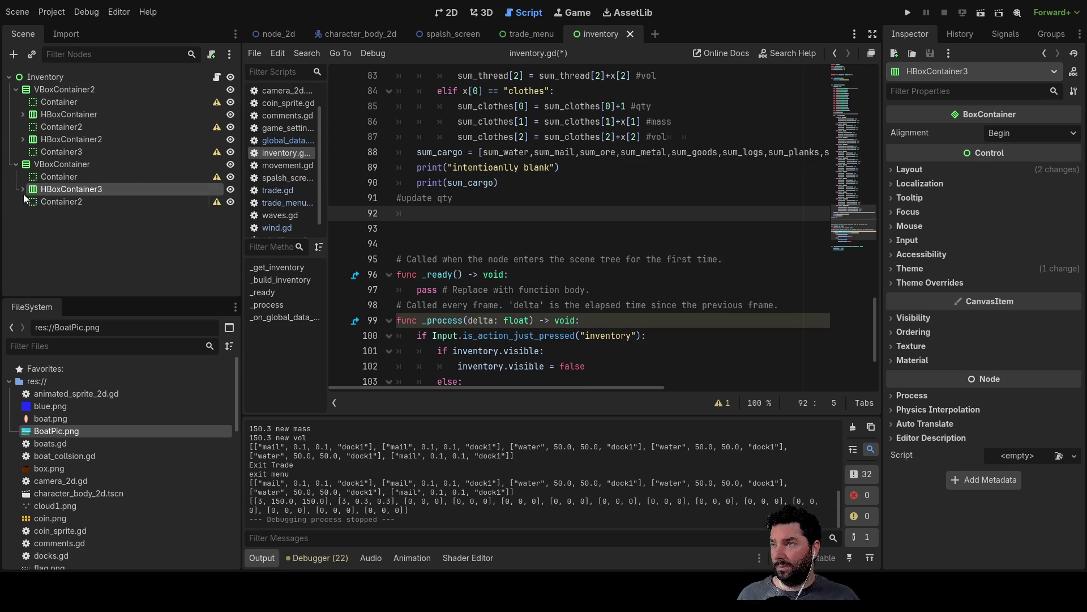
left_click(16, 165)
left_click(16, 90)
left_click(21, 106)
left_click(16, 102)
left_click(22, 127)
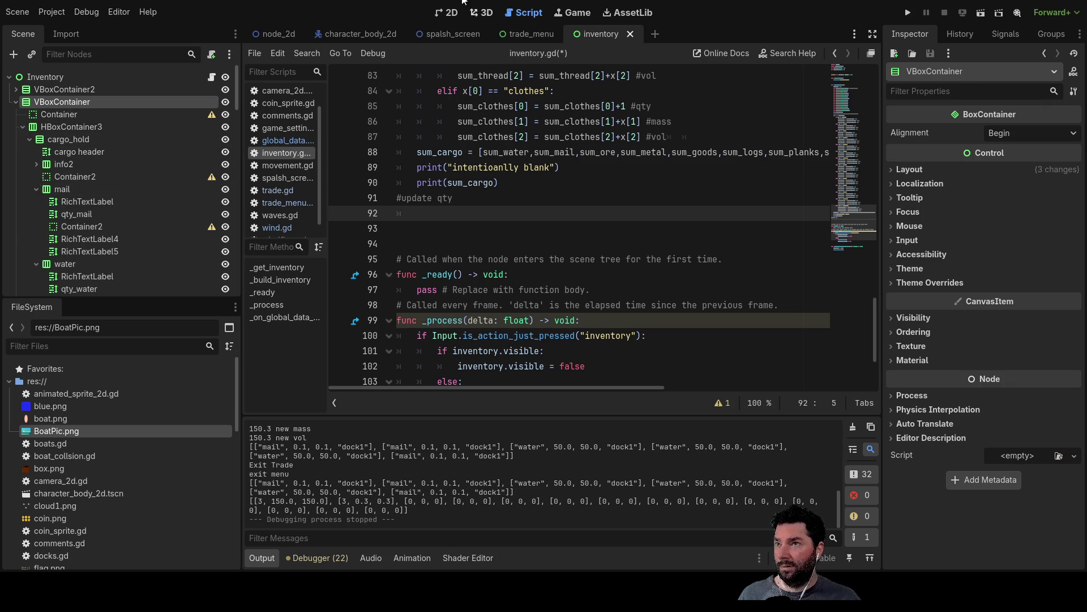
left_click(452, 13)
left_click(398, 228)
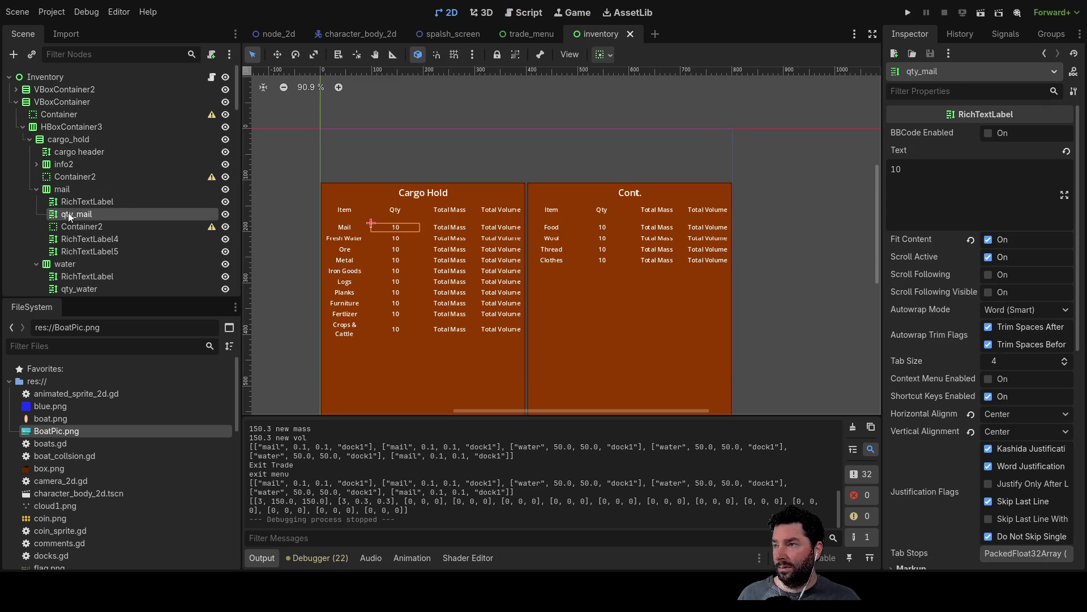
- Insert the qty_mail node path on line 92 followed by '.text ='
left_click(524, 13)
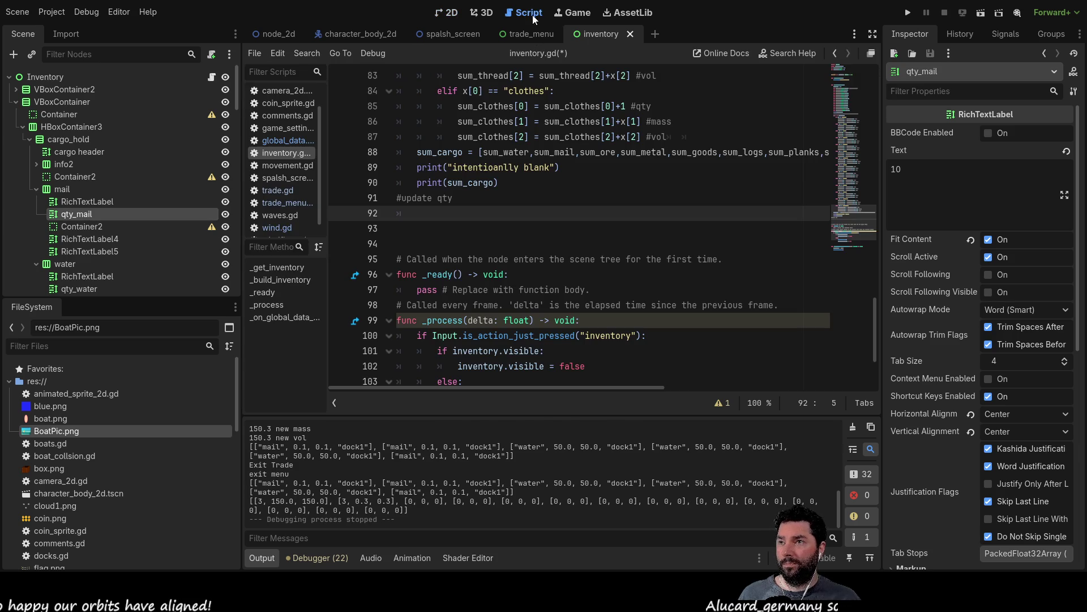
left_click_drag(76, 215, 437, 218)
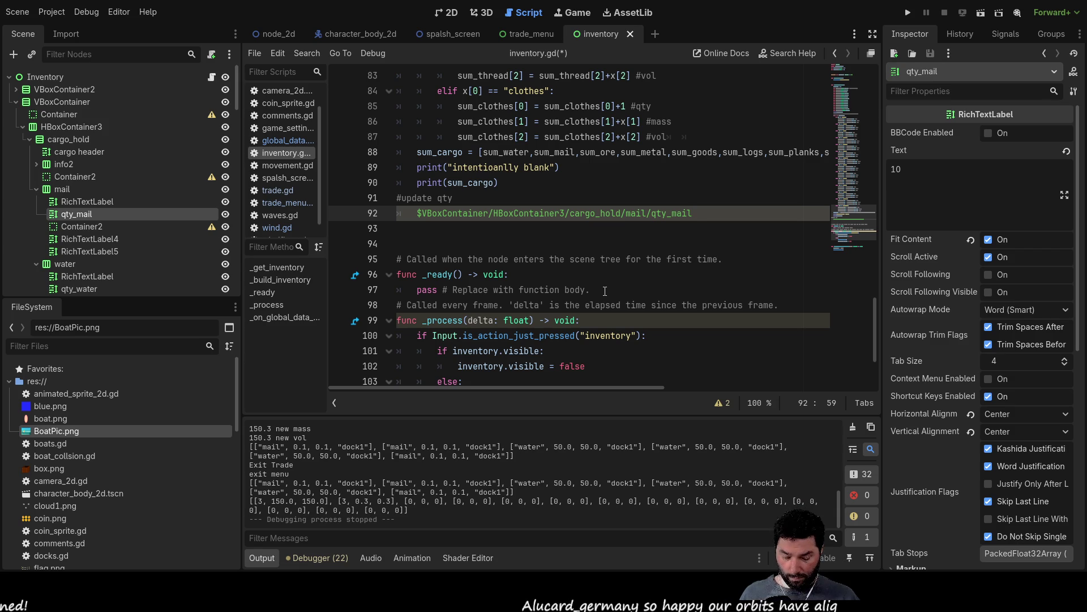
type(".text")
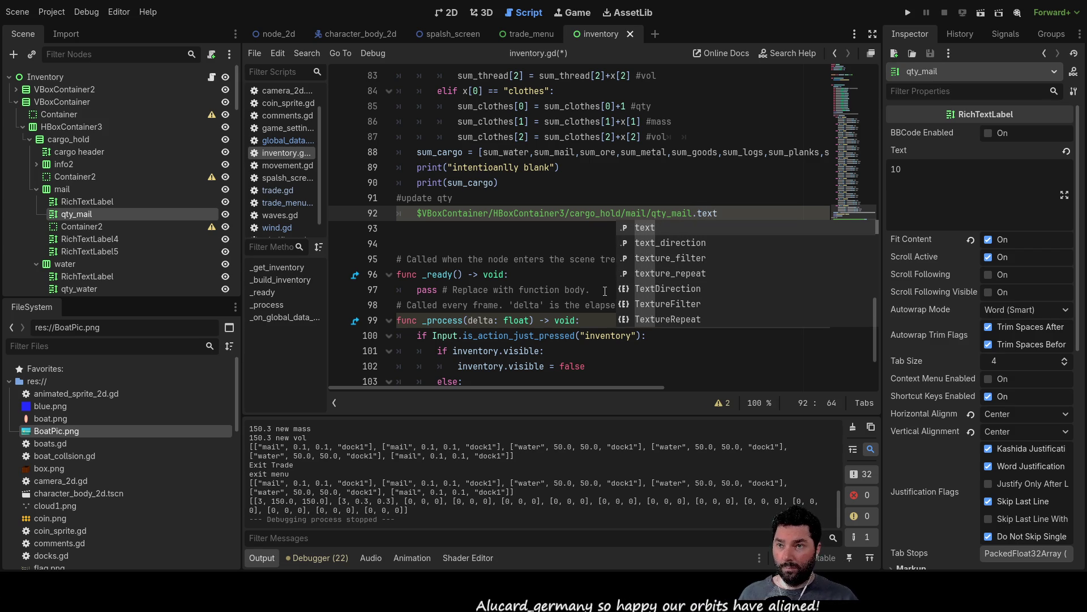
type(" =")
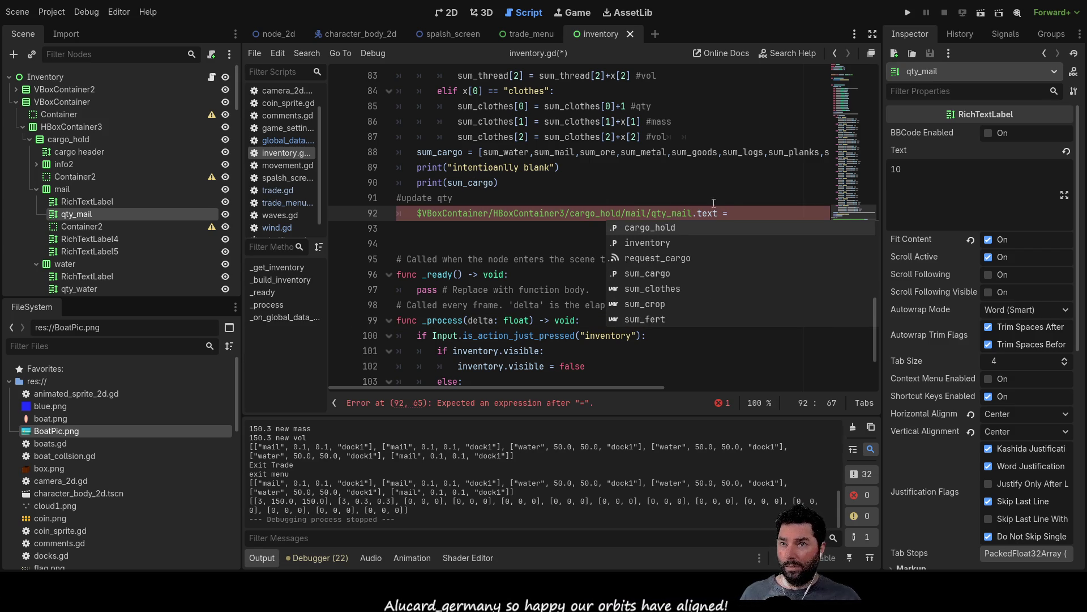
left_click(737, 211)
- Complete the qty_mail assignment with sum_cargo[0][0]
scroll(737, 211, "up", 4)
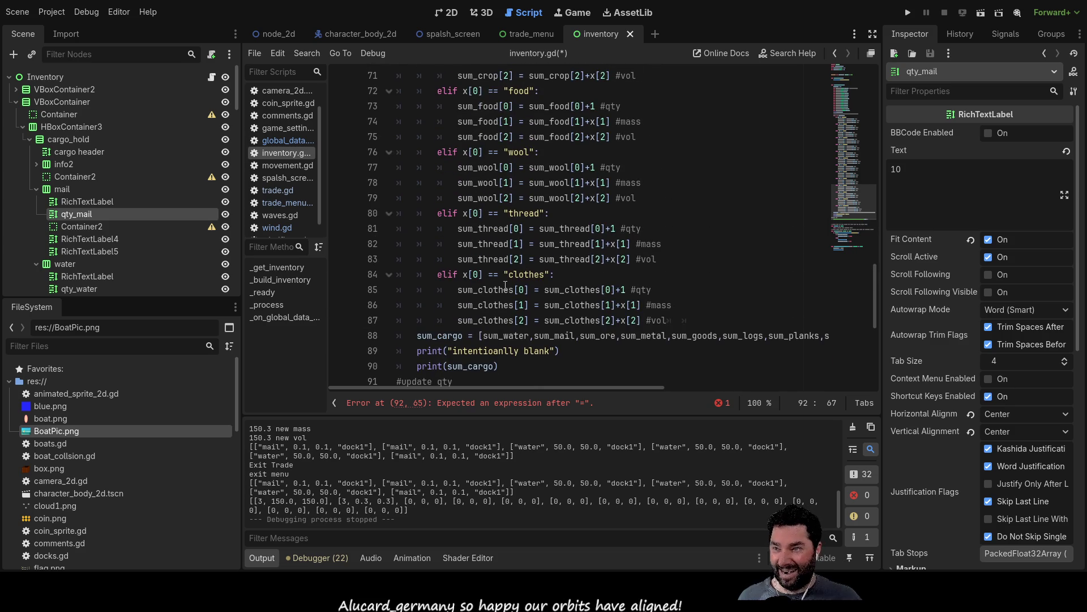
scroll(503, 281, "up", 4)
scroll(503, 282, "up", 14)
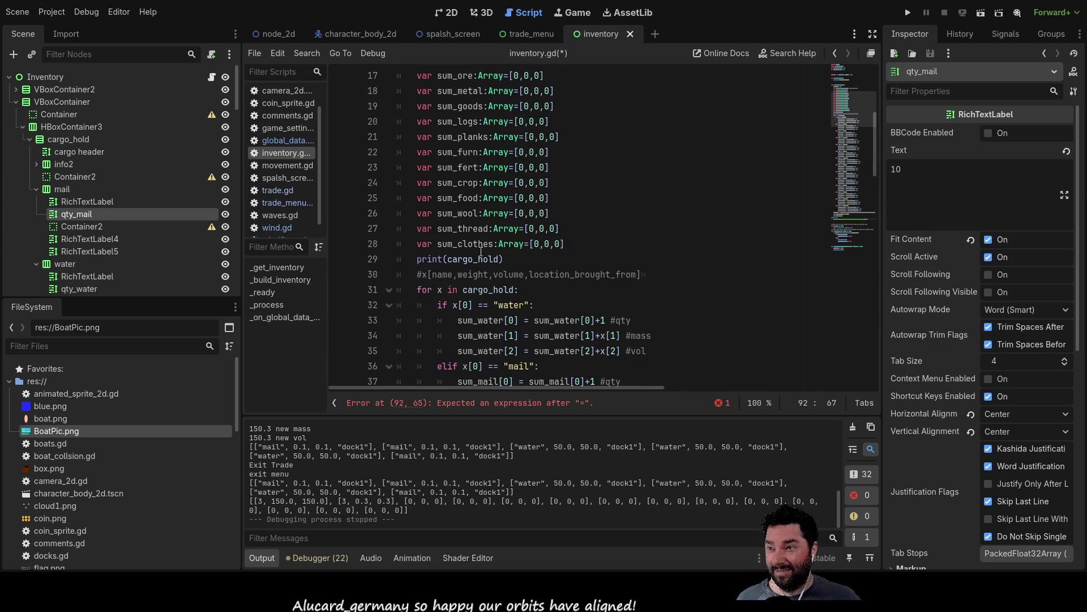
scroll(478, 258, "down", 9)
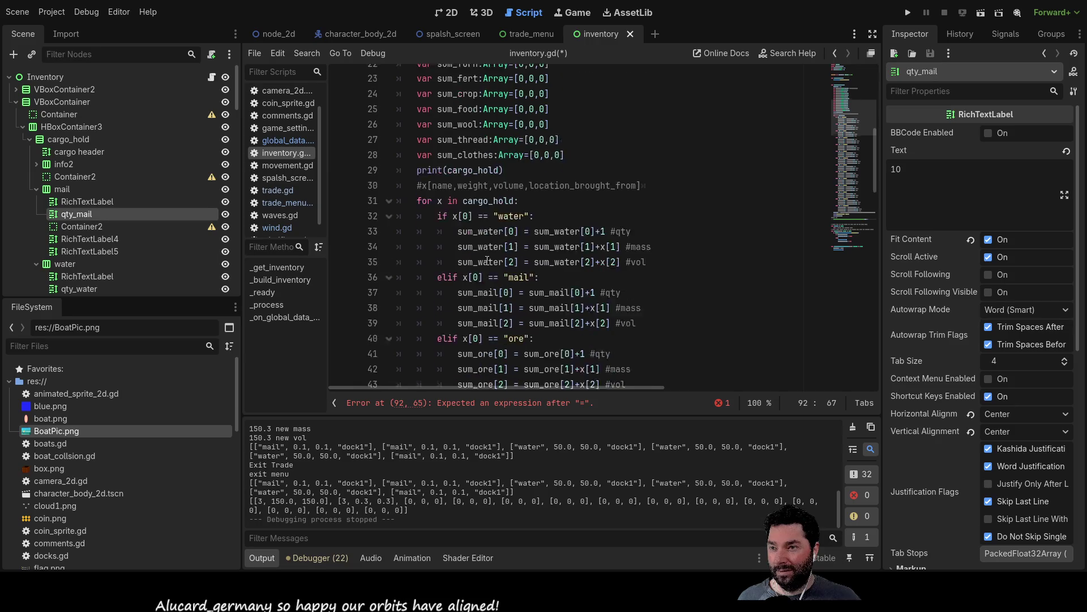
scroll(486, 254, "down", 11)
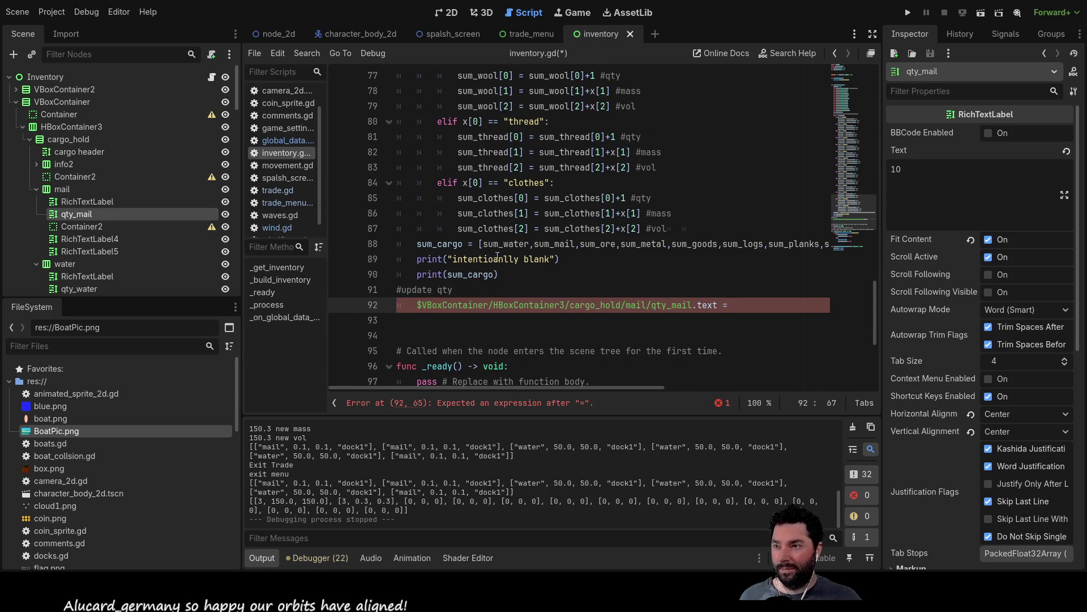
double_click(440, 243)
key("ctrl+c")
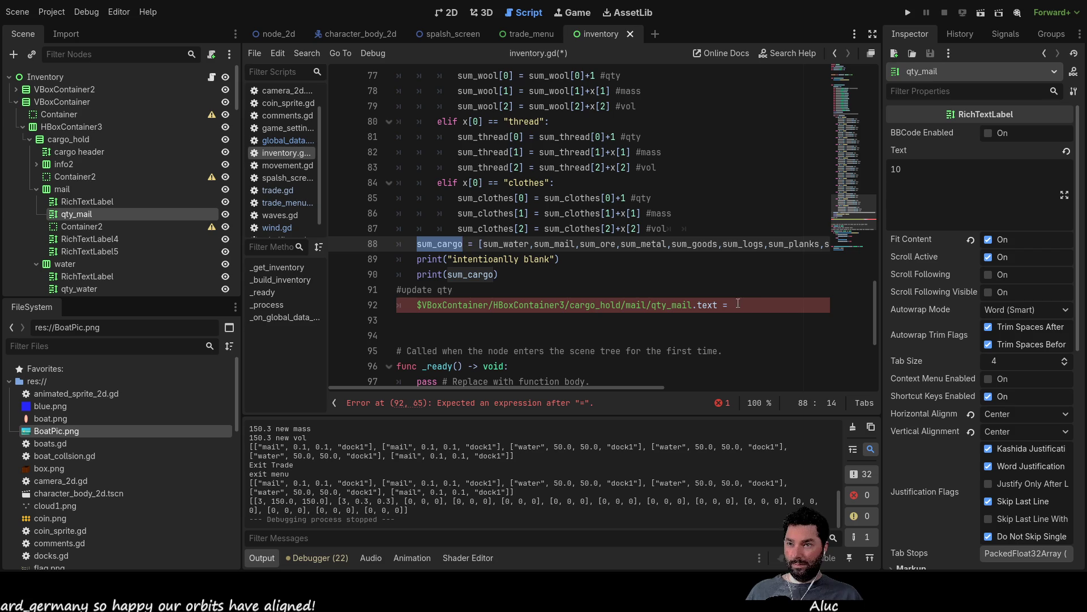
left_click(755, 306)
key("ctrl+v")
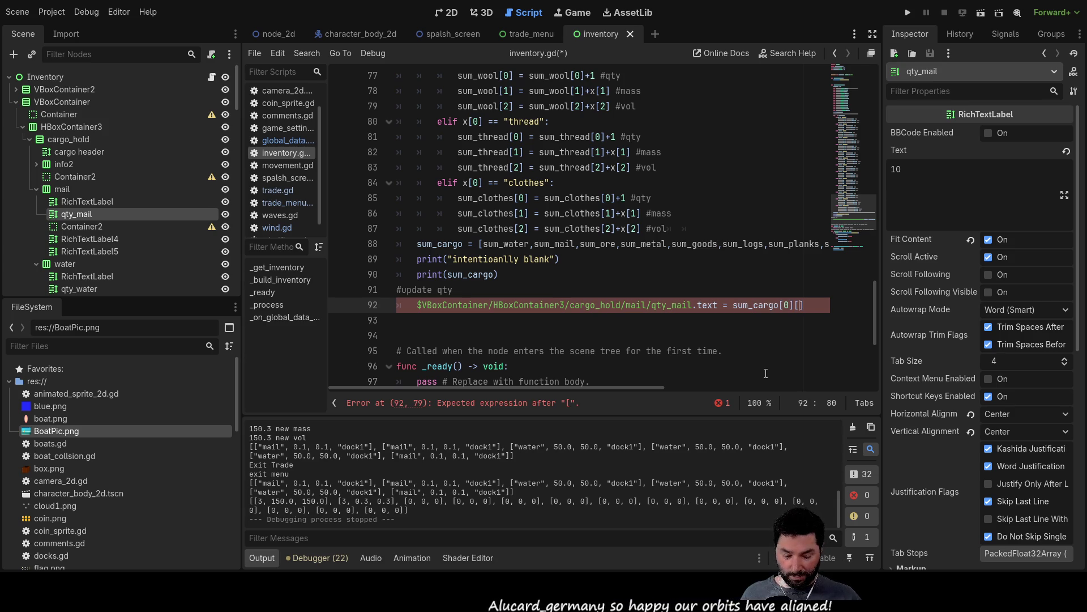
type("]")
key("Down")
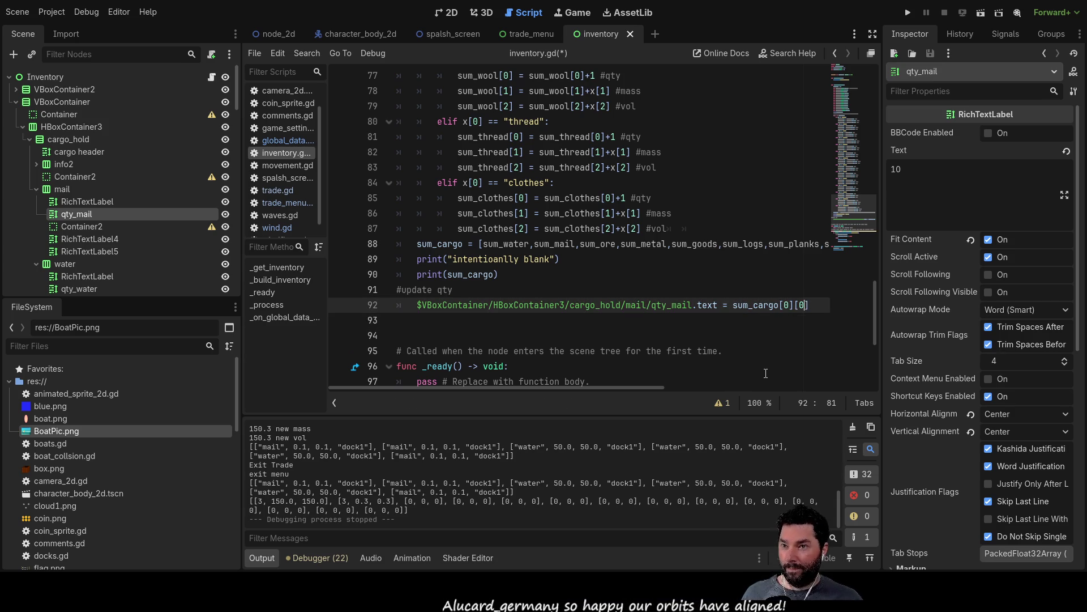
key("Up")
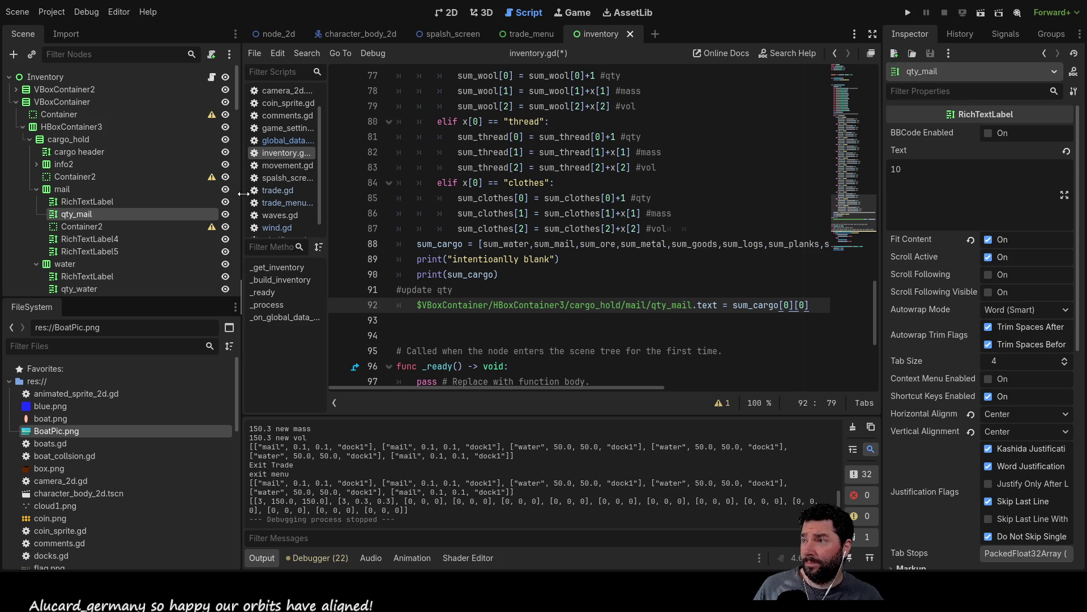
scroll(547, 220, "down", 1)
scroll(567, 298, "up", 9)
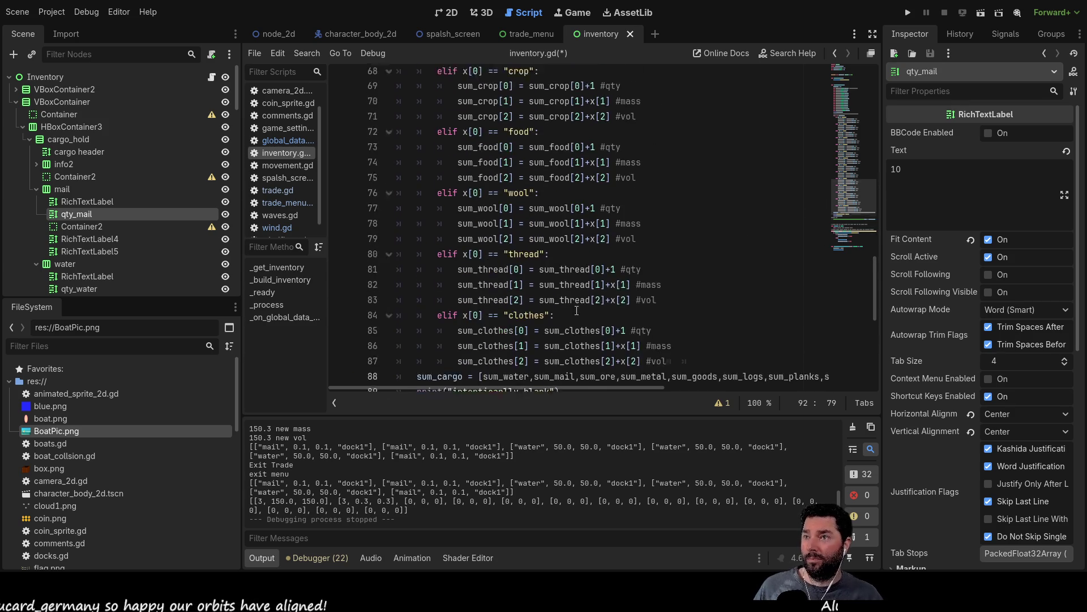
scroll(567, 298, "up", 9)
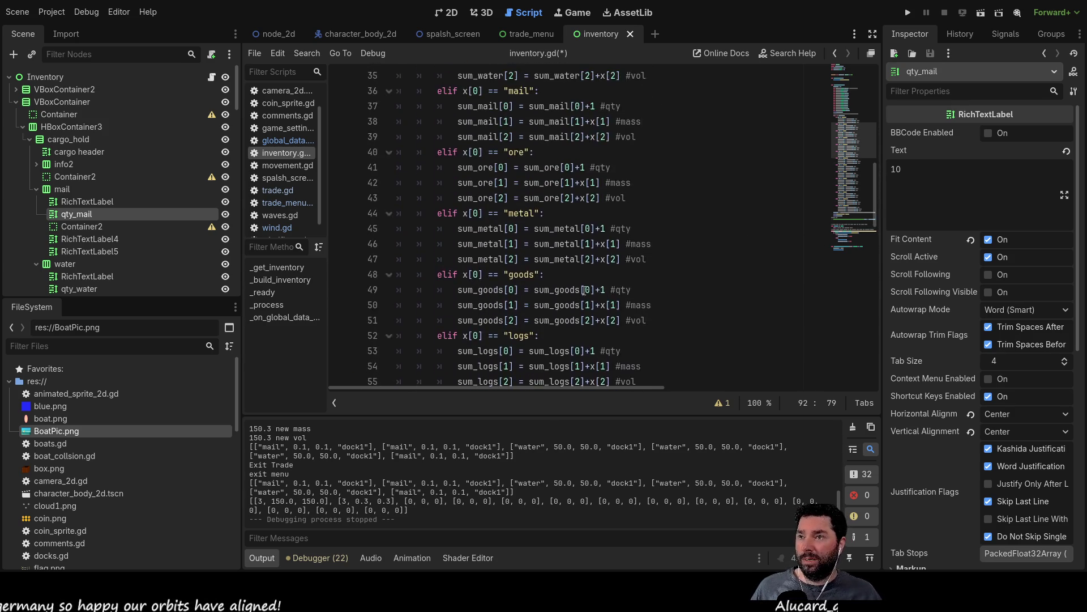
scroll(572, 259, "down", 7)
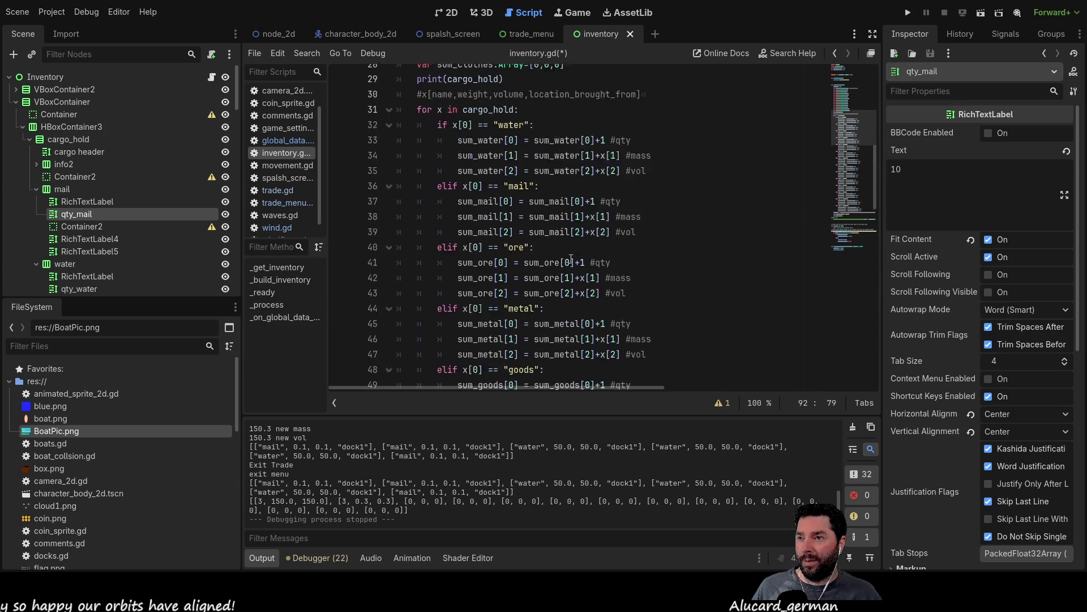
scroll(571, 253, "up", 6)
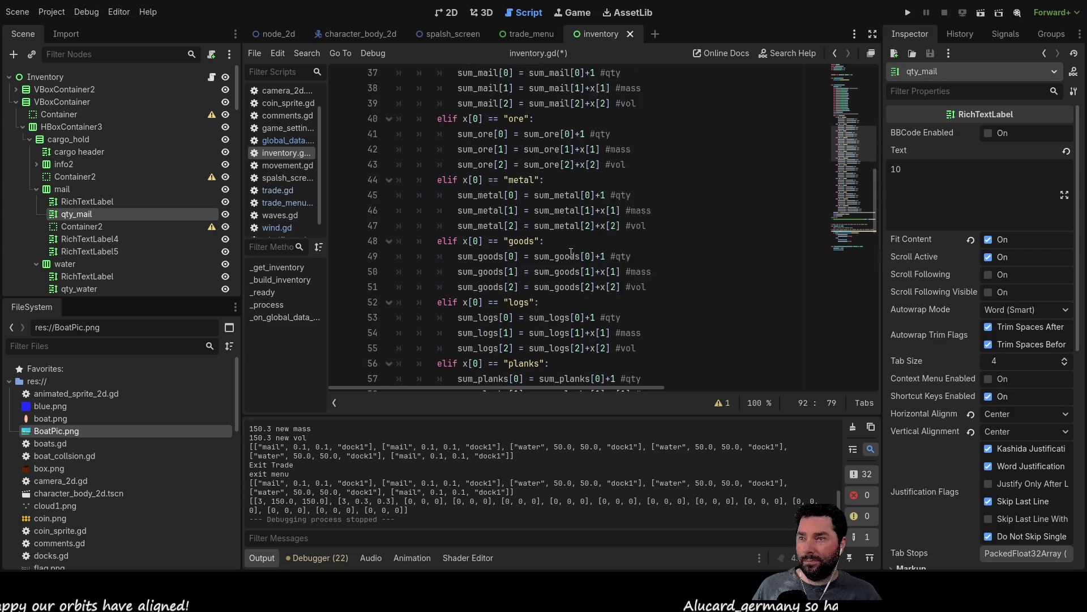
left_click(452, 13)
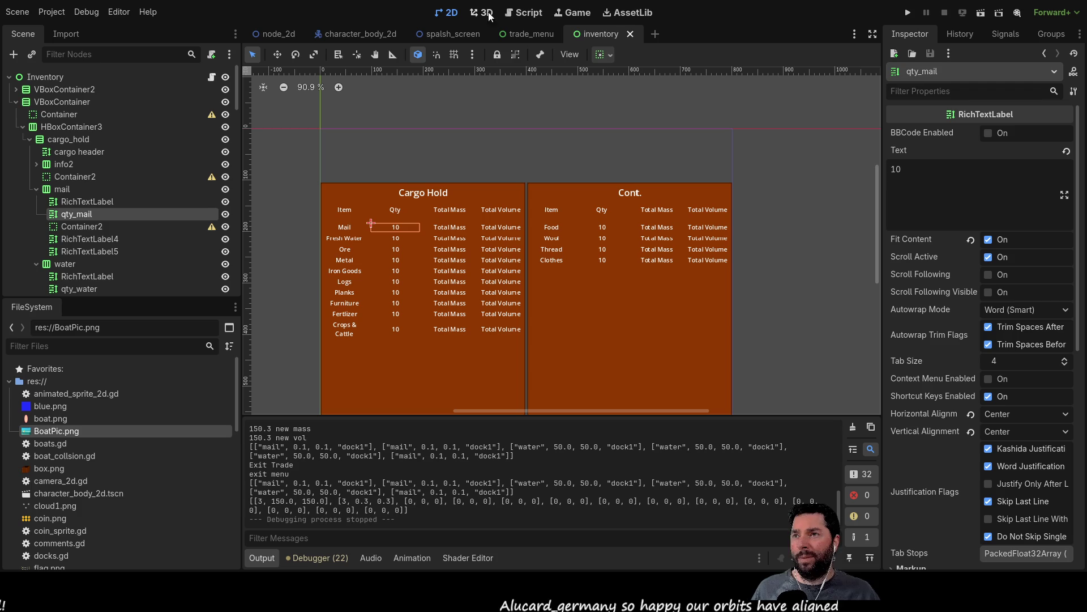
left_click(536, 16)
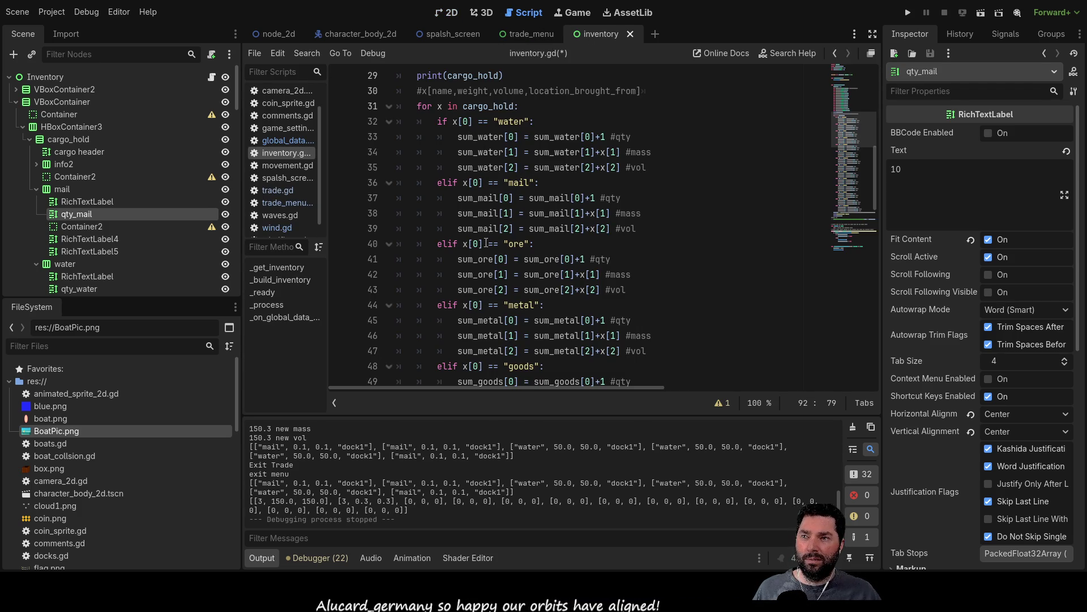
- Move sum_water after sum_mail in the sum_cargo array on line 88
scroll(488, 228, "down", 20)
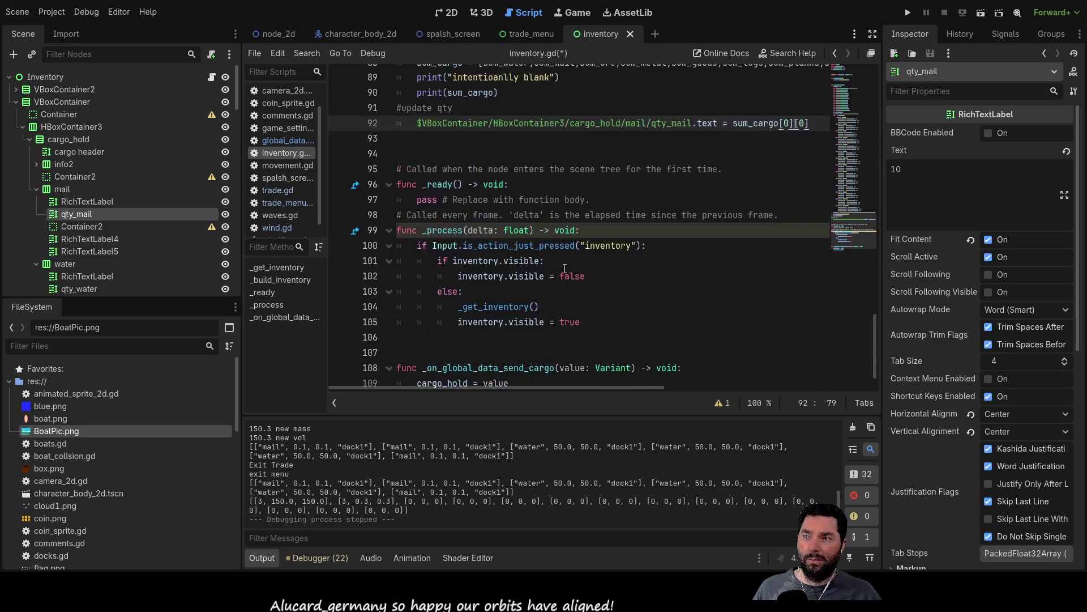
scroll(565, 269, "up", 4)
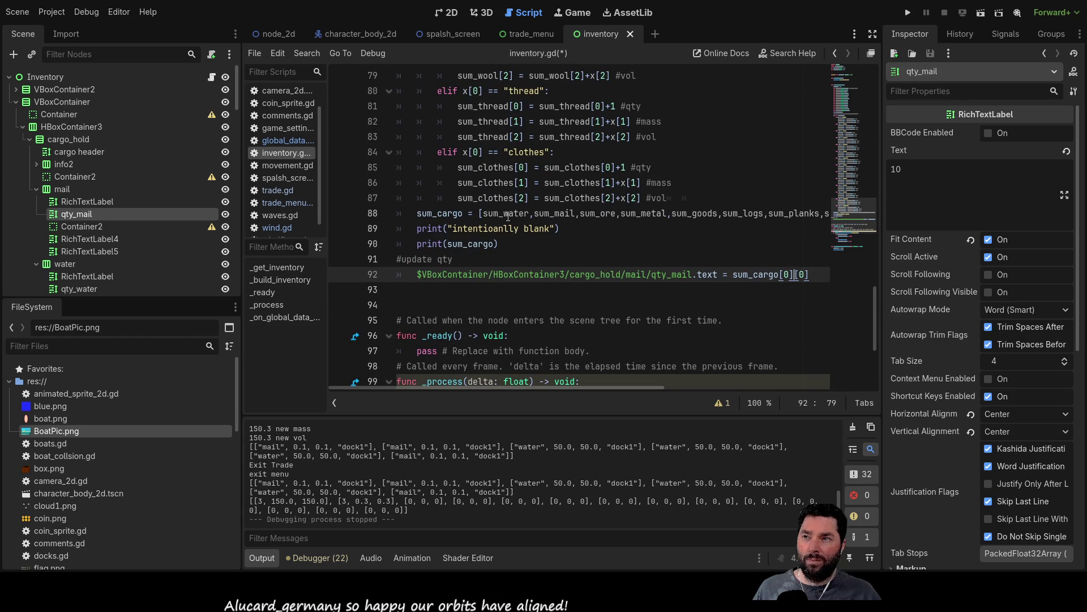
left_click_drag(531, 213, 492, 214)
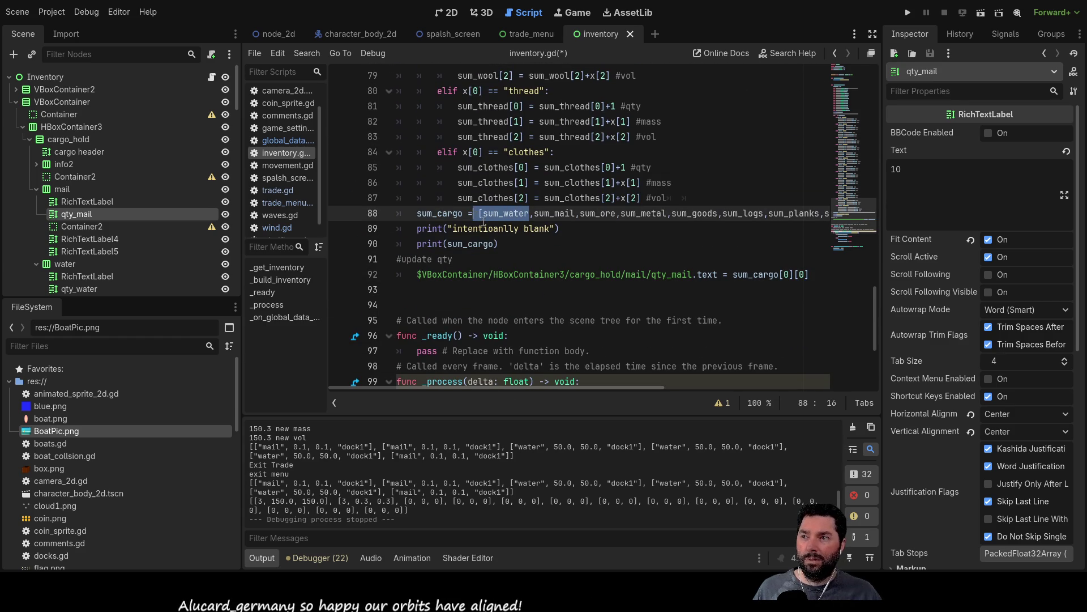
left_click_drag(576, 213, 482, 213)
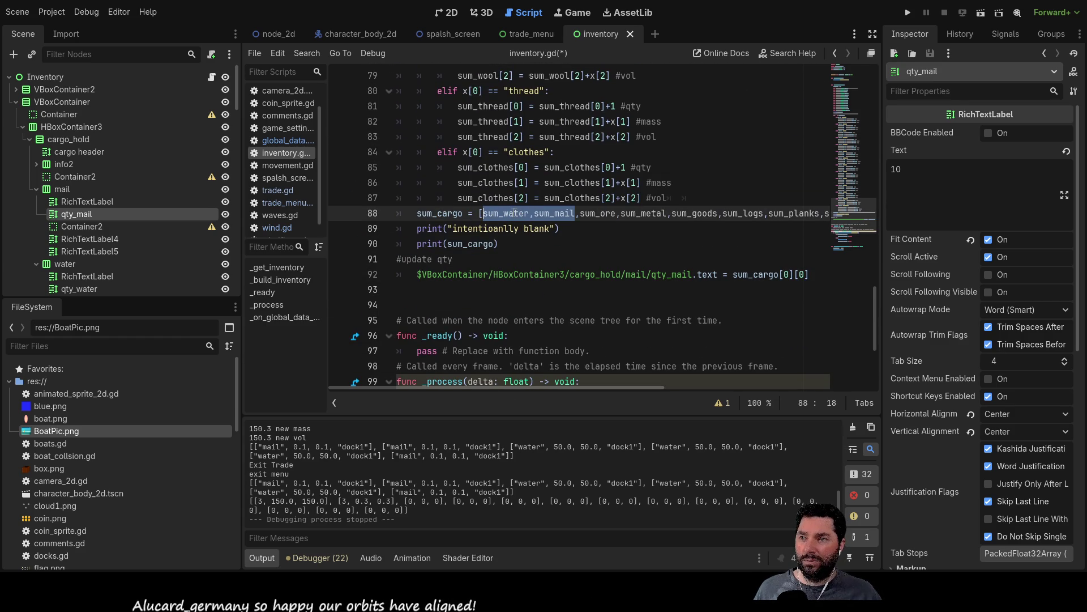
left_click(530, 213)
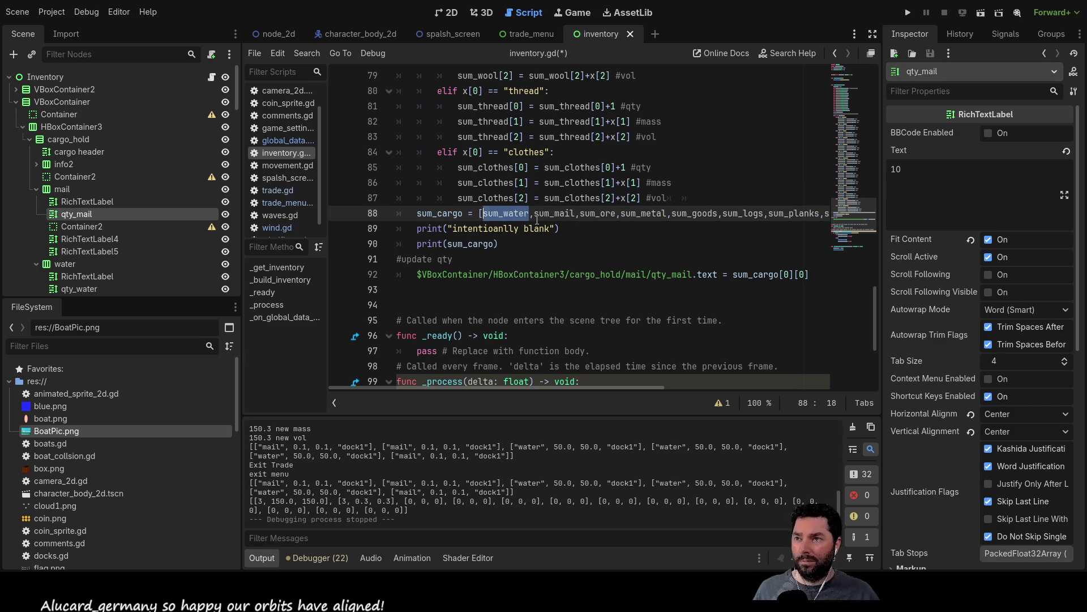
key("Delete")
key("Delete")
key("Right")
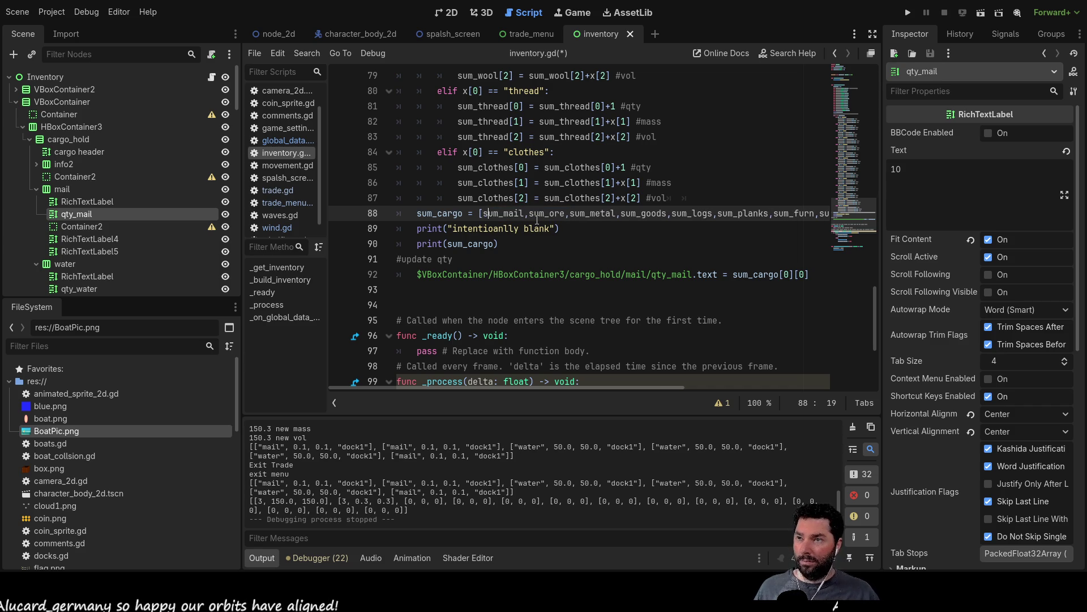
type("sum_water,")
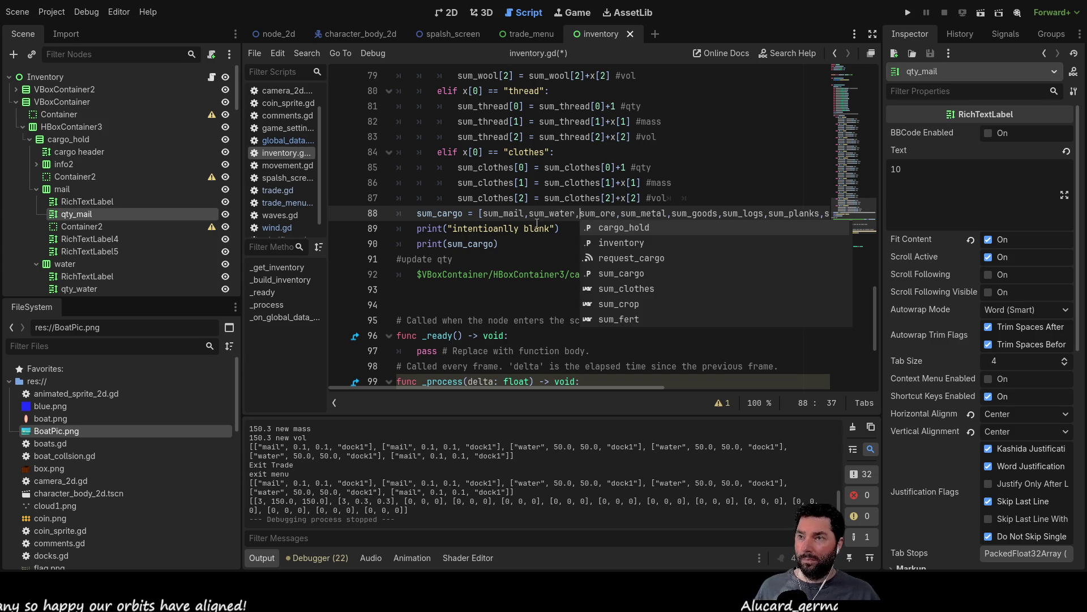
left_click(550, 244)
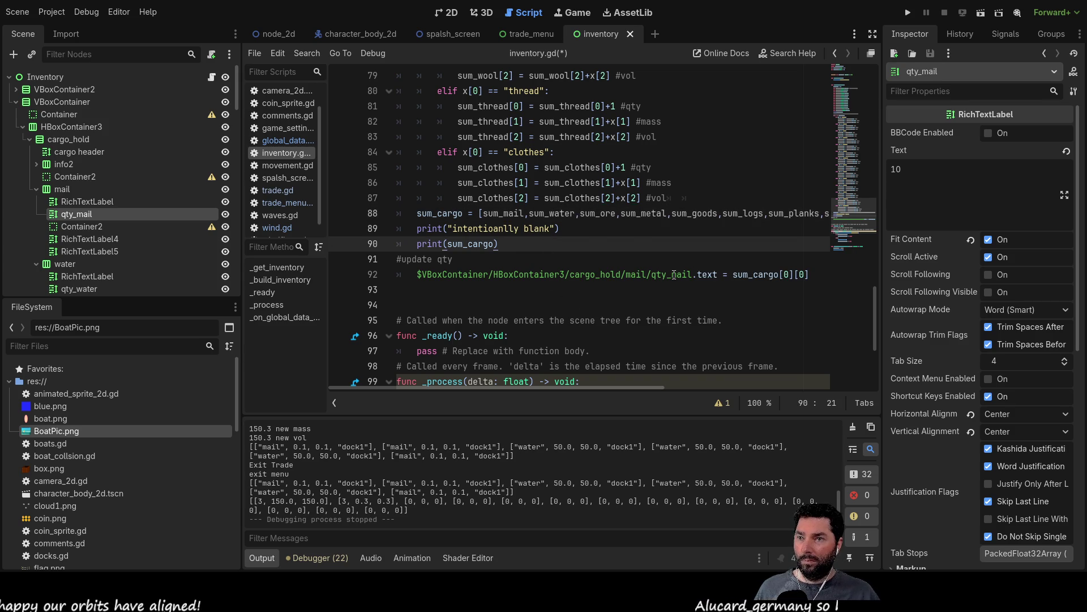
- Select the whole mail branch of the cargo_hold loop
scroll(592, 234, "up", 14)
scroll(592, 234, "up", 3)
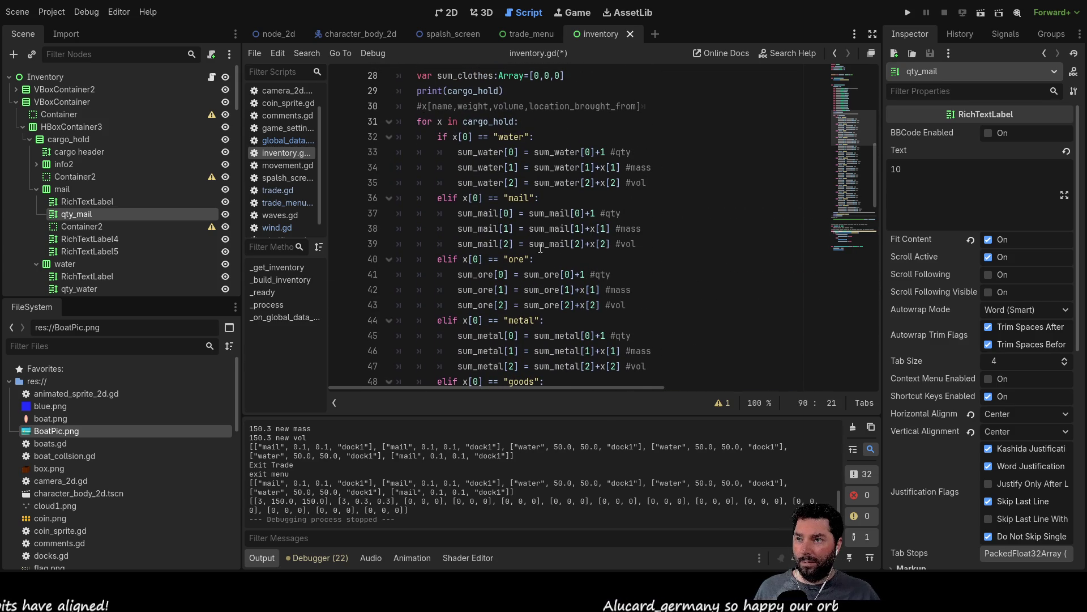
mouse_move(646, 248)
left_mouse_down()
mouse_move(456, 244)
mouse_move(292, 204)
left_mouse_up()
key("ctrl+c")
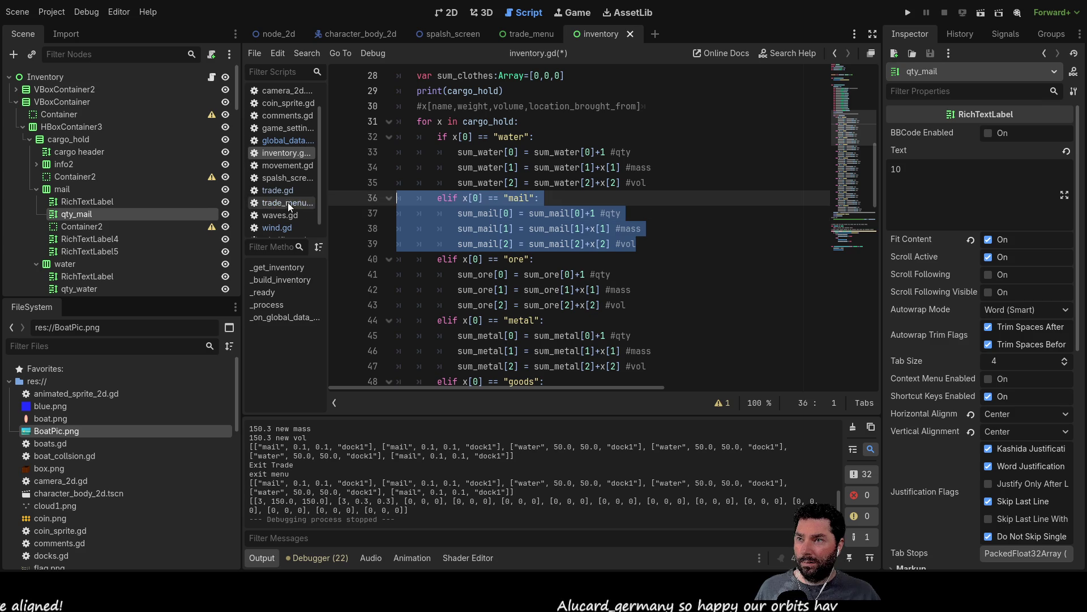
- Move the mail branch above the water check and outdent its condition
key("BackSpace")
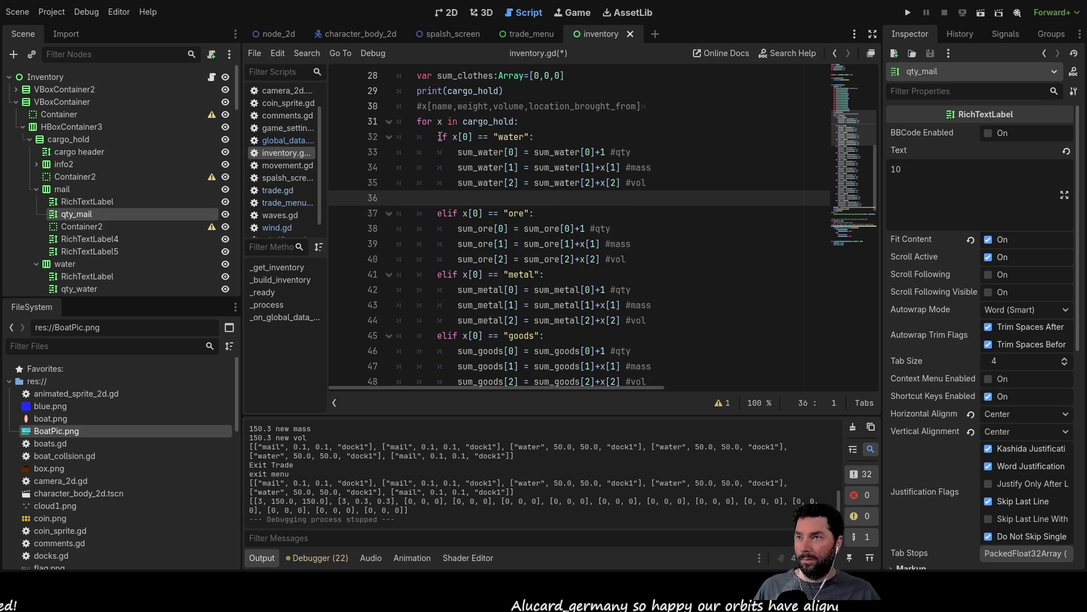
left_click(437, 137)
key("Return")
key("Up")
key("Return")
key("Up")
key("Return")
key("Up")
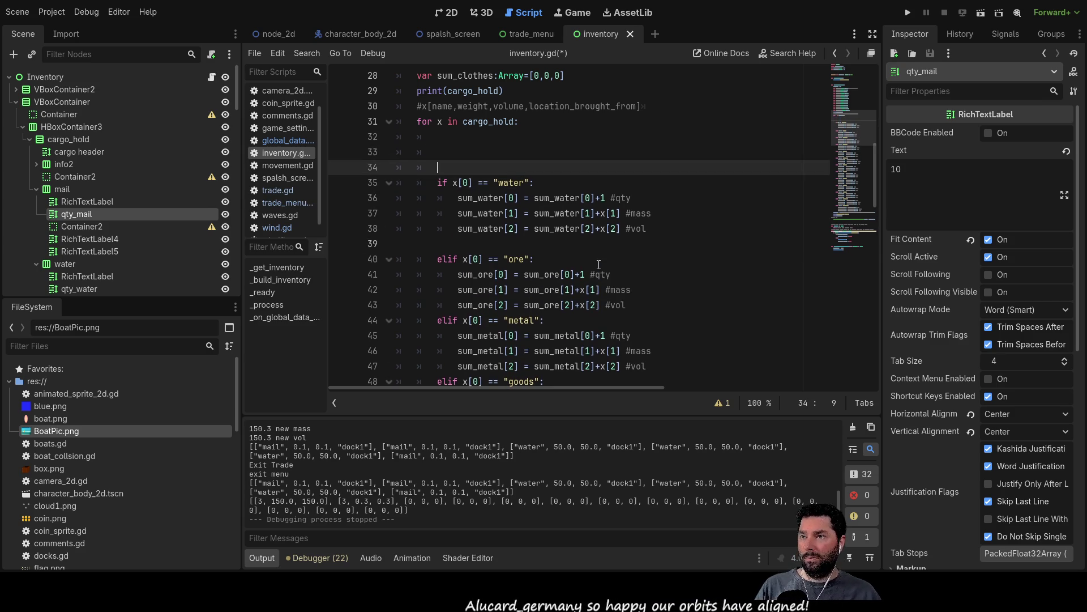
key("ctrl+v")
key("Up")
key("Up")
key("Up")
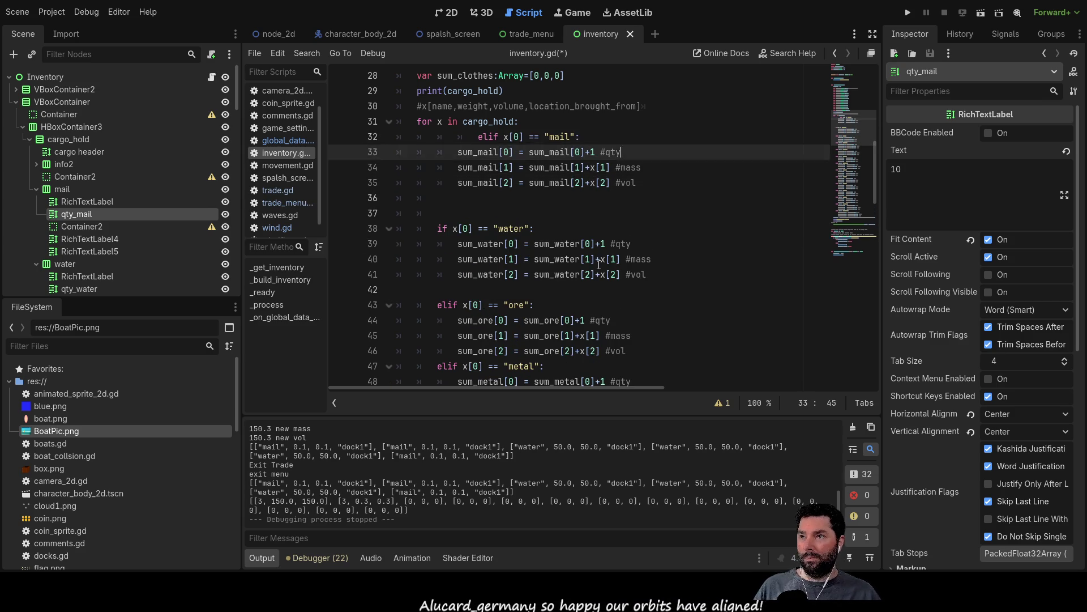
key("Home")
key("BackSpace")
key("BackSpace")
key("Down")
key("Down")
key("Up")
key("Up")
- Make the mail check an if, the water check an elif, and delete extra blank lines
key("Delete")
key("Delete")
key("Down")
key("Down")
key("Down")
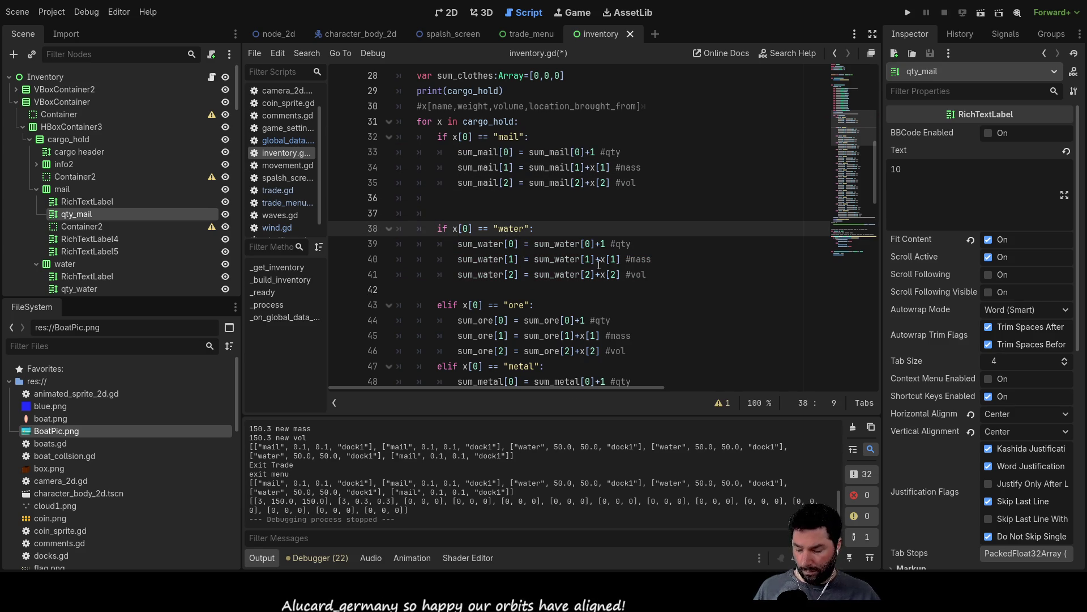
key("ctrl+space")
key("Up")
key("Up")
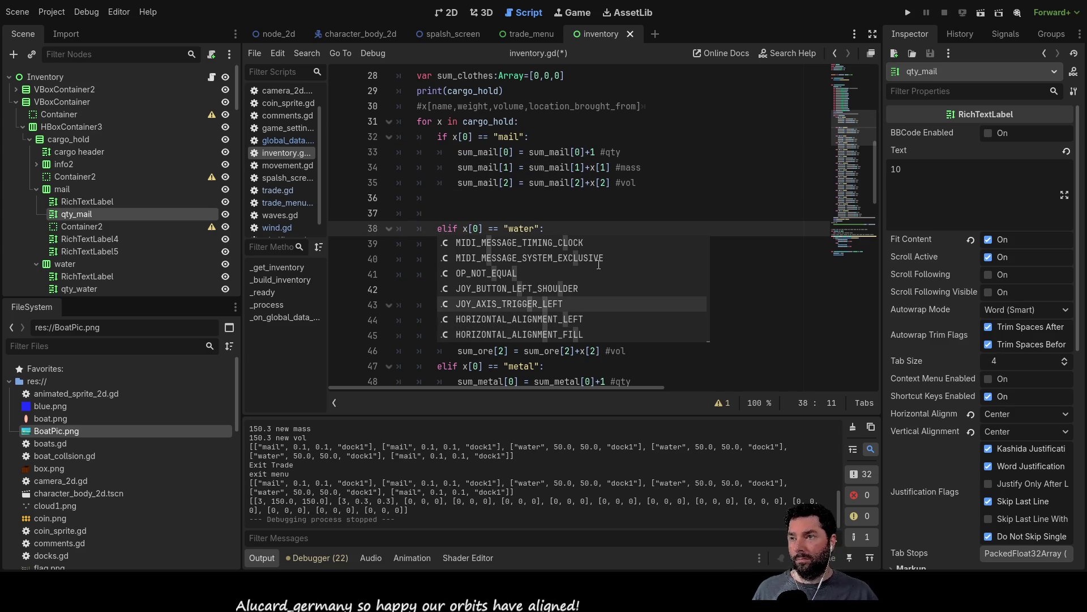
left_click(495, 195)
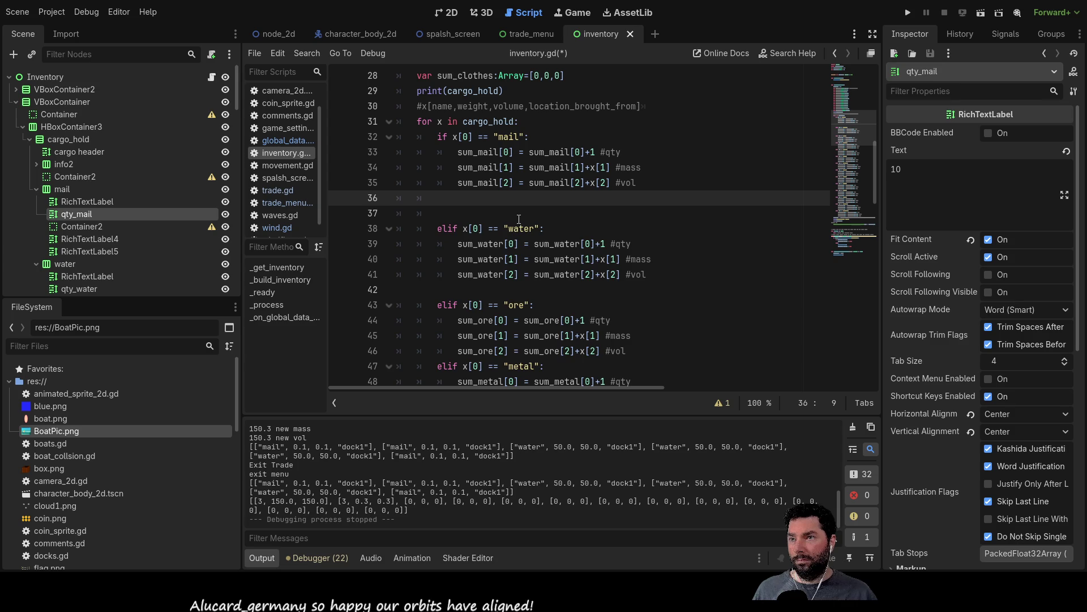
key("Delete")
key("Delete")
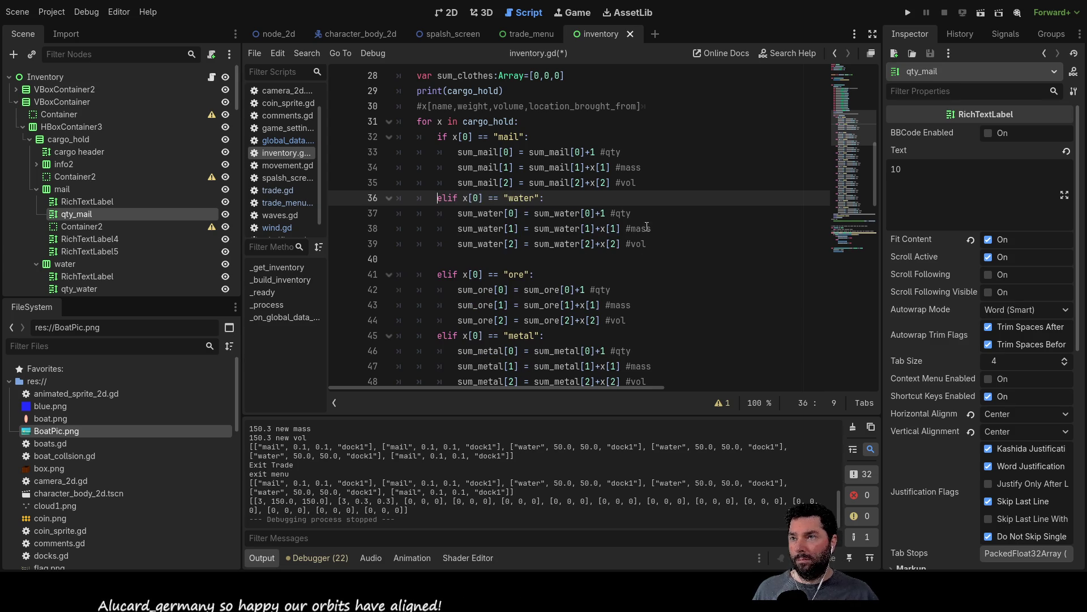
left_click(480, 261)
key("BackSpace")
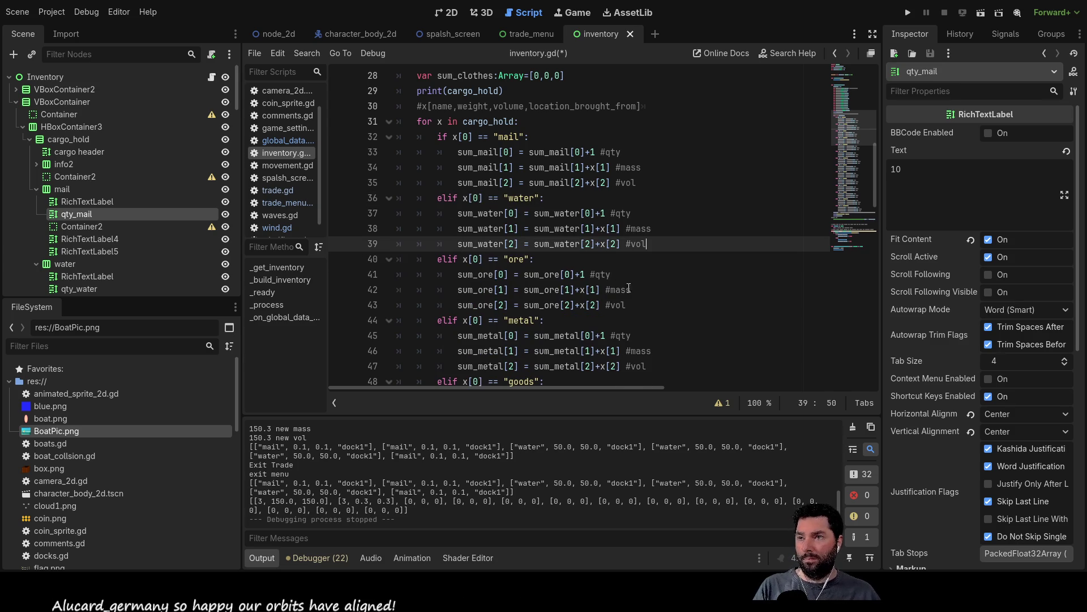
scroll(629, 255, "down", 20)
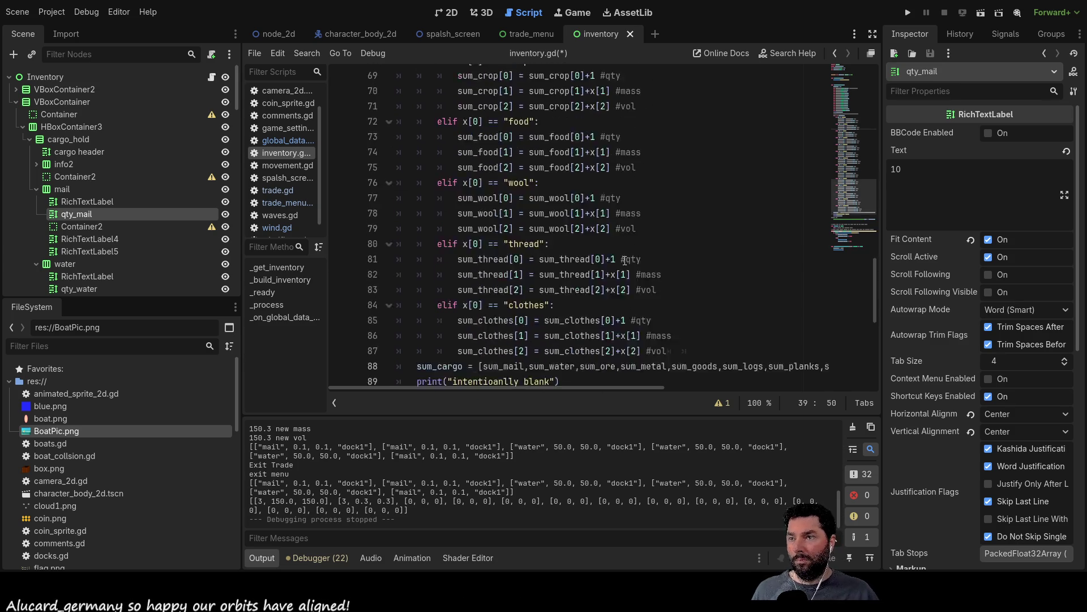
- Insert the qty_water node path on line 93 followed by '.text ='
scroll(569, 259, "up", 2)
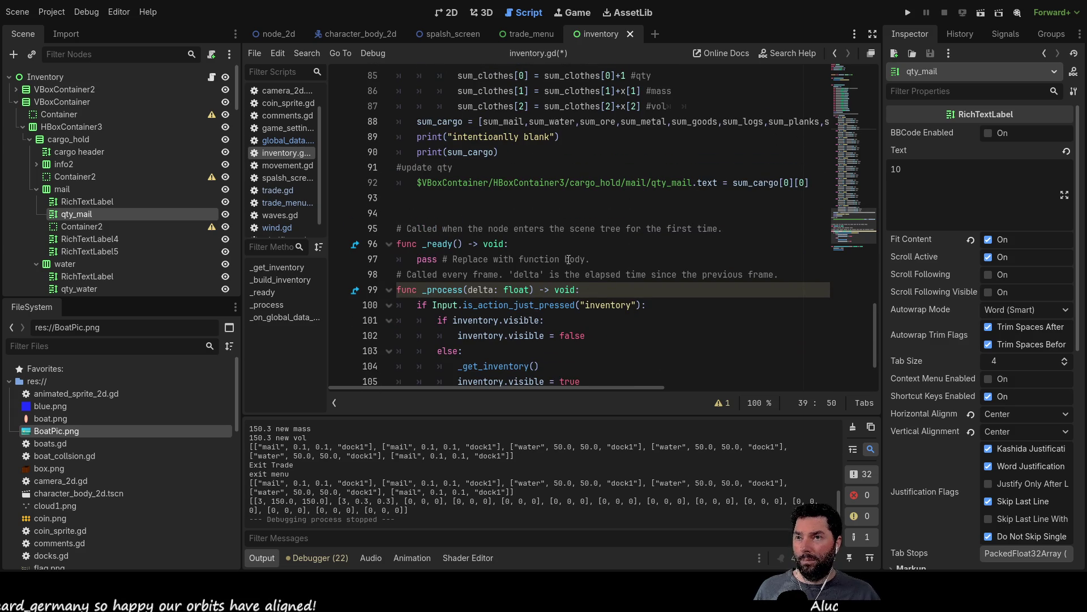
left_click(436, 199)
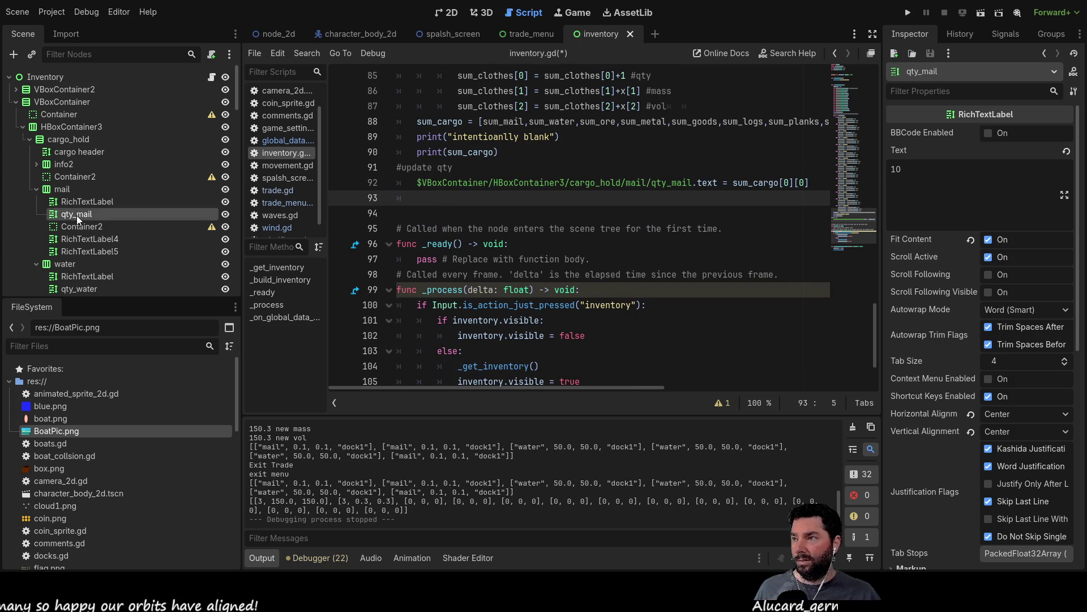
scroll(113, 244, "down", 2)
left_click(79, 262)
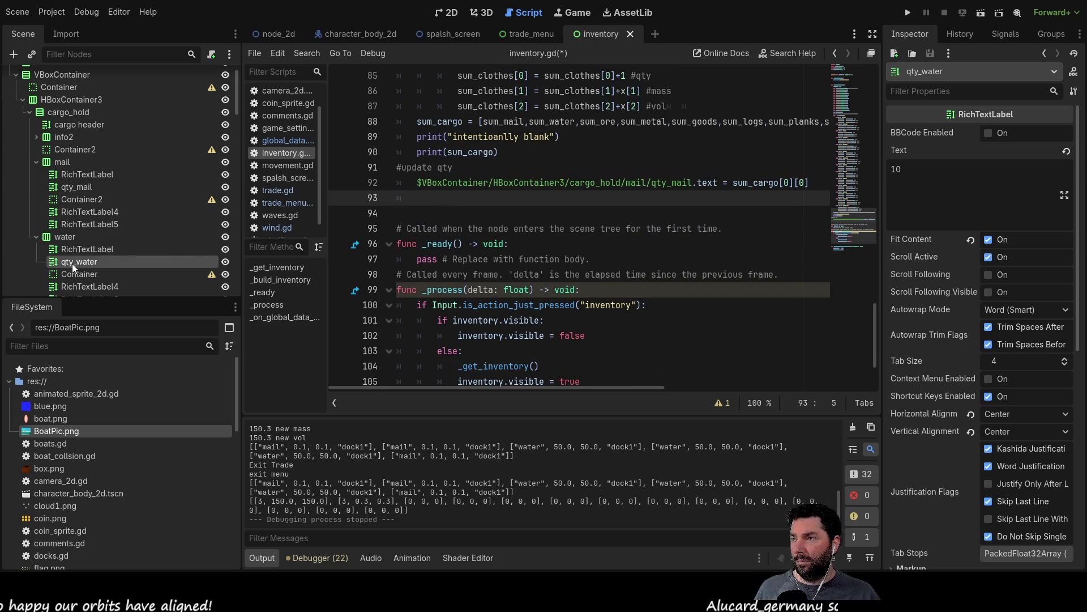
left_click_drag(71, 261, 422, 198)
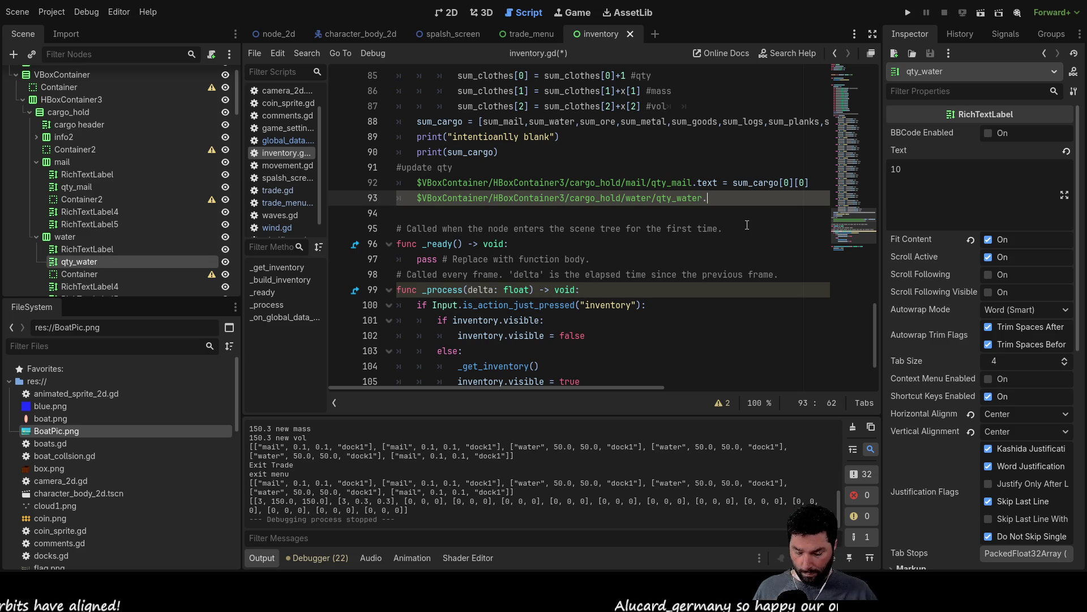
type("text")
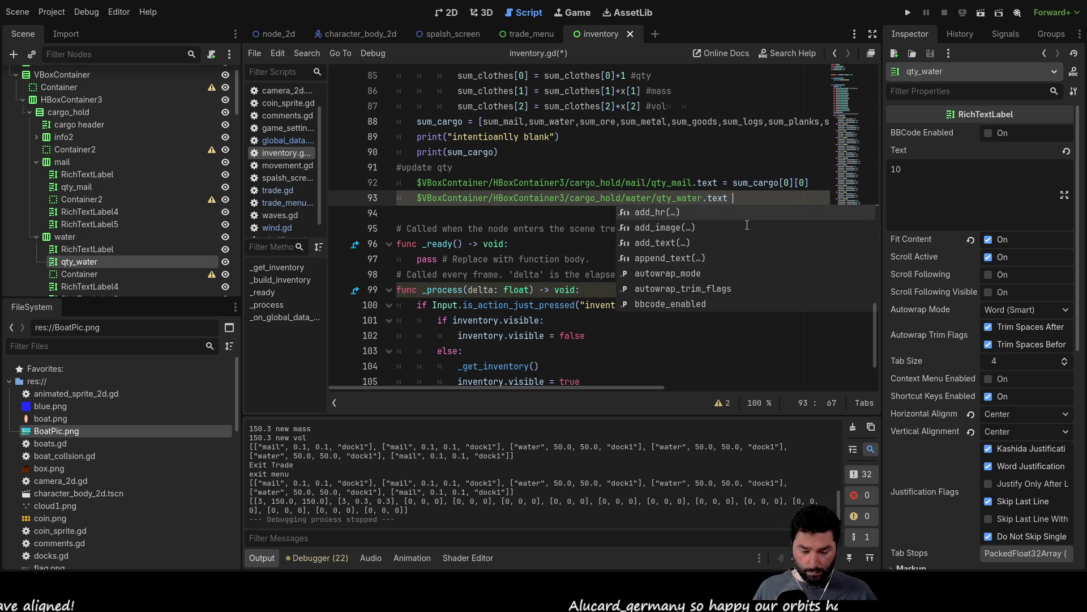
type(" =")
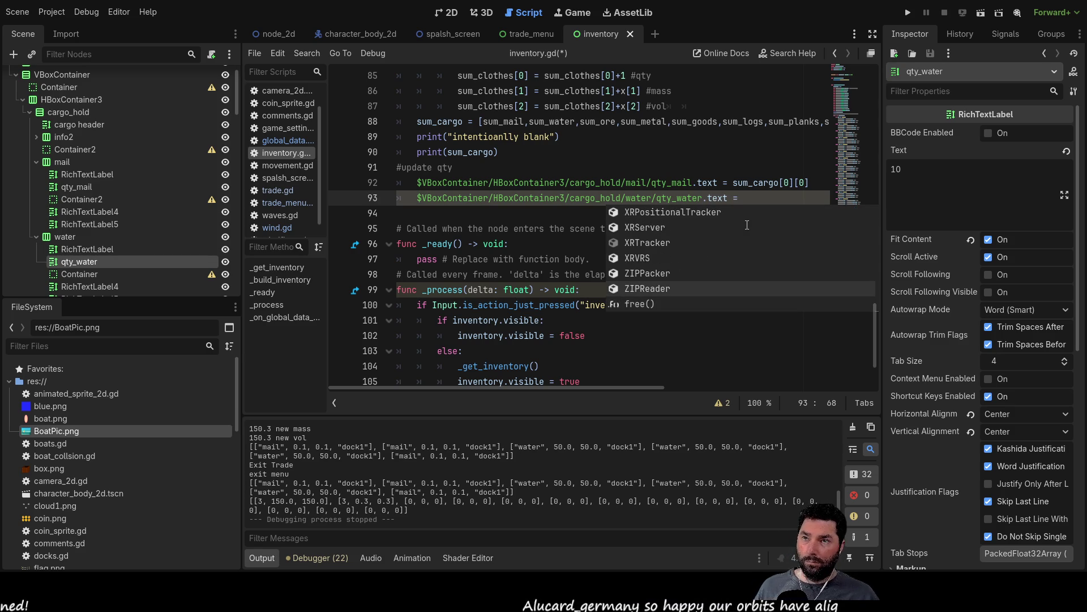
left_click(744, 170)
- Copy sum_cargo[0][0] onto the water line and change its first index to 1
left_click_drag(733, 183, 759, 184)
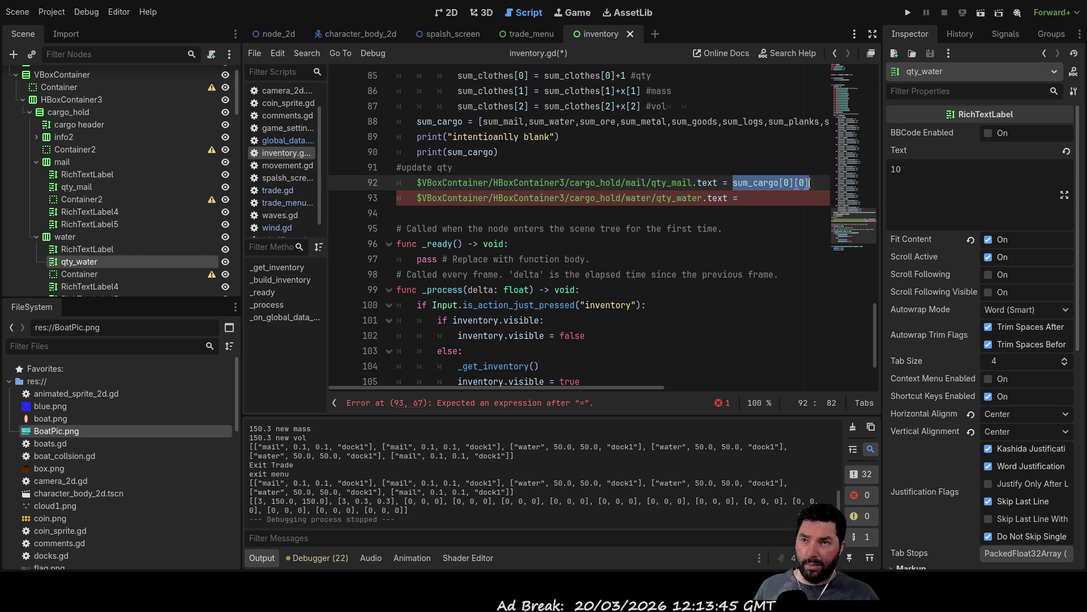
key("ctrl+c")
left_click(749, 195)
key("ctrl+v")
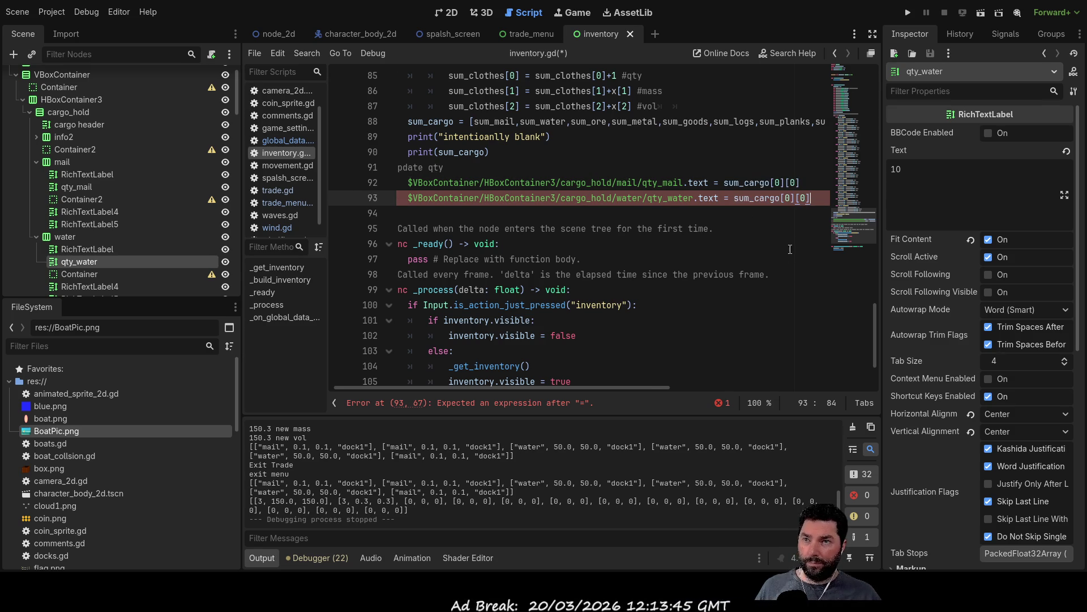
left_click(790, 198)
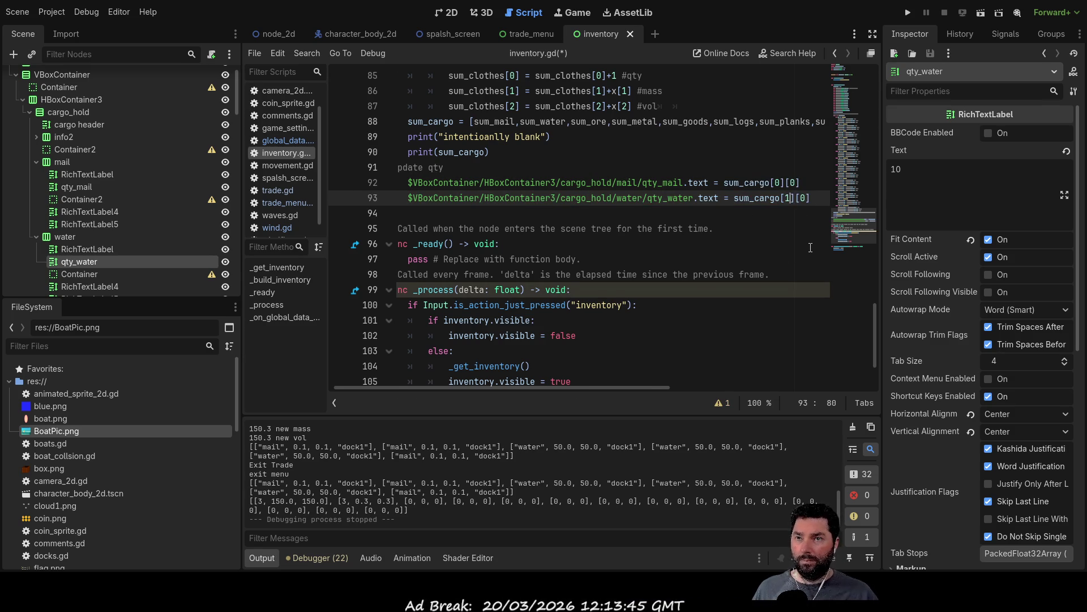
key("Down")
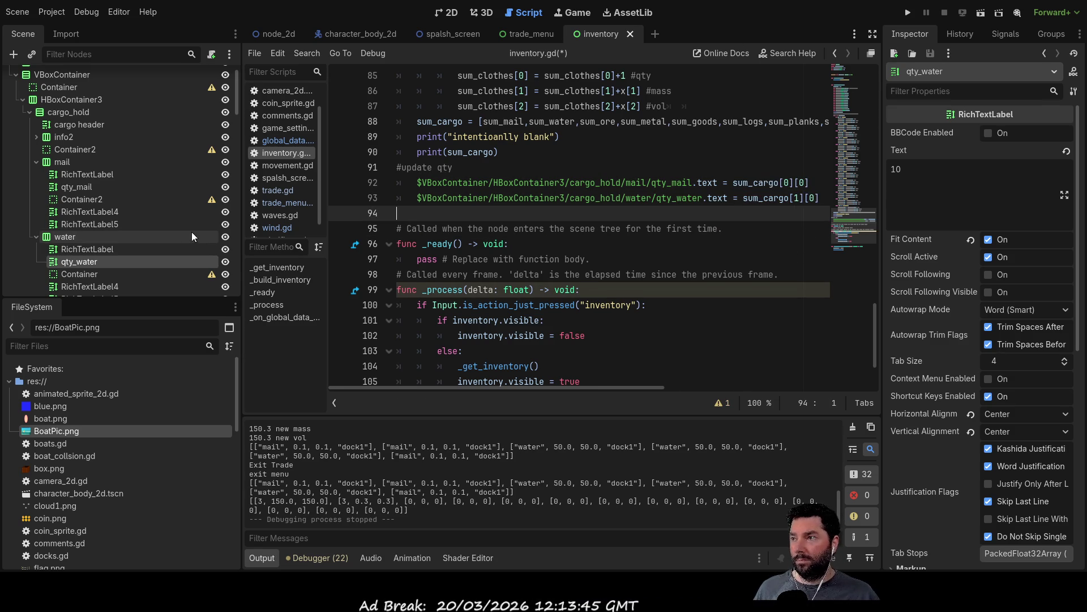
scroll(108, 226, "down", 5)
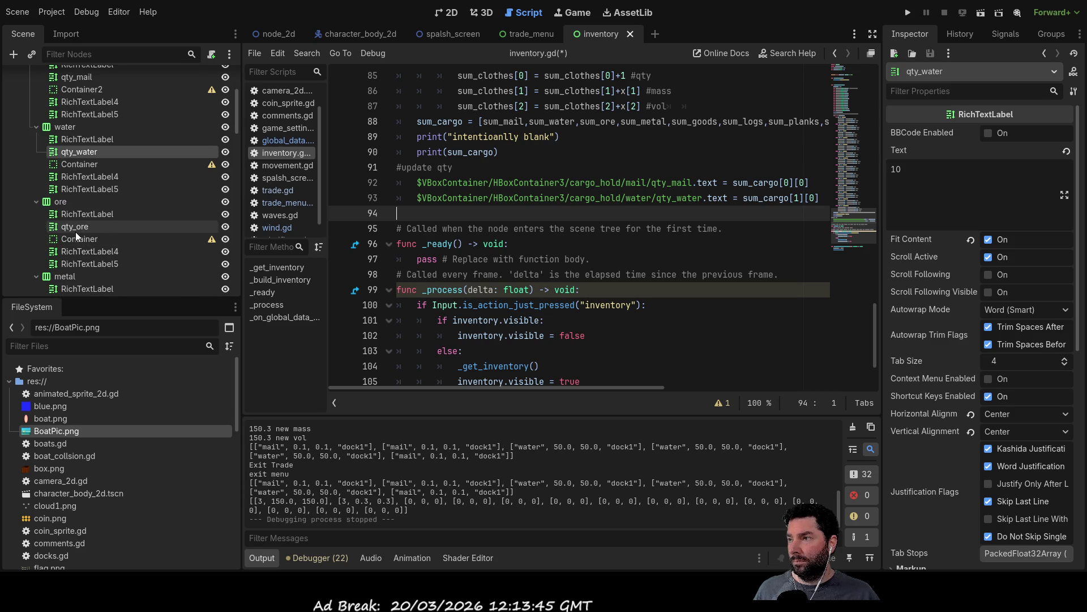
- Add the qty_ore line on line 94 assigning .text = sum_cargo[2][0]
left_click(75, 229)
mouse_move(421, 208)
left_mouse_down()
mouse_move(433, 206)
mouse_move(426, 212)
left_mouse_up()
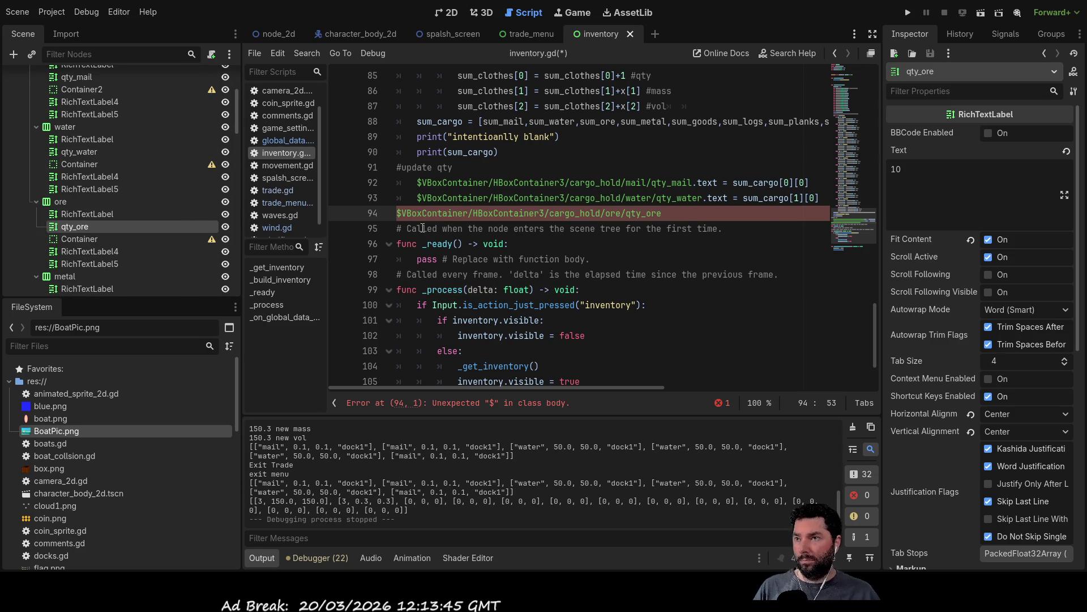
key("Left")
key("Left")
key("Left")
key("Left")
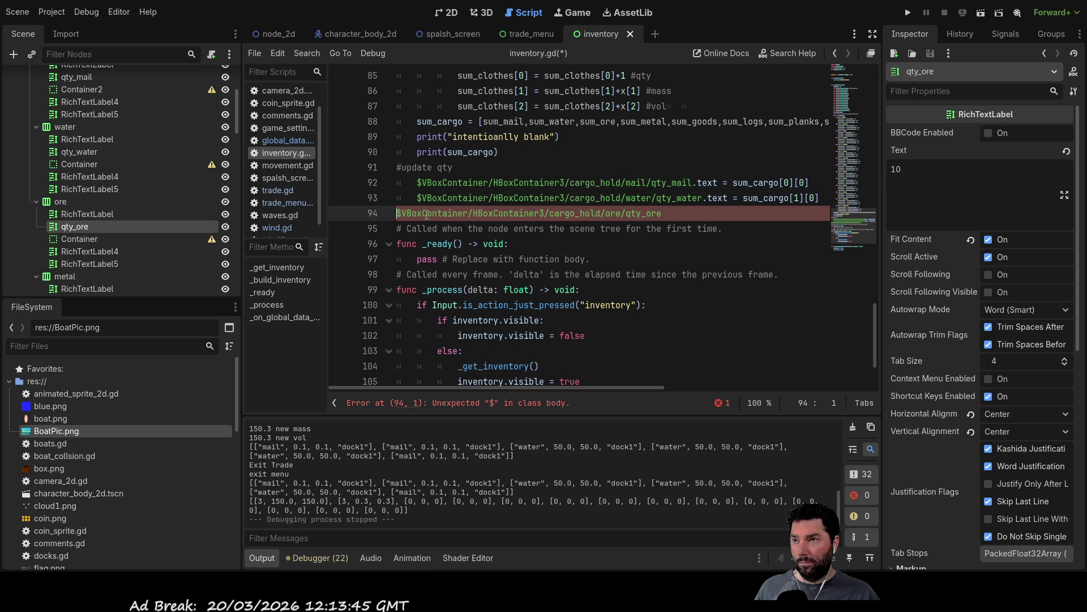
key("Tab")
key("Right")
key("Right")
key("Right")
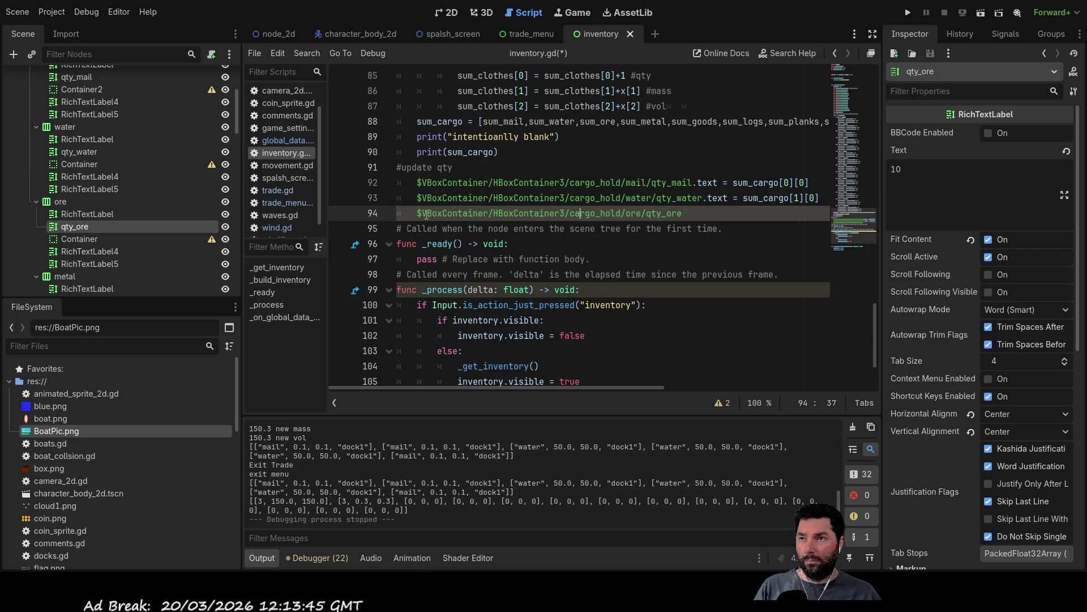
key("End")
key("Return")
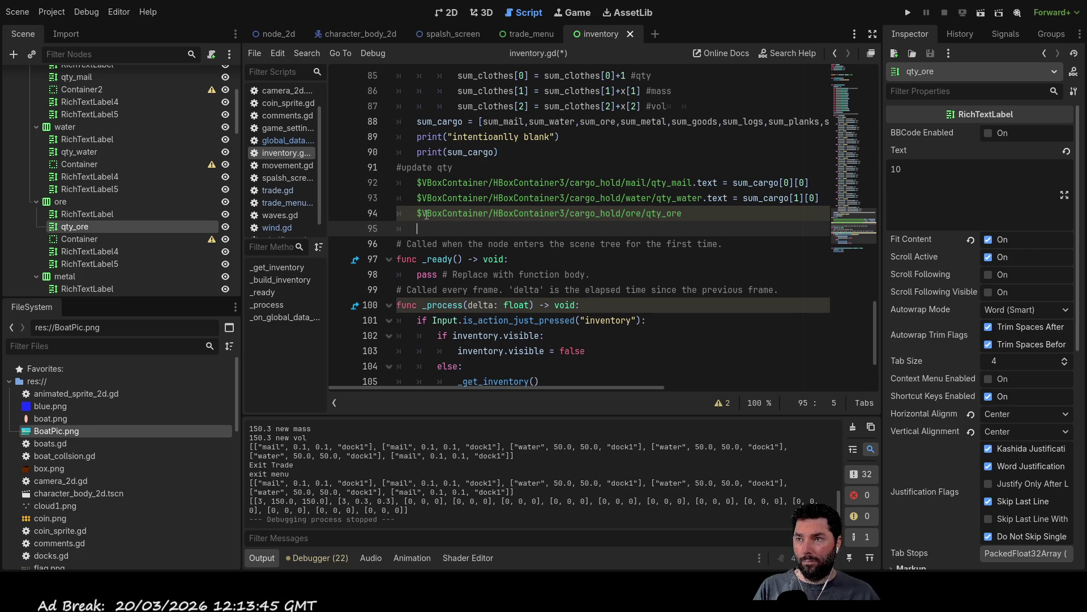
key("Return")
key("Up")
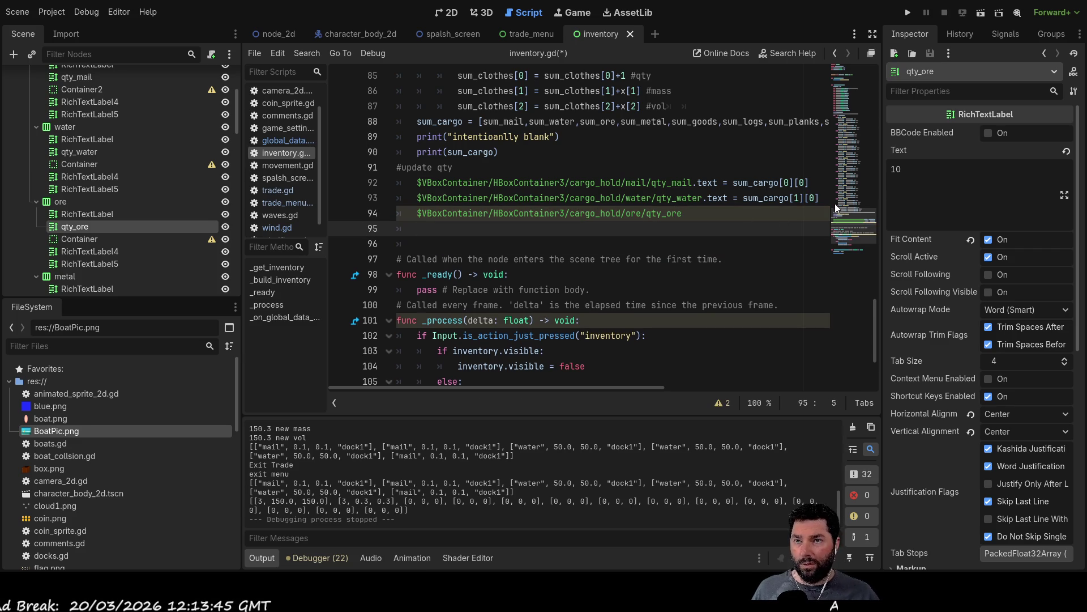
left_click_drag(822, 197, 699, 198)
key("ctrl+c")
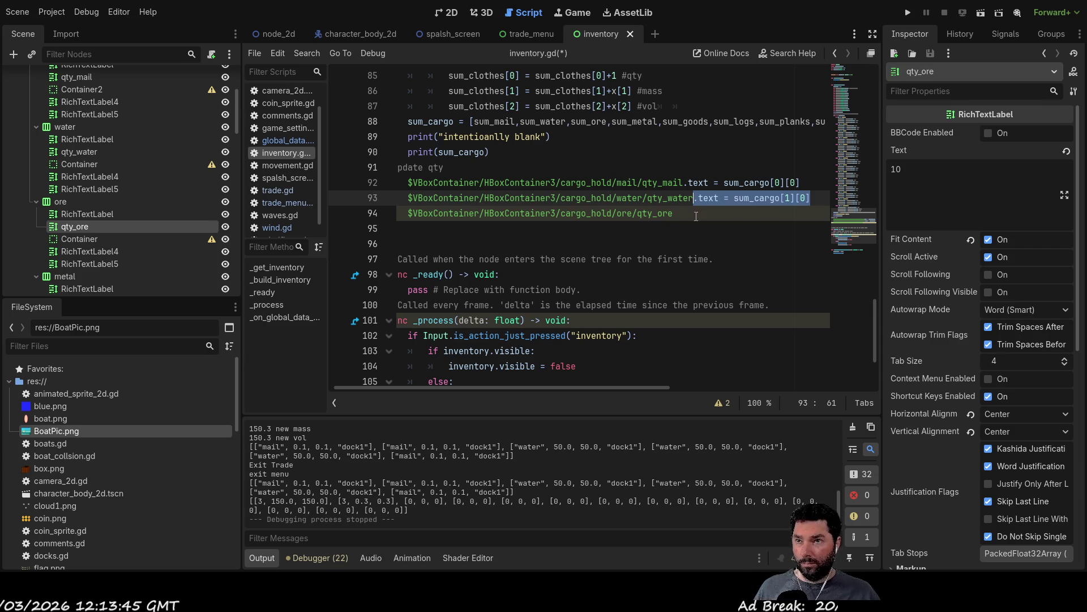
left_click(697, 218)
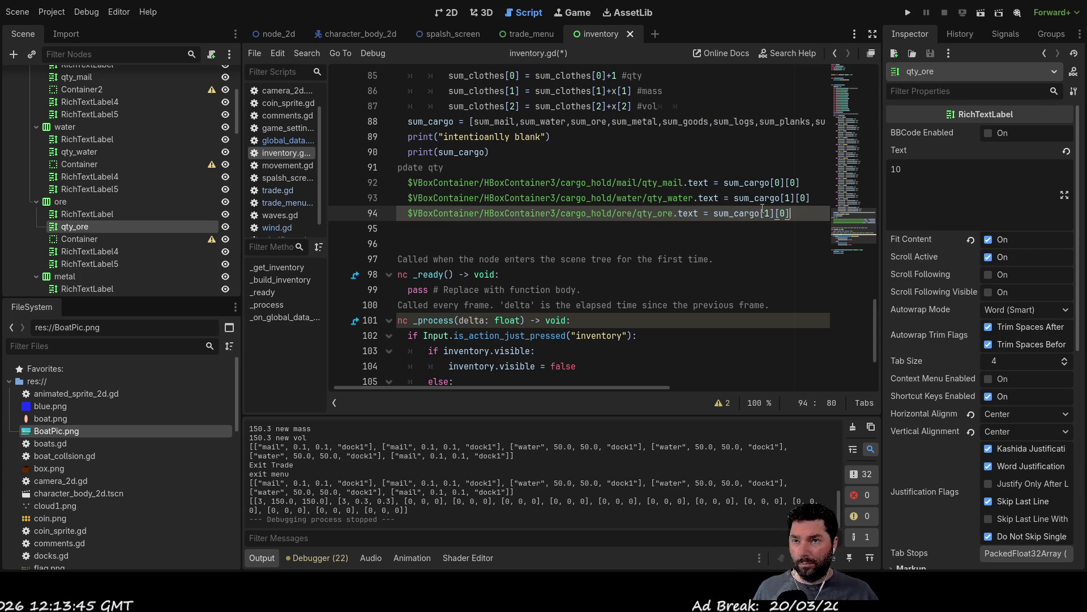
left_click(765, 213)
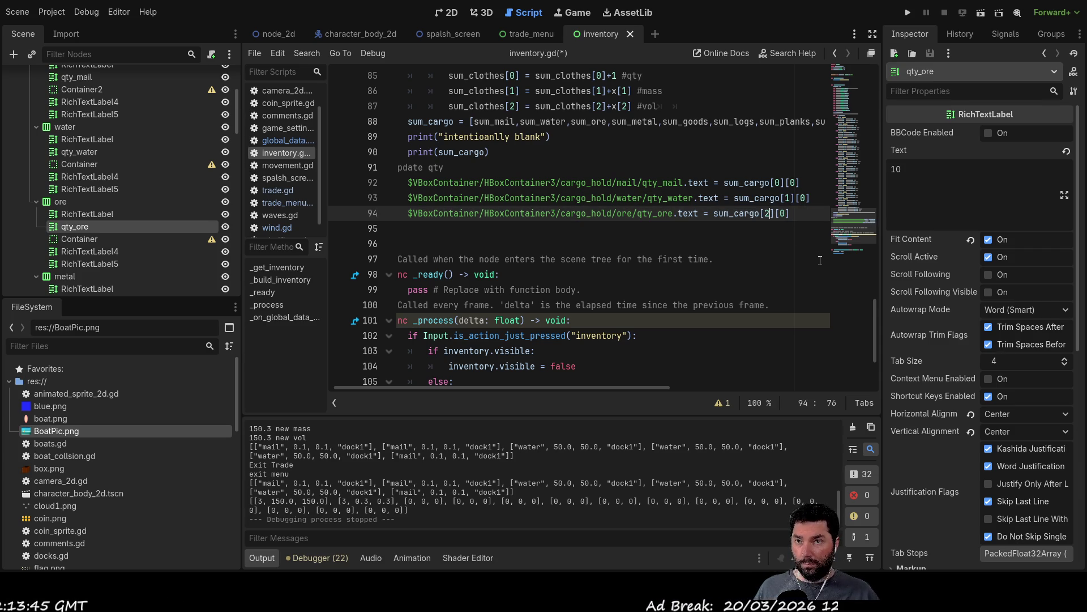
key("Down")
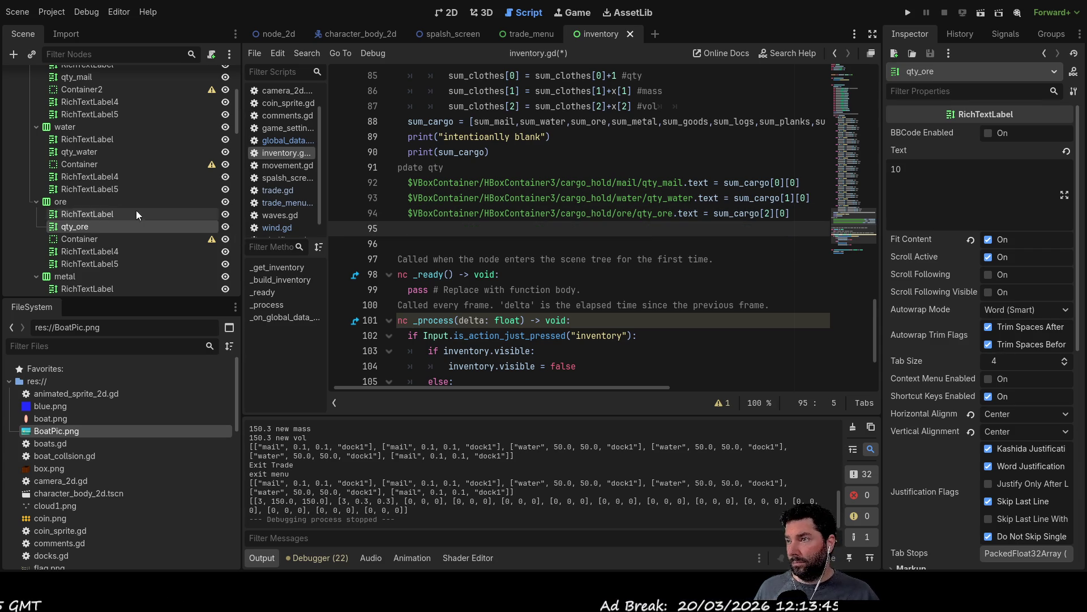
scroll(98, 192, "down", 3)
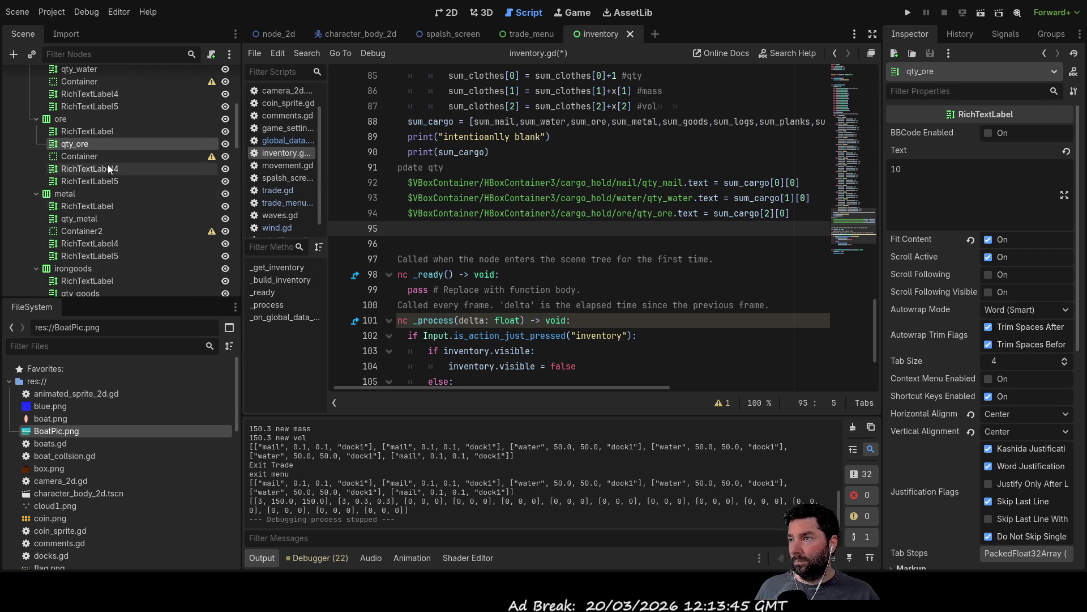
- Add the qty_metal line on line 95 assigning .text = sum_cargo[3][0]
mouse_move(113, 218)
left_mouse_down()
mouse_move(82, 216)
mouse_move(422, 227)
left_mouse_up()
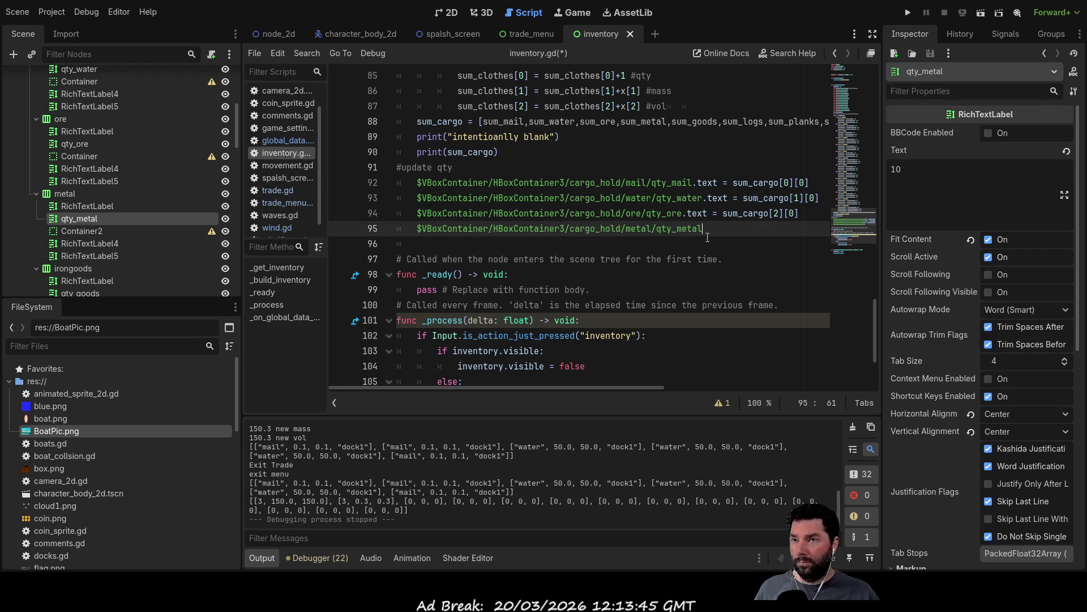
key("ctrl+v")
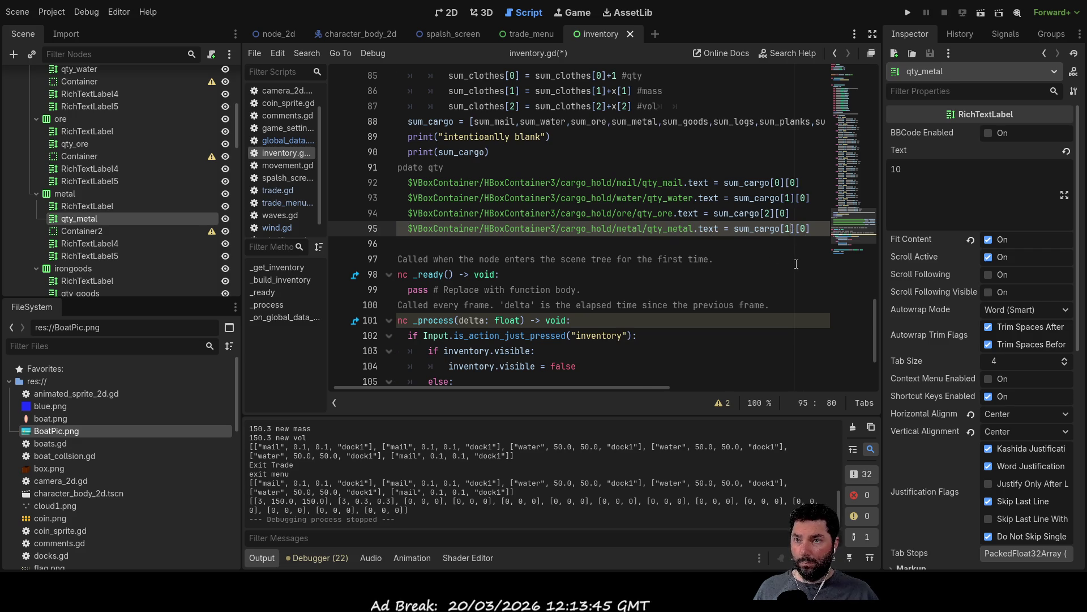
left_click(789, 228)
key("BackSpace")
type("3")
key("End")
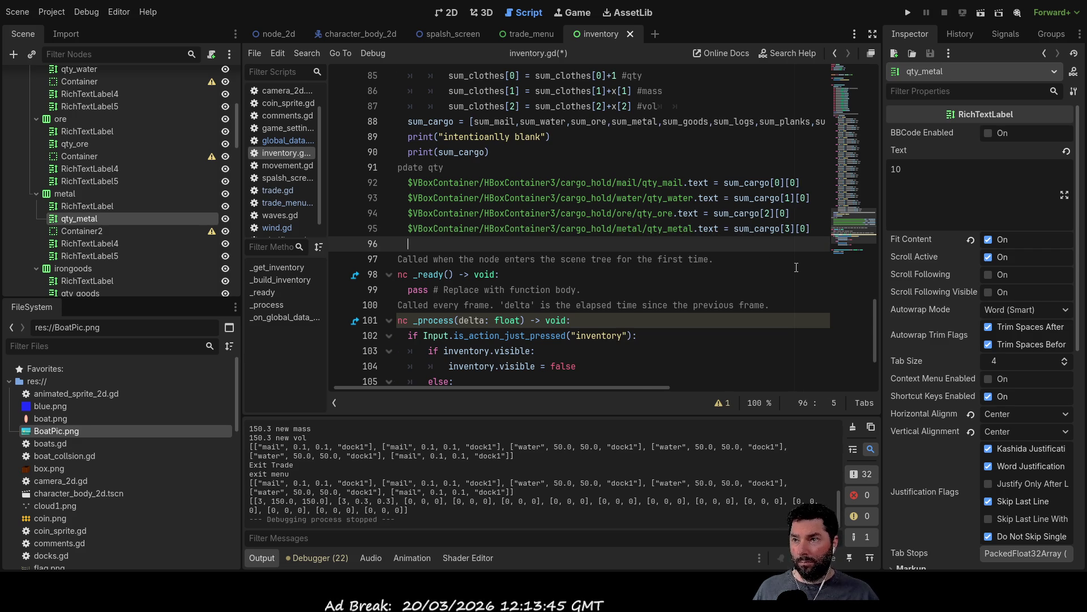
key("Return")
key("Return")
key("Return")
key("Up")
key("Up")
key("Up")
- Add qty_goods.text = sum_cargo[4][0] on line 96
scroll(159, 172, "down", 3)
left_click(64, 238)
mouse_move(65, 237)
left_mouse_down()
mouse_move(419, 254)
mouse_move(440, 242)
mouse_move(431, 247)
left_mouse_up()
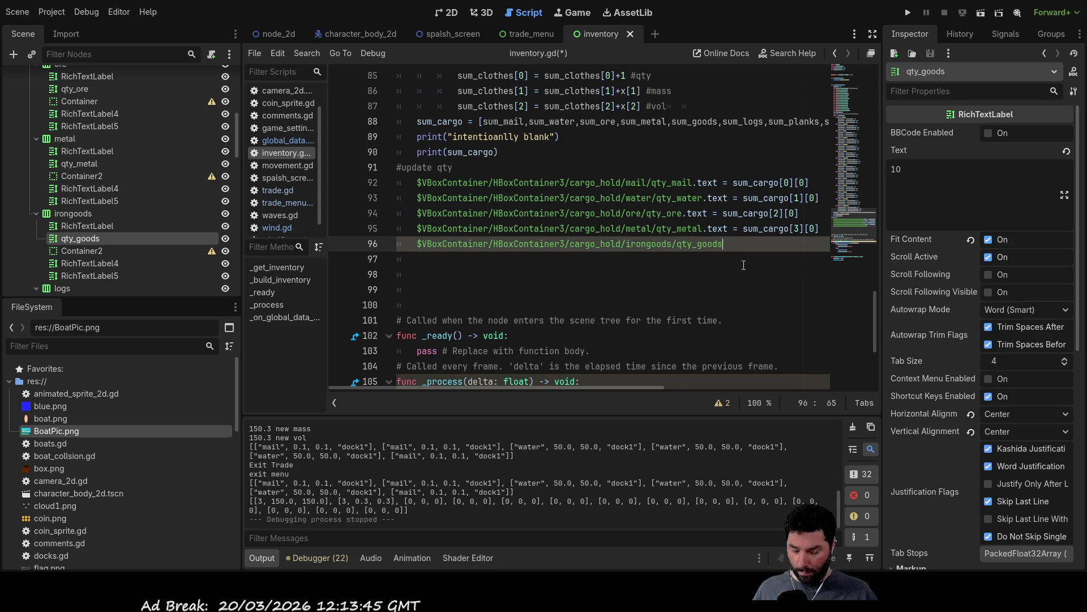
key("ctrl+v")
left_click(790, 250)
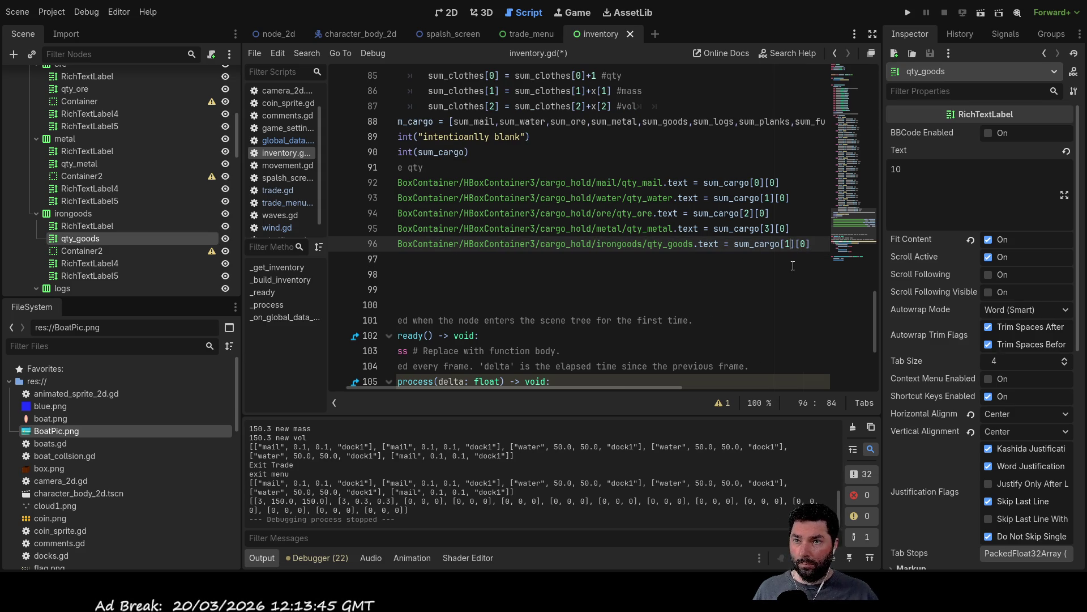
key("BackSpace")
type("4")
key("Down")
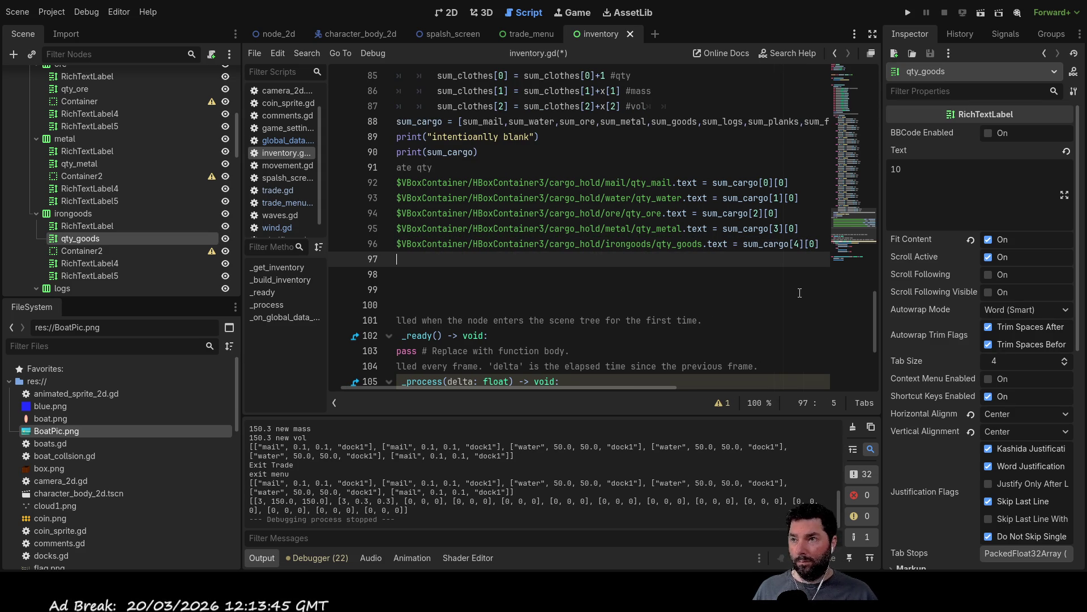
- Insert the qty_logs, qty_planks, qty_furn and qty_fert node paths on lines 97-100
scroll(84, 215, "down", 4)
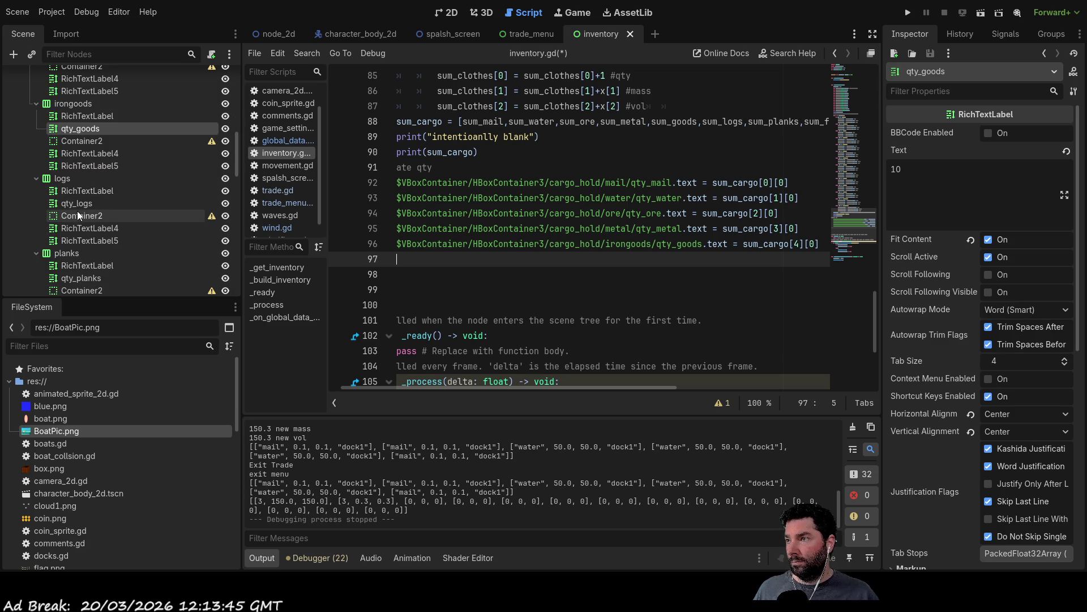
mouse_move(79, 206)
left_mouse_down()
mouse_move(67, 205)
mouse_move(448, 240)
mouse_move(425, 258)
left_mouse_up()
left_click_drag(87, 275, 422, 276)
scroll(117, 220, "down", 3)
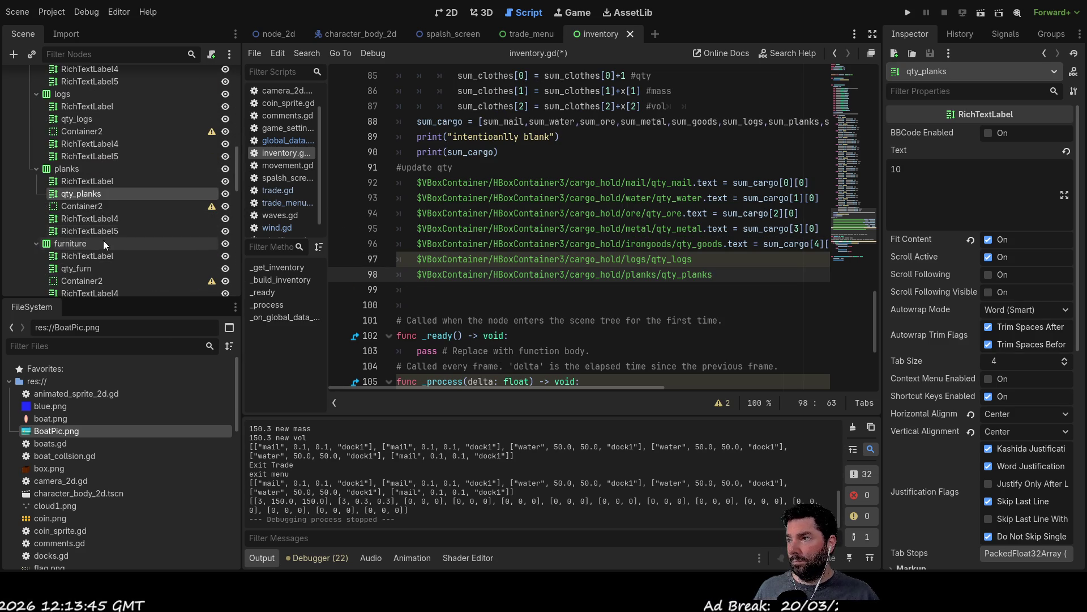
scroll(105, 243, "down", 2)
left_click_drag(85, 214, 410, 287)
scroll(115, 182, "down", 3)
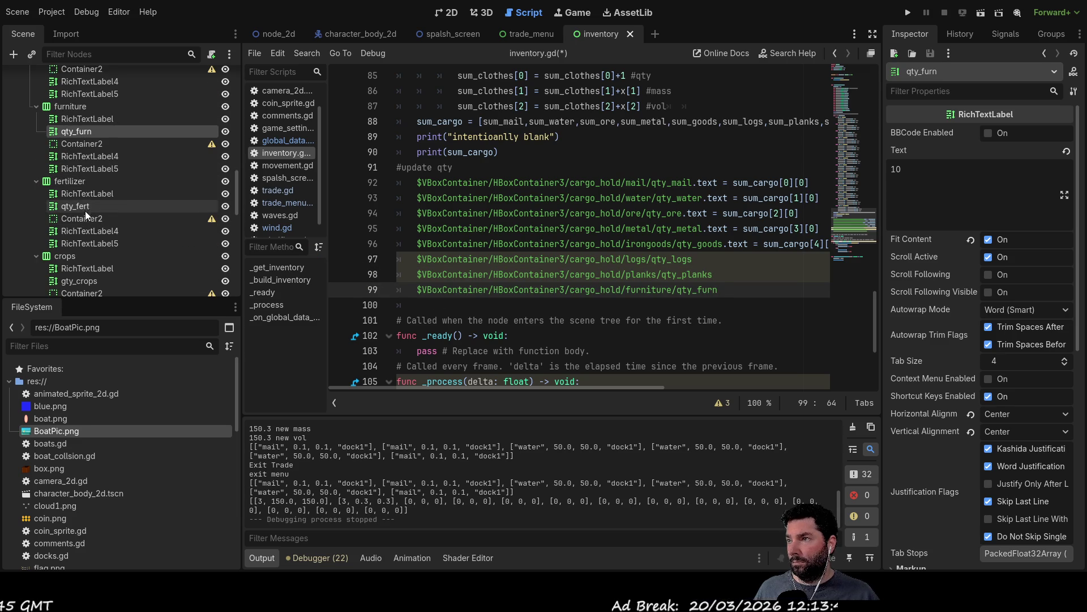
left_click_drag(79, 206, 410, 303)
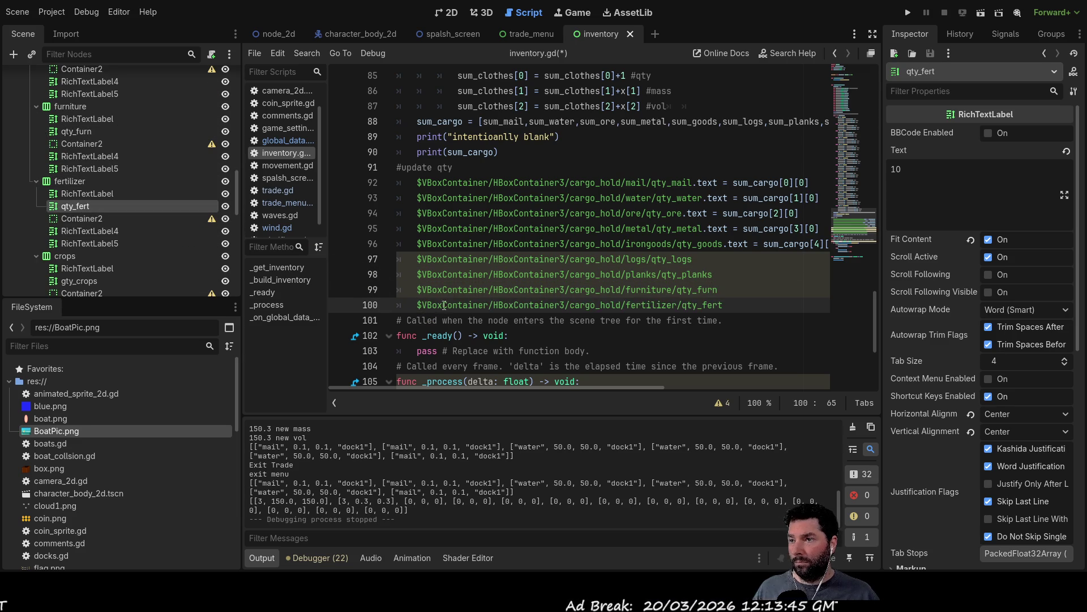
key("Return")
key("Return")
key("Return")
- Insert the crops and qty_food node paths, then check the misnamed qty_wood label in the layout
scroll(148, 202, "down", 1)
scroll(148, 202, "down", 1)
mouse_move(82, 226)
left_mouse_down()
mouse_move(73, 226)
mouse_move(423, 164)
left_mouse_up()
scroll(125, 221, "down", 2)
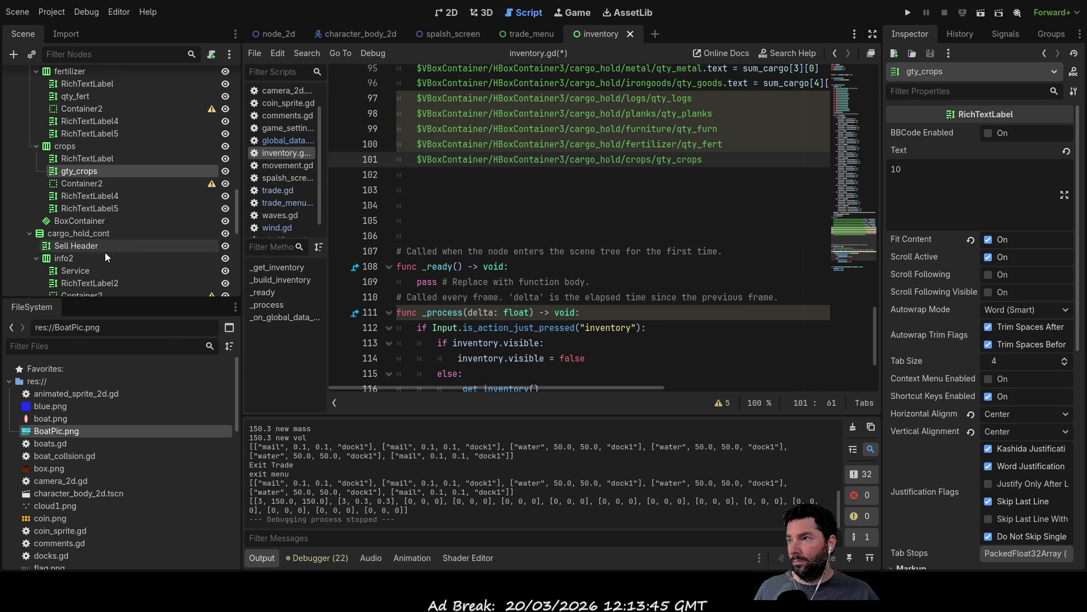
scroll(104, 209, "down", 4)
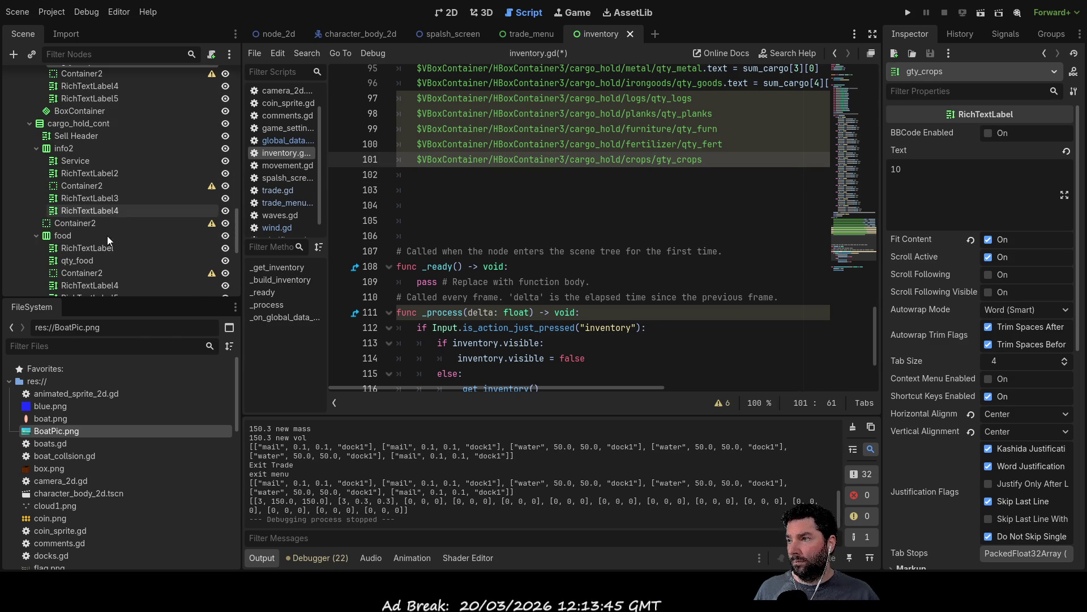
left_click_drag(90, 258, 427, 180)
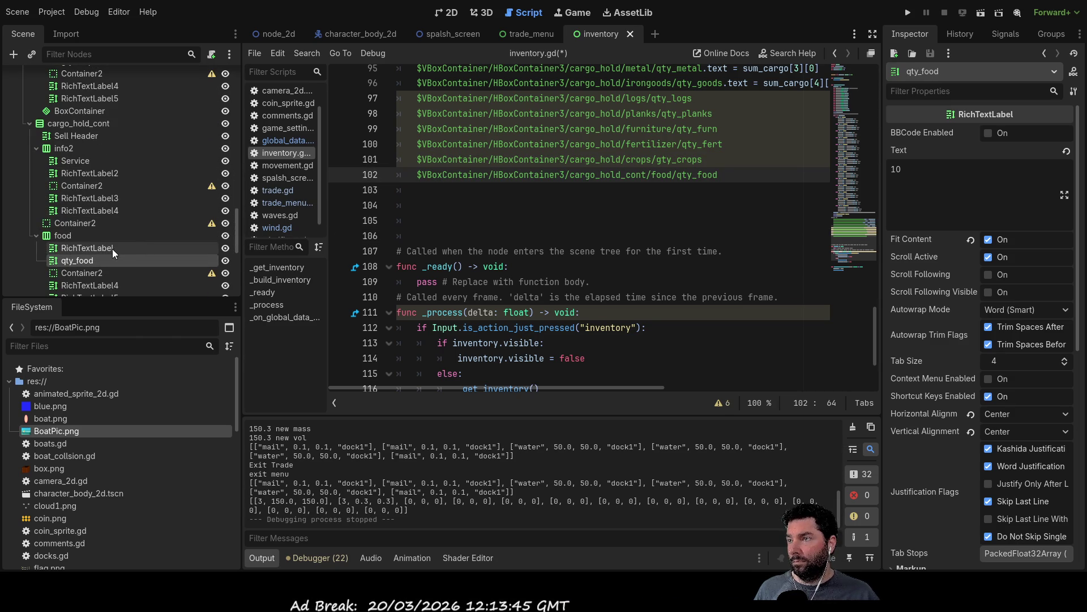
scroll(112, 249, "down", 3)
scroll(112, 250, "down", 1)
left_click(83, 228)
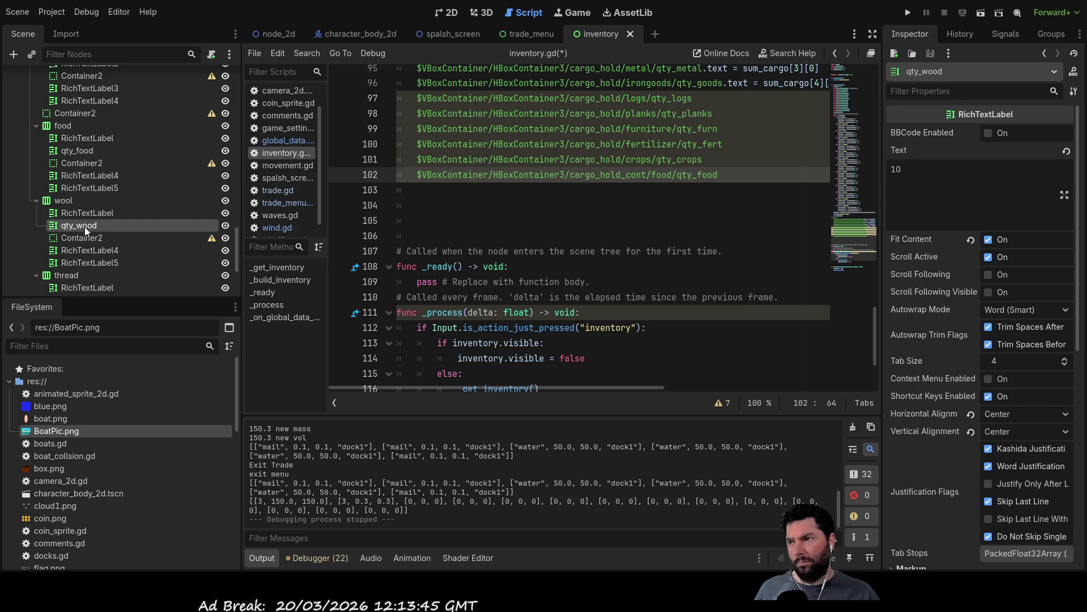
left_click(453, 12)
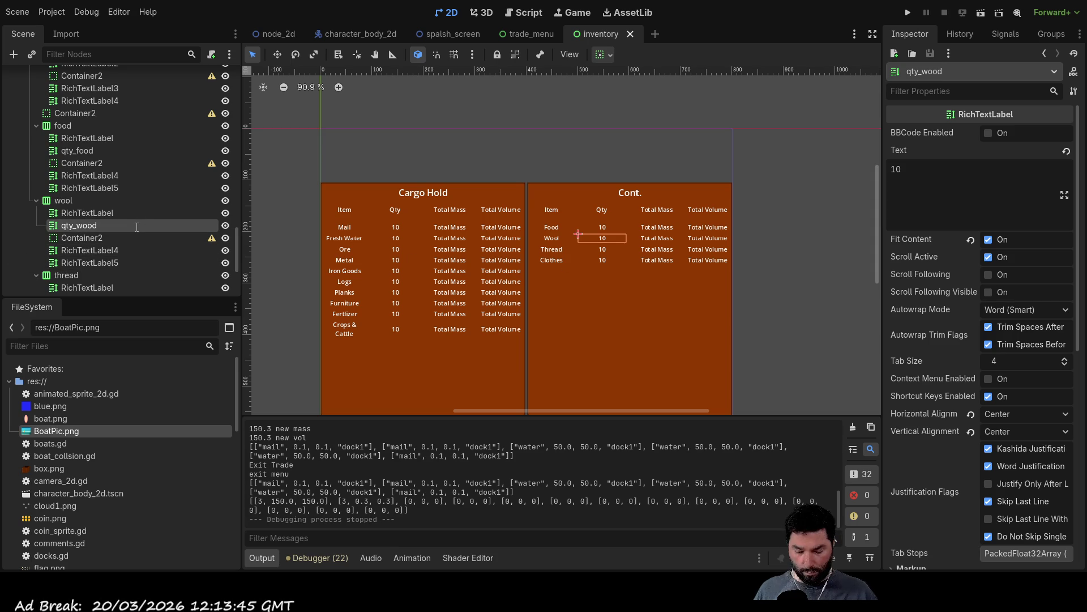
- Rename the misnamed qty_wood label node to qty_wool
key("BackSpace")
type("l")
key("Return")
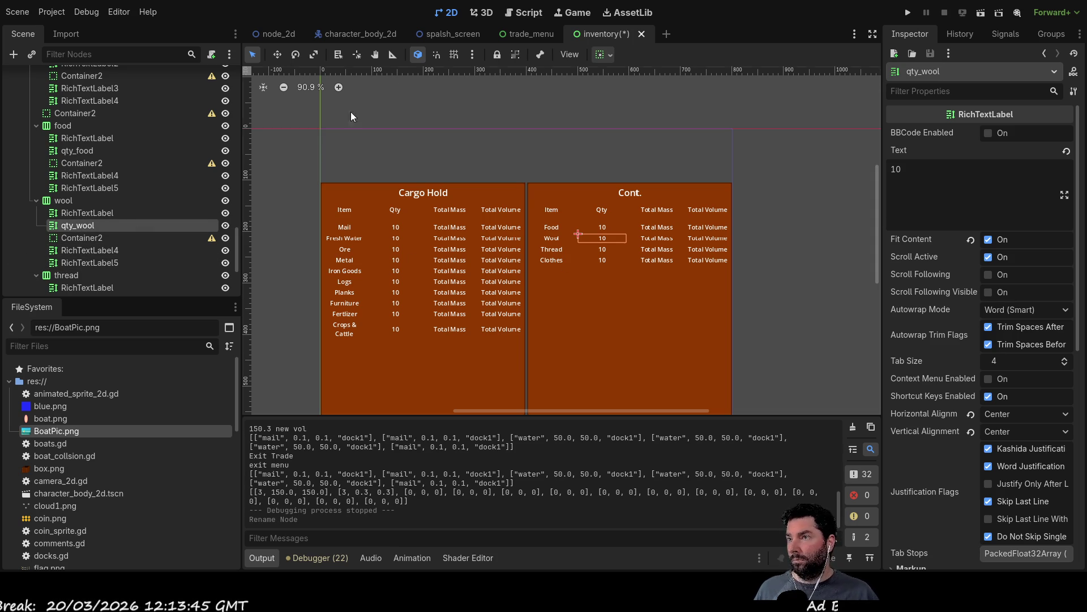
- In inventory.gd, add node paths for qty_wool, qty_thread and qty_clothes on lines 103–105
left_click(525, 15)
left_click_drag(76, 227, 418, 208)
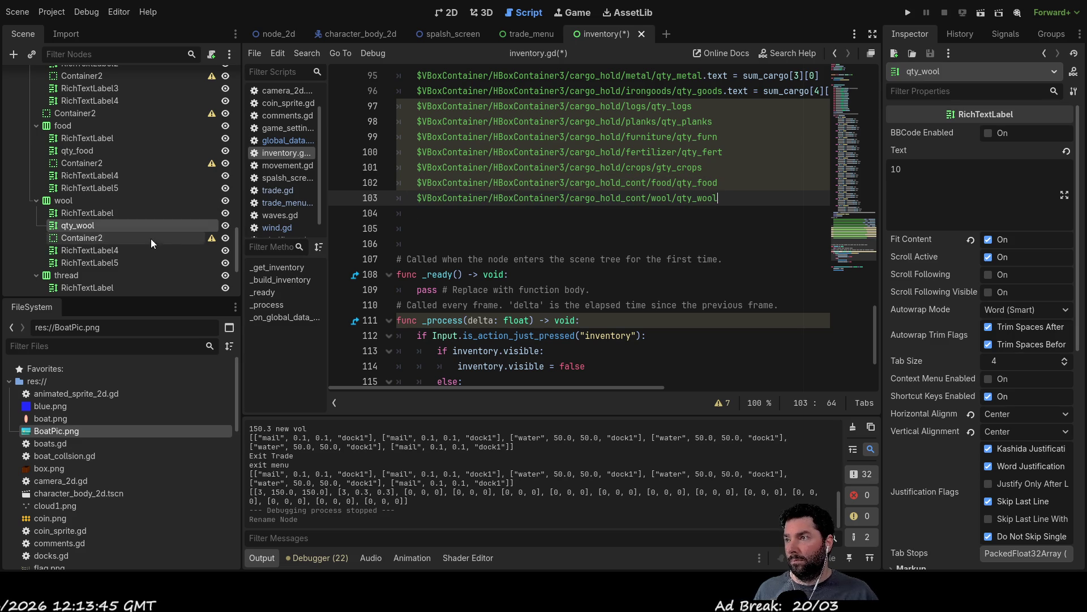
scroll(120, 226, "down", 2)
left_click_drag(91, 248, 422, 215)
scroll(124, 244, "down", 2)
mouse_move(85, 265)
left_mouse_down()
mouse_move(437, 222)
mouse_move(426, 226)
left_mouse_up()
scroll(768, 245, "up", 3)
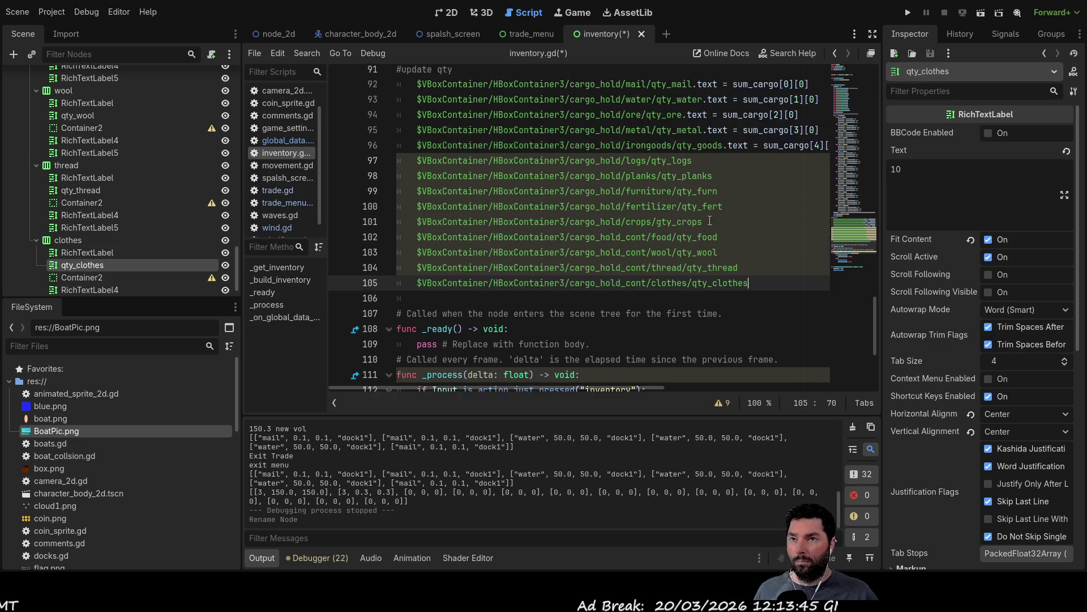
left_click(730, 244)
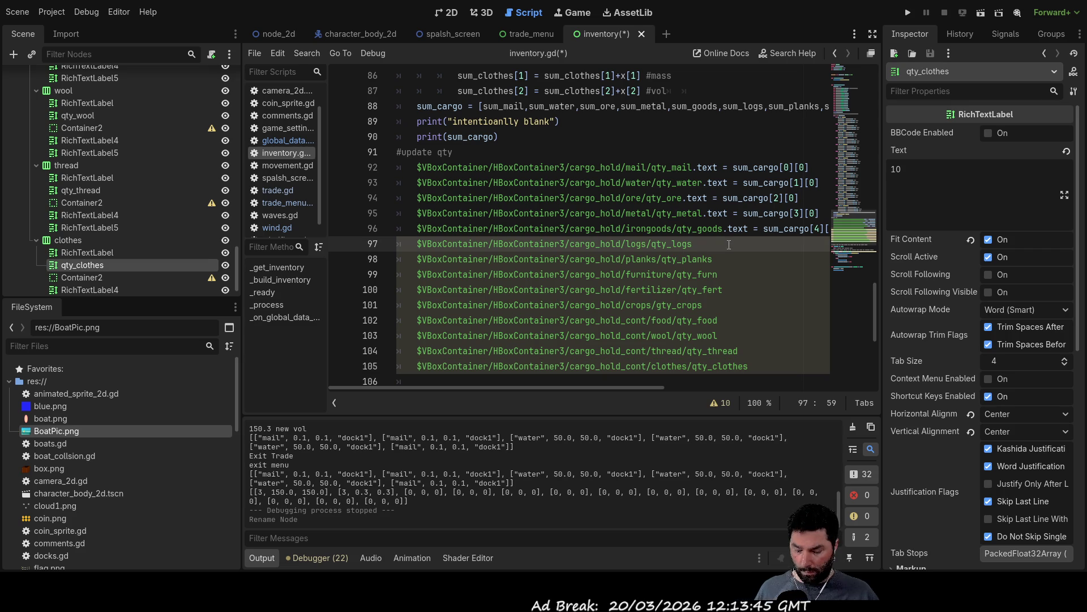
- Append '.text = sum_cargo[1][0]' to the ends of lines 98–105
left_click(721, 261)
type(".text = sum_cargo[1][0]")
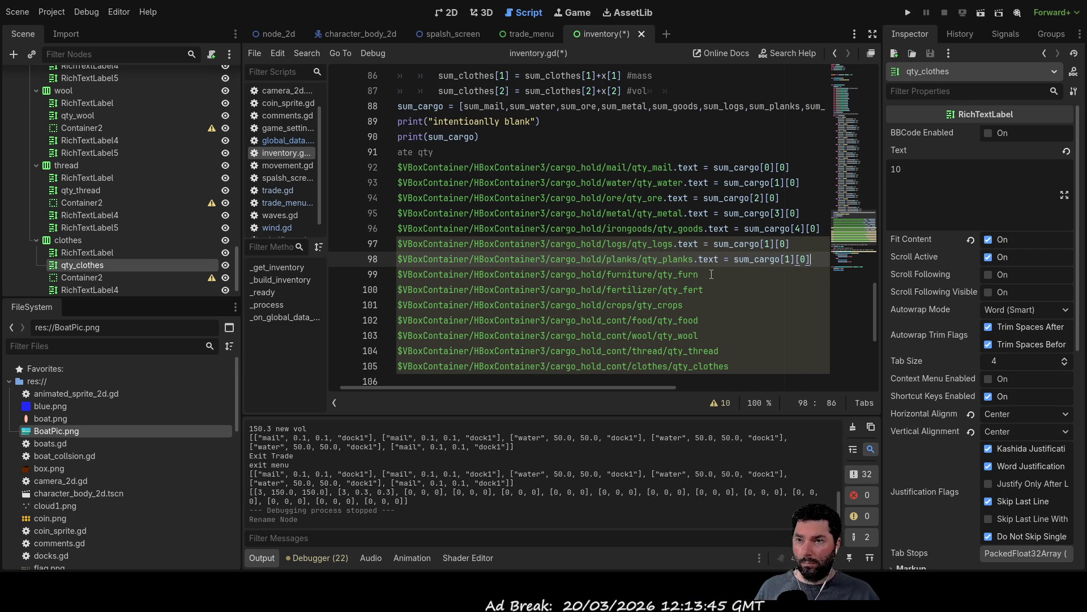
left_click(708, 275)
type(".text = sum_cargo[1][0]")
left_click(706, 288)
key("ctrl+v")
left_click(706, 305)
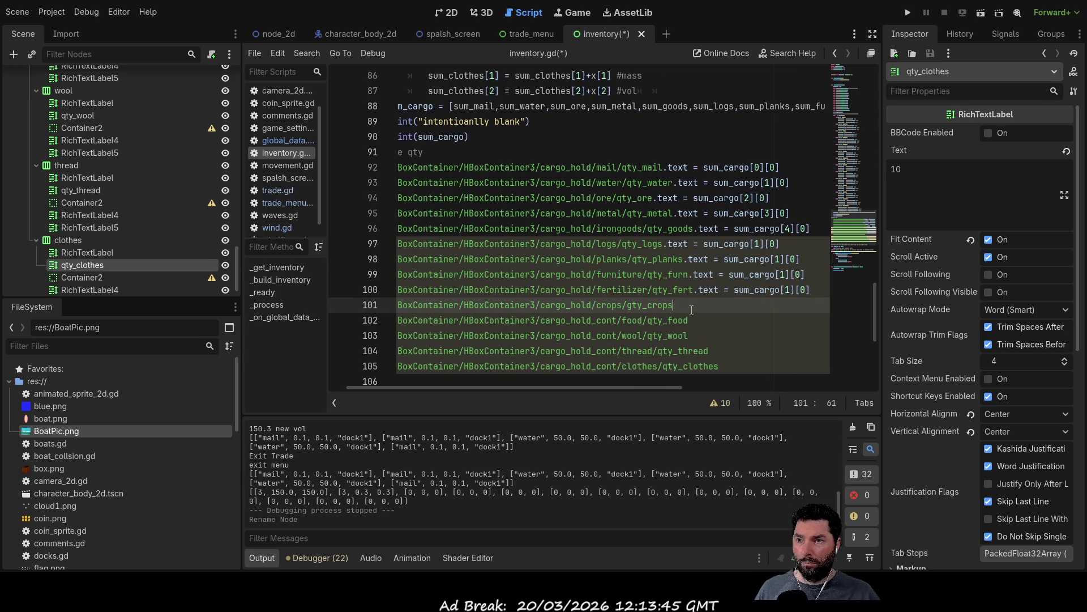
key("ctrl+v")
left_click(703, 321)
type(".text = sum_cargo[1][0]")
left_click(705, 336)
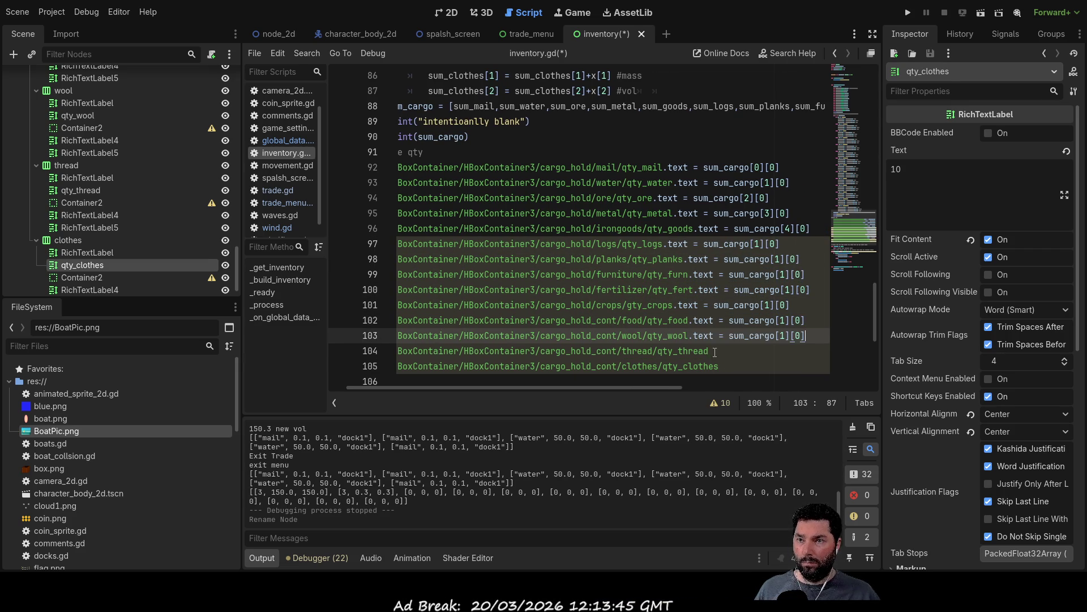
type(".text = sum_cargo[1][0]")
left_click(722, 351)
type(".text = sum_cargo[1][0]")
scroll(723, 357, "down", 2)
left_click(705, 259)
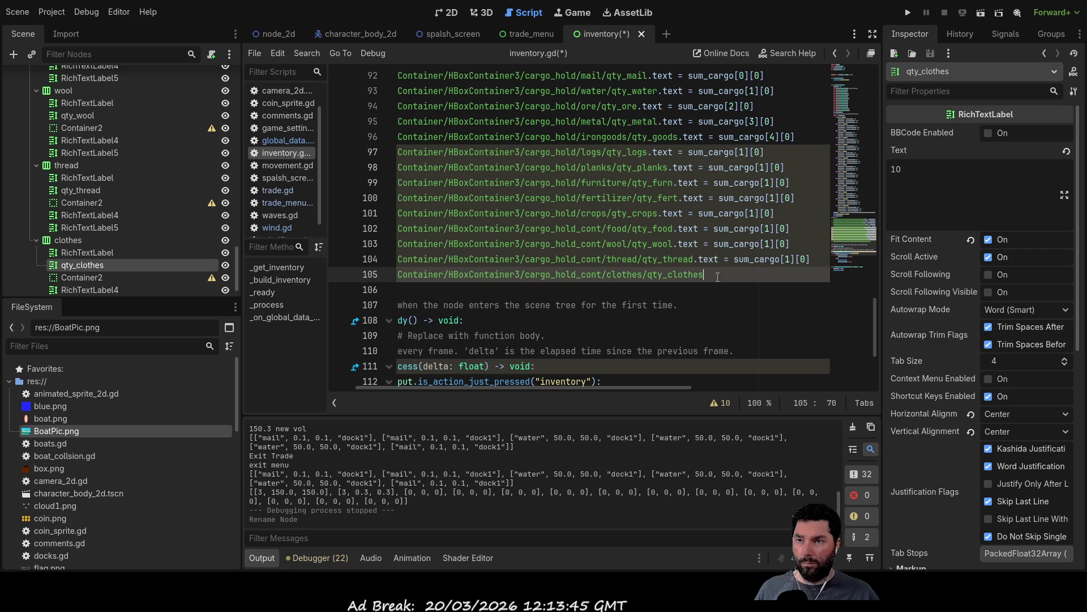
type(".text = sum_cargo[1][0]")
scroll(738, 283, "up", 1)
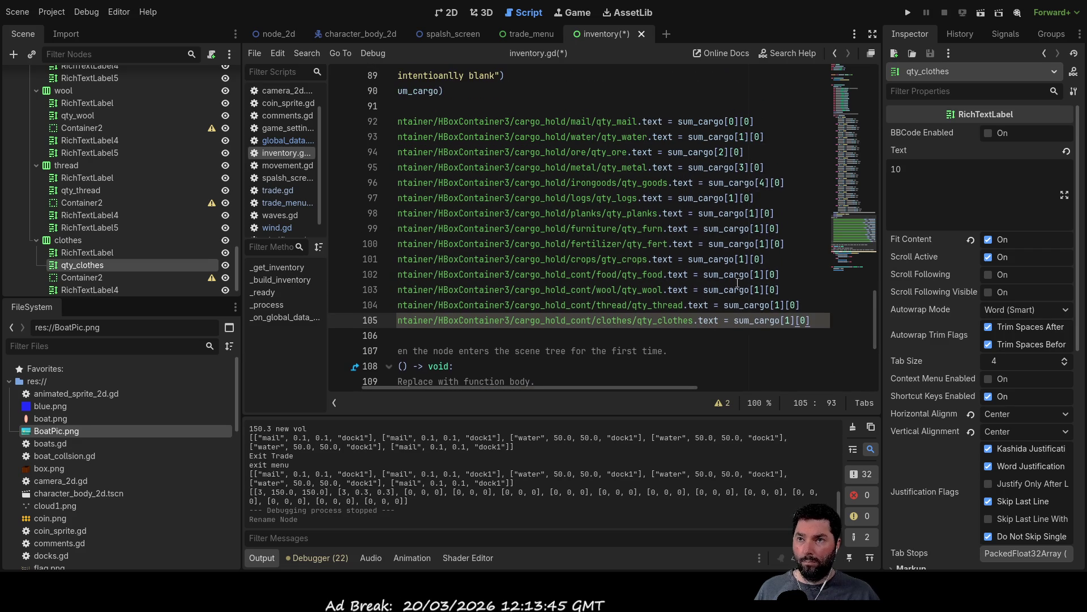
- Change the sum_cargo indices on lines 97–105 to 5 through 13
left_click(735, 198)
key("Delete")
type("5")
key("Down")
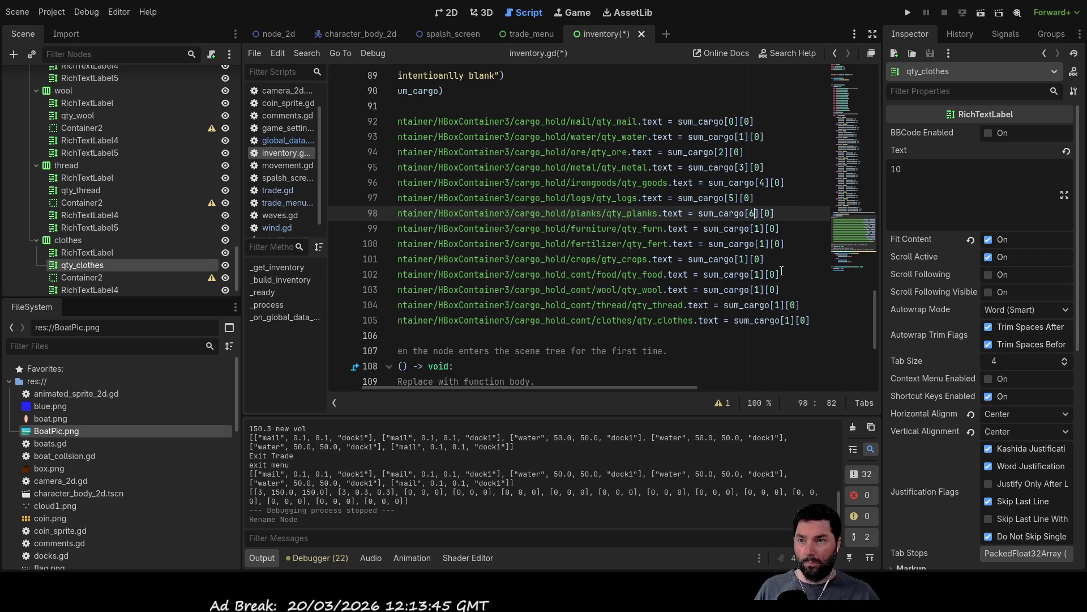
key("BackSpace")
type("6")
key("Down")
key("Delete")
type("7")
key("Down")
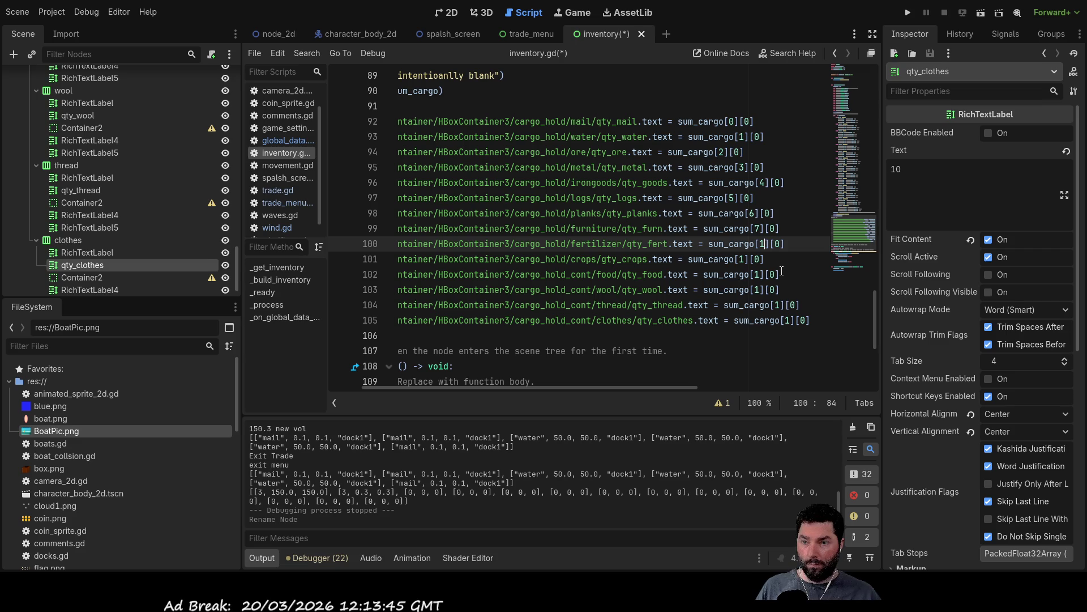
key("BackSpace")
type("8")
key("Down")
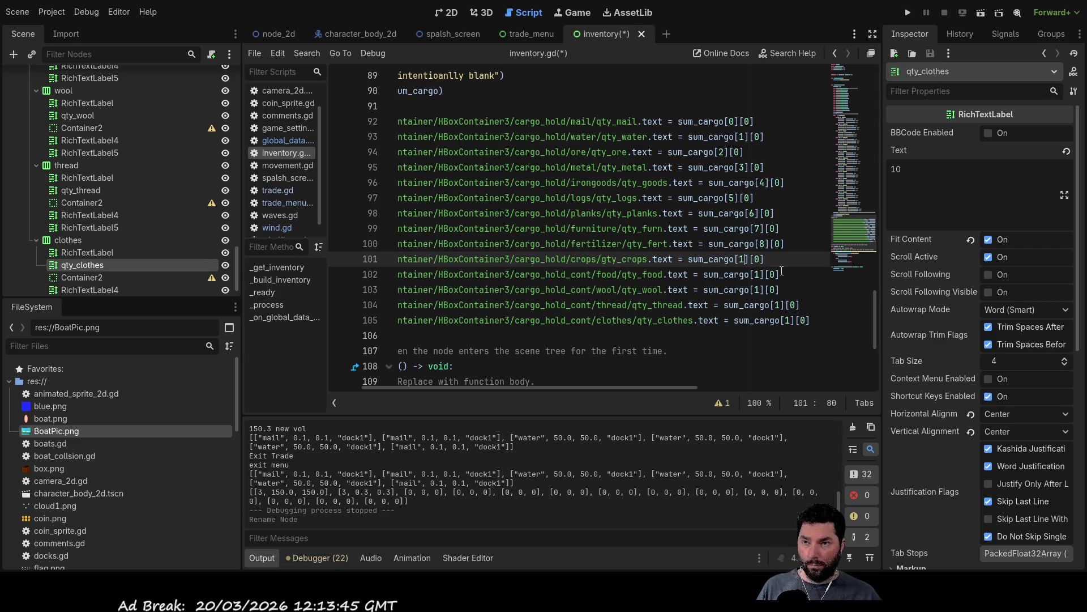
key("BackSpace")
type("9")
key("Down")
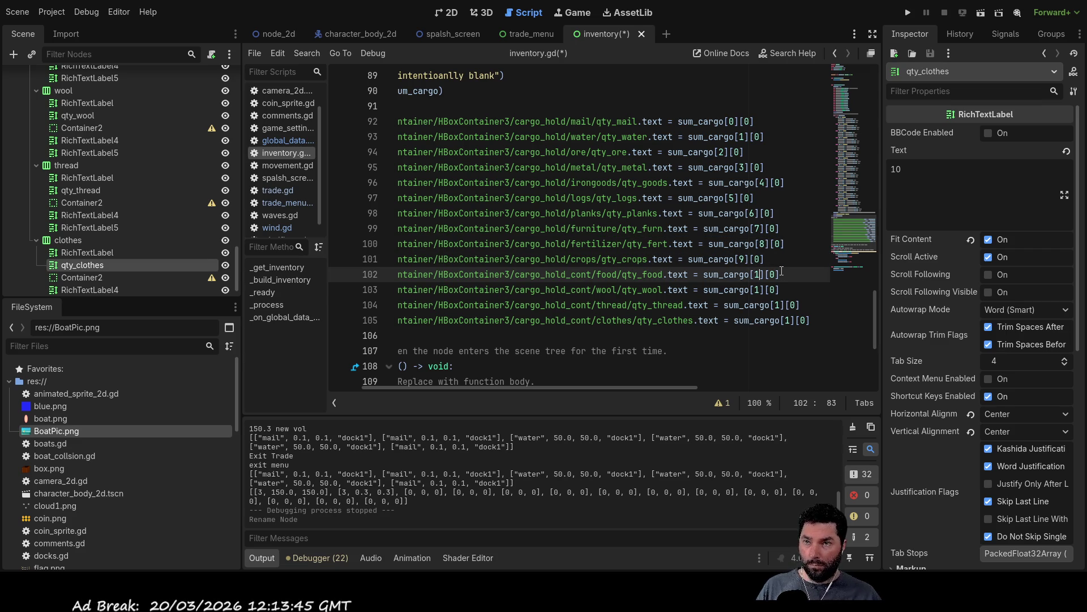
type("0")
key("Down")
key("Left")
type("1")
key("Down")
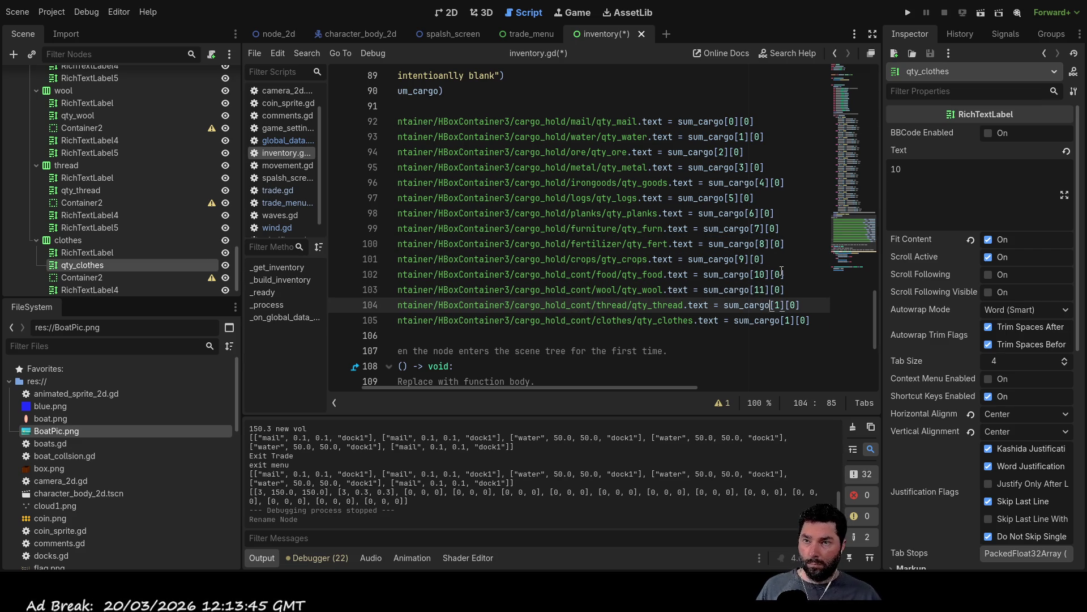
type("2")
key("Down")
type("3")
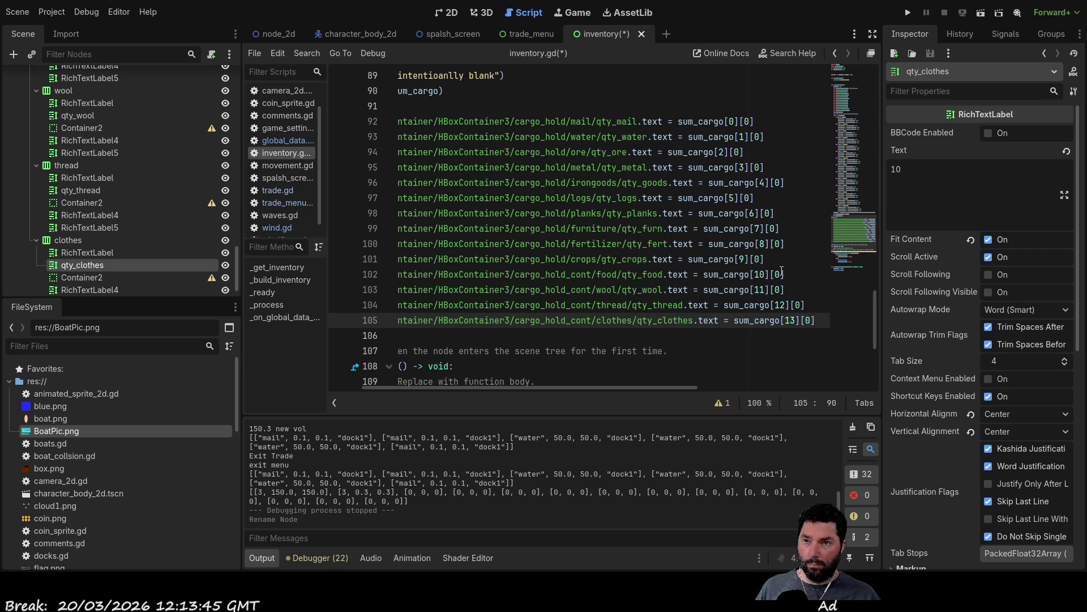
key("Up")
key("Up")
key("Up")
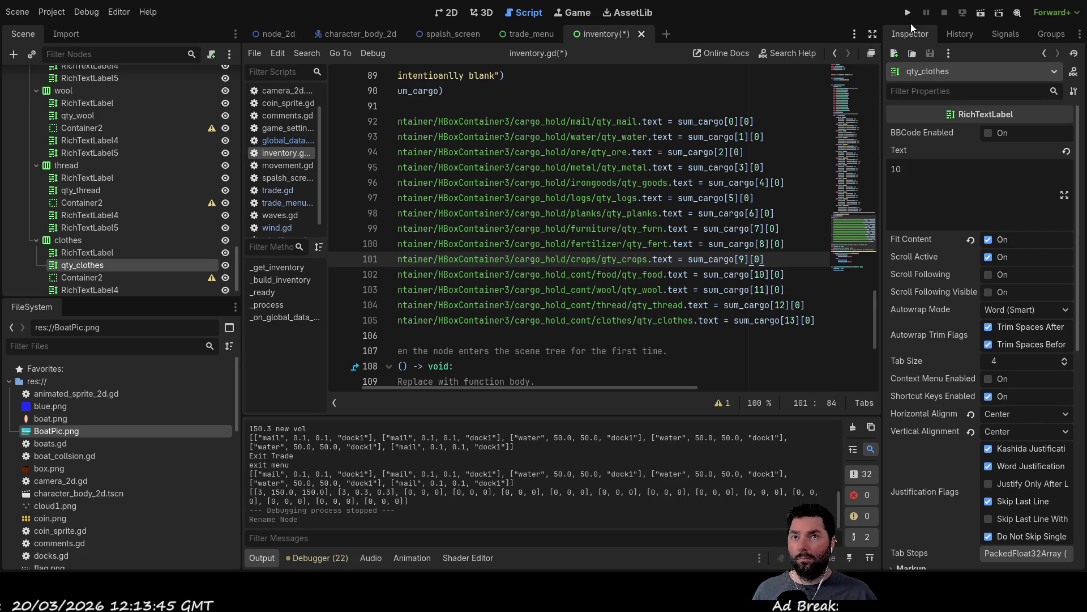
- Run the project, start the game and close the inventory overlay
left_click(909, 13)
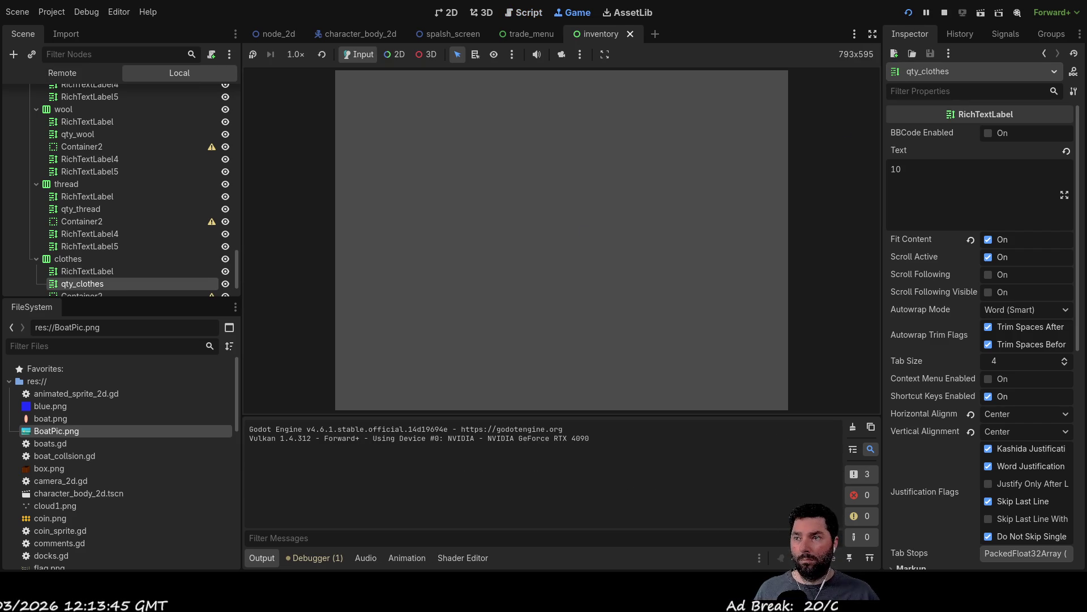
left_click(402, 85)
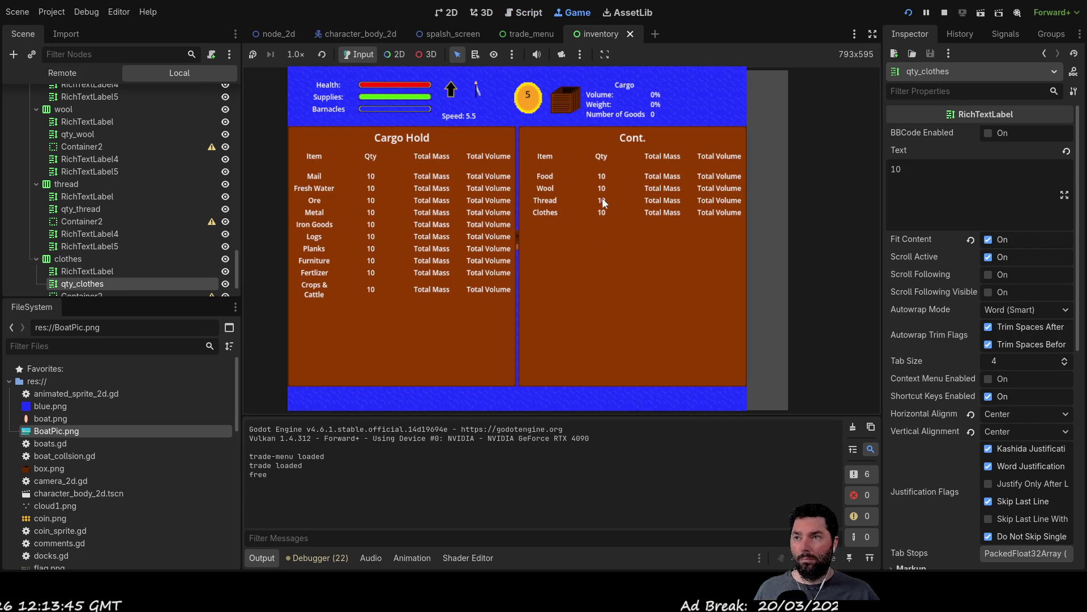
key("i")
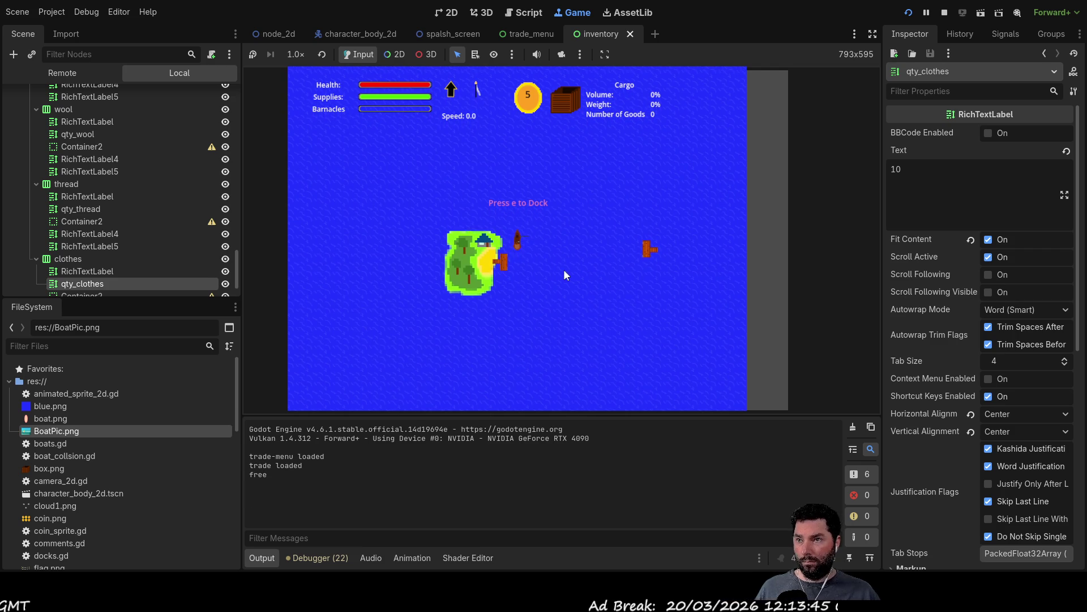
- Dock at the island, buy several cargo items including Mail, and leave trading
key("e")
left_click(415, 172)
left_click(416, 193)
left_click(419, 170)
left_click(422, 196)
left_click(419, 174)
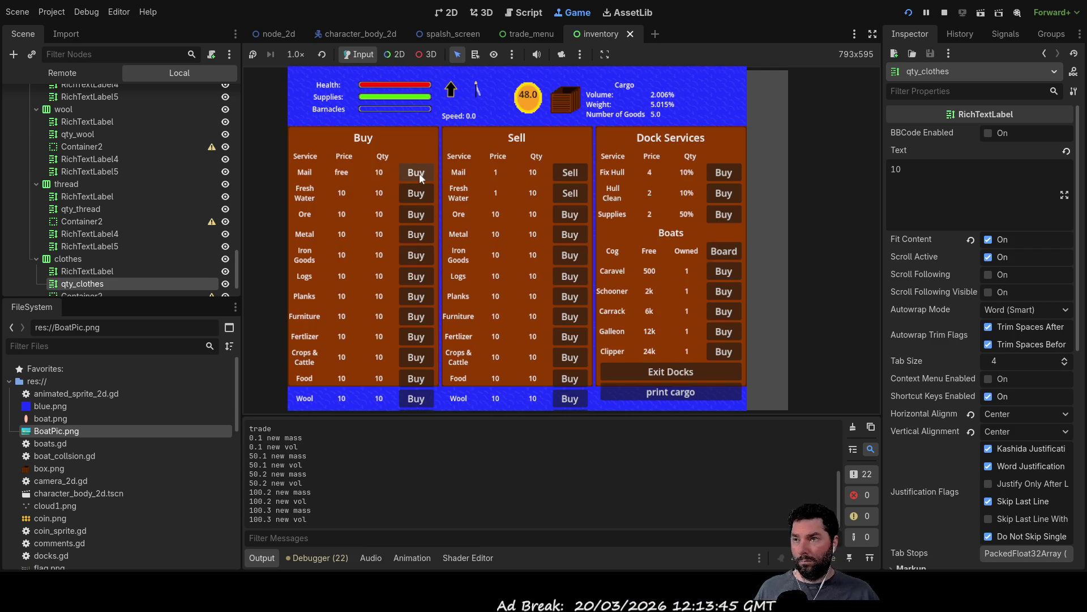
left_click(685, 372)
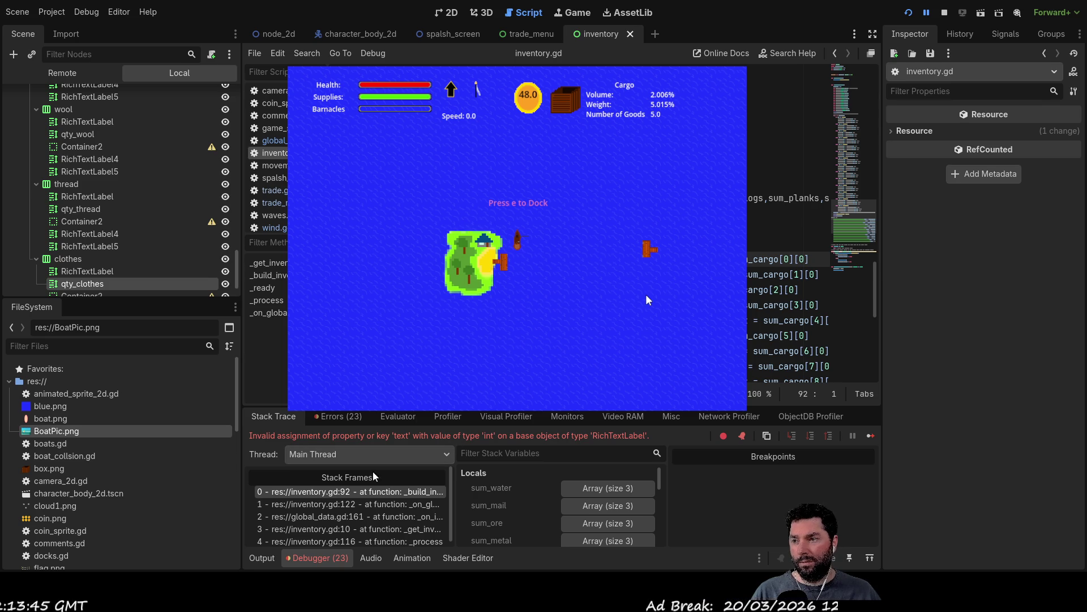
- Check the Output log, then stop the running game with F8
left_click(262, 558)
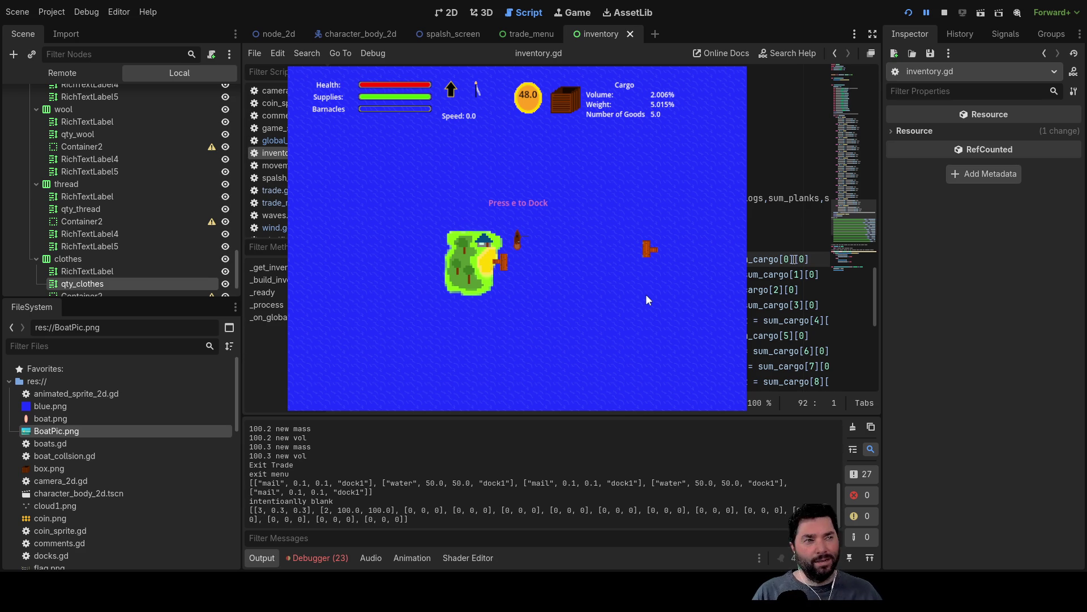
key("F8")
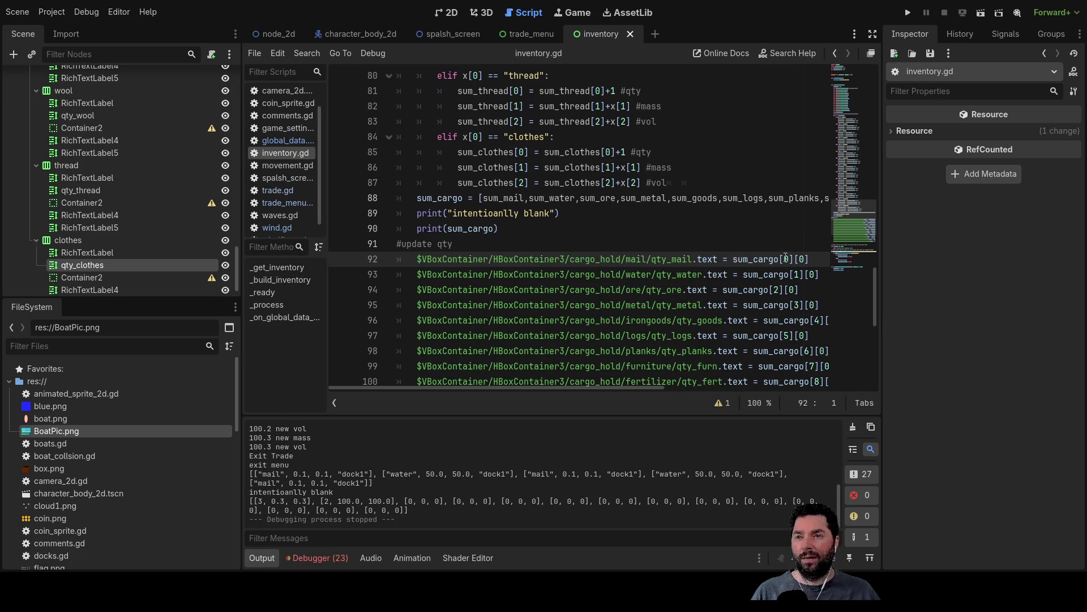
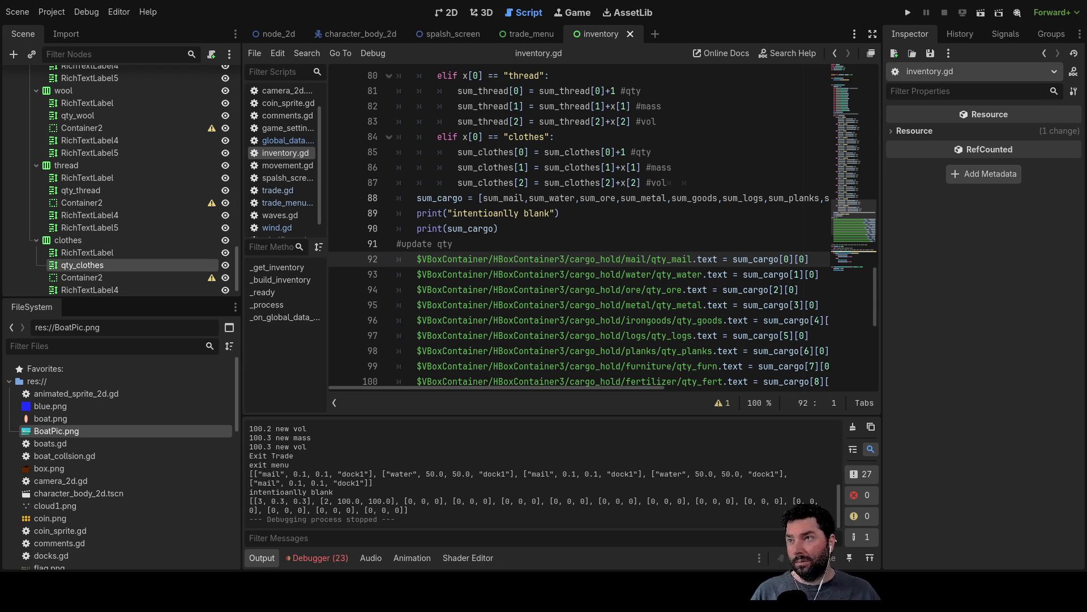
- Remove the stray dot and colon typed after sum_cargo[0] on line 92 of inventory.gd
left_click(794, 259)
type(".")
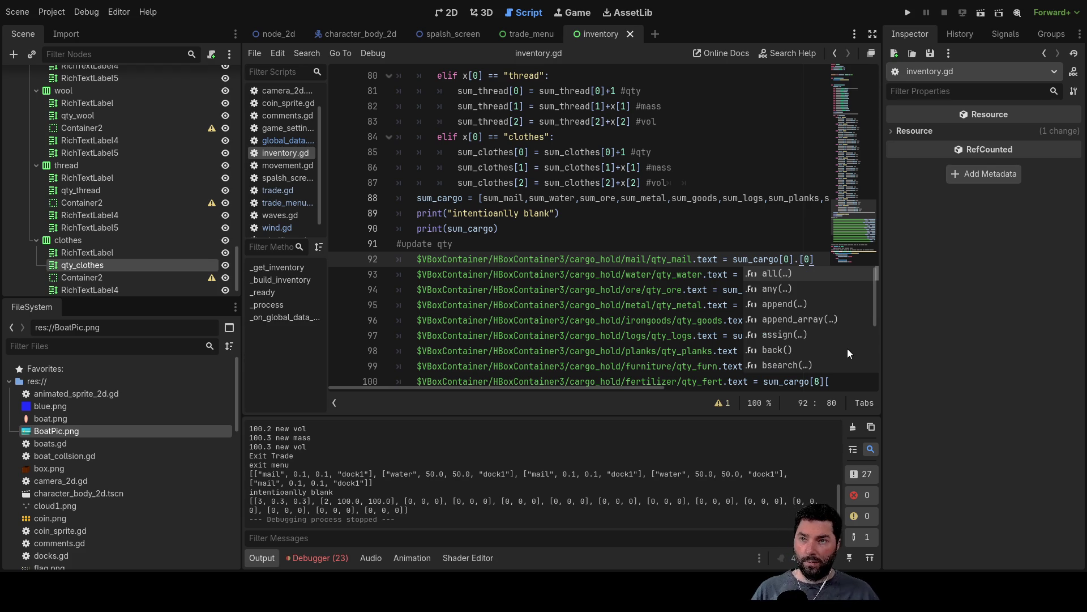
left_click(748, 226)
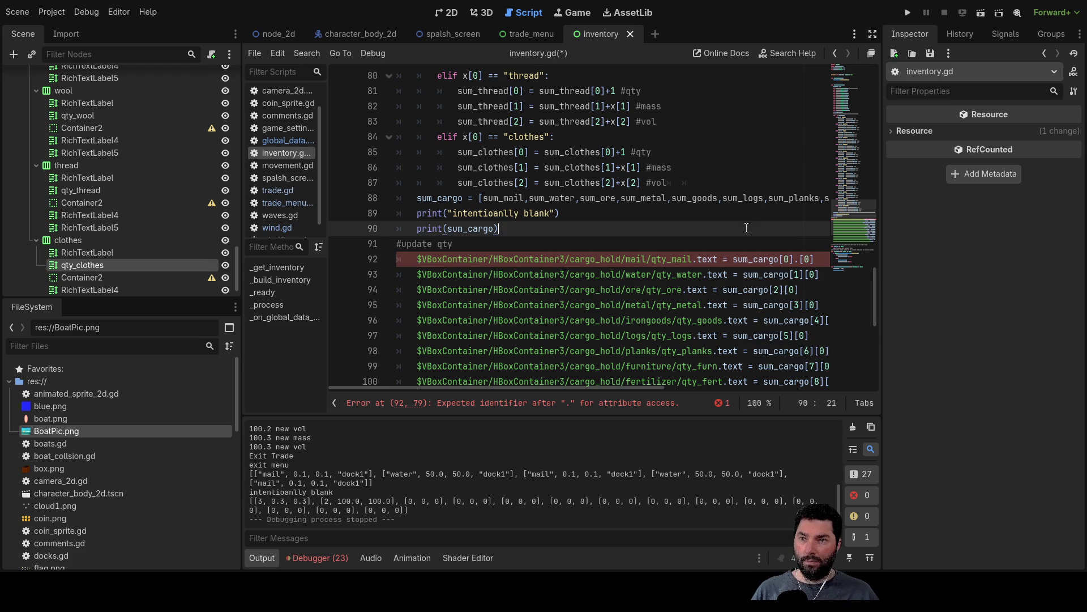
left_click_drag(625, 389, 726, 391)
left_click(630, 254)
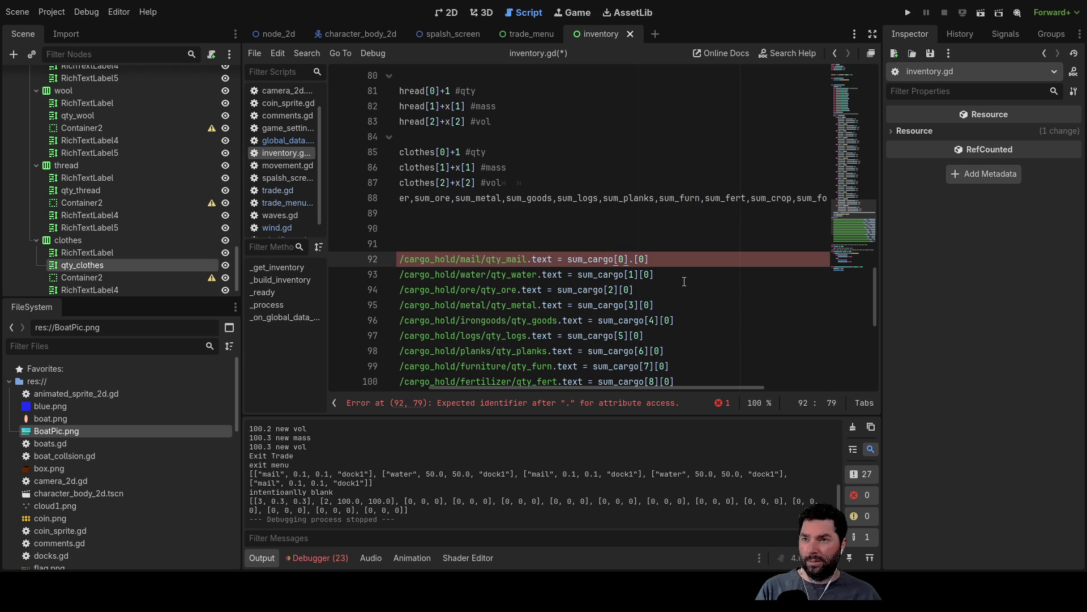
key("BackSpace")
type(":")
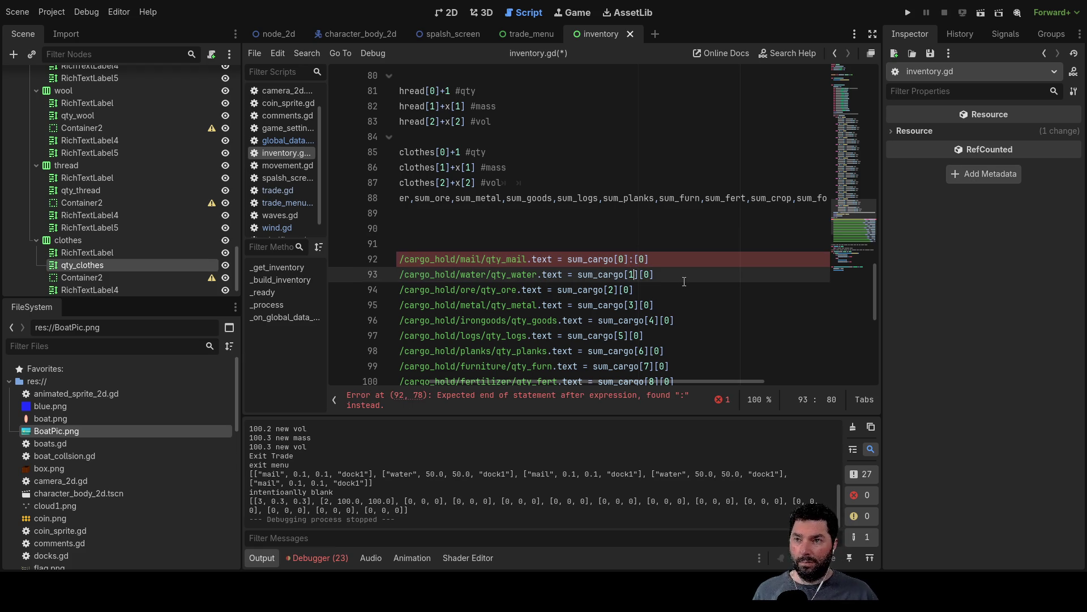
key("BackSpace")
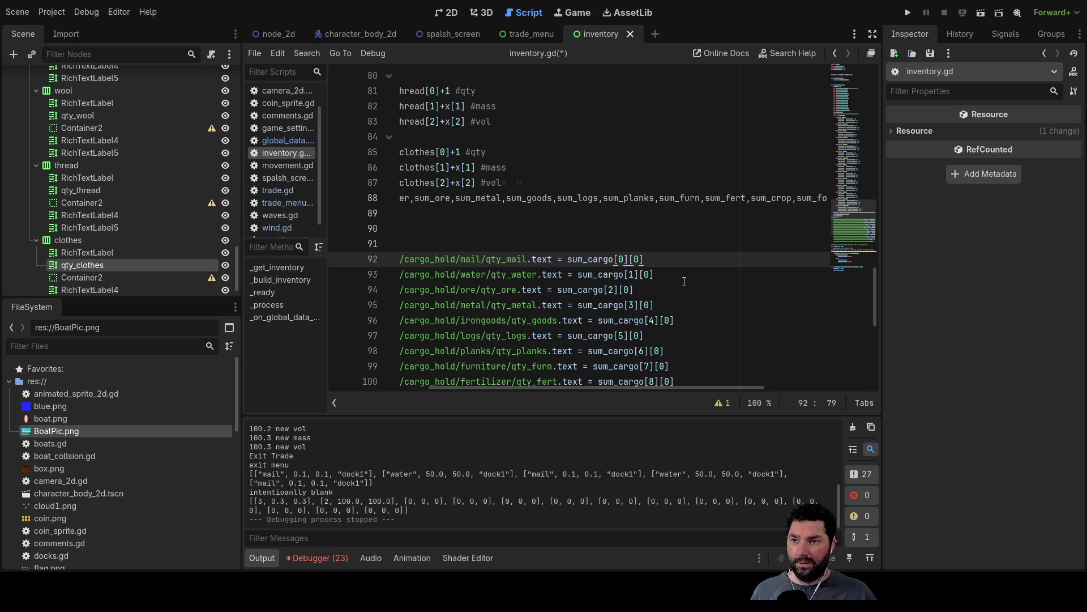
- Review the sum_cargo[0][0] expression on line 92 and save inventory.gd
key("Left")
key("End")
key("Left")
key("Left")
key("Left")
key("Left")
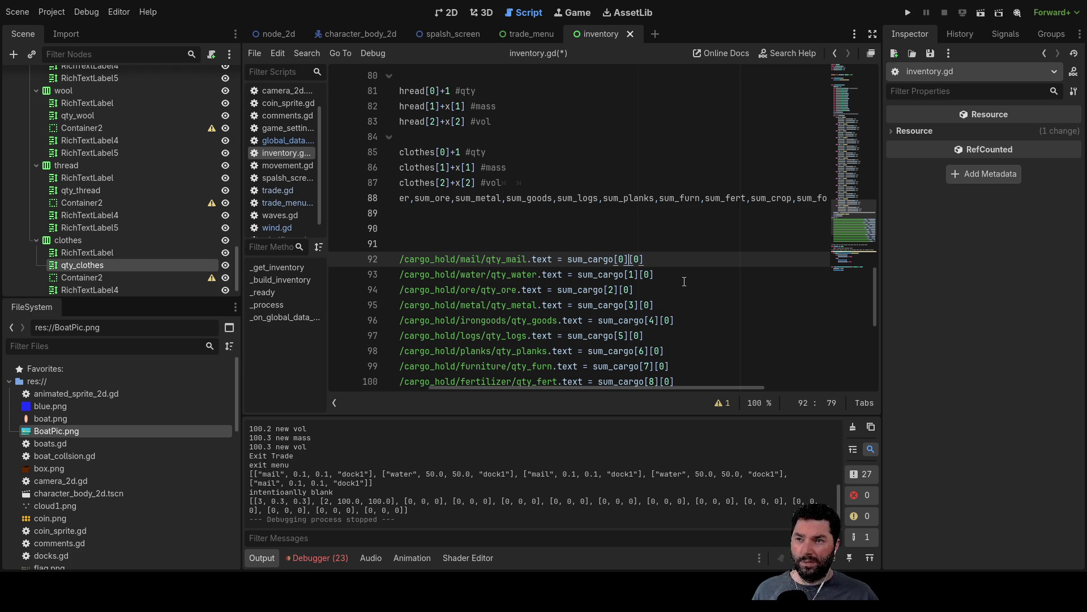
key("Right")
key("Left")
key("Left")
key("Left")
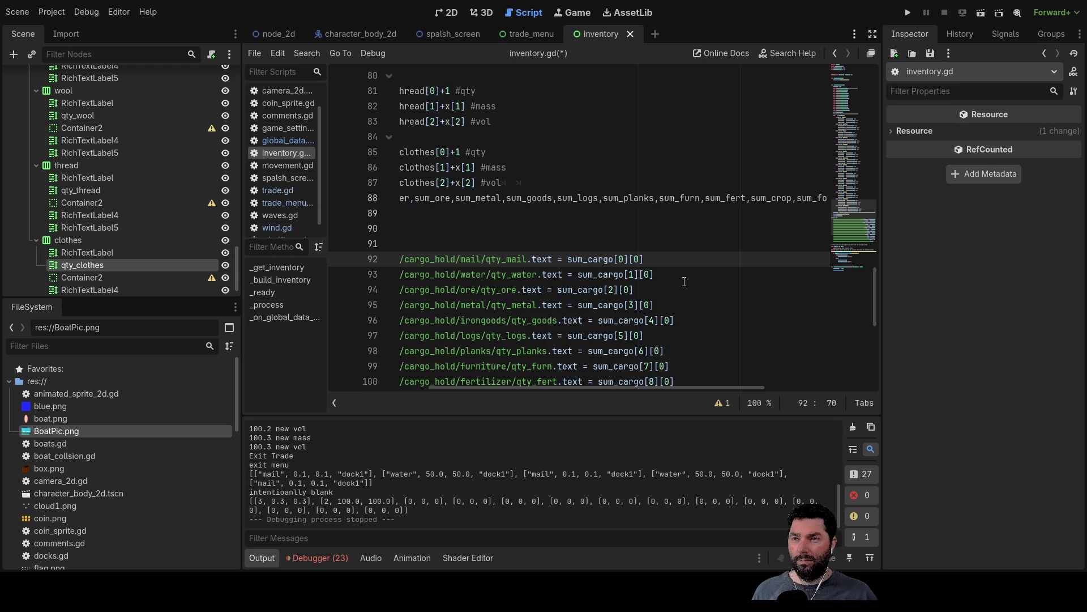
scroll(635, 276, "up", 3)
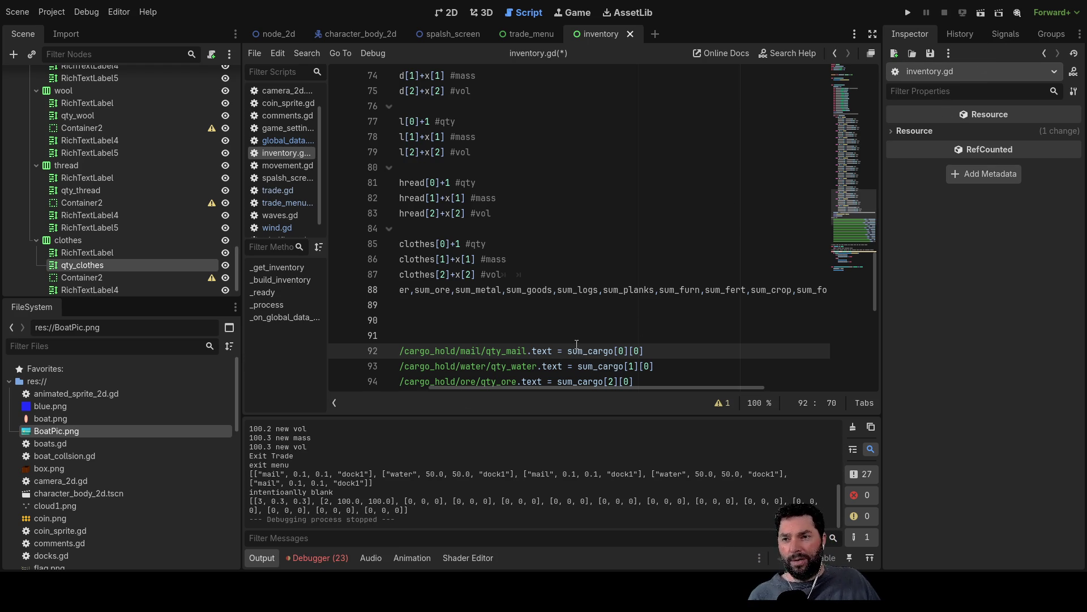
left_click_drag(568, 351, 645, 352)
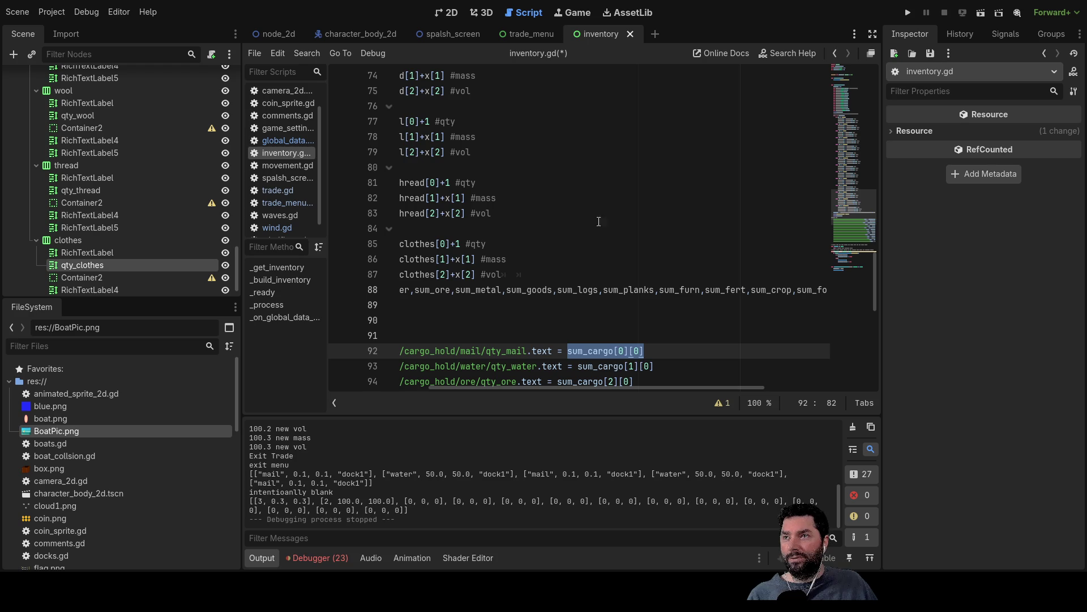
left_click(621, 214)
key("ctrl+s")
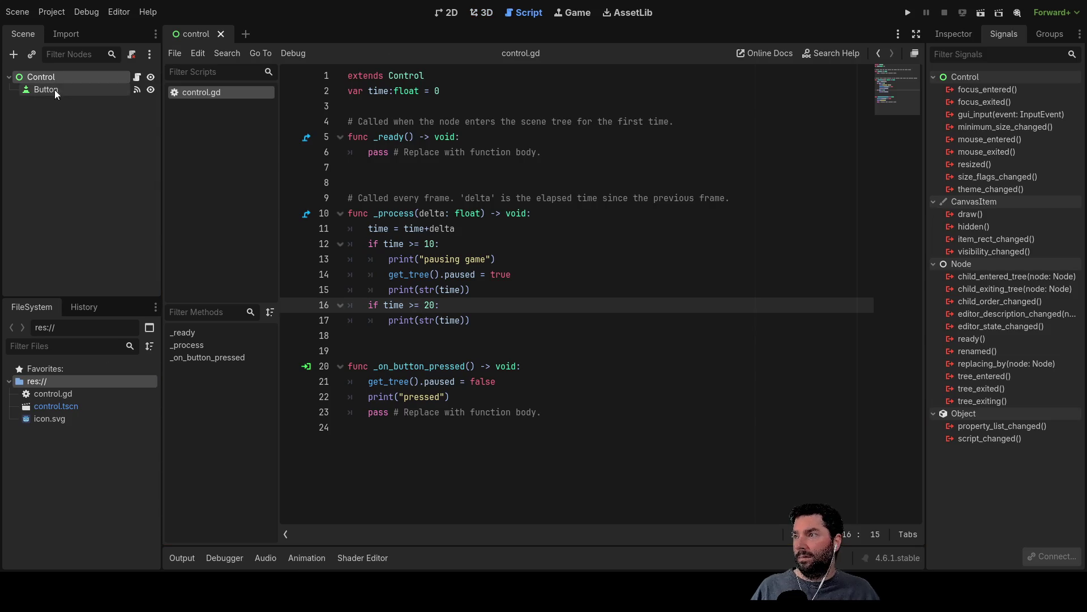
- Open control.gd in the test project and insert blank lines below the time variable
left_click(54, 90)
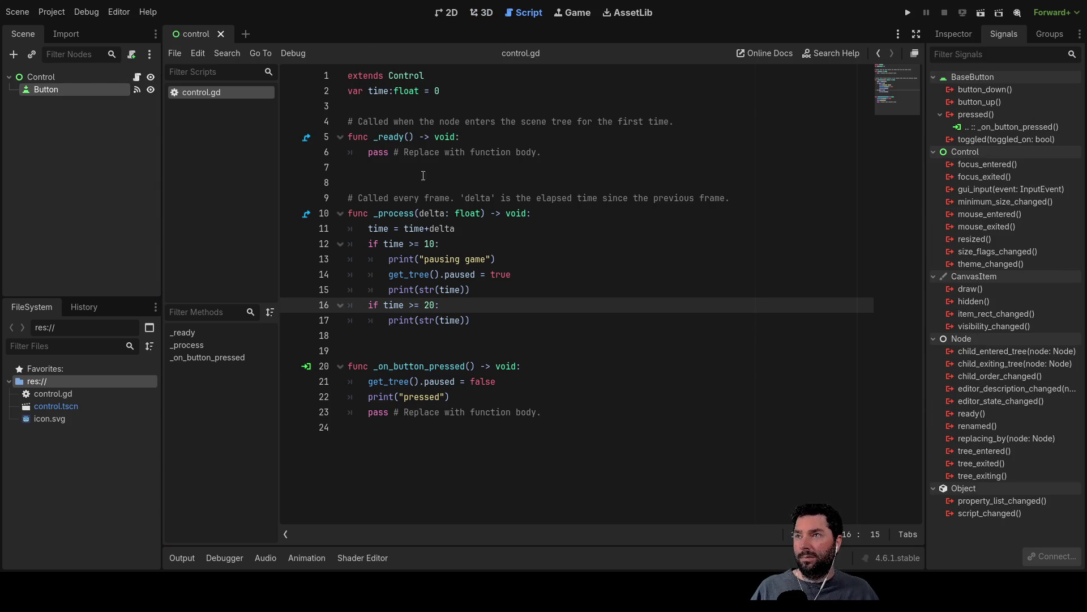
left_click(363, 105)
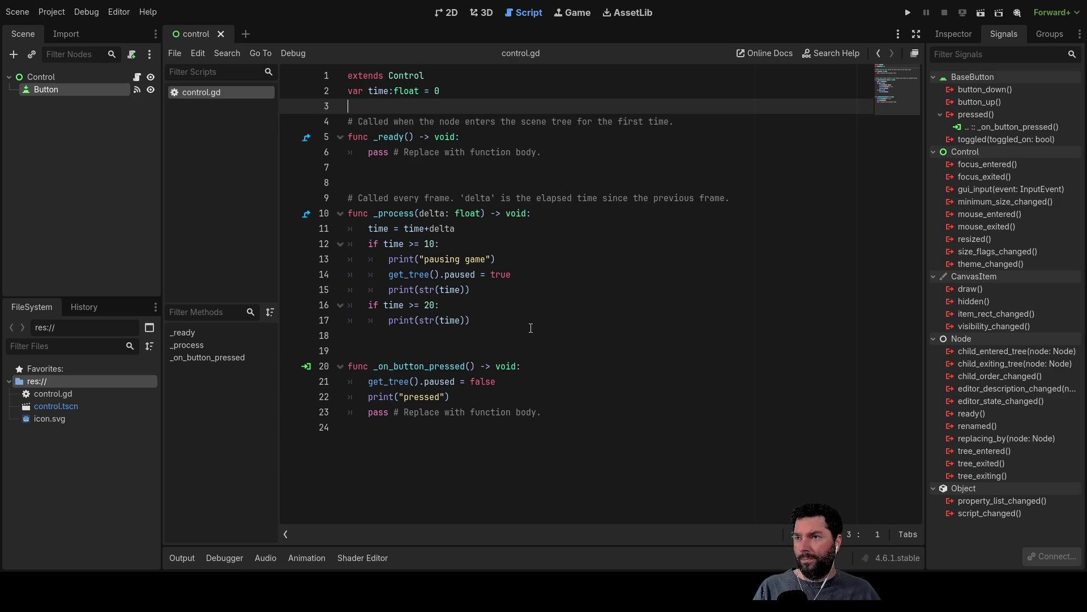
key("Return")
key("Return")
key("Return")
key("Up")
key("Up")
key("Up")
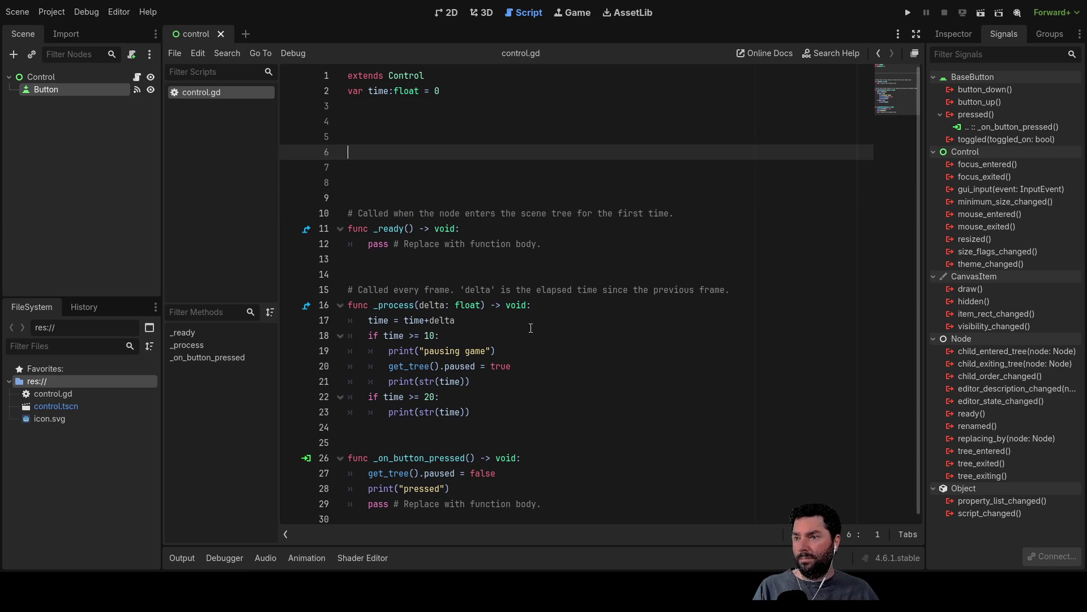
key("Up")
key("Down")
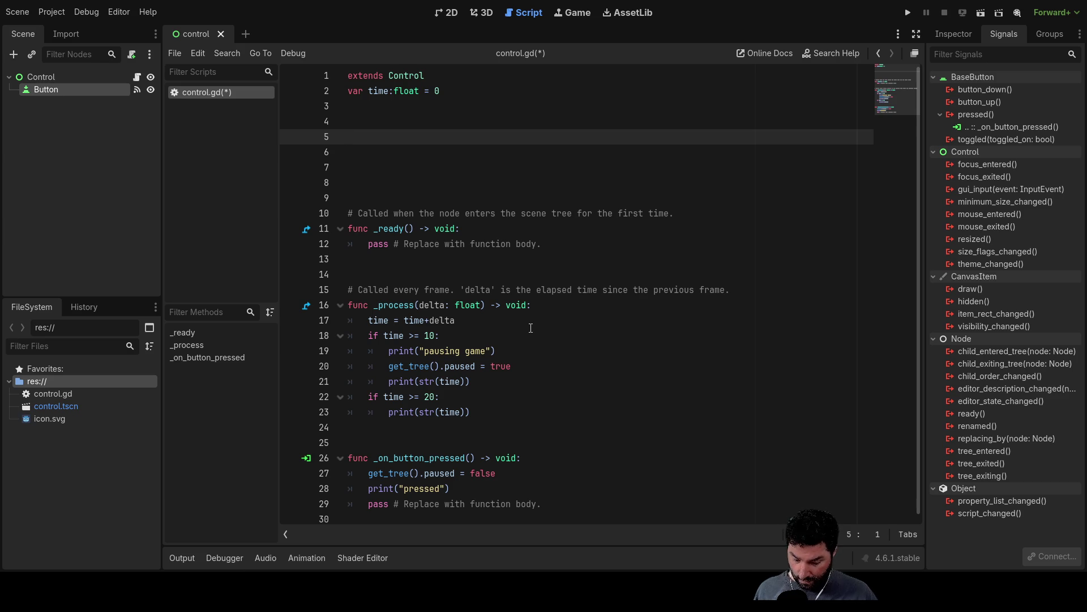
- Declare var test_array:Array=[], completing the Array type from autocomplete
type("tes")
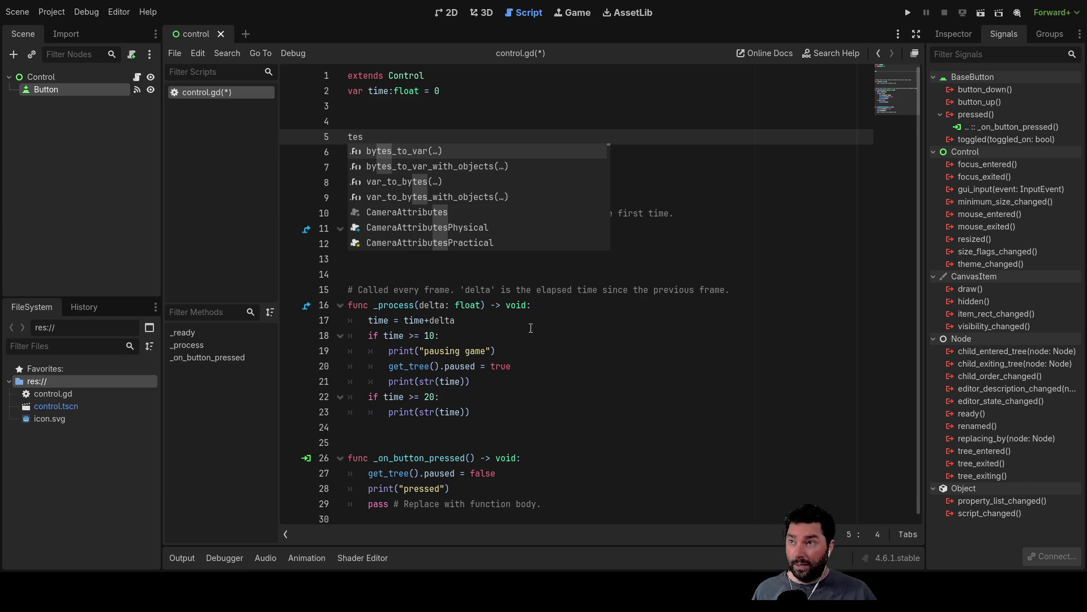
type("t_")
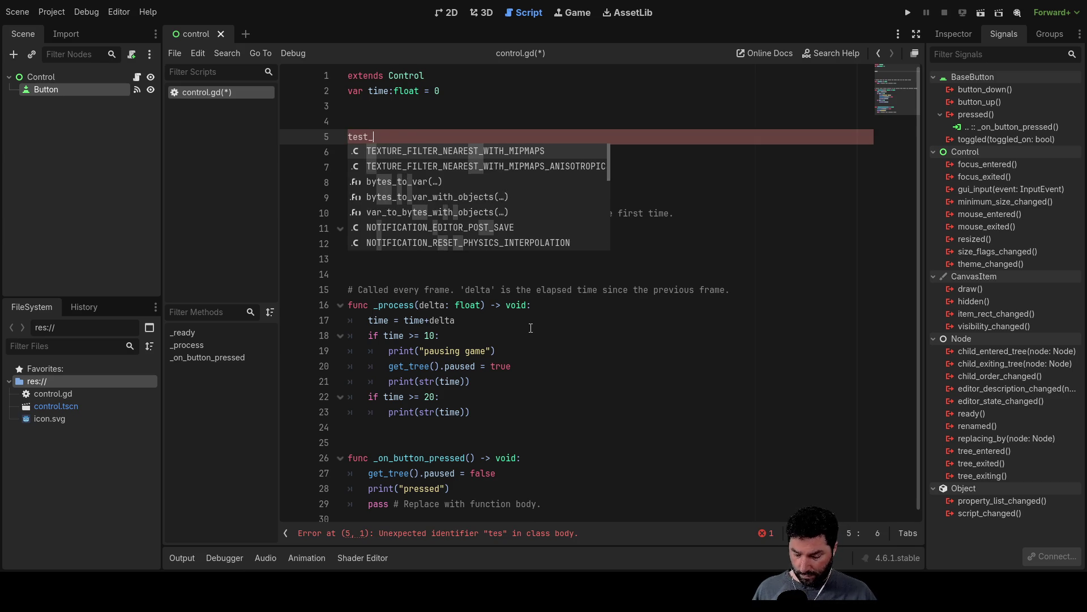
type("array")
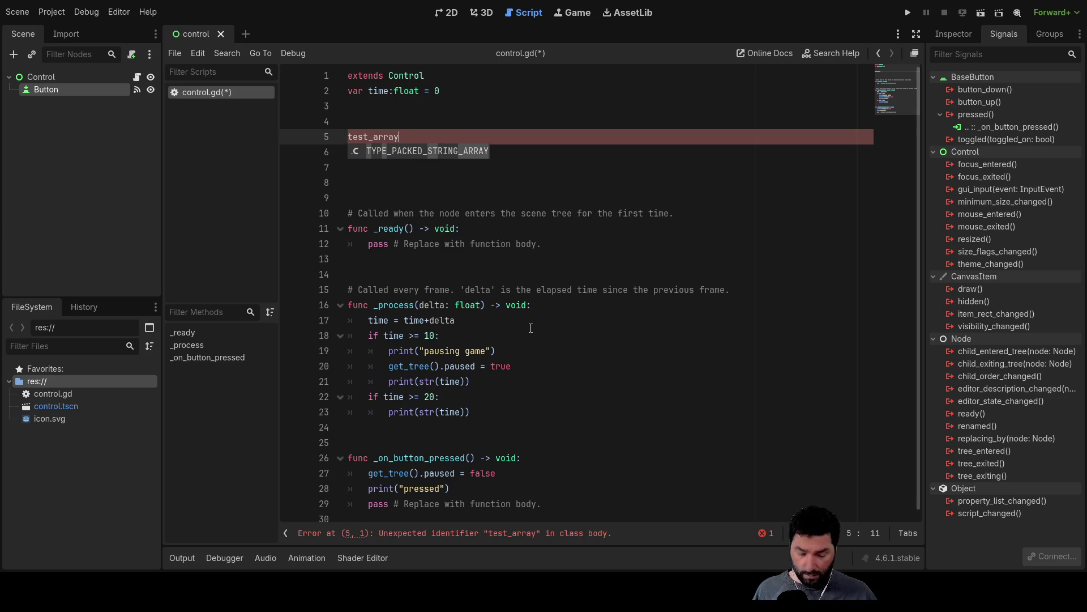
type(":arra")
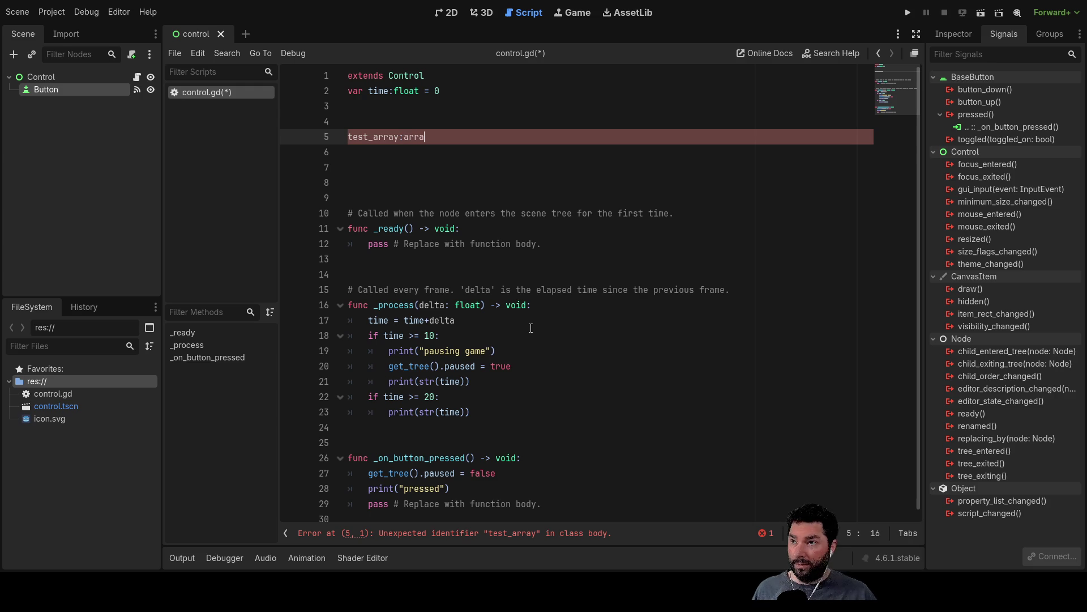
key("Left")
key("Left")
key("Left")
type("var")
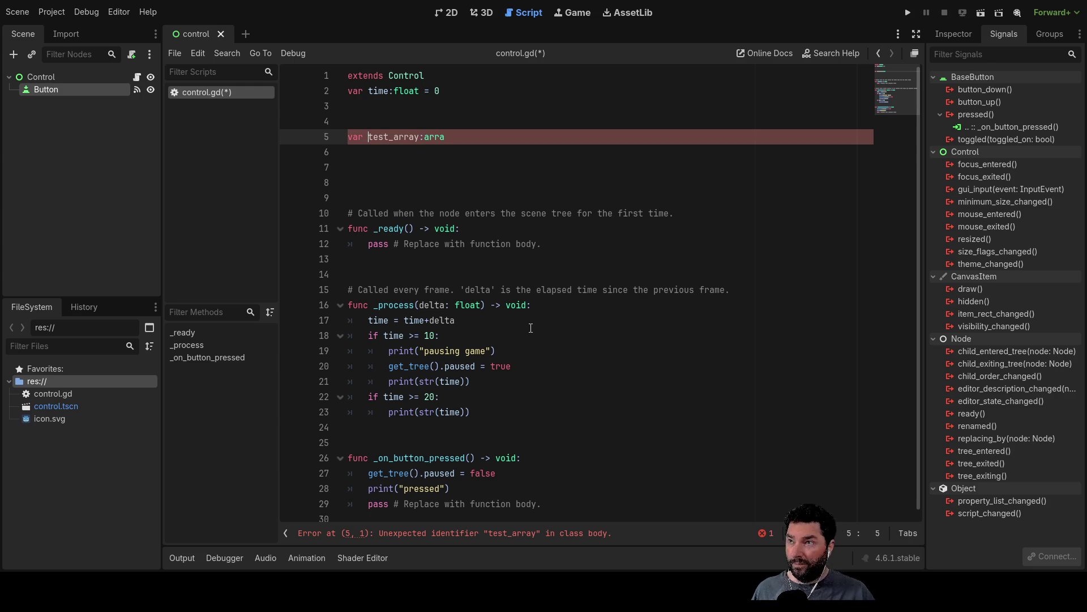
key("Right")
key("Right")
key("Right")
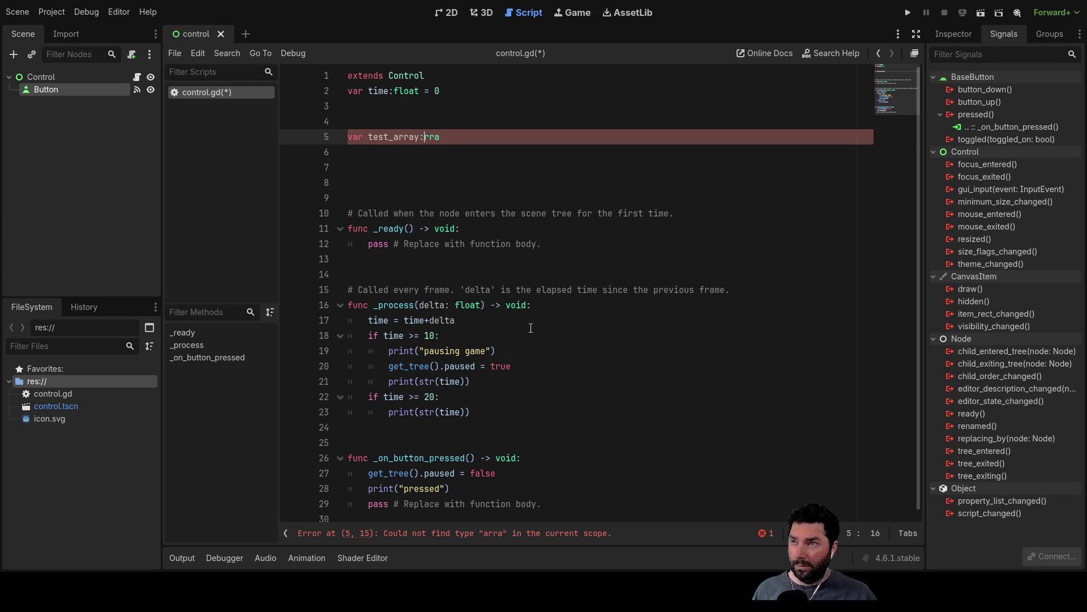
key("ctrl+space")
key("Down")
key("Up")
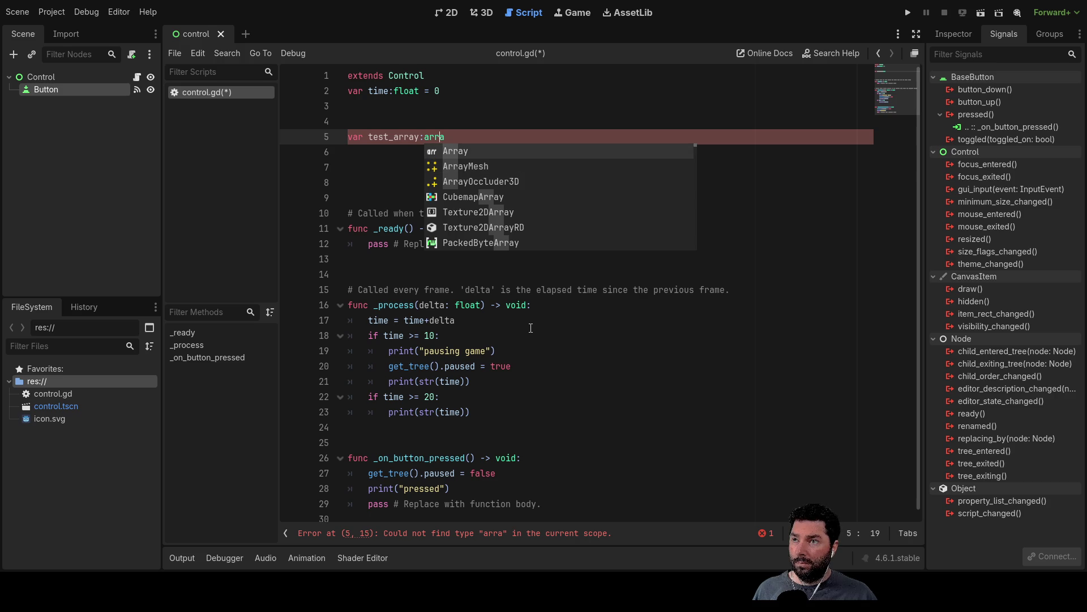
key("Return")
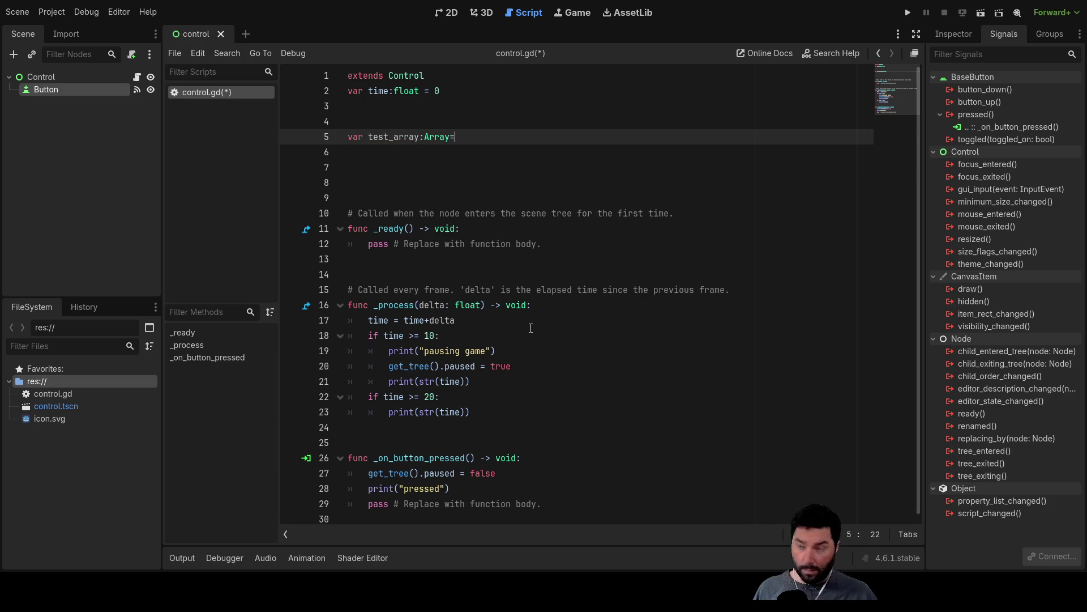
type("=[]")
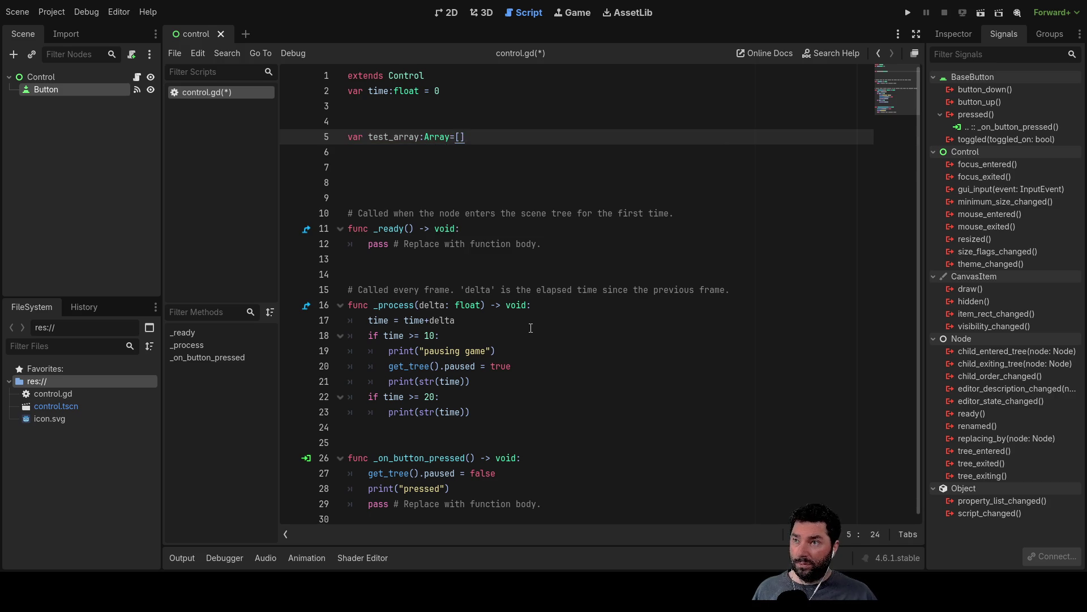
- Add var array1 = ["hello","fish",1,2] and var array2 = ["goodbye","cat",4,5], removing the stray v
key("Up")
key("Up")
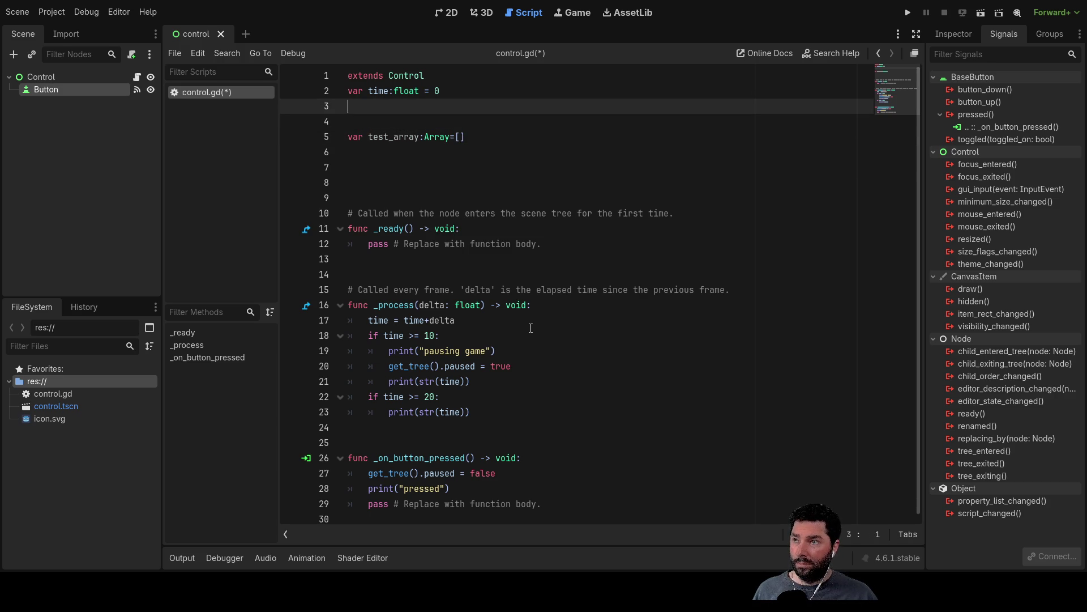
type("var a")
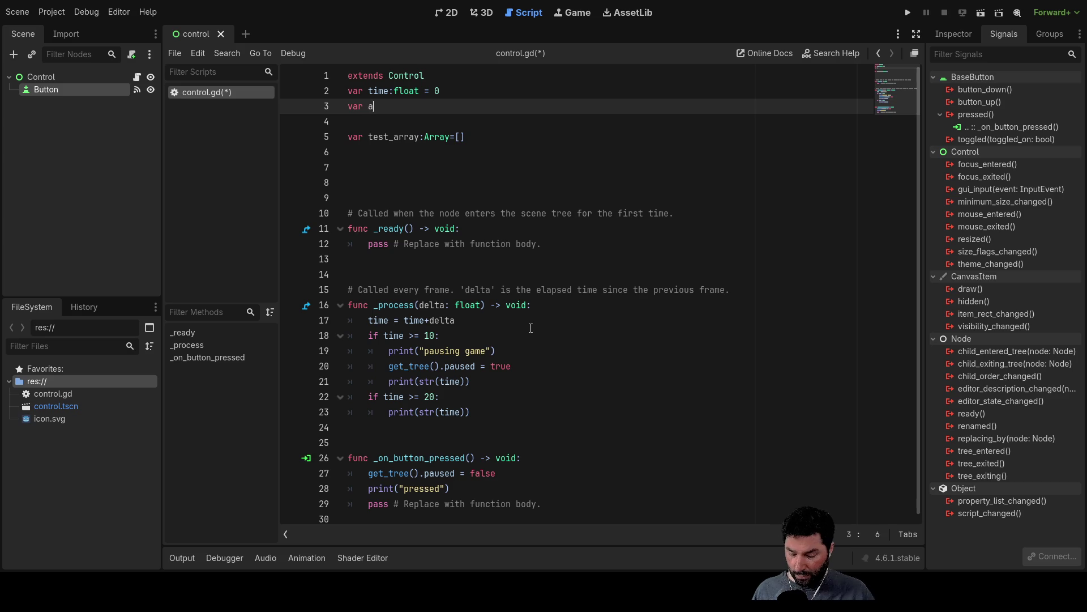
type("rray1")
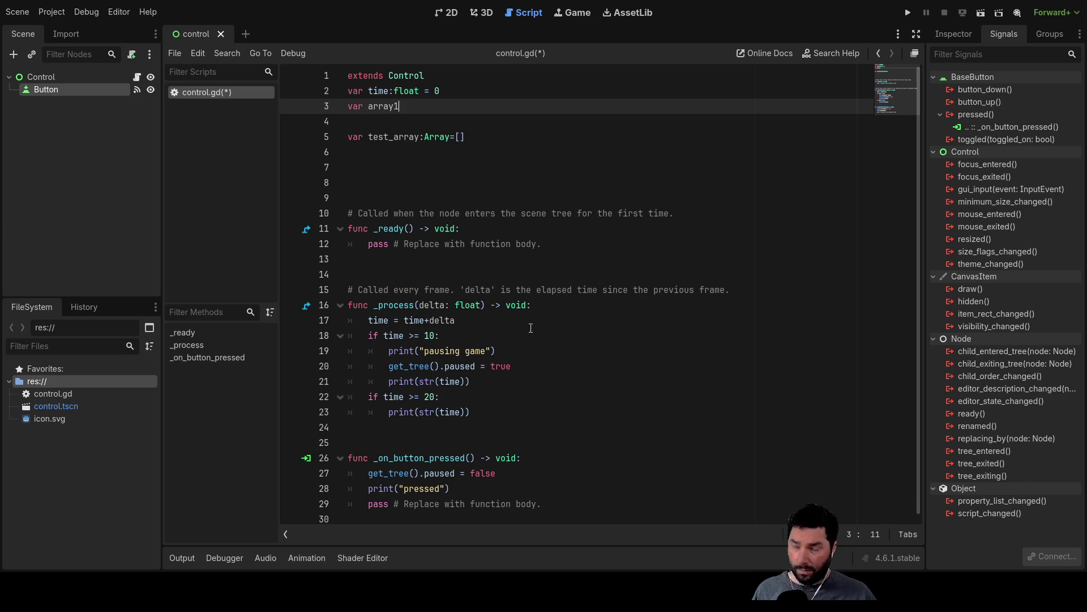
type(" = ")
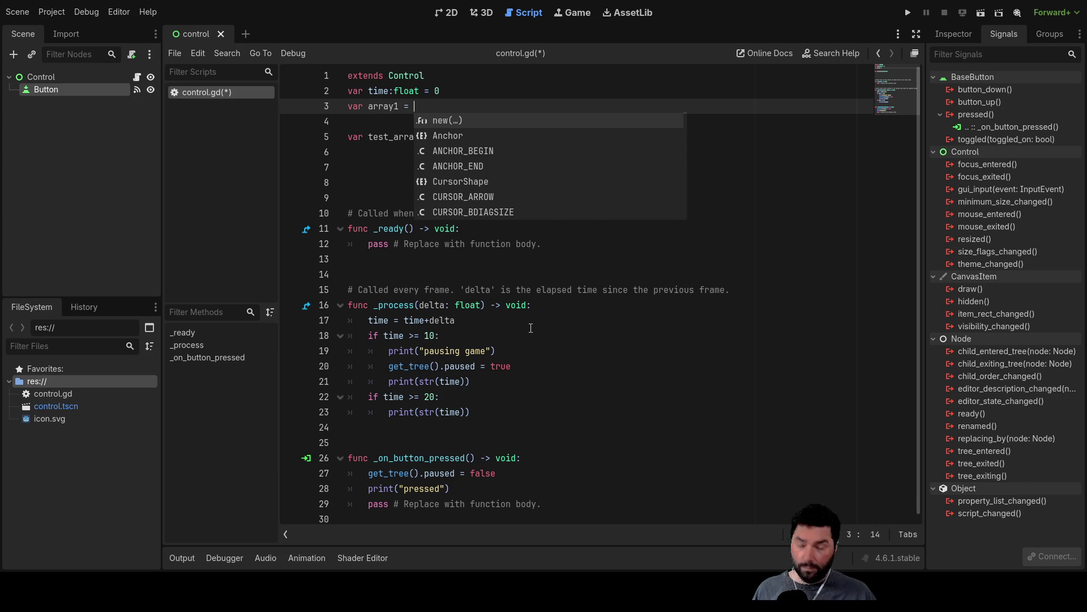
type("[\"\"")
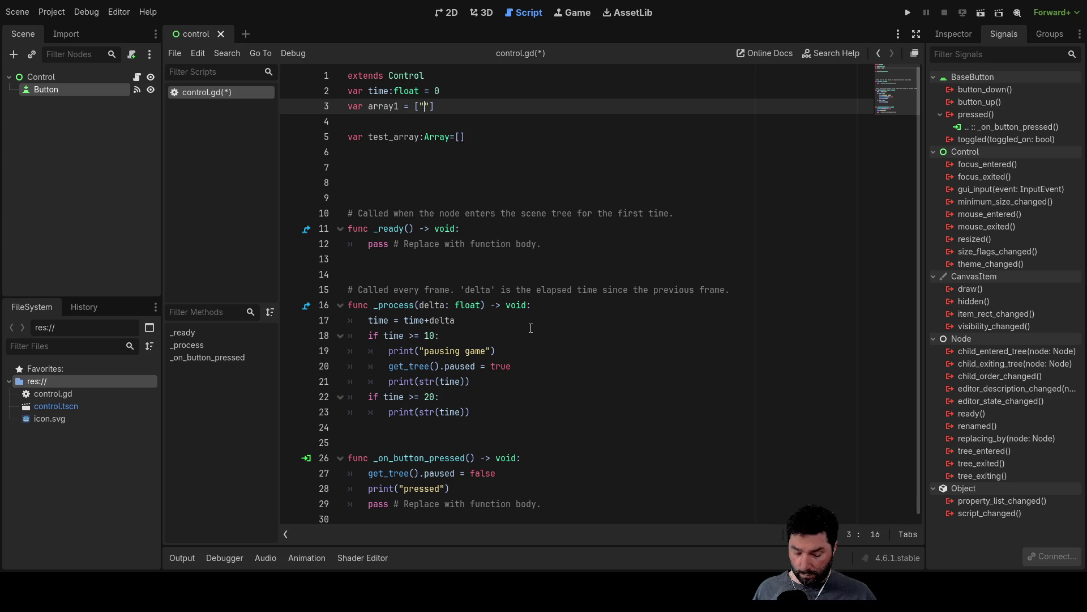
type("hello")
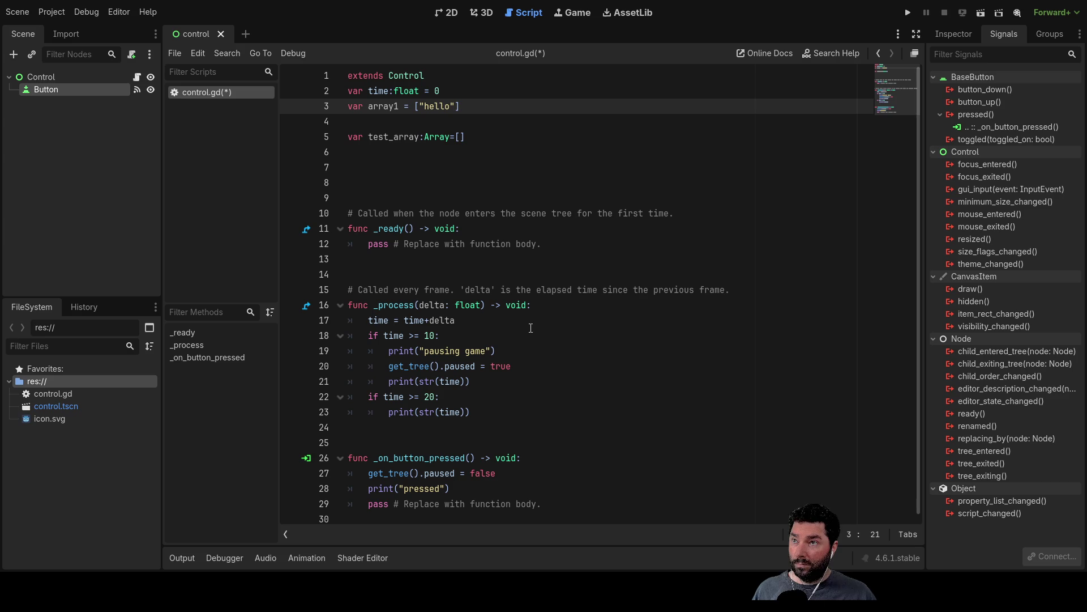
type(",\"fish")
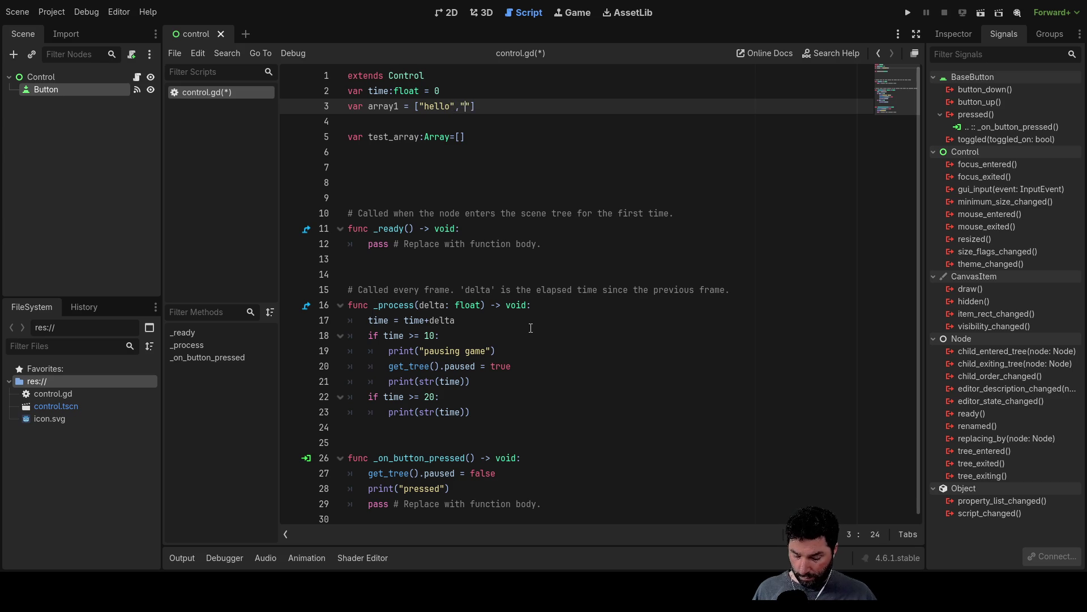
type(",1,2")
key("Down")
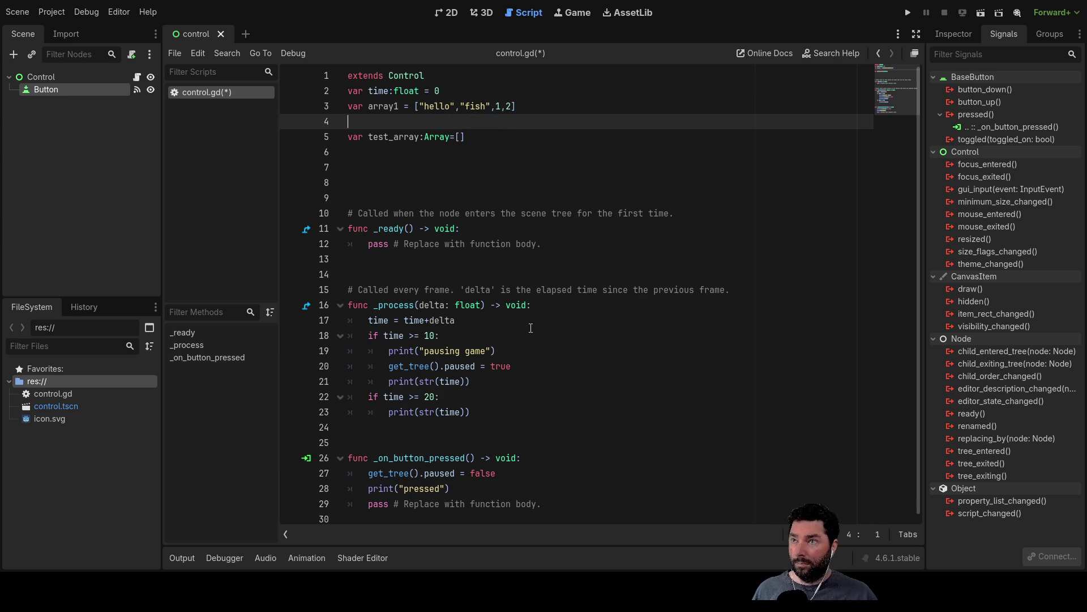
type("var")
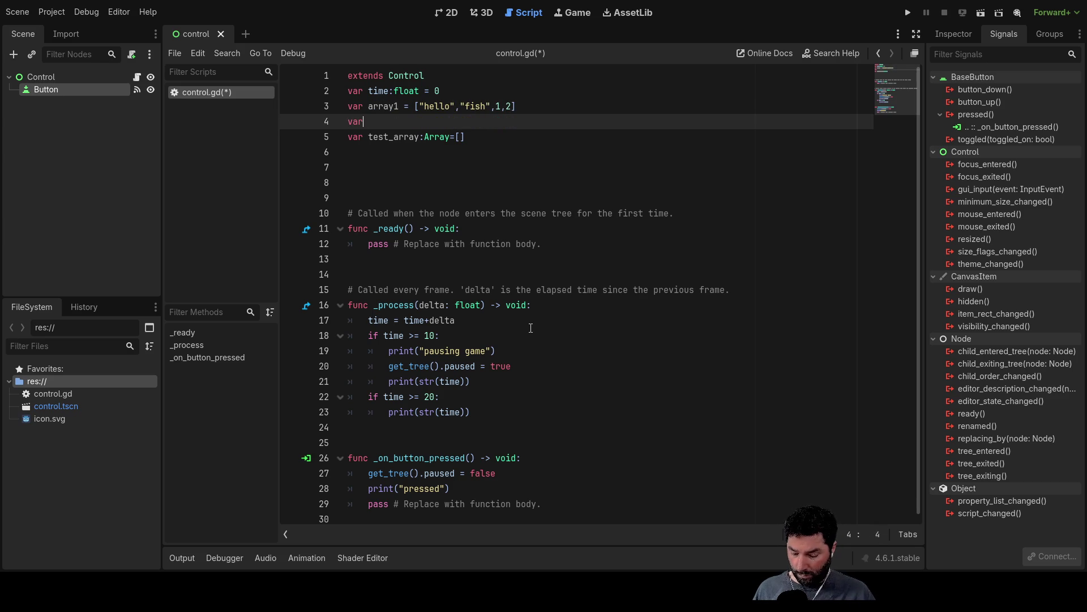
type(" array2 ")
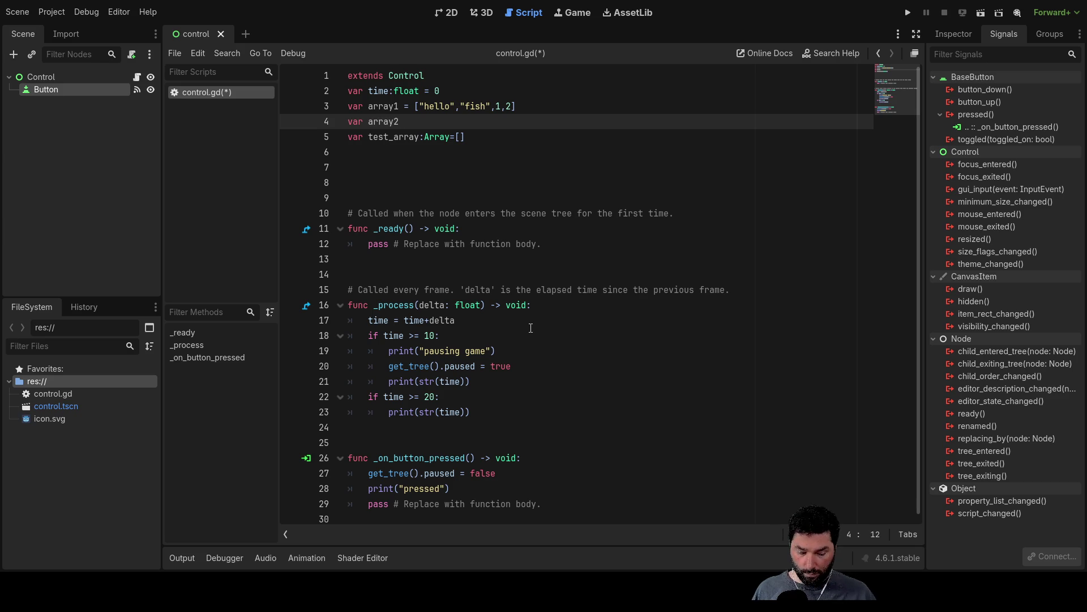
type("= [\"")
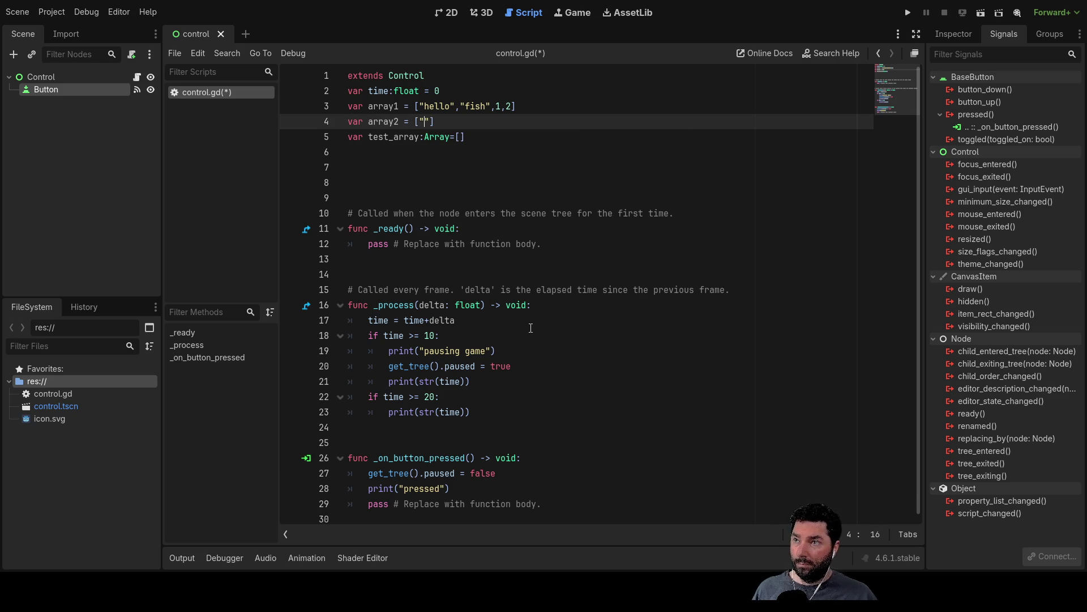
type("goodby")
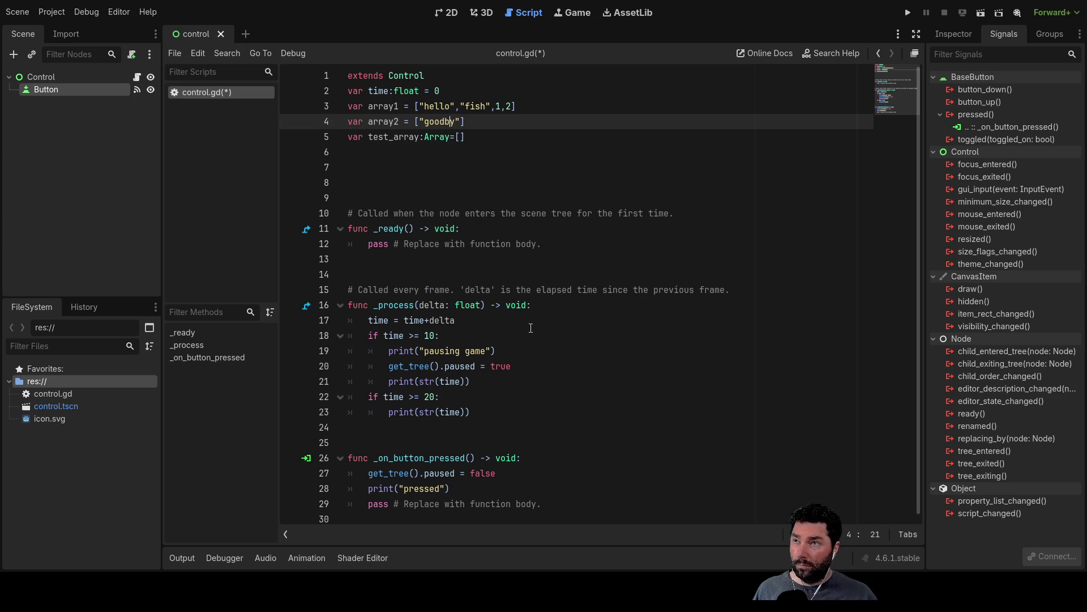
type("e\"")
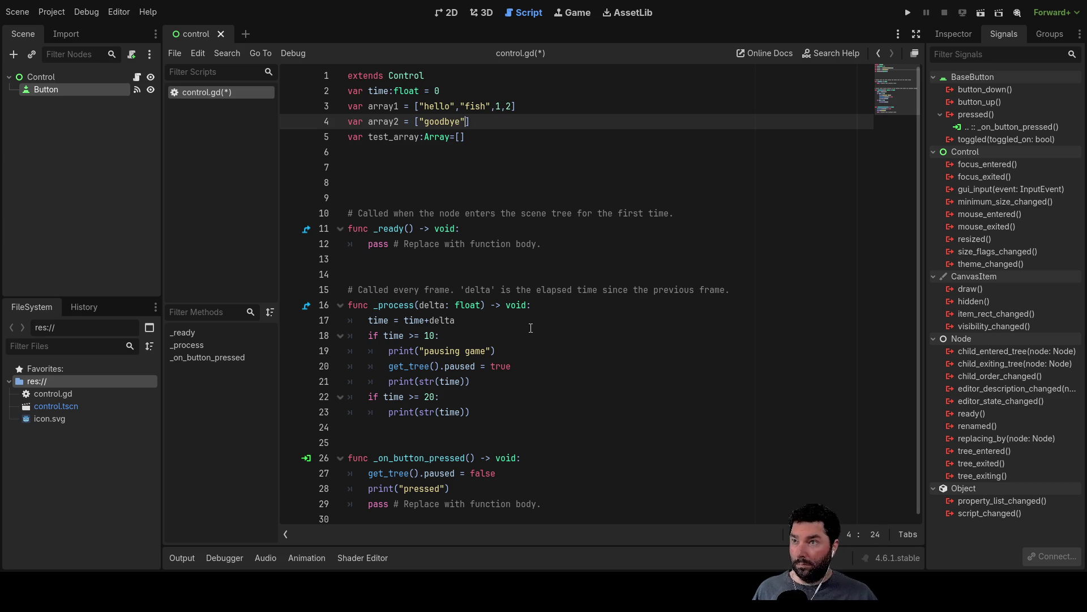
type(",\"")
type("vcat")
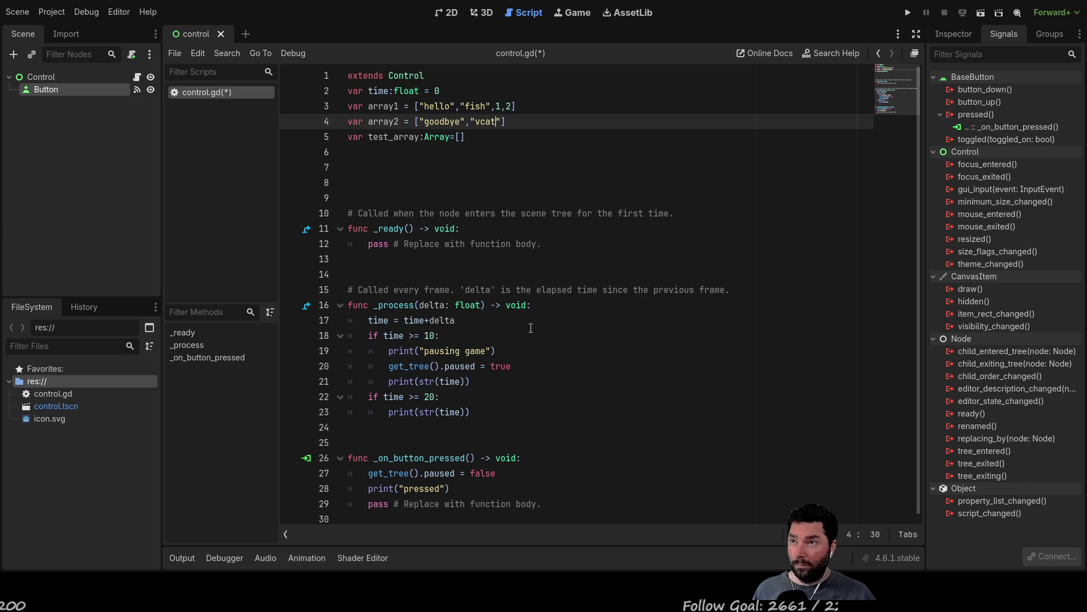
key("Left")
key("Left")
key("Left")
key("BackSpace")
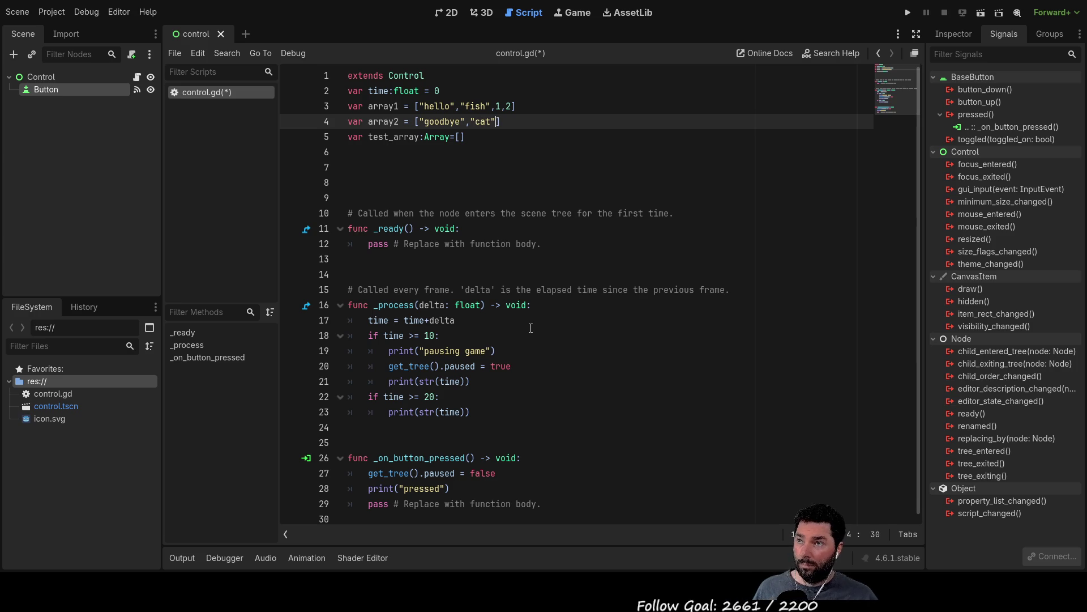
type(",4,5")
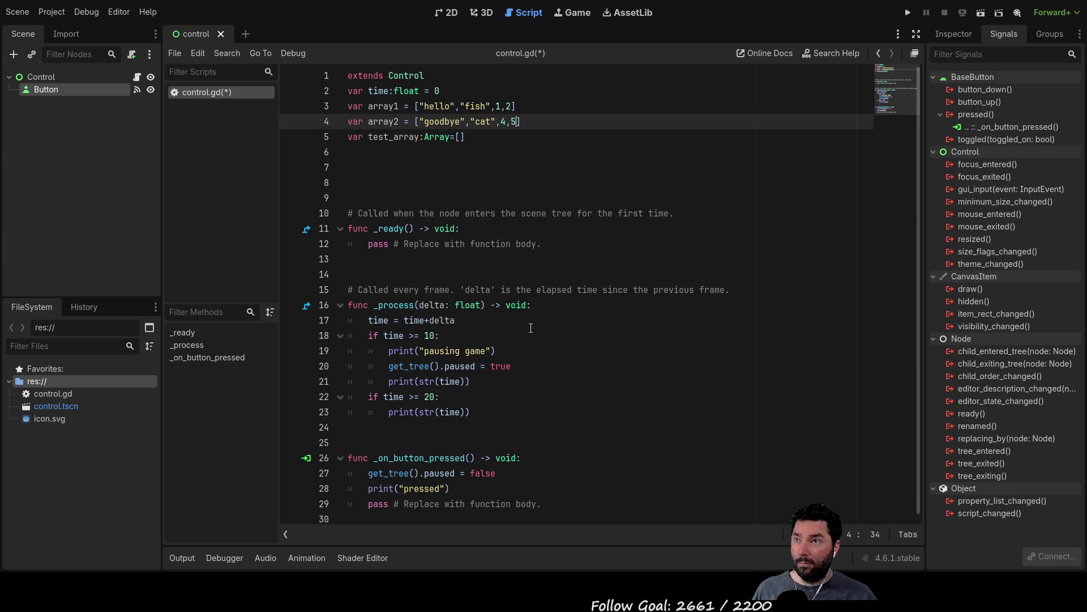
key("Left")
key("Left")
key("Left")
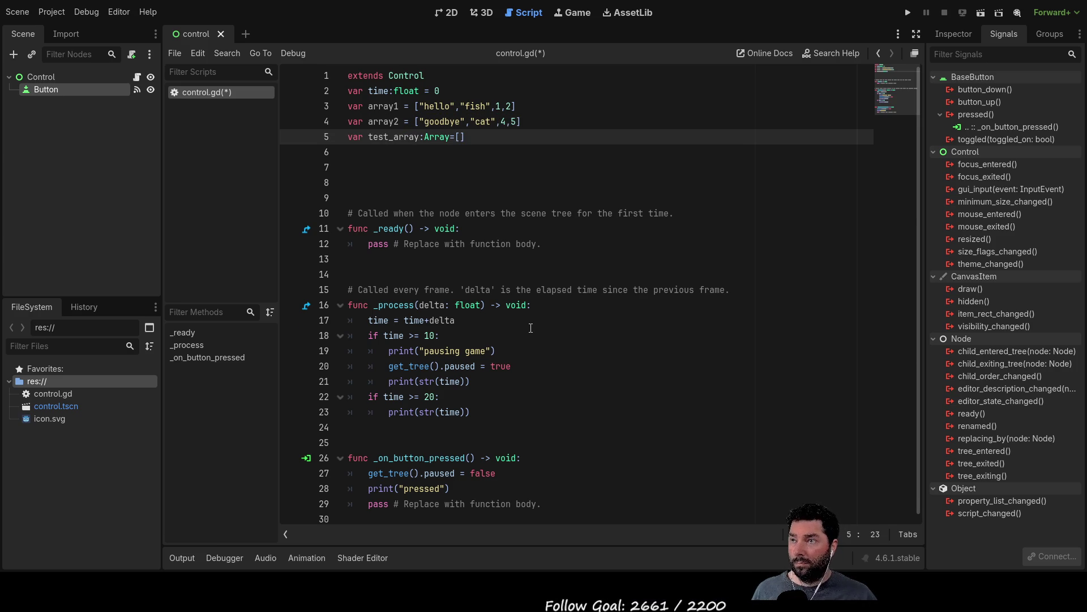
- Fill the test_array brackets with array1 and array2 so it reads [array1,array2]
key("Up")
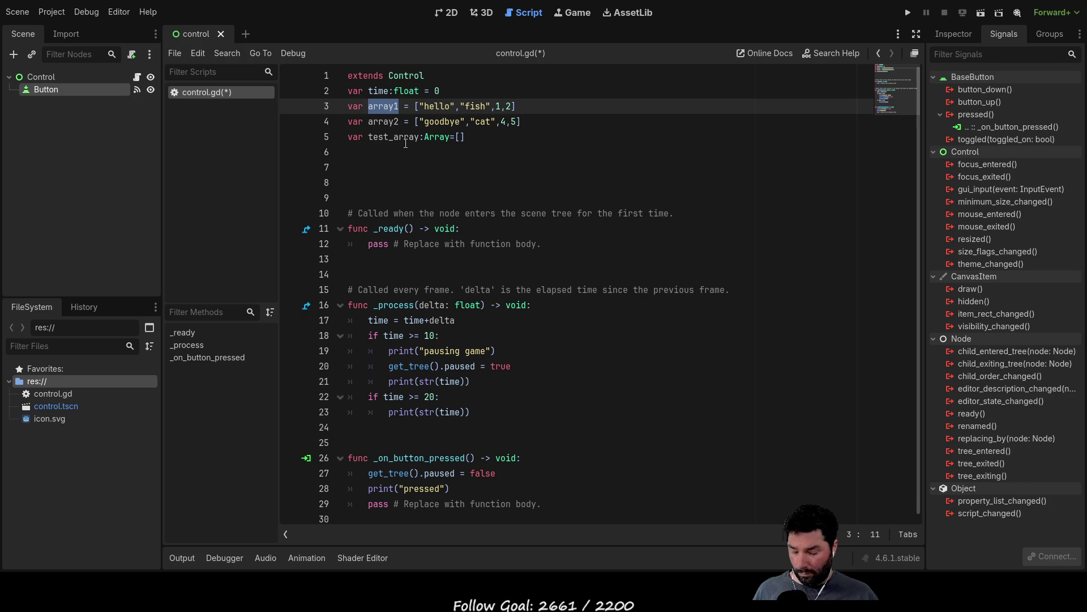
left_click(458, 136)
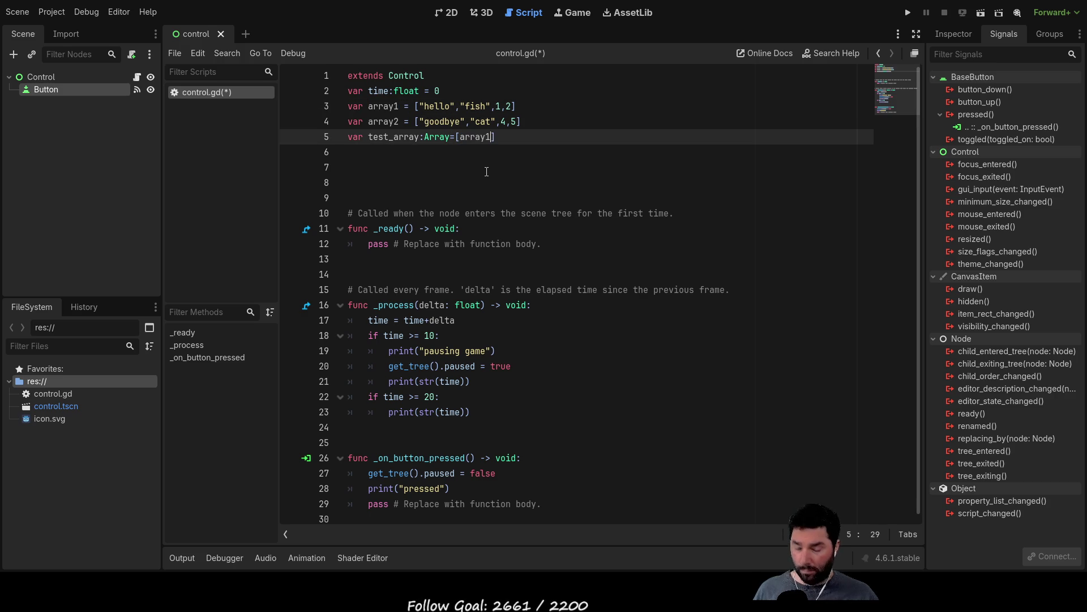
type(",")
double_click(391, 121)
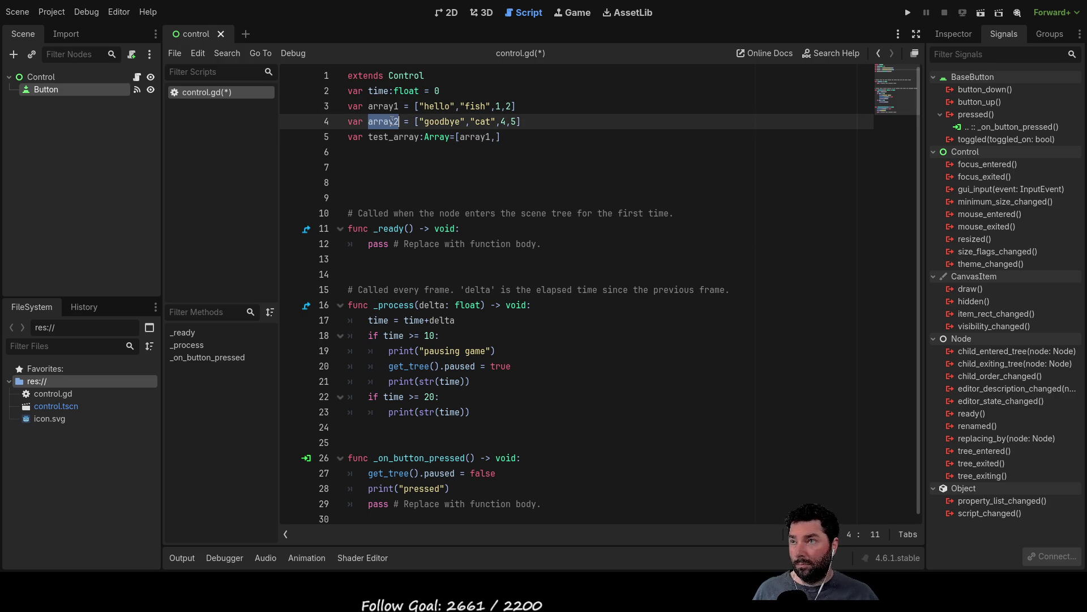
key("ctrl+c")
left_click(493, 137)
key("ctrl+v")
left_click(478, 167)
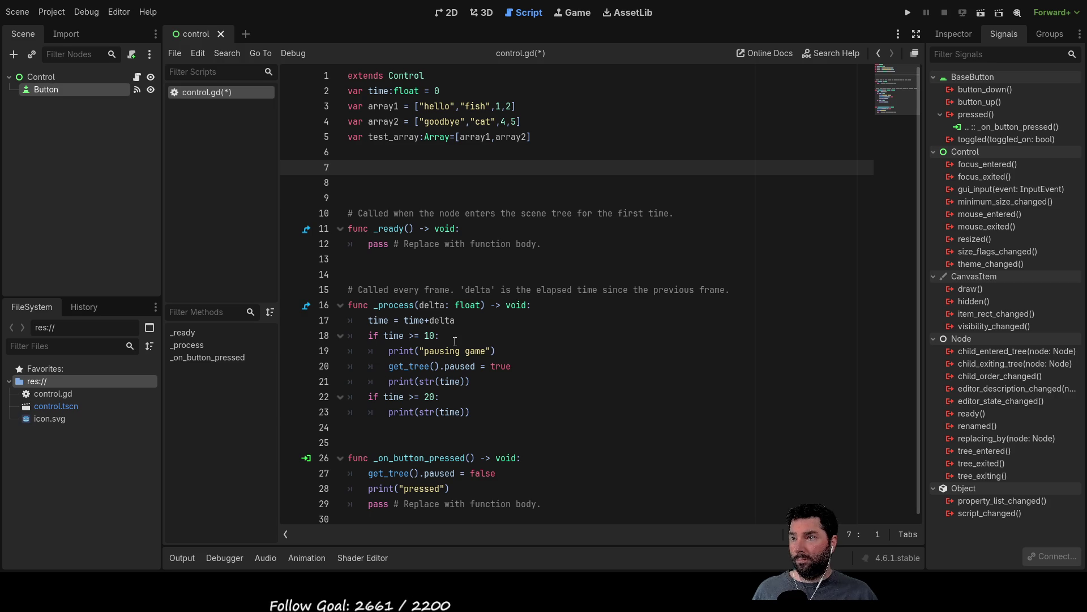
- Return to the 2D scene view and select the Button node
left_click(441, 424)
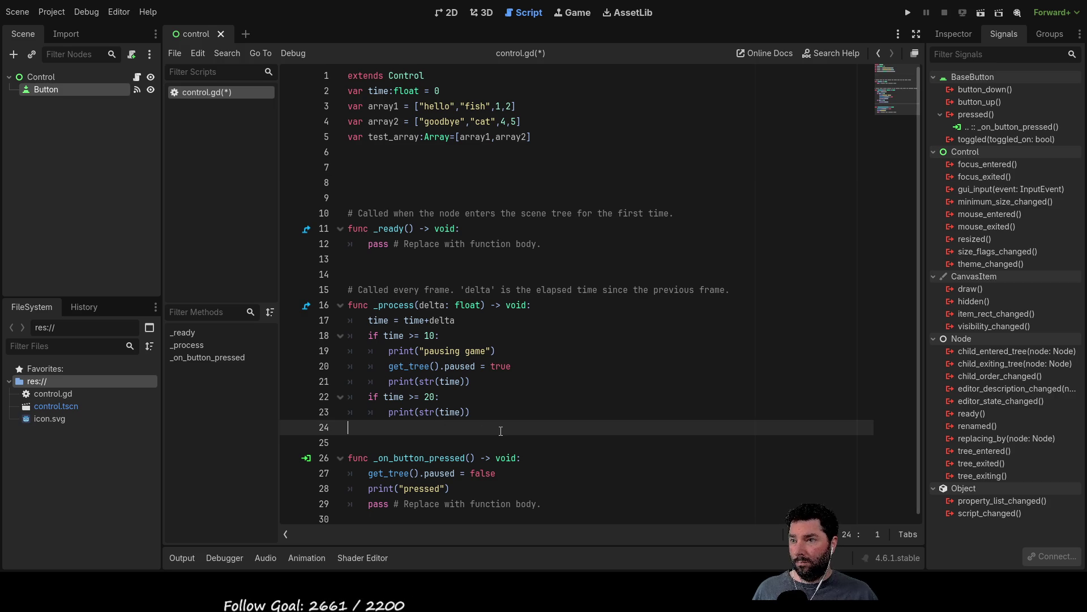
left_click(451, 14)
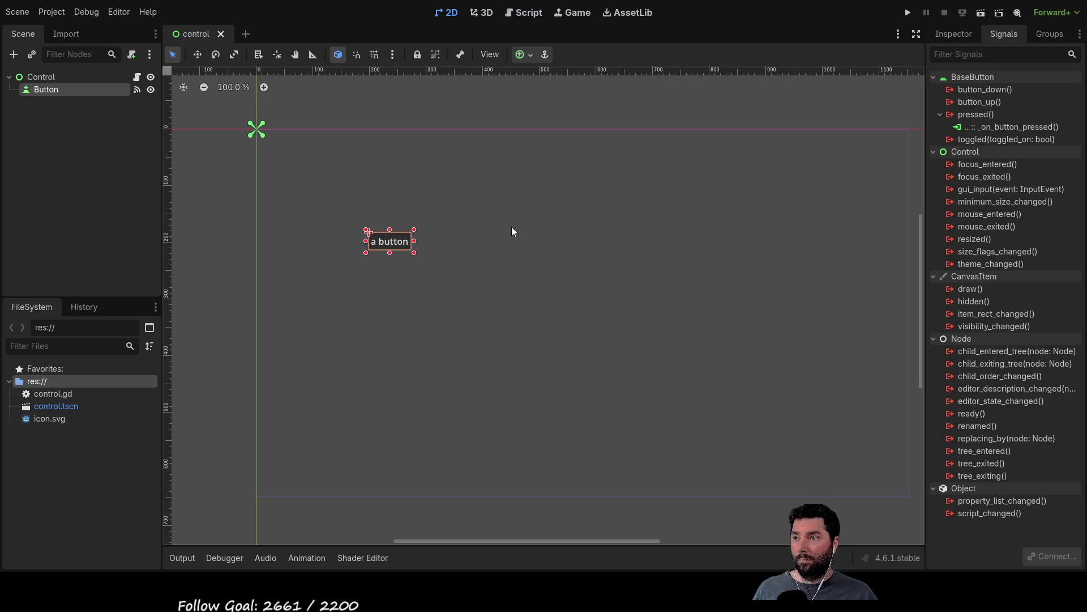
left_click(393, 292)
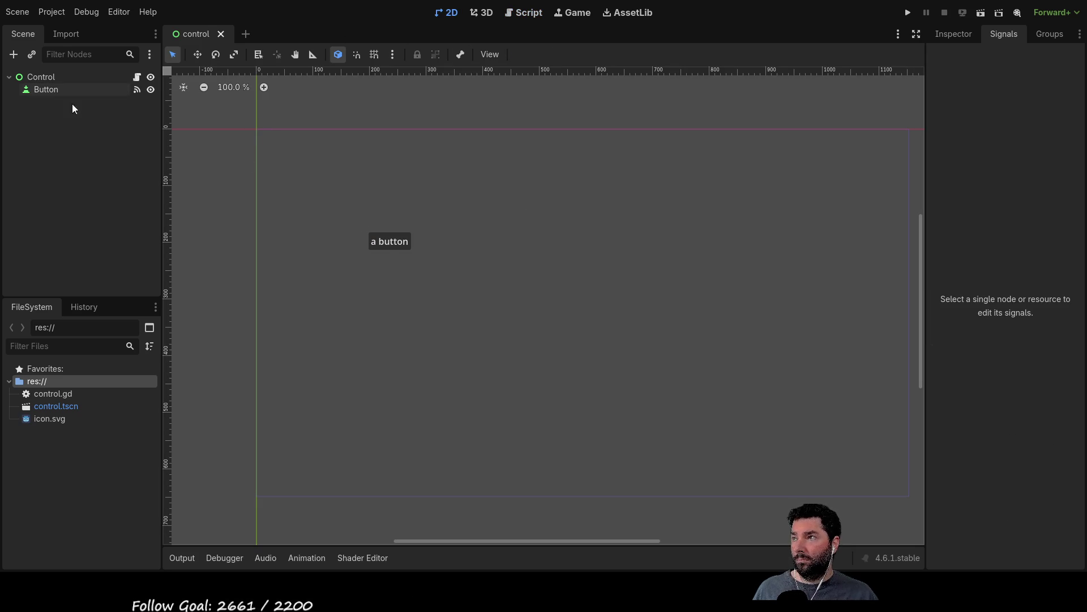
left_click(49, 89)
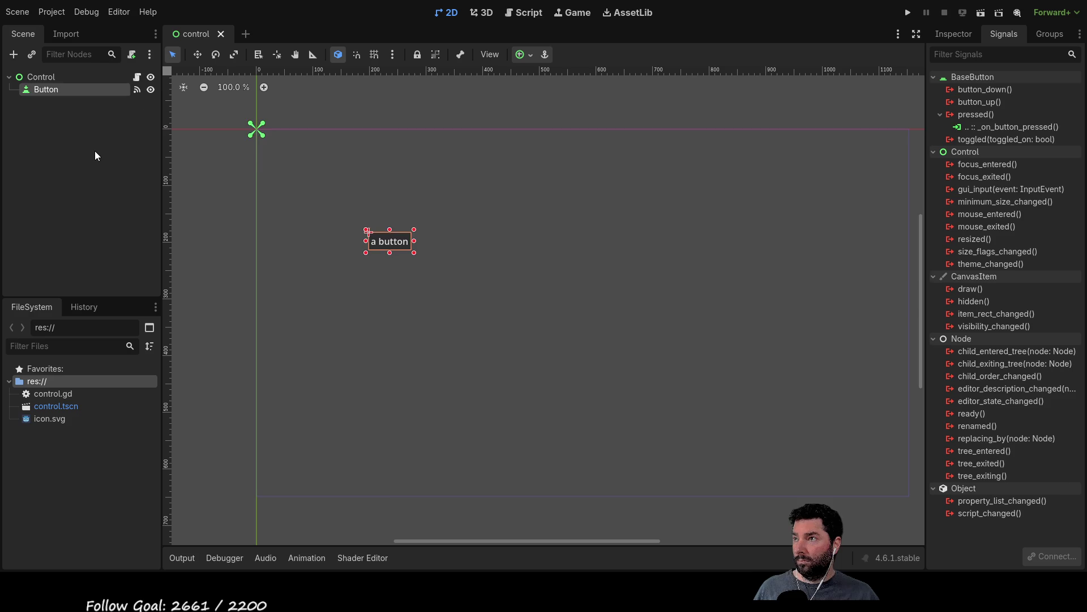
- Duplicate Button and change the copy's text to 'print array'
key("ctrl+d")
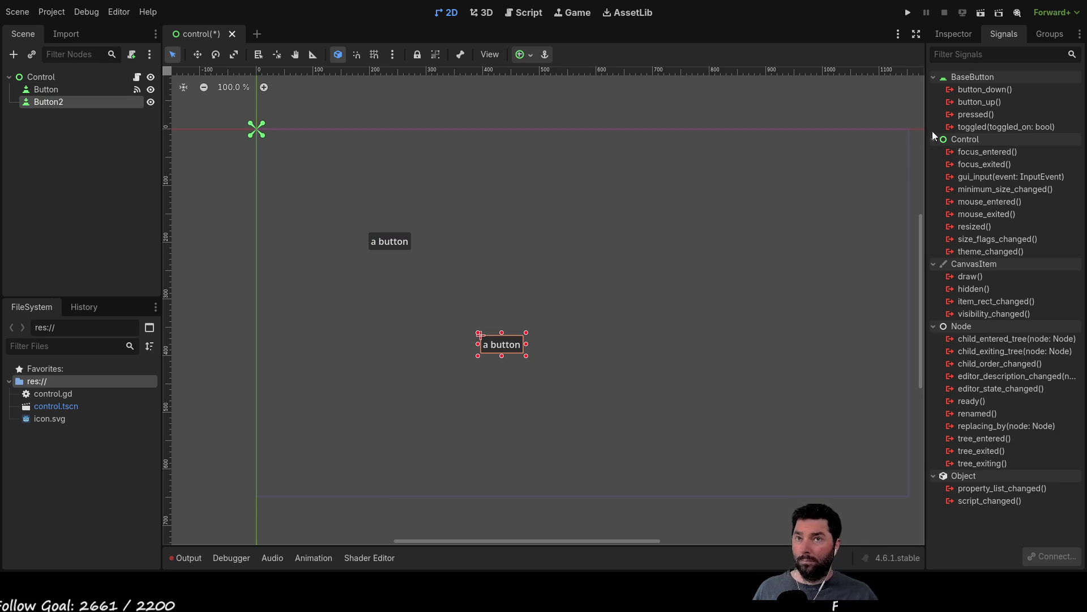
left_click(954, 34)
left_click_drag(966, 152, 909, 153)
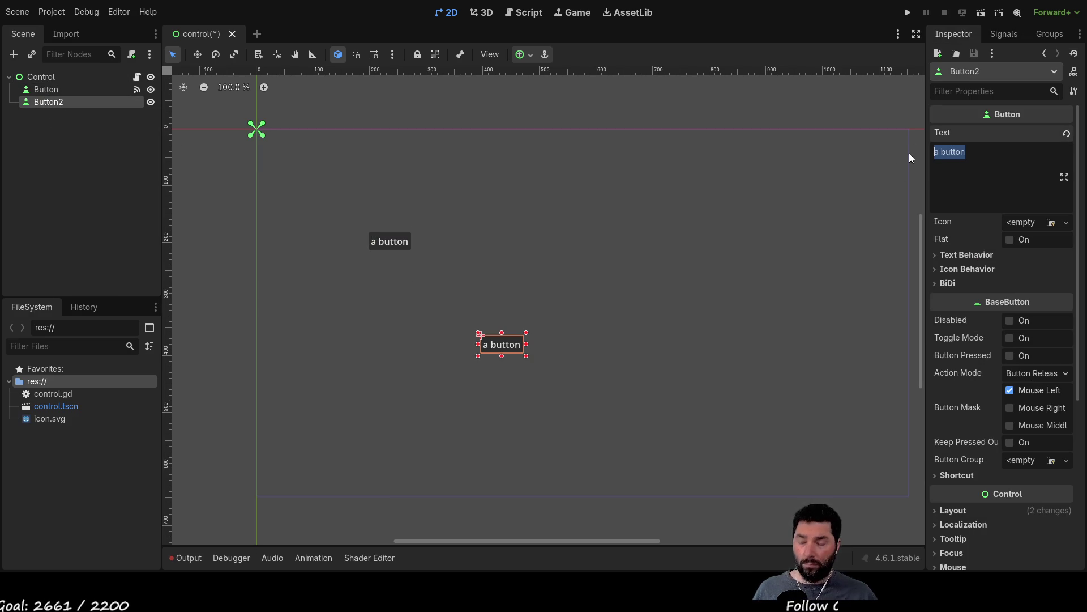
type("print a")
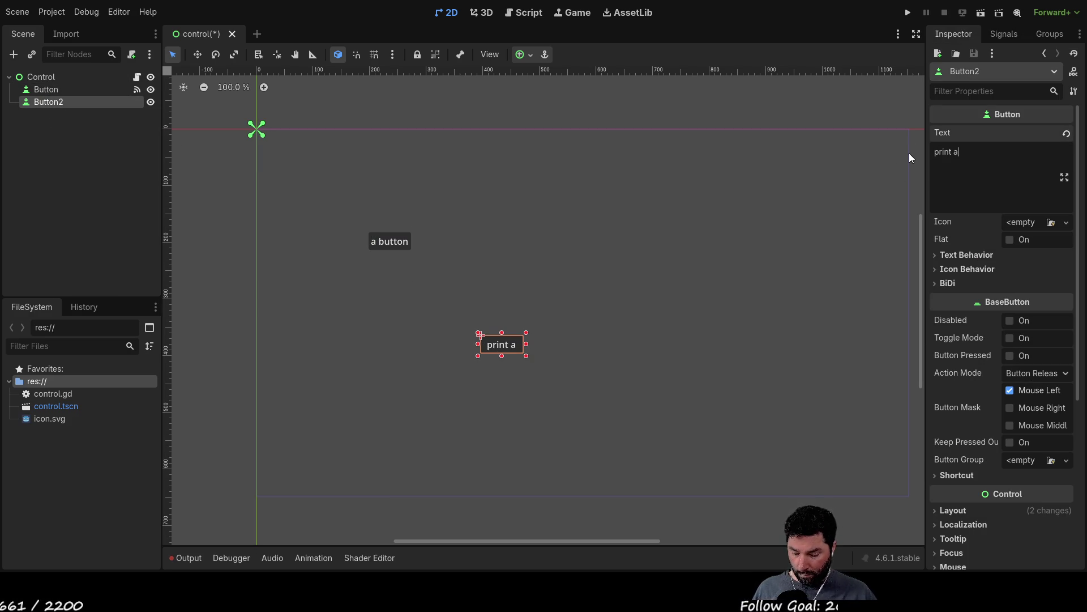
type("rray")
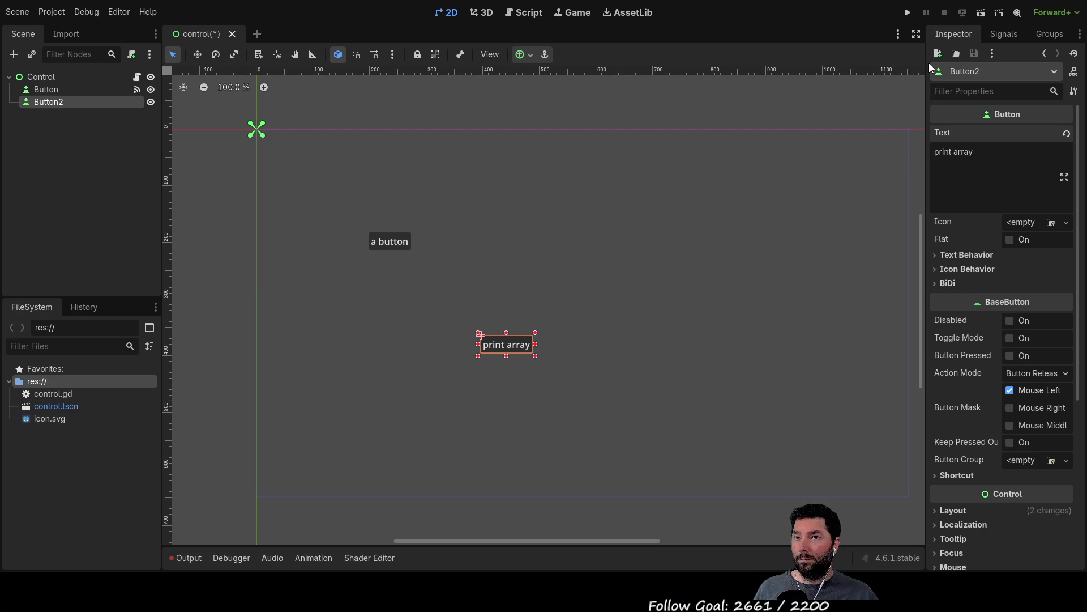
- Connect Button2's pressed() signal to a new handler in control.gd
left_click(1007, 34)
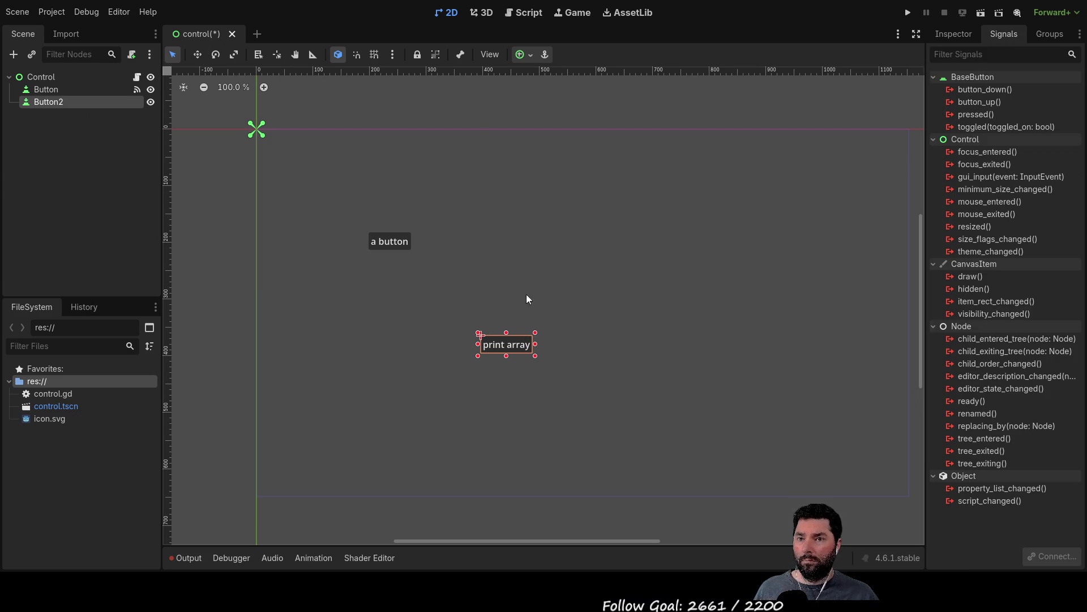
left_click(55, 88)
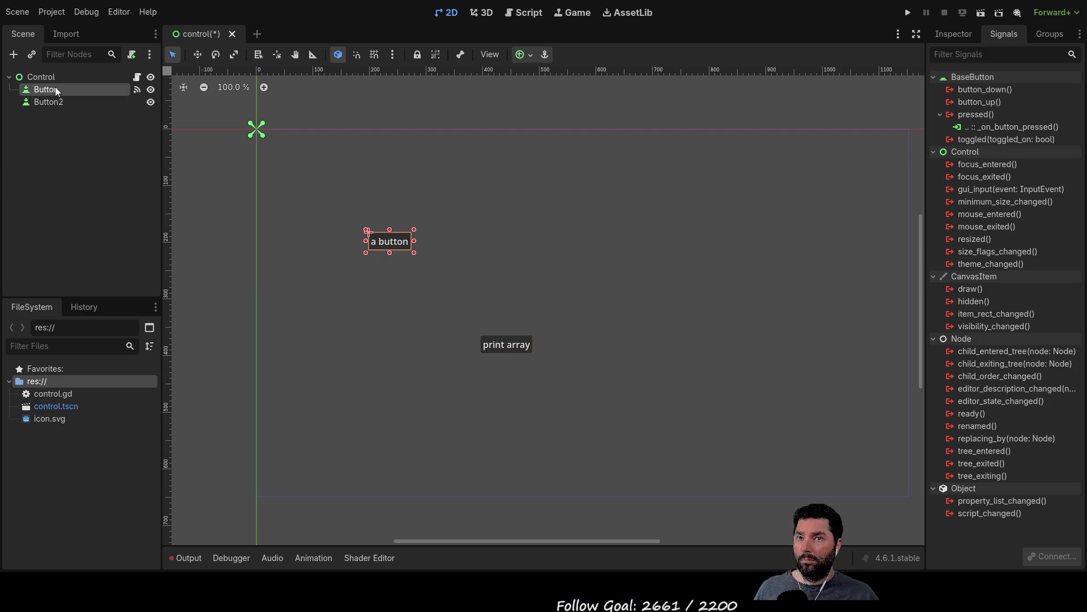
left_click(48, 103)
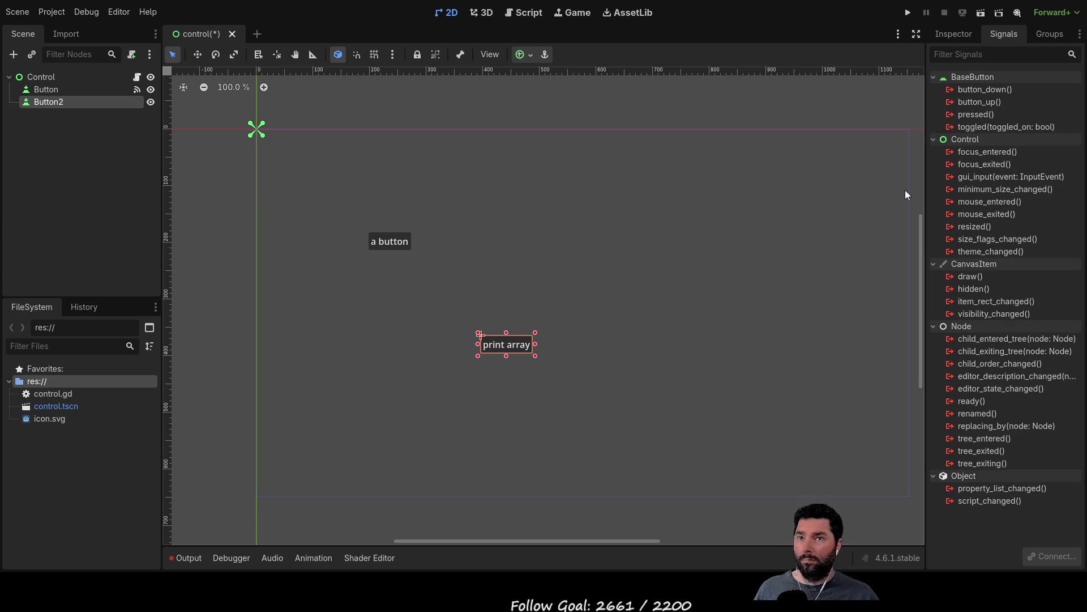
left_click(990, 115)
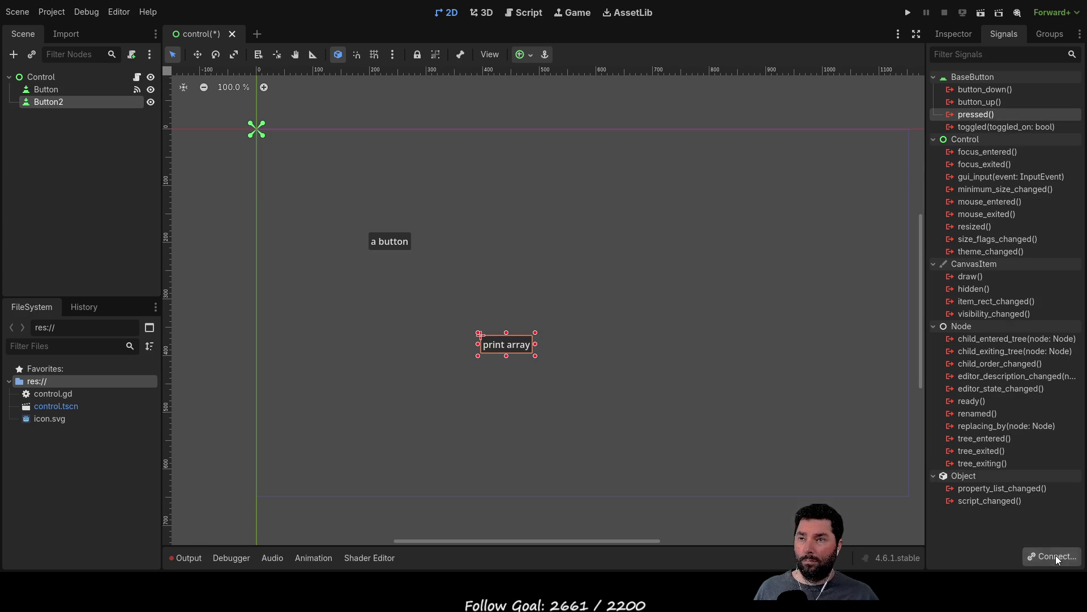
left_click(498, 426)
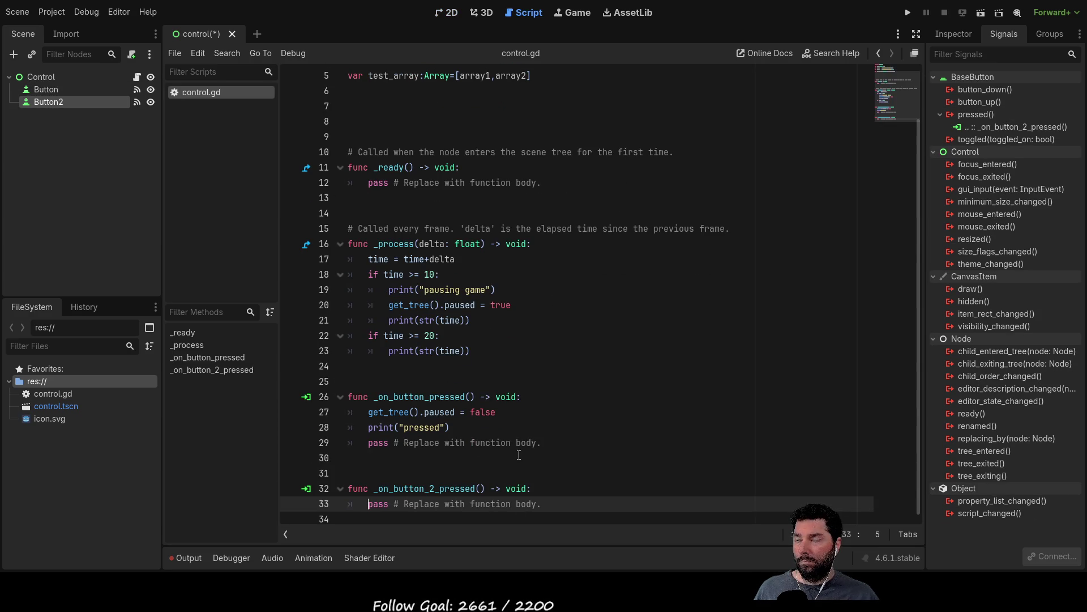
- Replace pass in _on_button_2_pressed with print(test_array[0][0])
key("Delete")
key("Delete")
key("Delete")
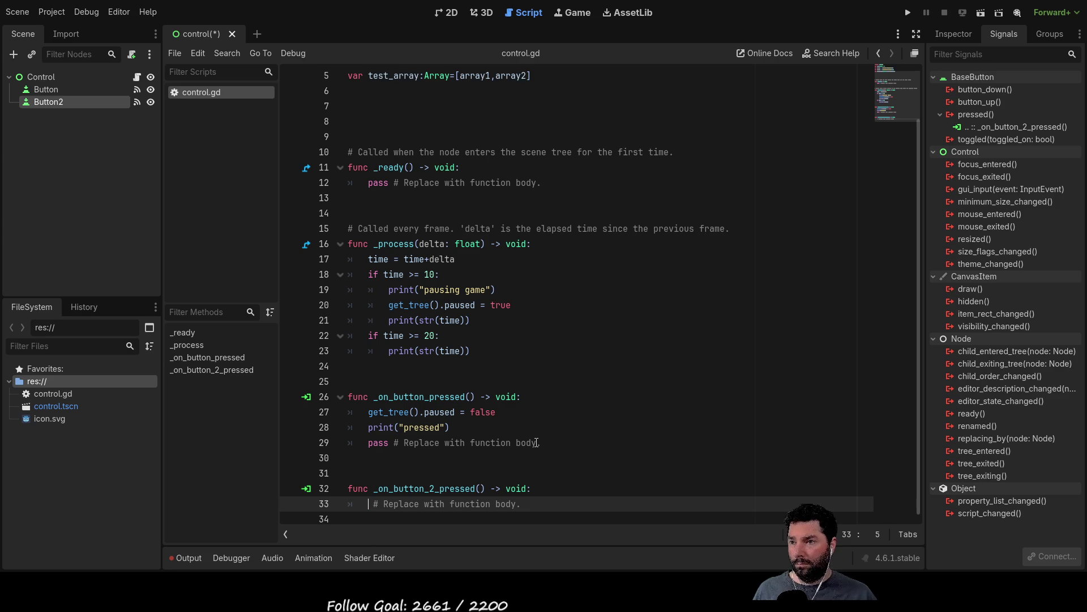
key("Return")
key("Up")
type("print")
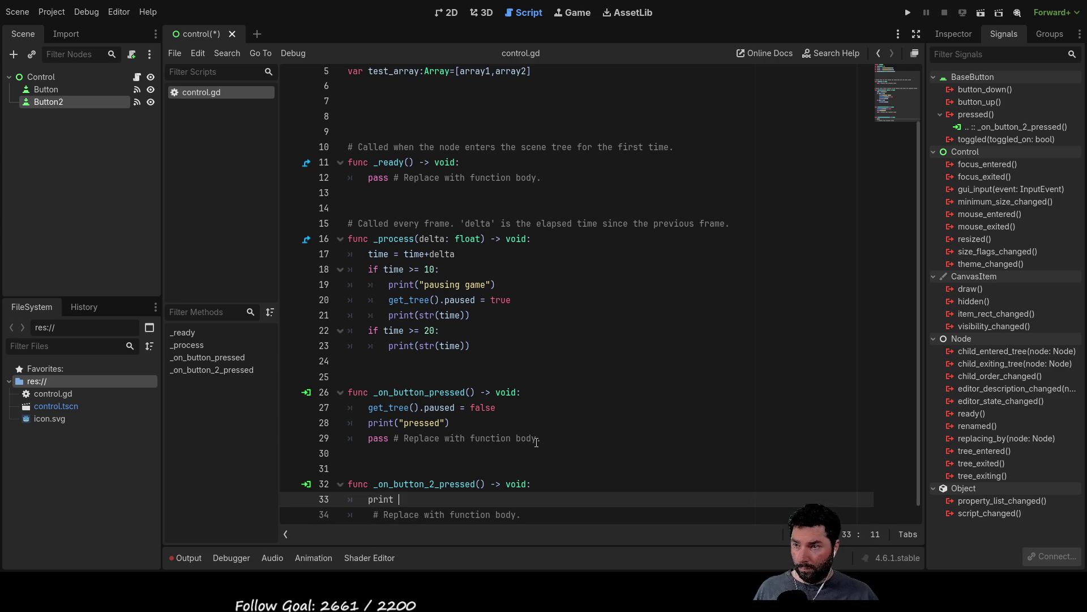
type("(")
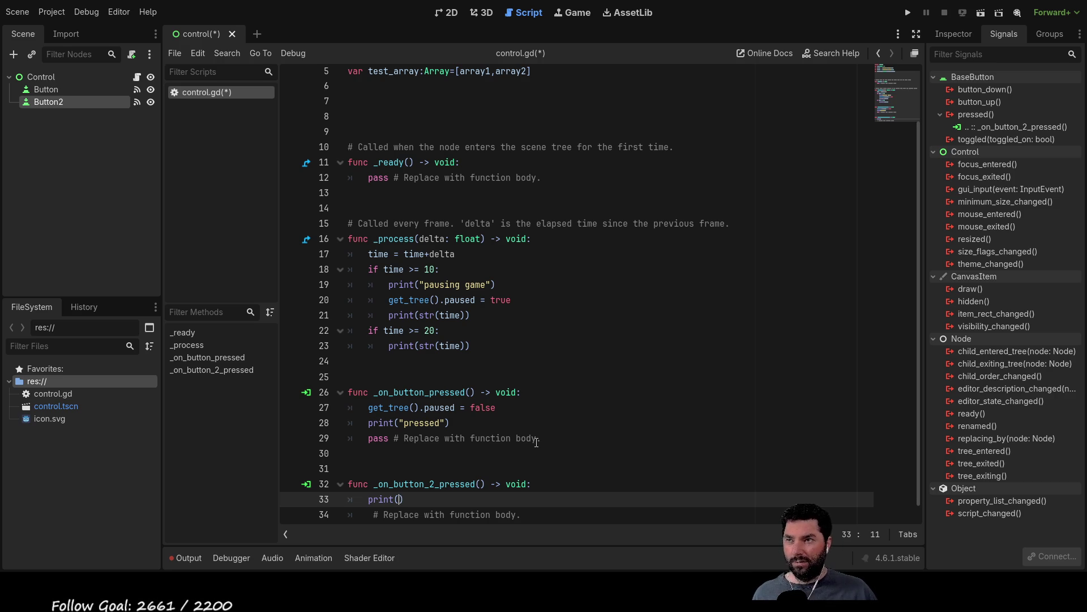
scroll(537, 442, "up", 2)
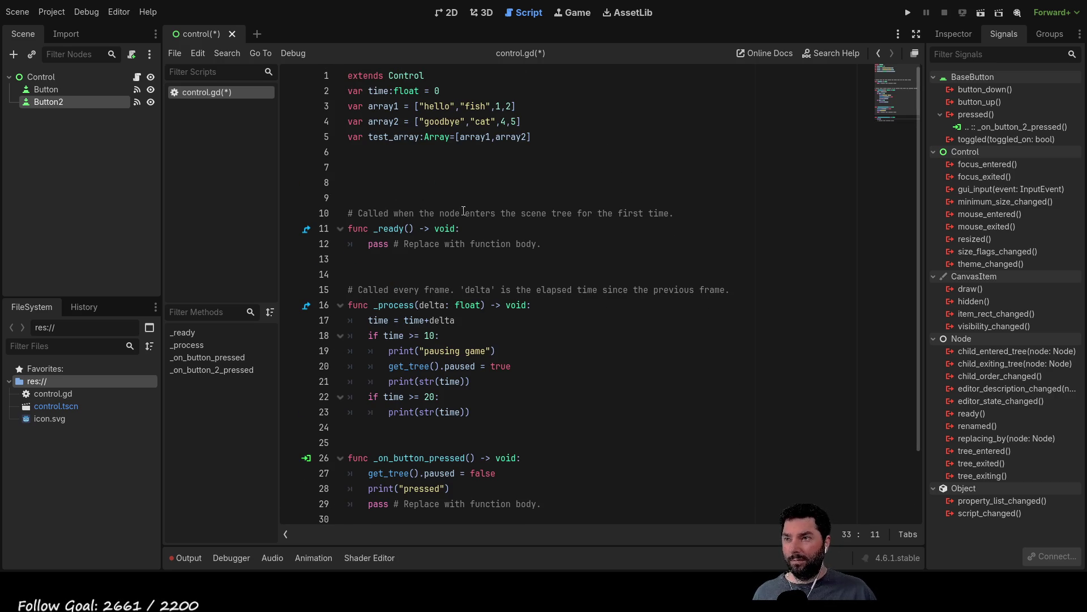
double_click(398, 137)
key("ctrl+c")
scroll(516, 251, "down", 2)
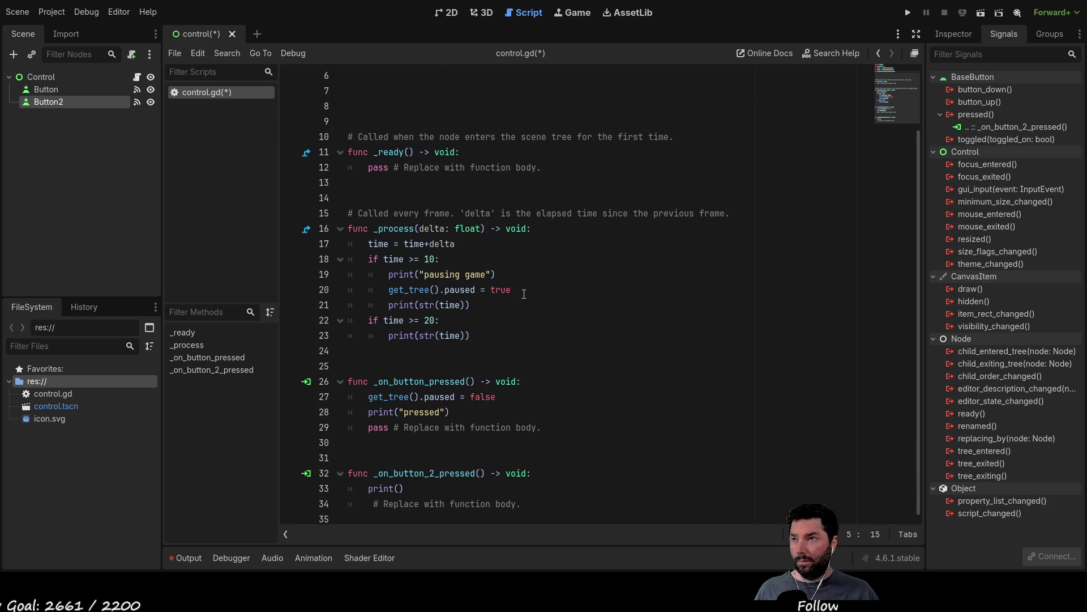
left_click(399, 489)
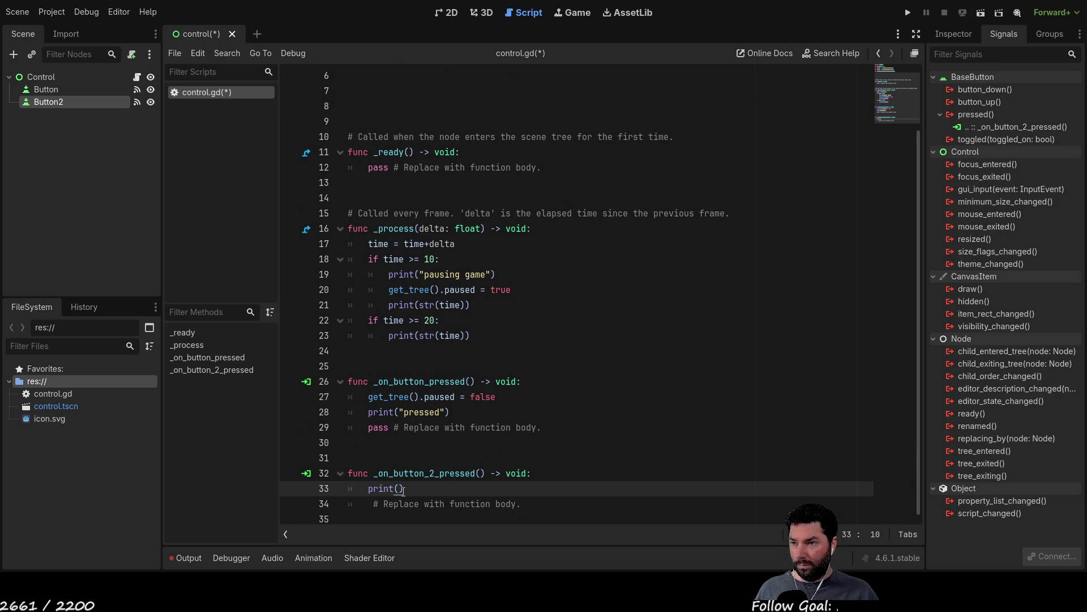
key("ctrl+v")
type("[0")
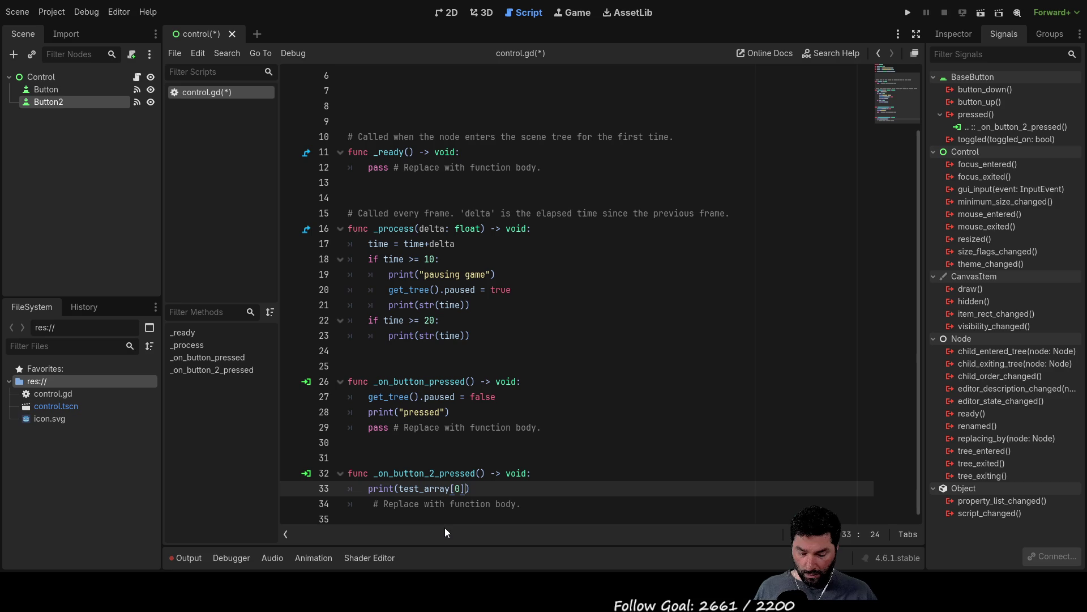
type("[]")
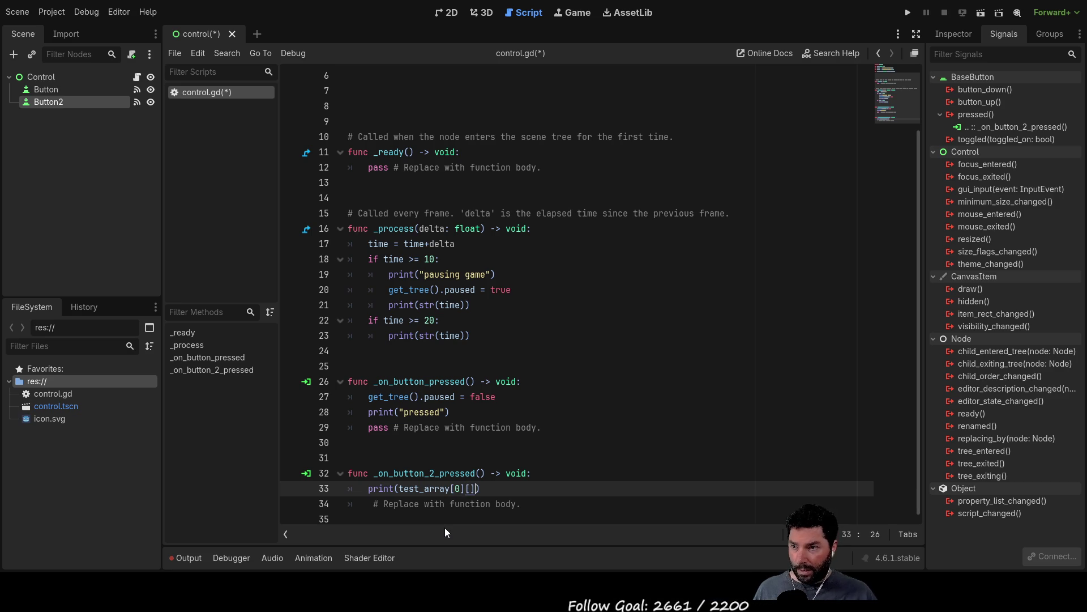
type("0")
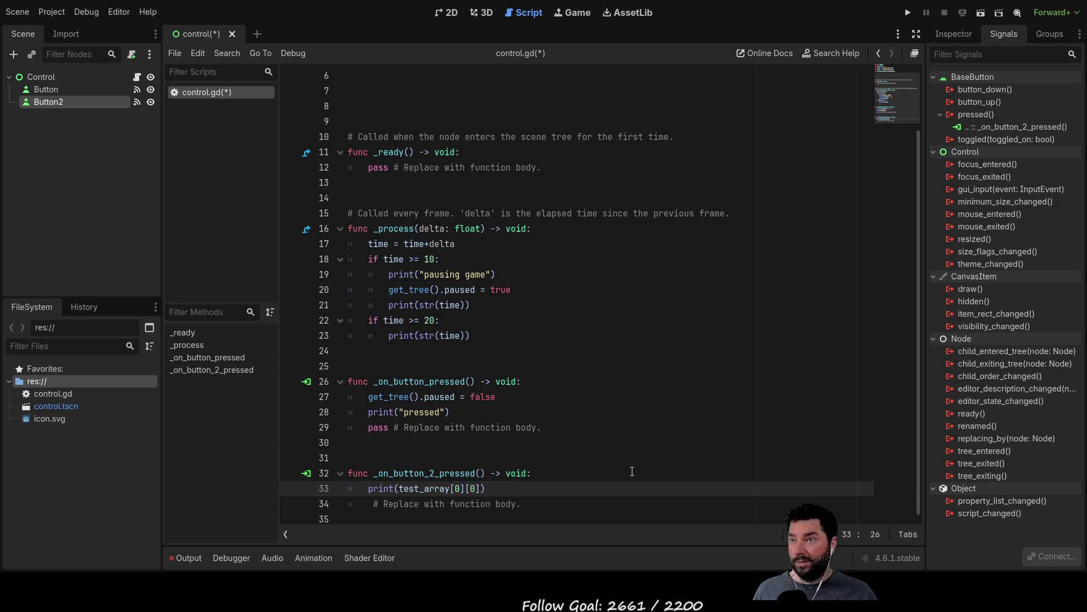
- Run the project to test the button's print output
scroll(538, 294, "up", 2)
scroll(453, 134, "down", 2)
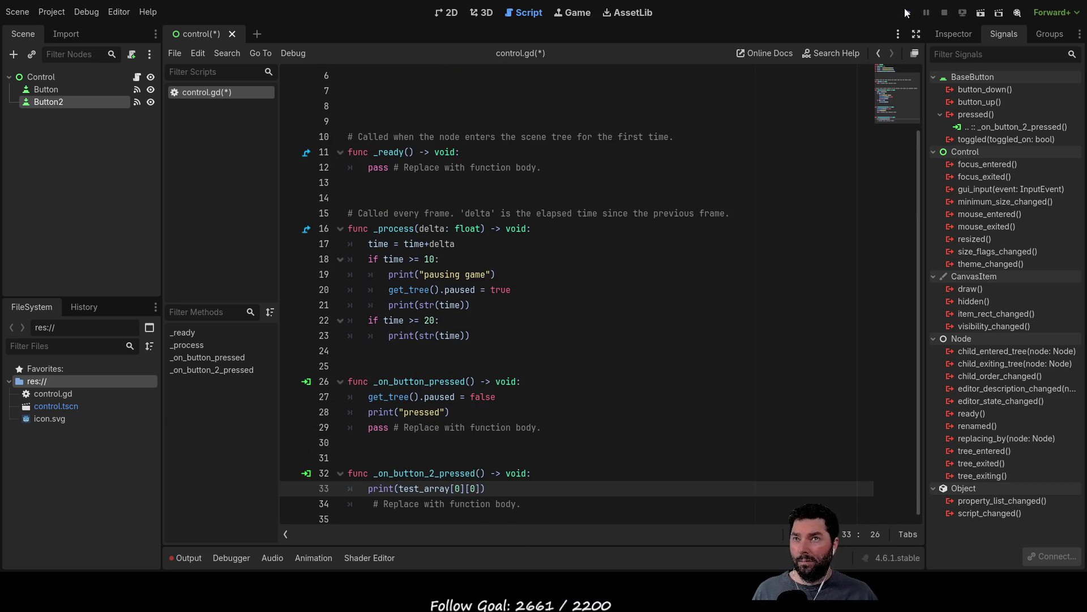
left_click(908, 12)
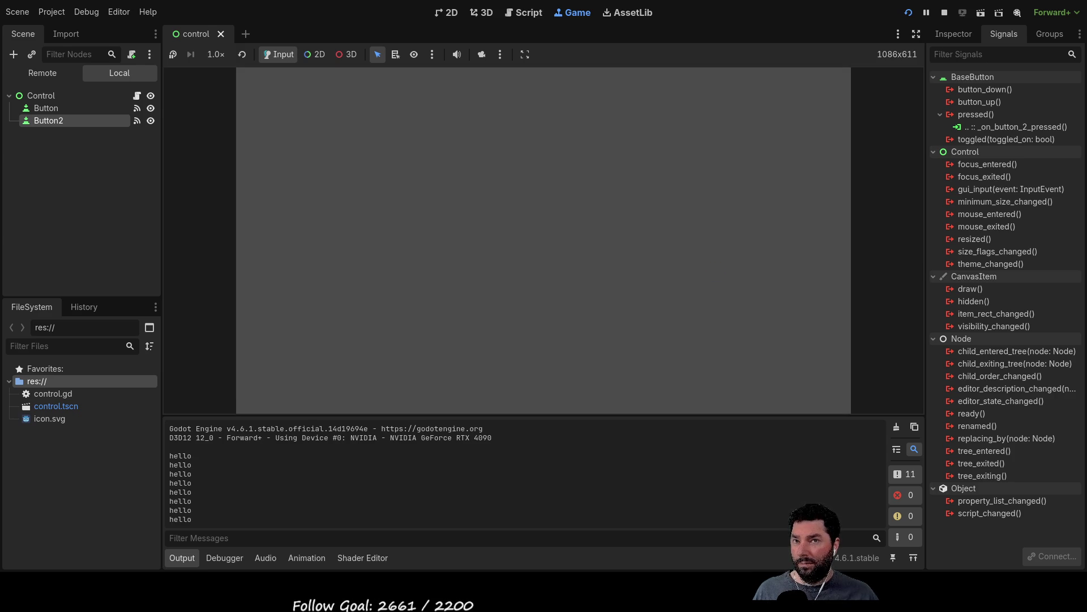
- Stop the game, change line 33 to print test_array[1][0], and run again
key("F8")
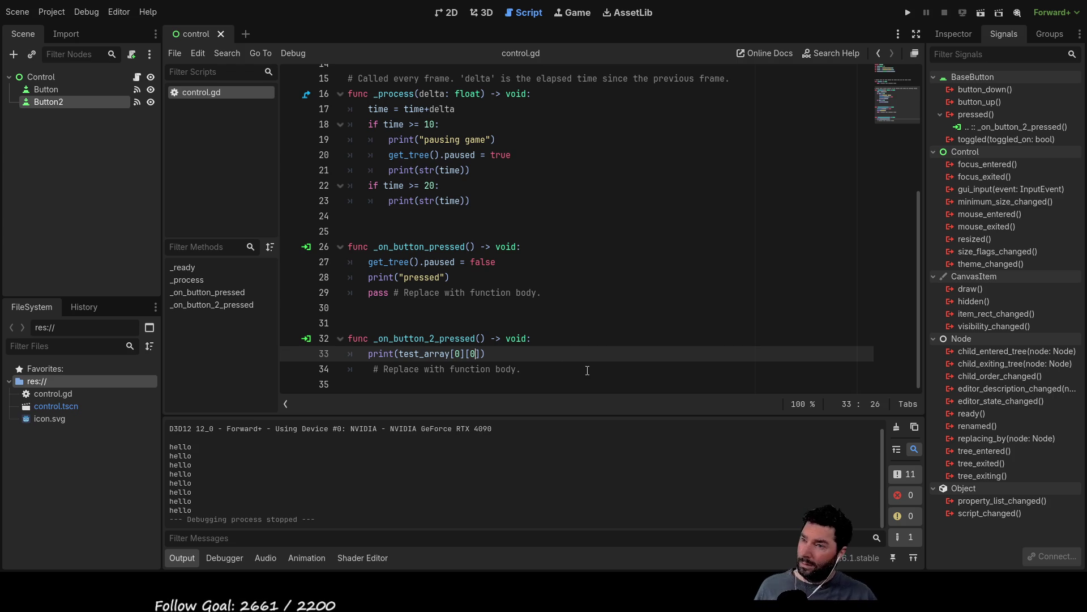
key("Left")
key("Left")
key("Left")
key("BackSpace")
type("1")
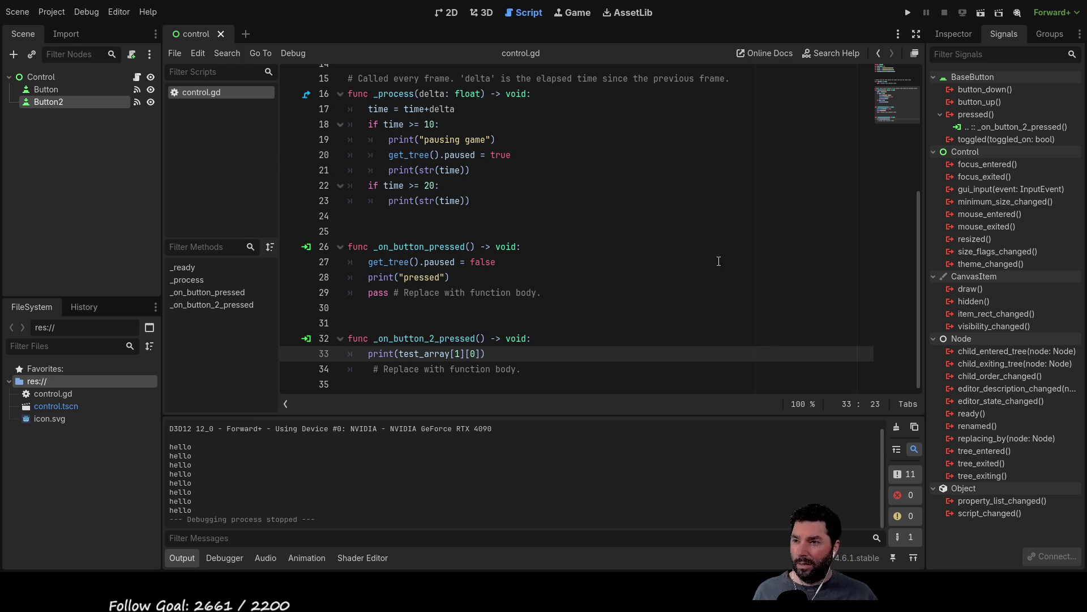
left_click(910, 16)
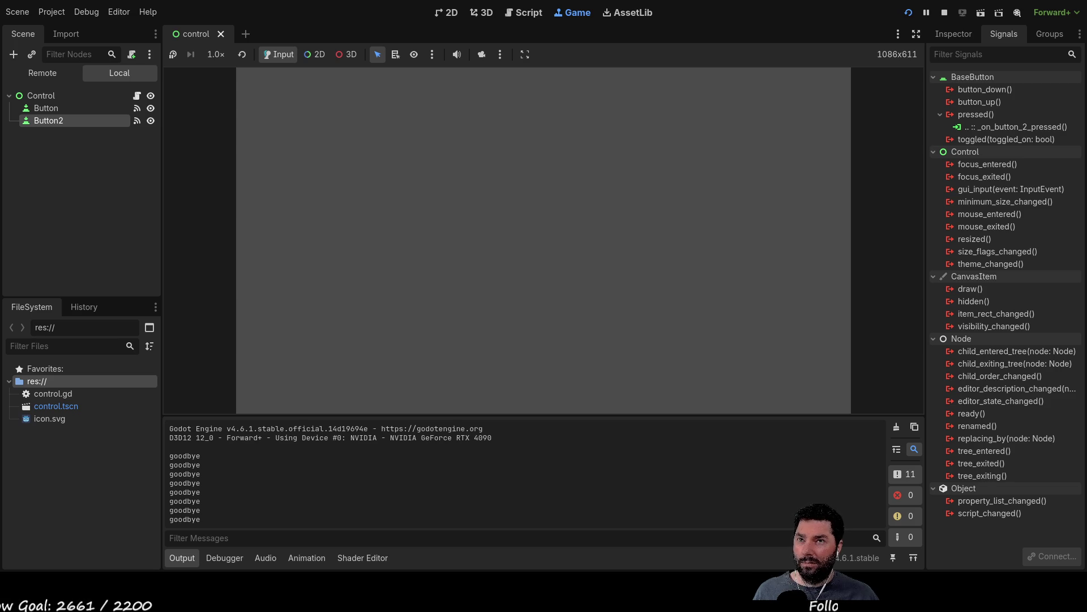
- Stop the game and select the [1][0] indexing at the end of line 33
key("F8")
scroll(493, 262, "up", 4)
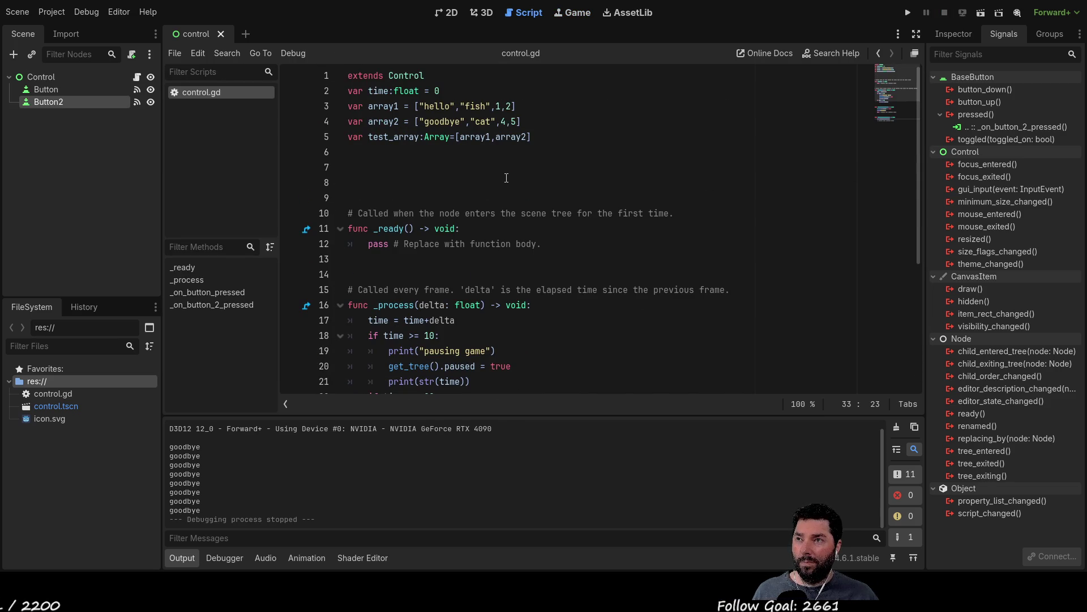
scroll(506, 177, "down", 5)
left_click_drag(490, 354, 434, 359)
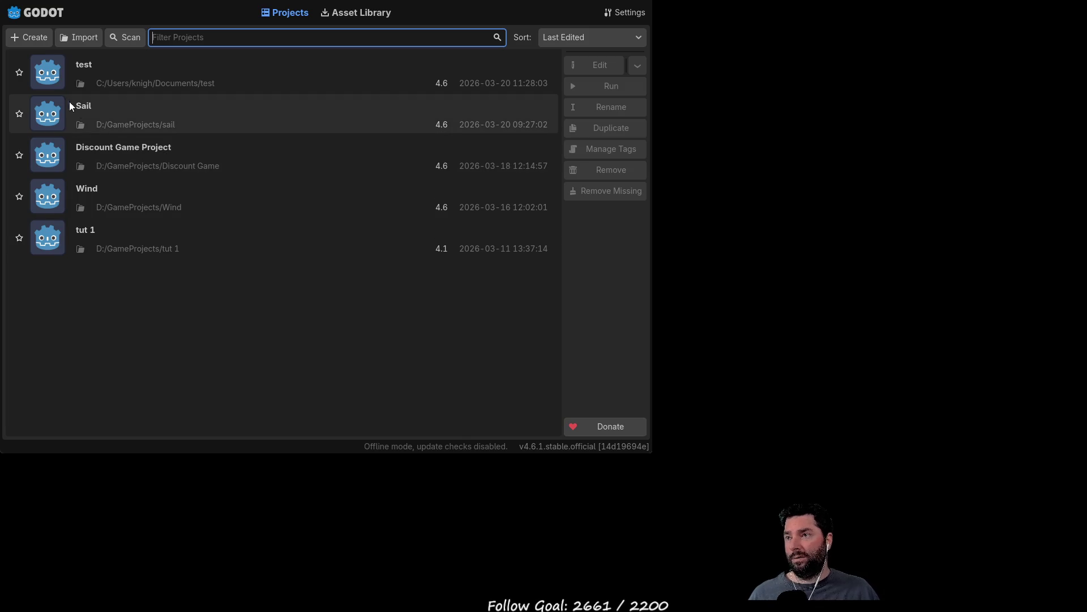
- Open the Sail project from the Project Manager list
double_click(52, 107)
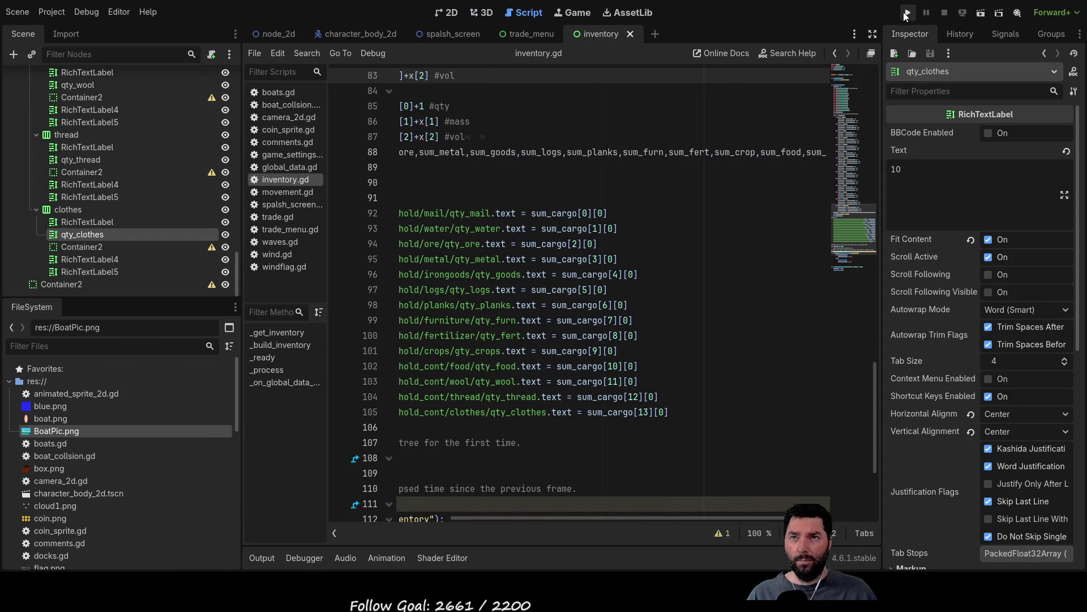
- Run Sail, close the inventory, and sail south to dock at the pier
left_click(908, 13)
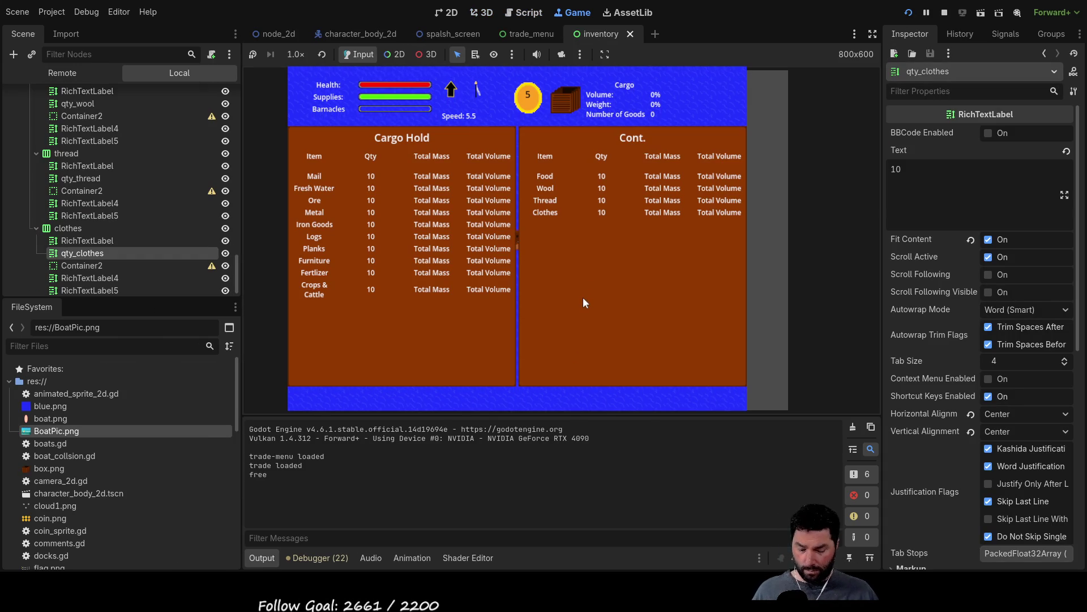
key("i")
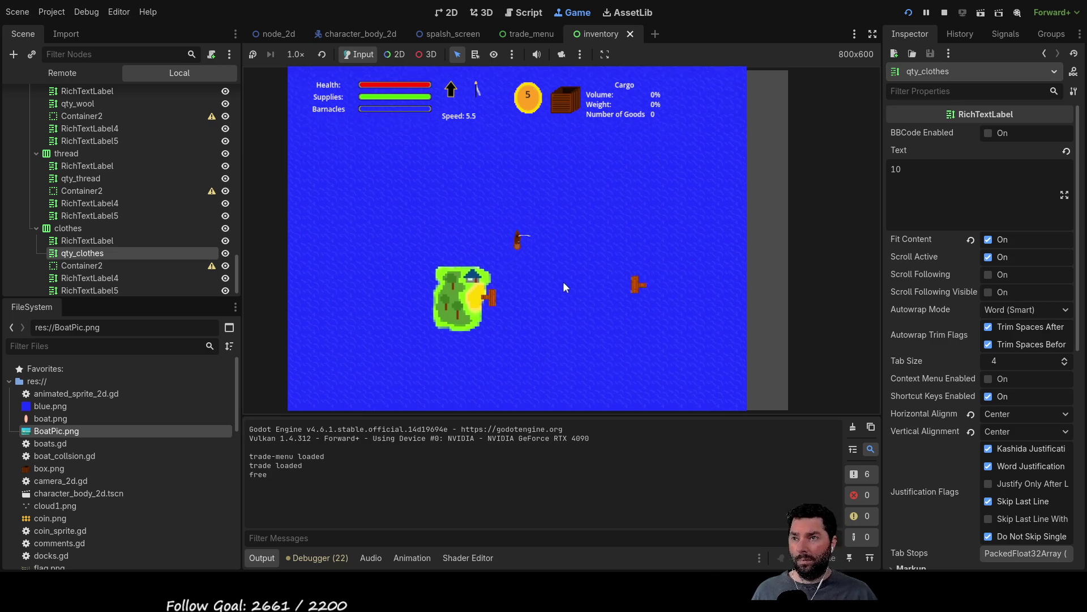
key("Down")
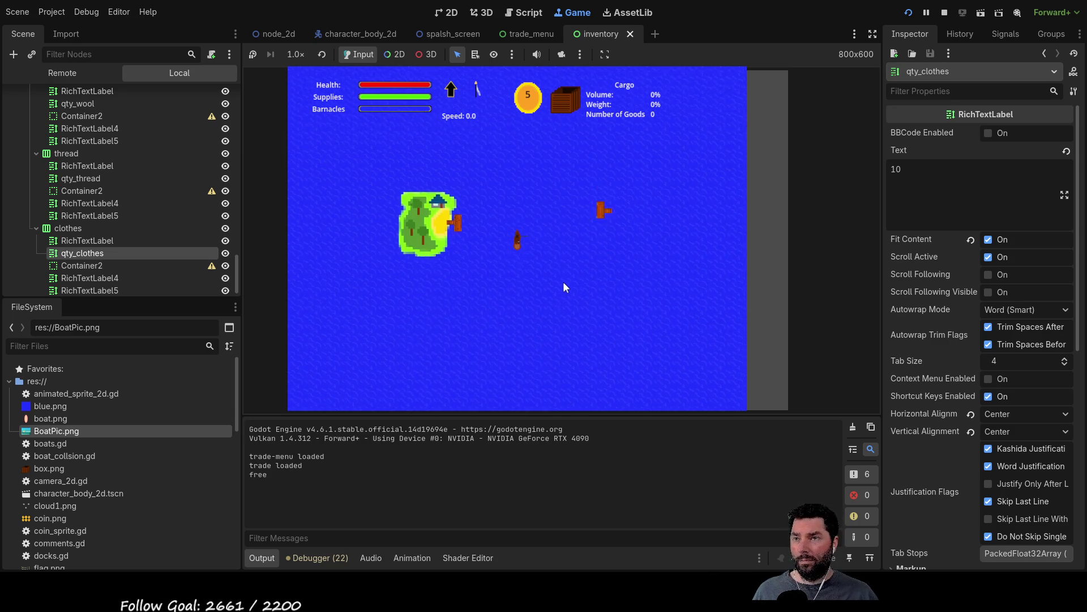
key("e")
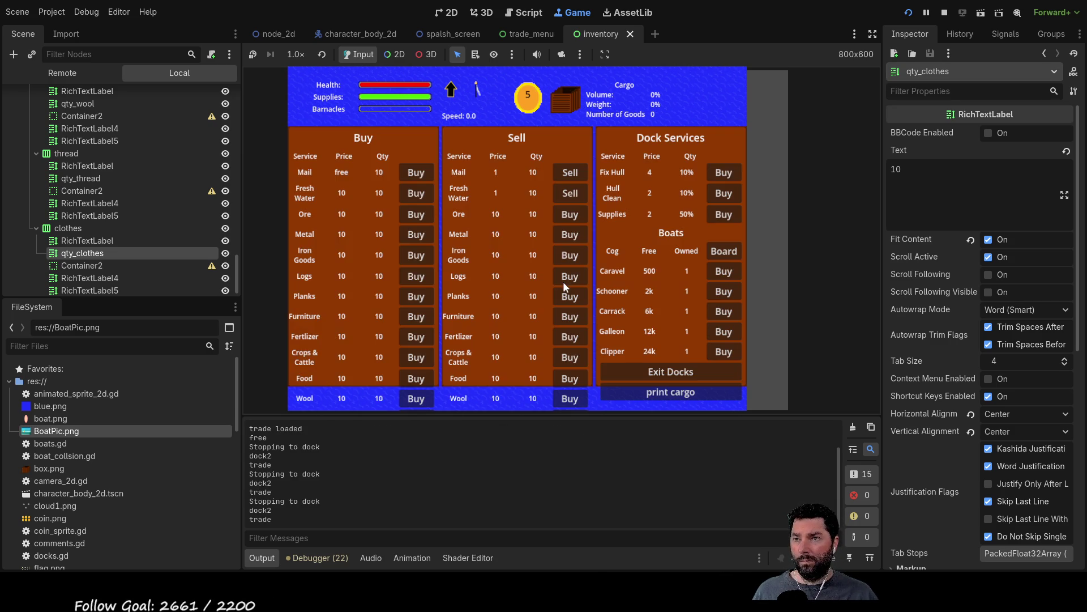
- Buy Mail cargo six times, exit the docks, and stop the crashed game
left_click(417, 175)
left_click(417, 177)
left_click(418, 175)
left_click(418, 175)
left_click(418, 175)
left_click(418, 177)
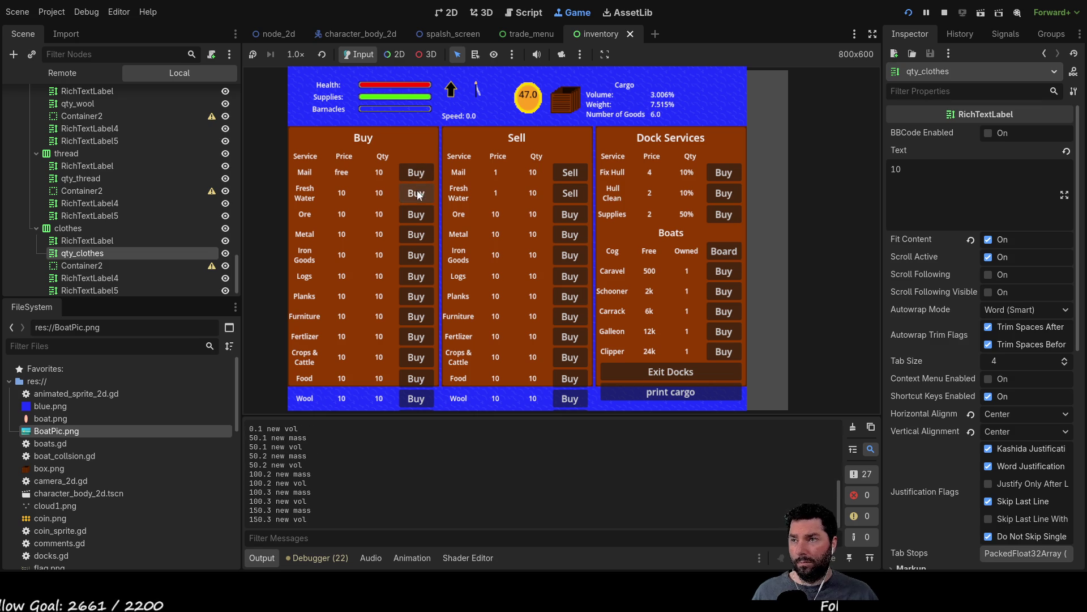
left_click(676, 372)
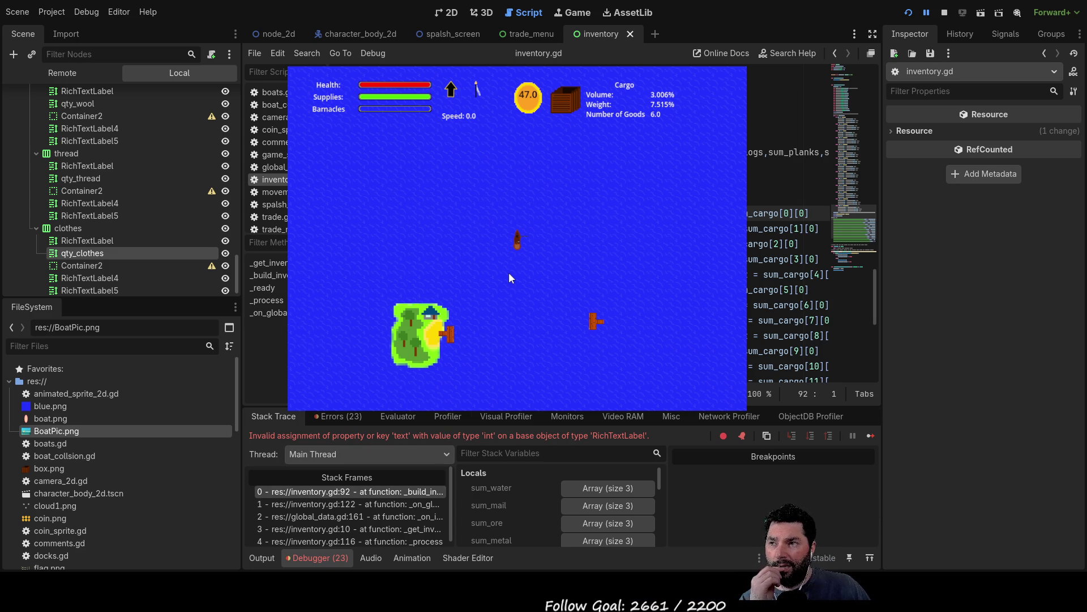
key("F8")
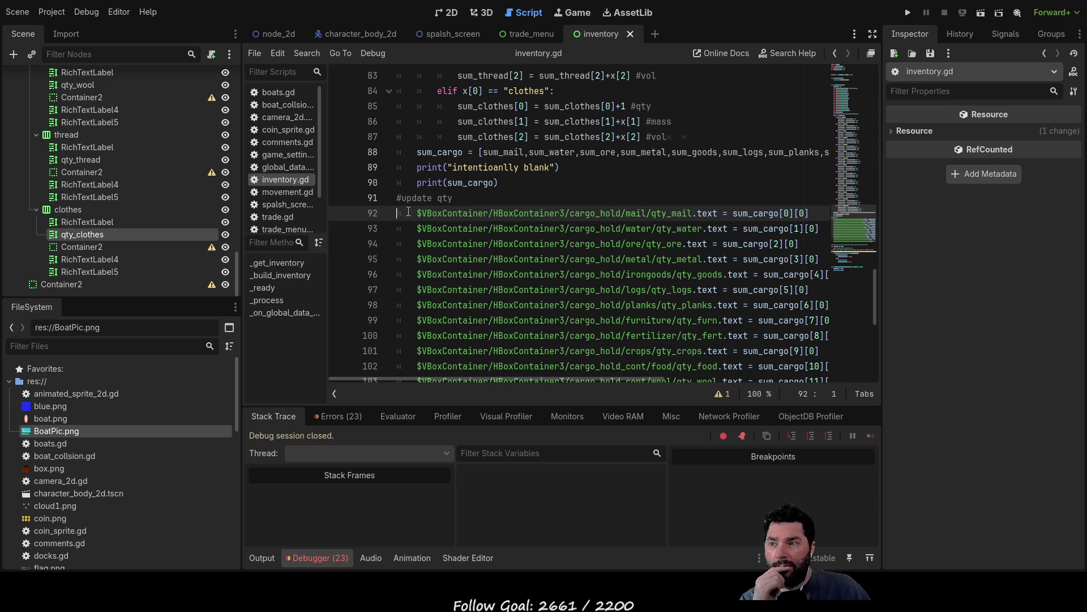
- Wrap line 92's sum_cargo[0][0] in str(...) and relaunch Sail to test the fix
double_click(753, 213)
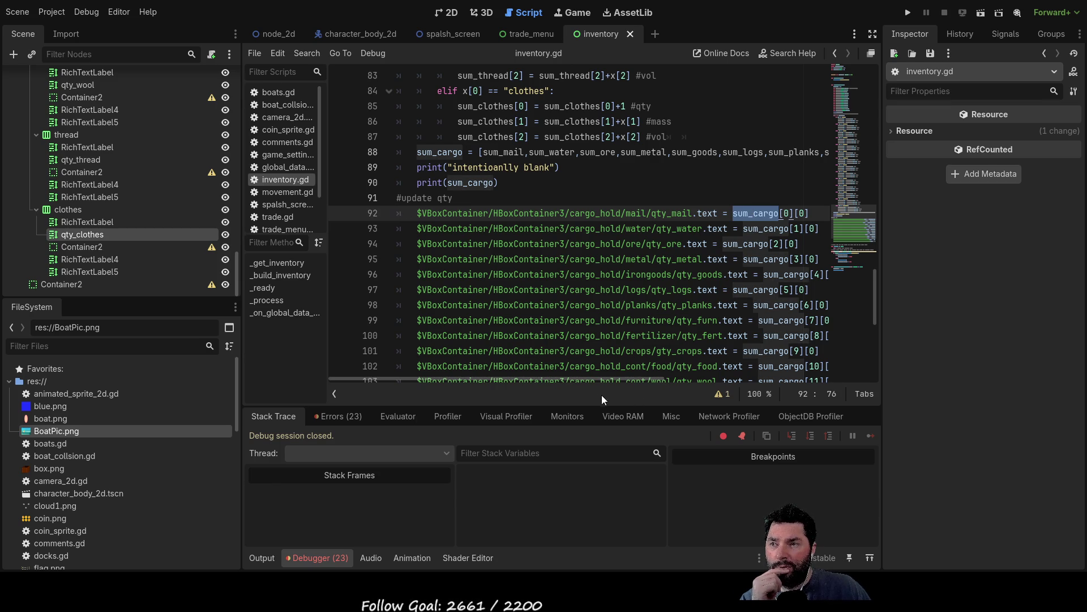
left_click_drag(602, 378, 636, 372)
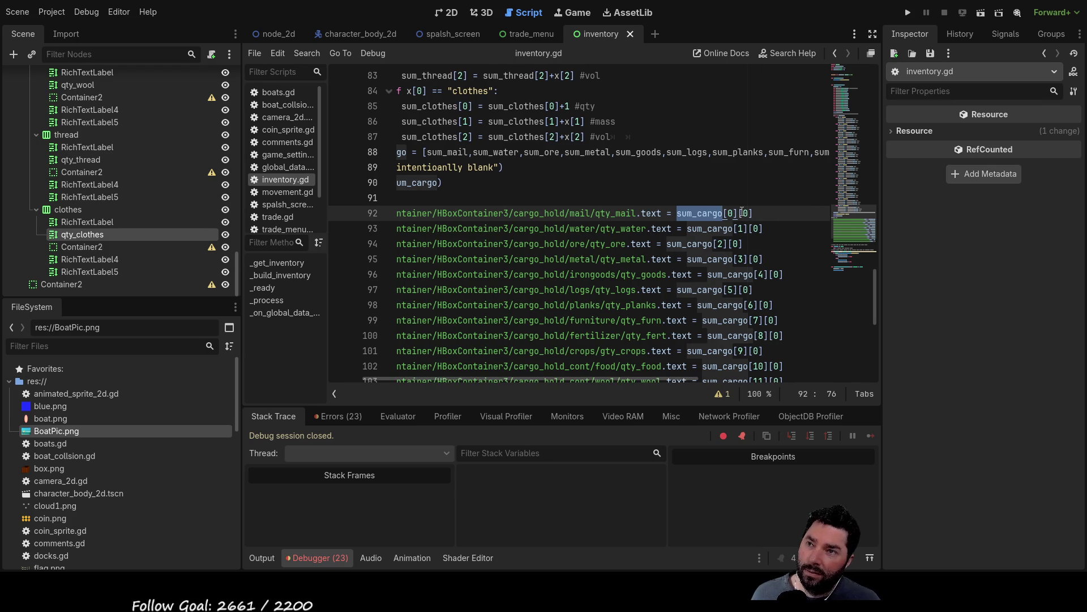
key("Left")
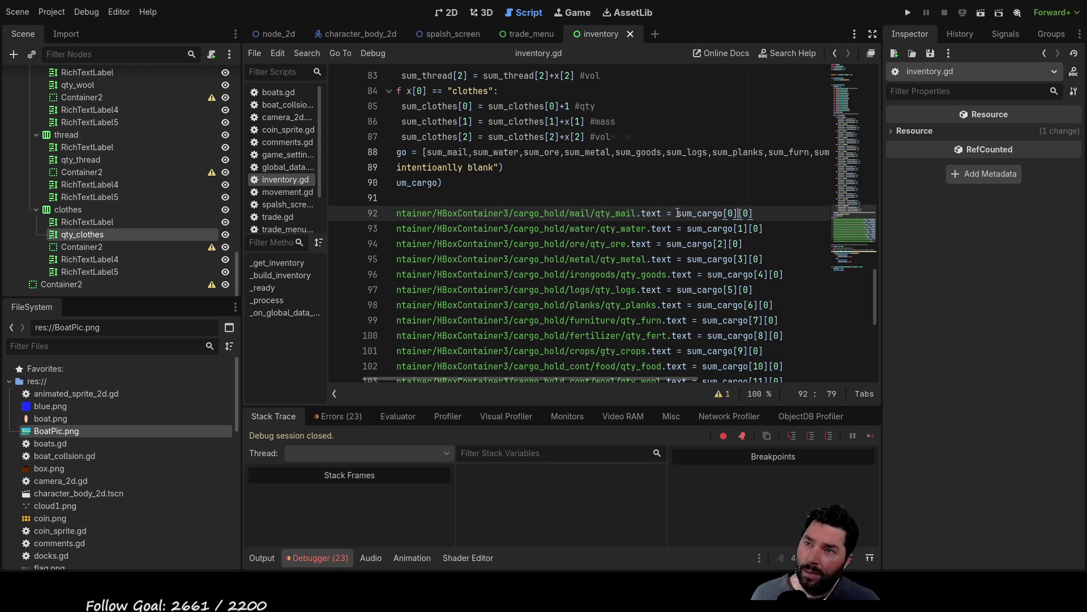
type("str(s")
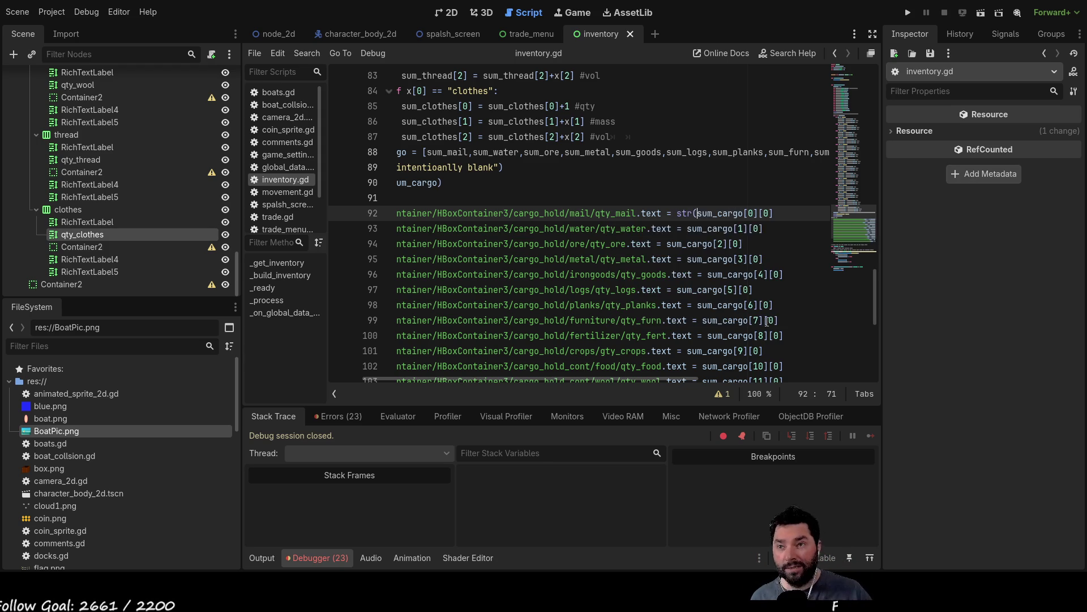
key("Right")
key("Right")
key("Right")
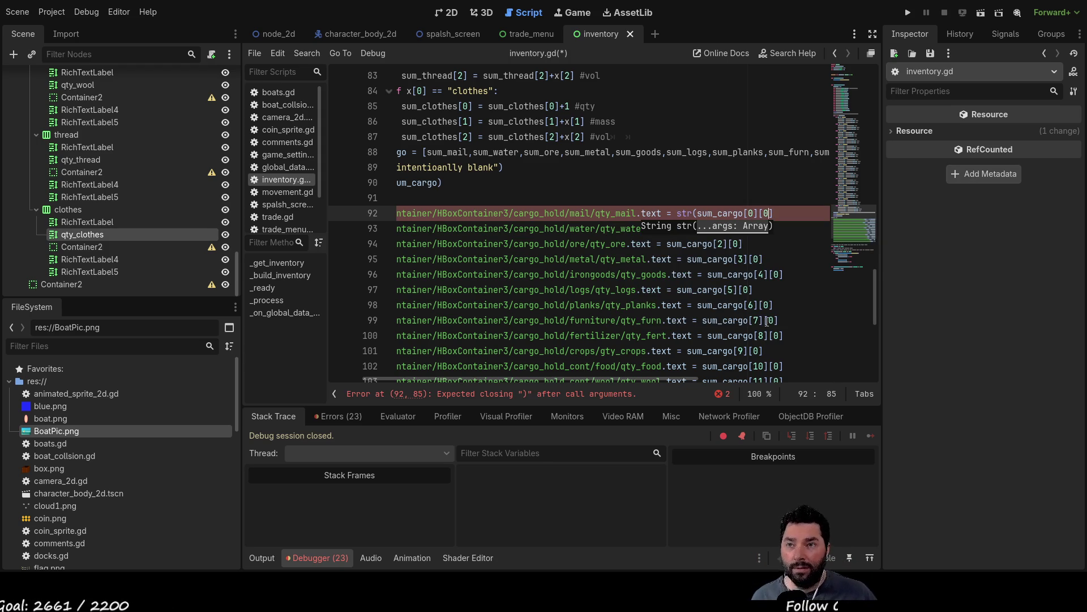
type(")")
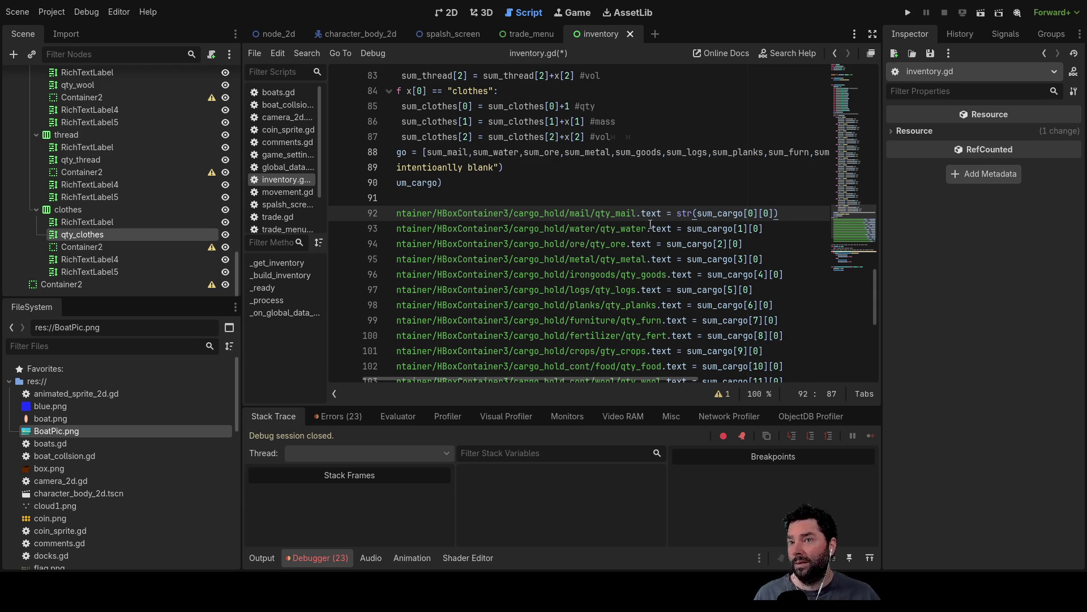
left_click(459, 230)
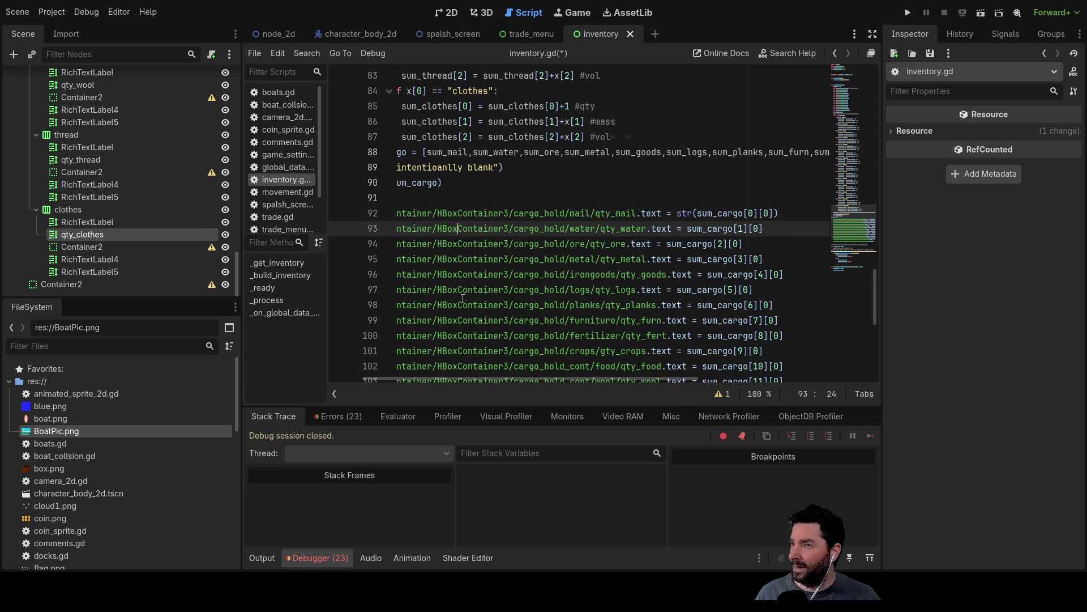
left_click(908, 12)
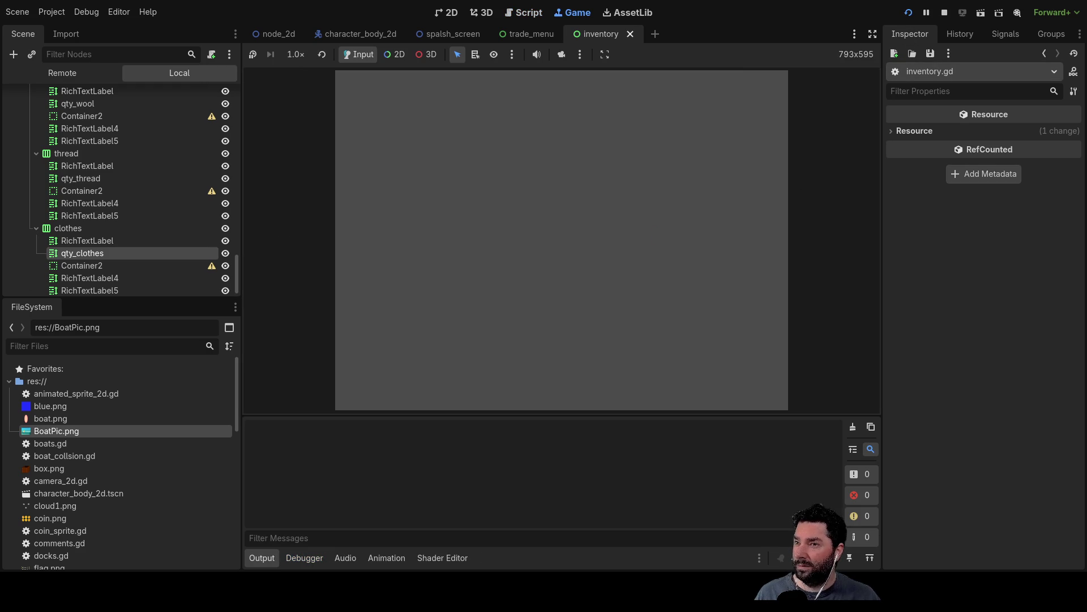
- Start the game, close the inventory, and dock the boat at the pier
left_click(398, 90)
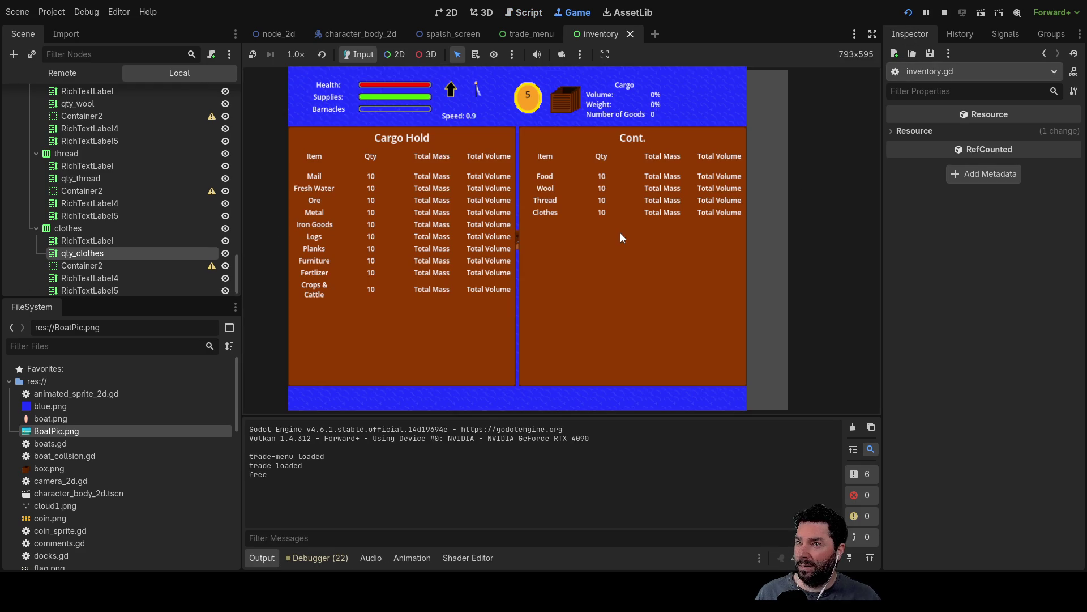
key("i")
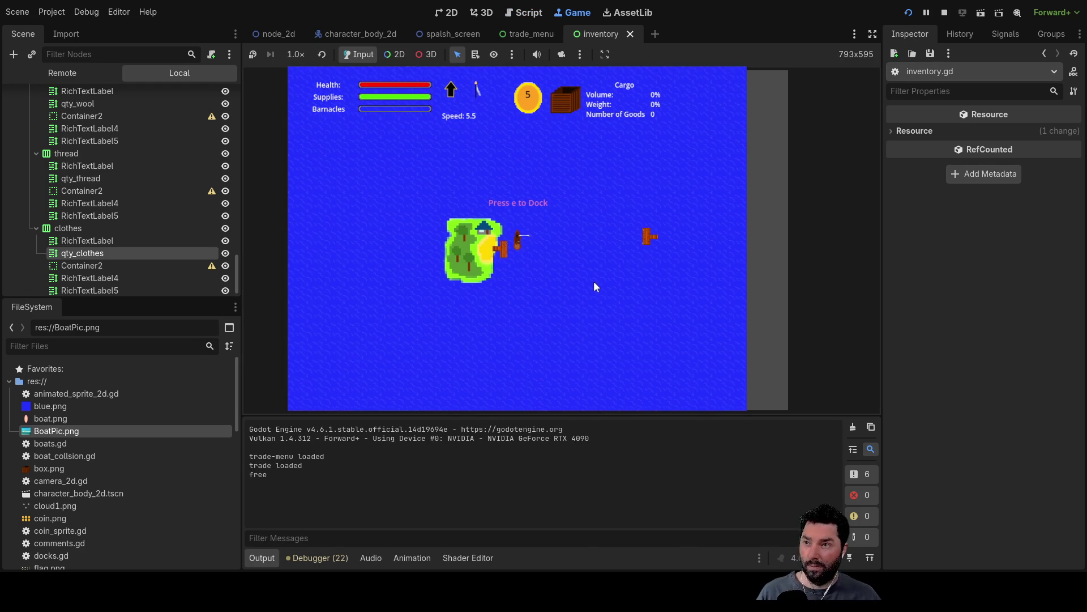
key("d")
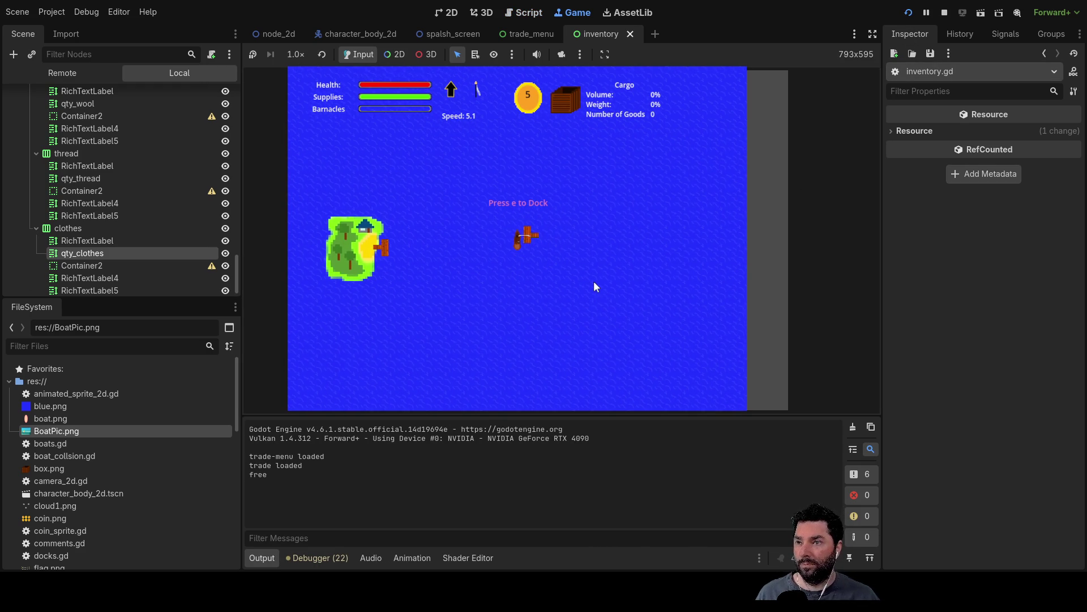
key("e")
- Buy Mail six times, exit the docks, then type str( before sum_cargo[1] on line 93
left_click(411, 179)
left_click(411, 166)
left_click(412, 172)
left_click(414, 173)
left_click(415, 173)
left_click(417, 173)
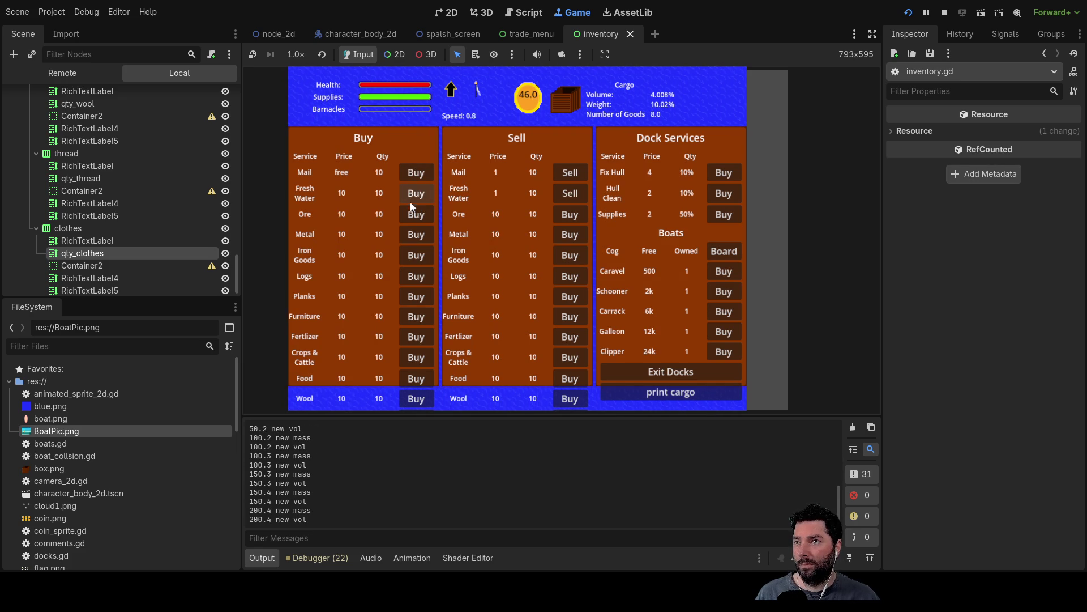
left_click(674, 371)
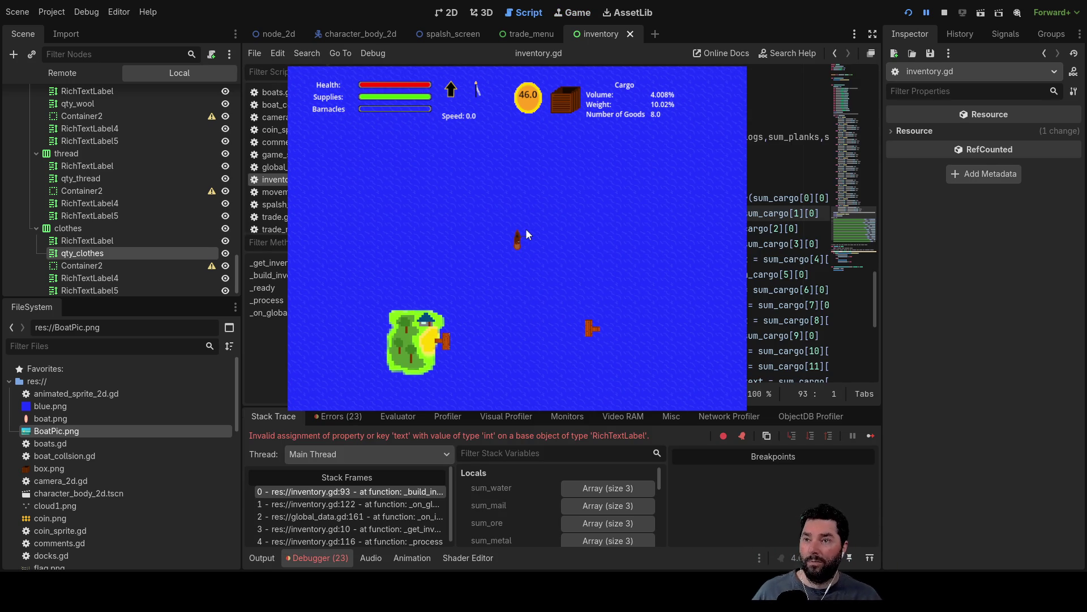
type("str(")
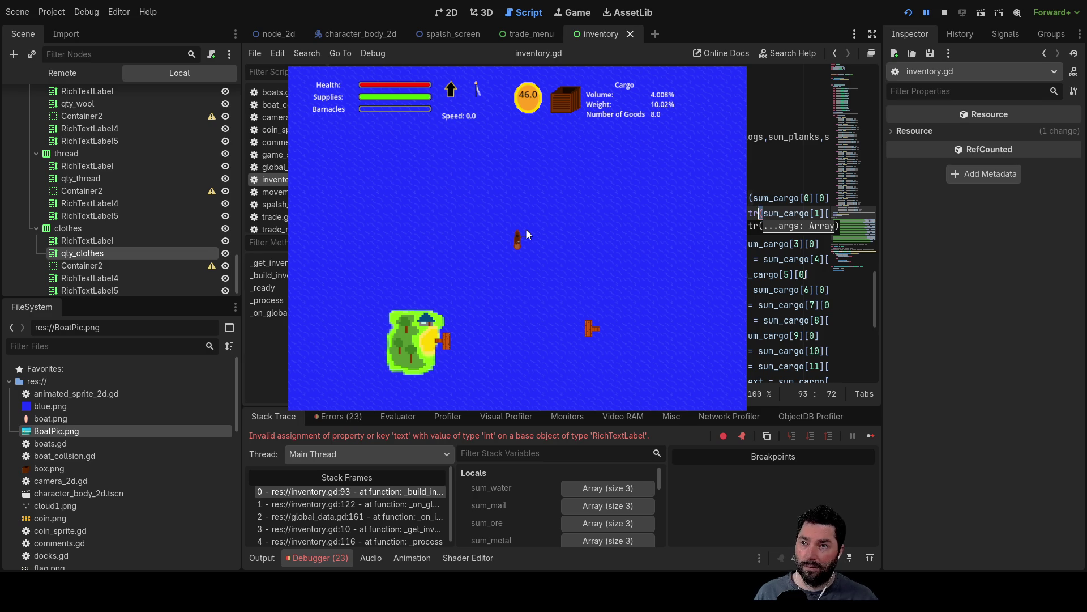
key("shift+Left")
key("shift+Left")
key("shift+Left")
key("ctrl+c")
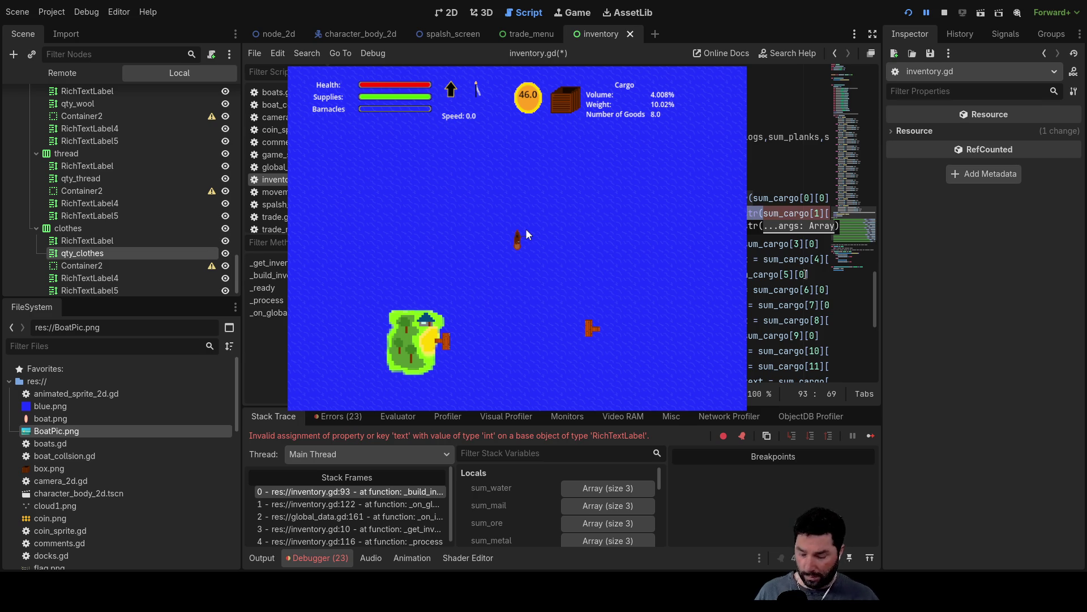
- Paste str( before the sum_cargo value on each label line from 94 to 105
key("Down")
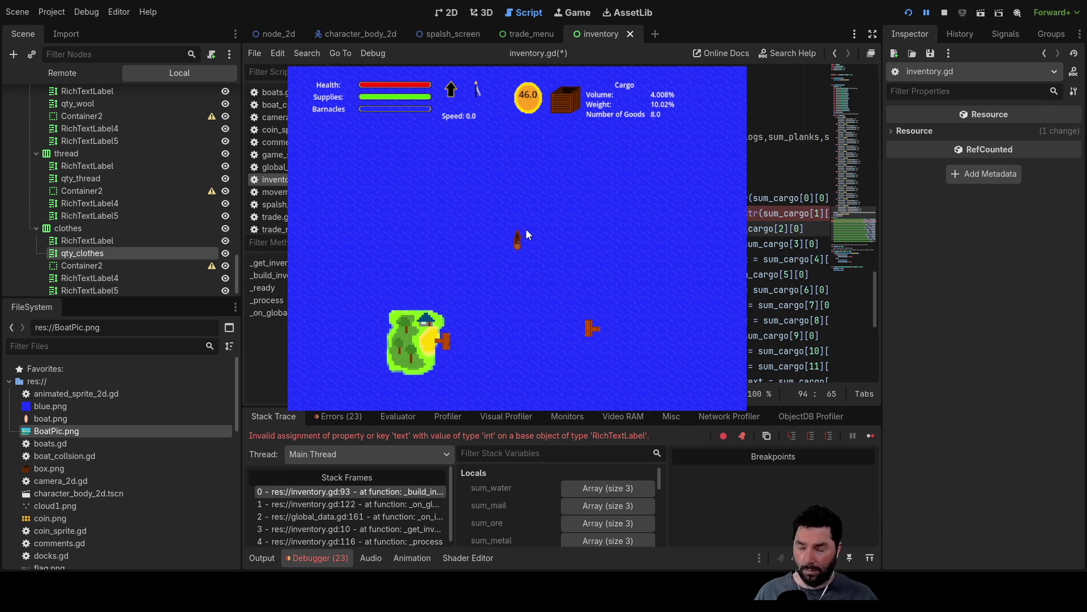
key("ctrl+v")
key("Down")
key("ctrl+v")
key("Down")
key("Down")
key("Up")
key("ctrl+v")
key("Down")
key("ctrl+v")
key("Down")
key("ctrl+v")
key("Down")
key("ctrl+v")
key("Down")
key("ctrl+v")
key("Down")
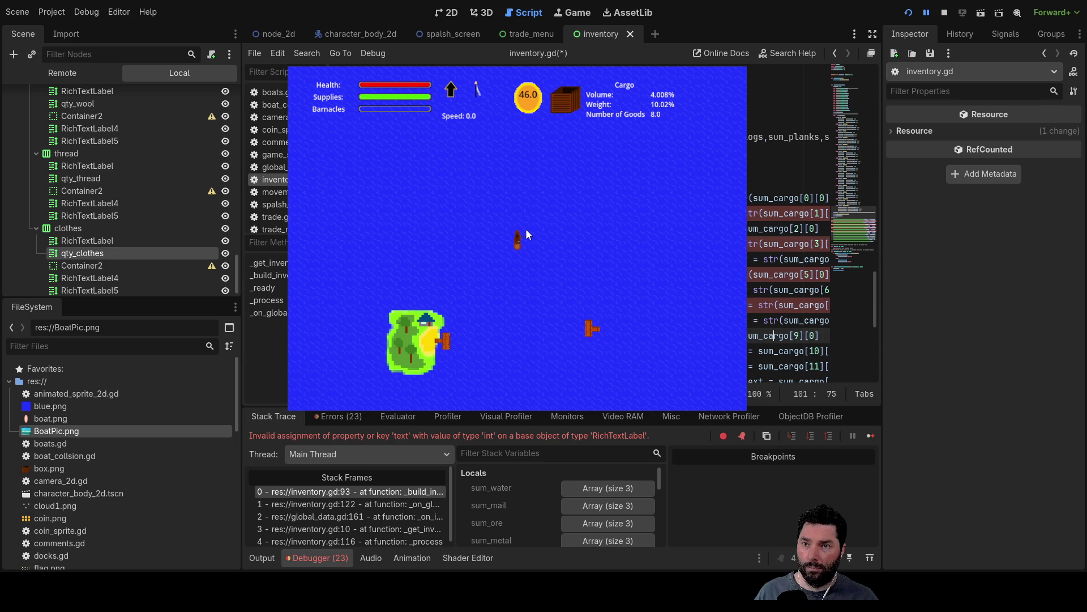
key("ctrl+v")
key("Down")
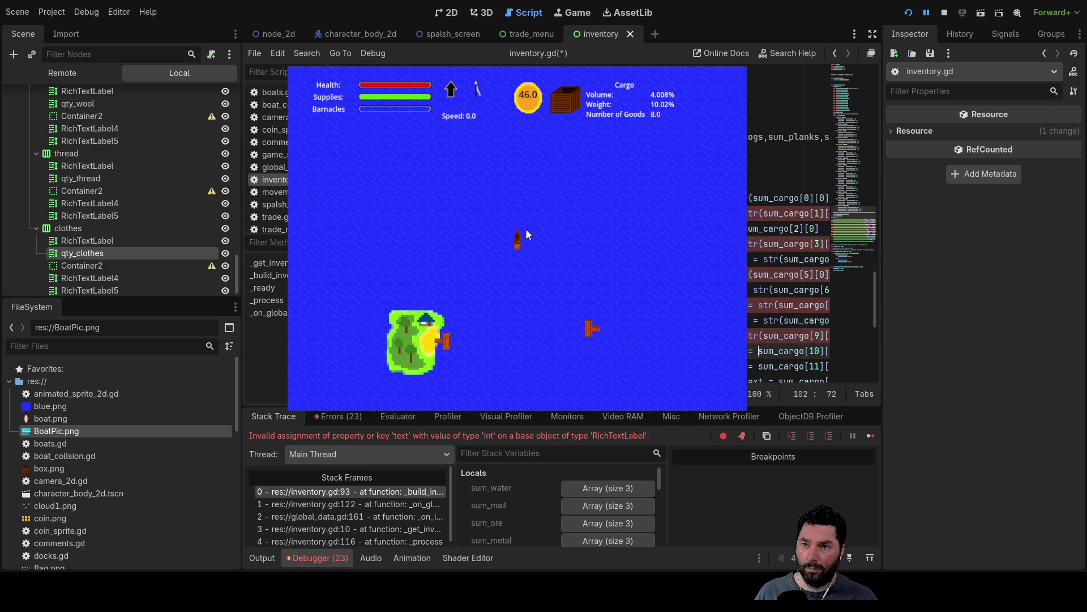
key("ctrl+v")
key("Down")
key("ctrl+v")
key("Down")
key("ctrl+v")
key("Down")
key("ctrl+v")
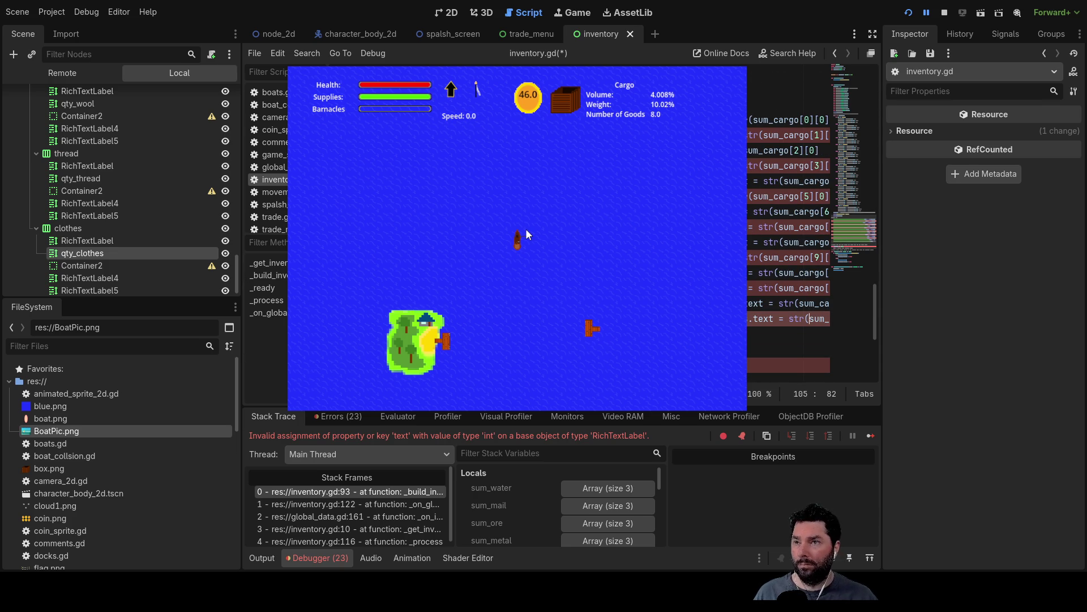
- Add the closing parenthesis at the end of each wrapped label line
scroll(526, 229, "up", 2)
scroll(526, 229, "up", 3)
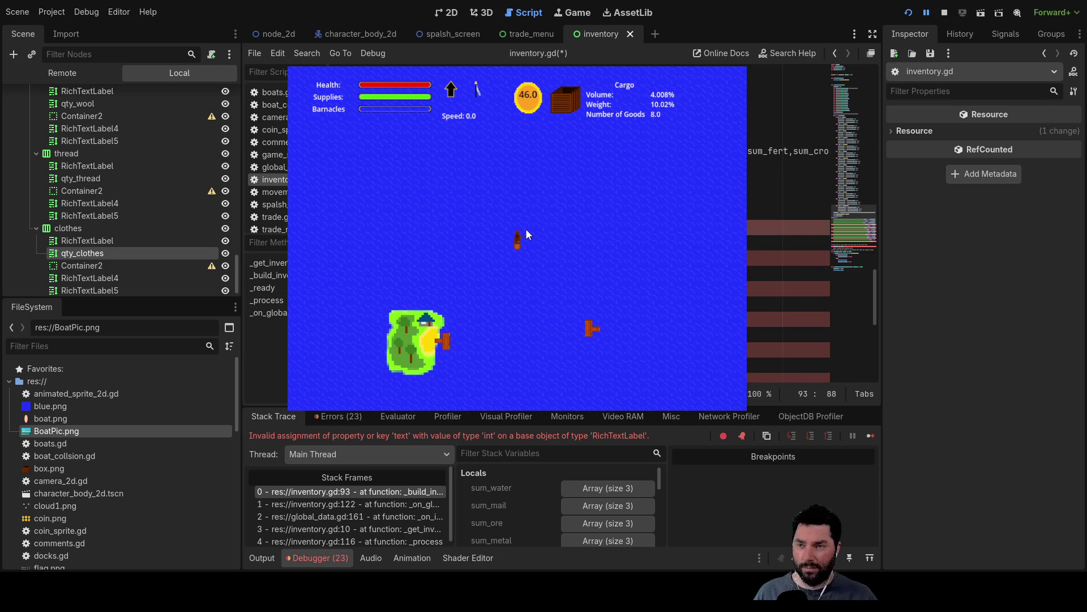
key("Down")
key("Down")
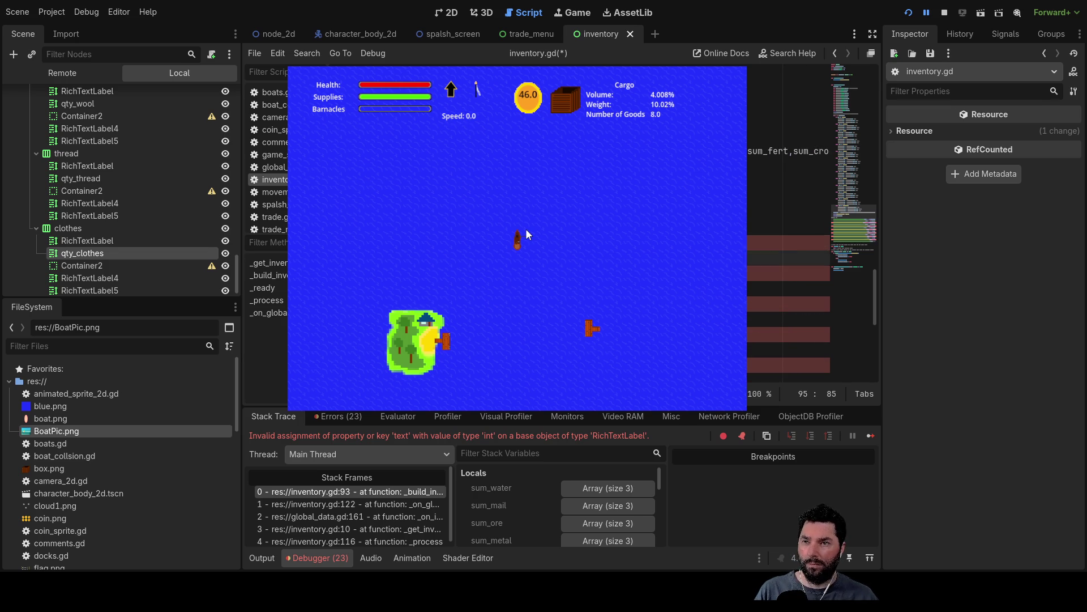
key("Down")
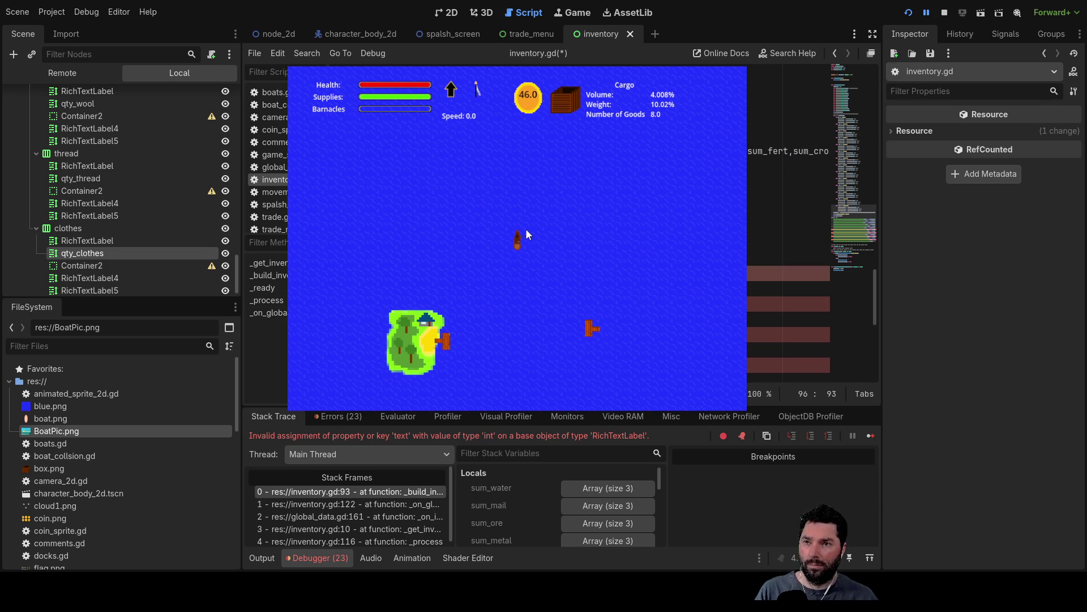
key("Down")
key("Down")
key("Down")
key("Down")
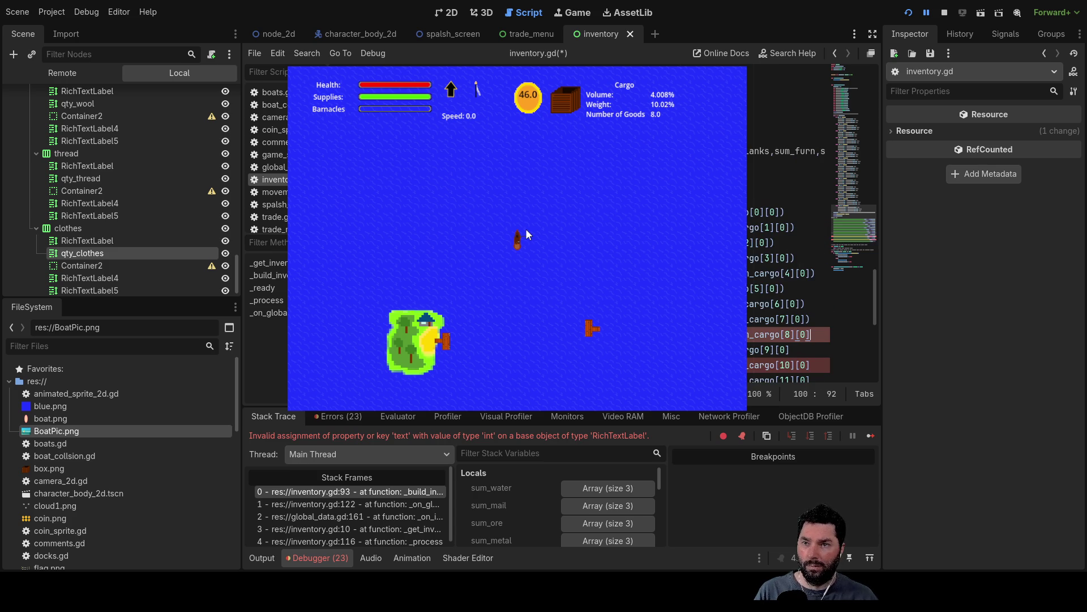
key("Down")
key("Down")
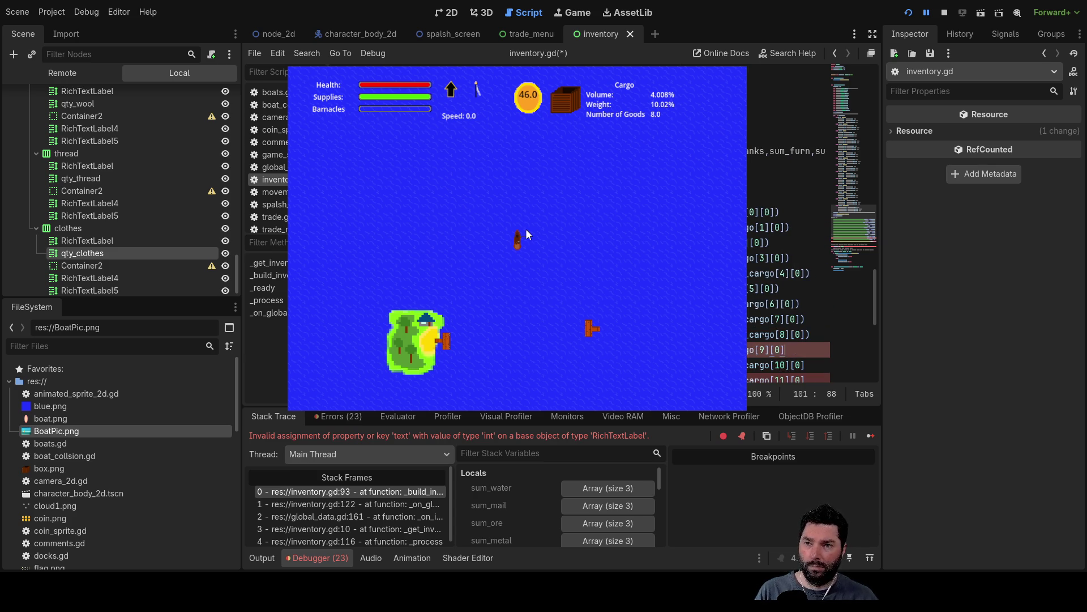
key("Down")
key("Down")
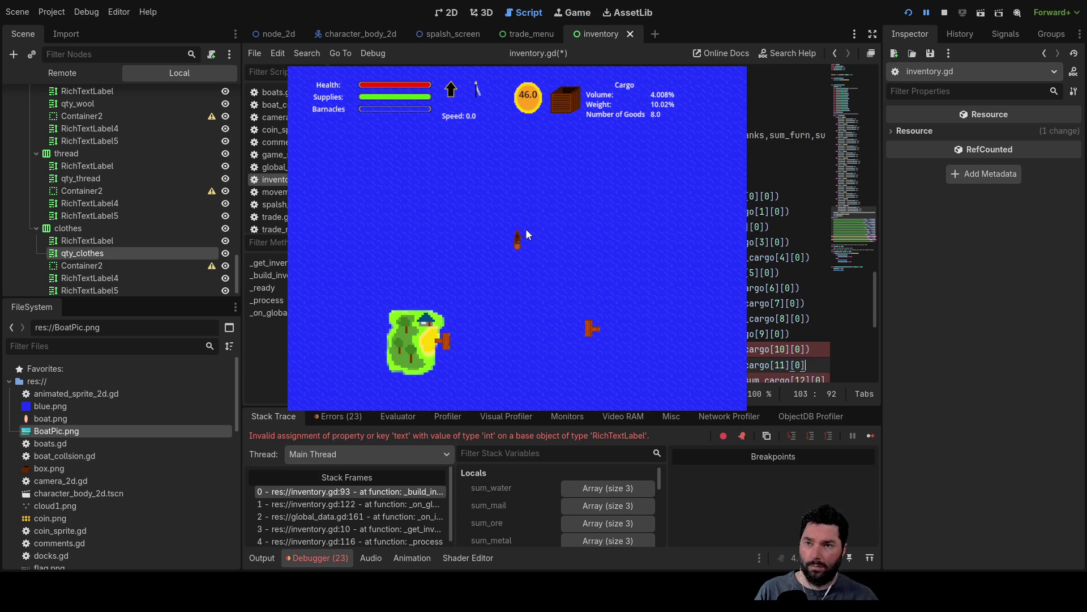
key("Down")
key("Down")
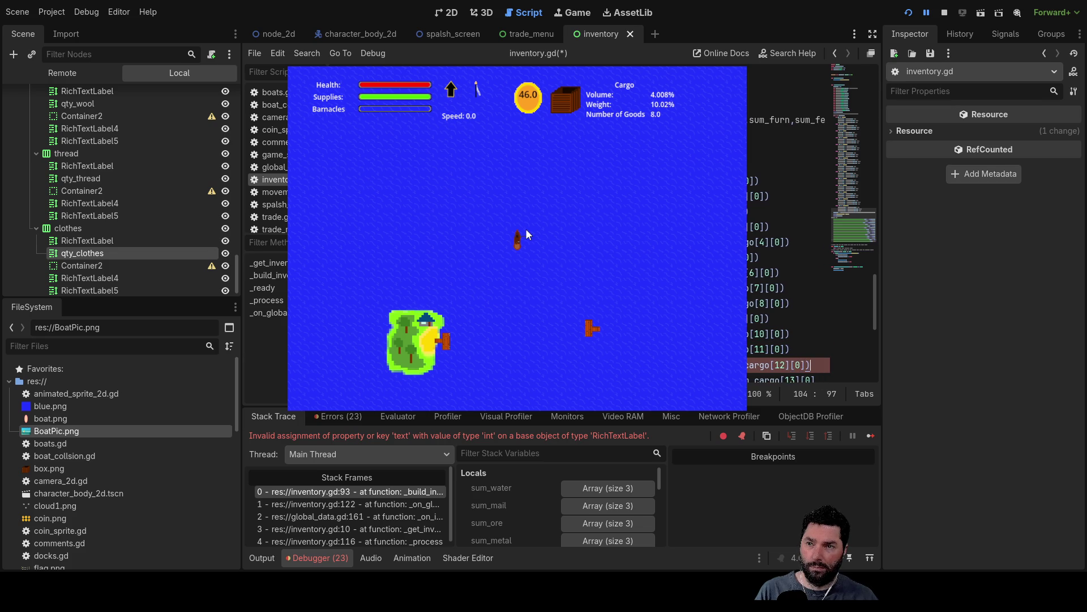
key("Home")
key("Down")
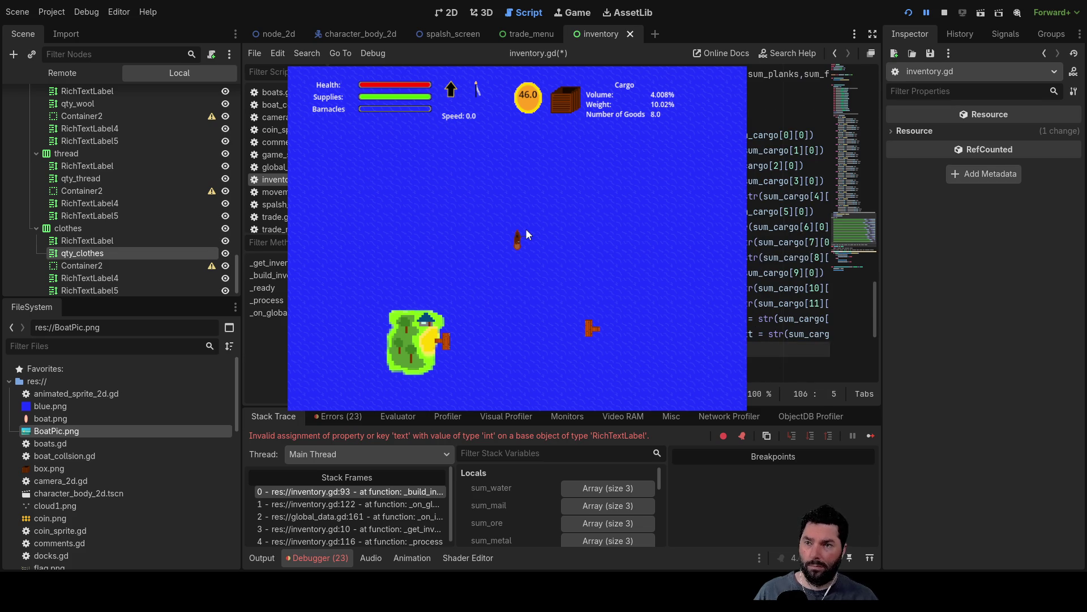
- Zoom out to review the edited label lines, reset the zoom, and stop the running game
key("ctrl+minus")
key("ctrl+minus")
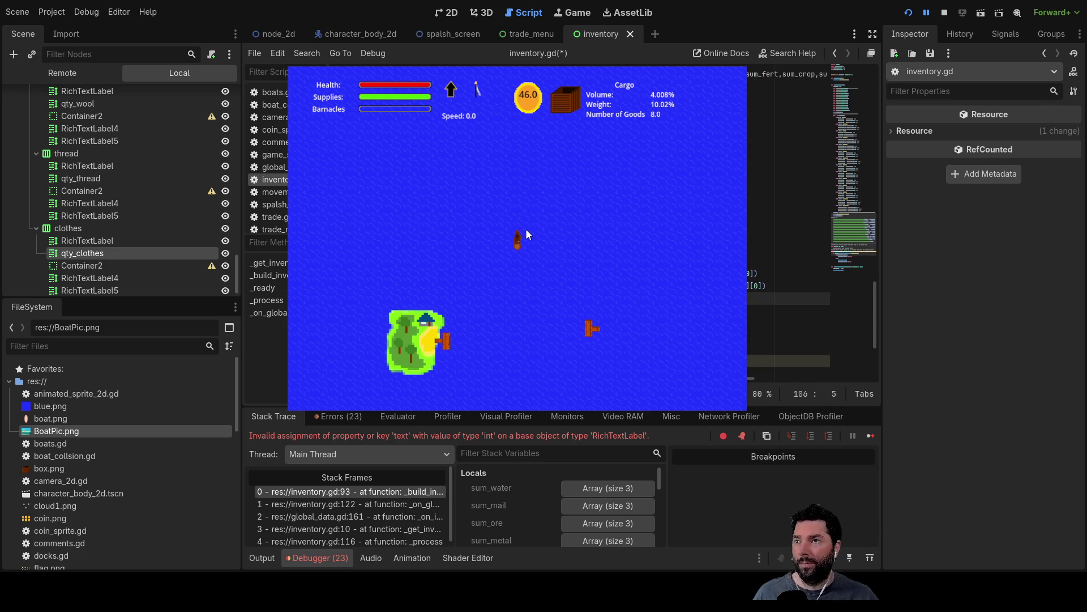
key("ctrl+z")
key("ctrl+z")
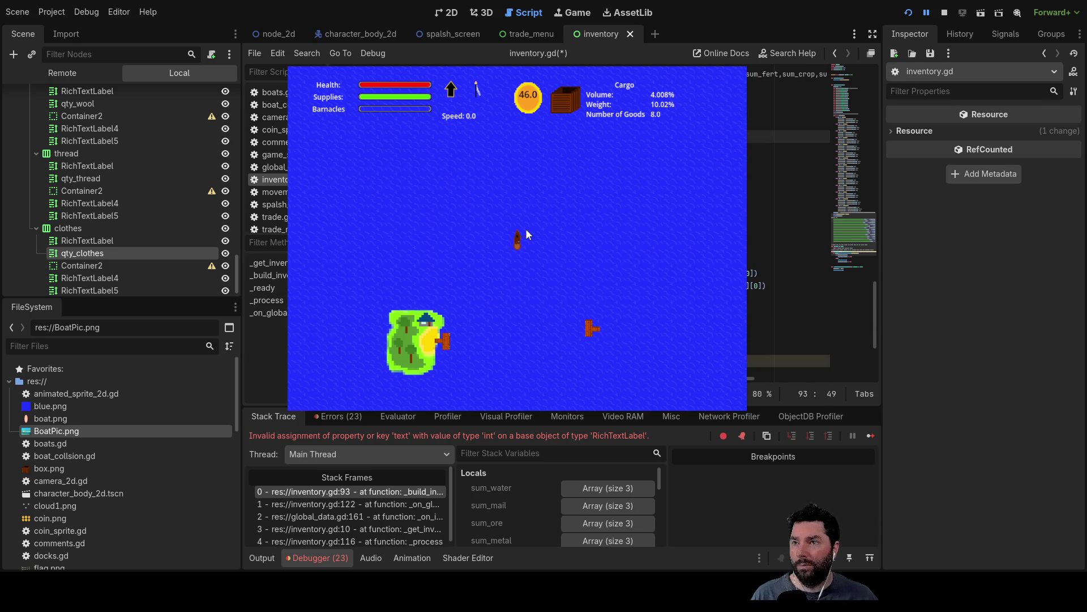
key("Down")
key("Down")
key("Down")
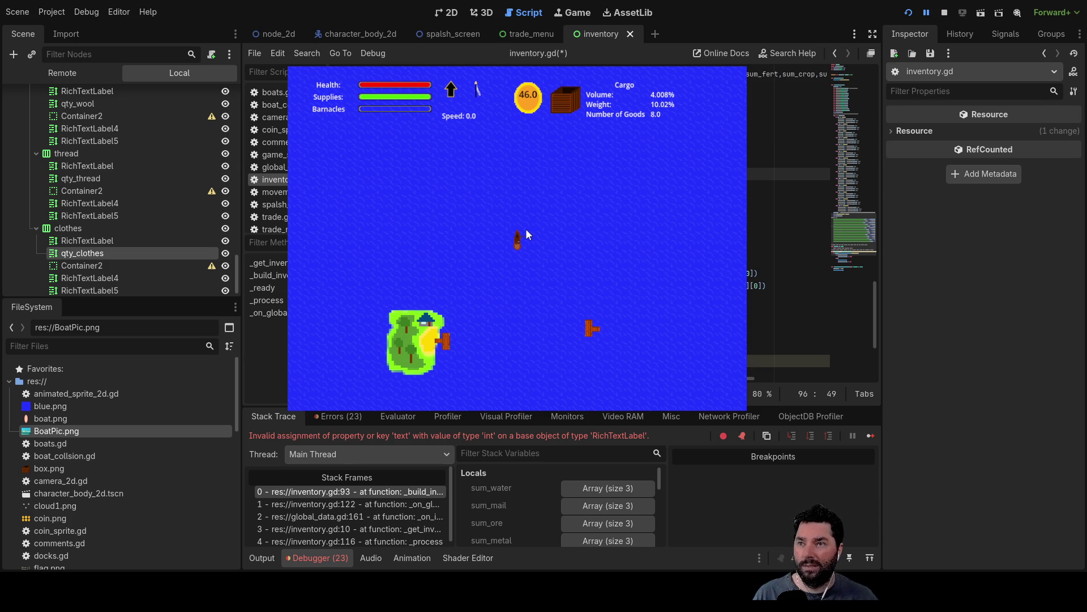
key("ctrl+shift+z")
key("ctrl+shift+z")
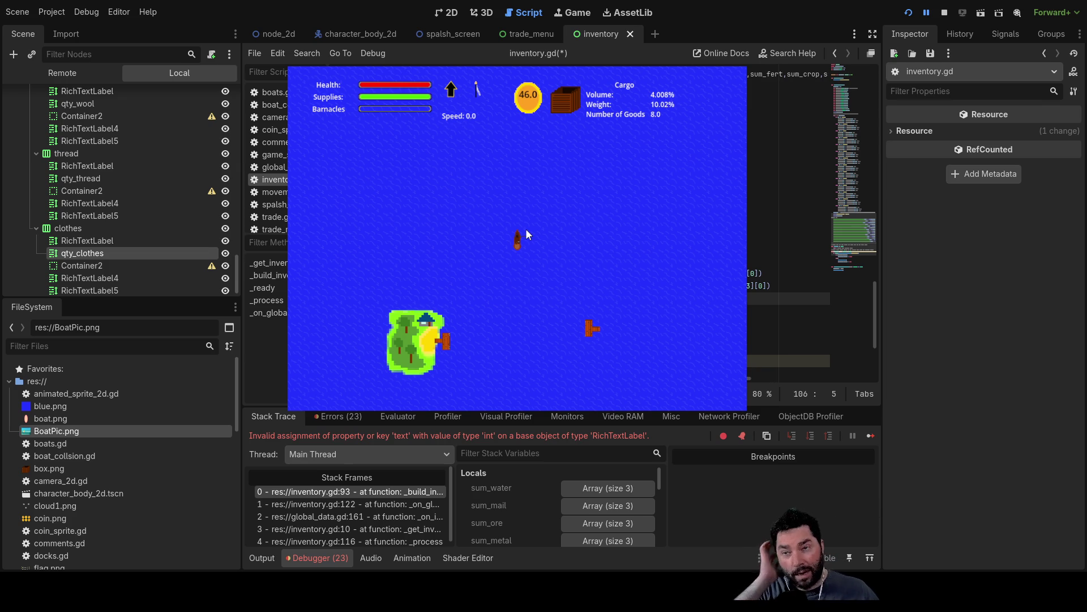
key("ctrl+0")
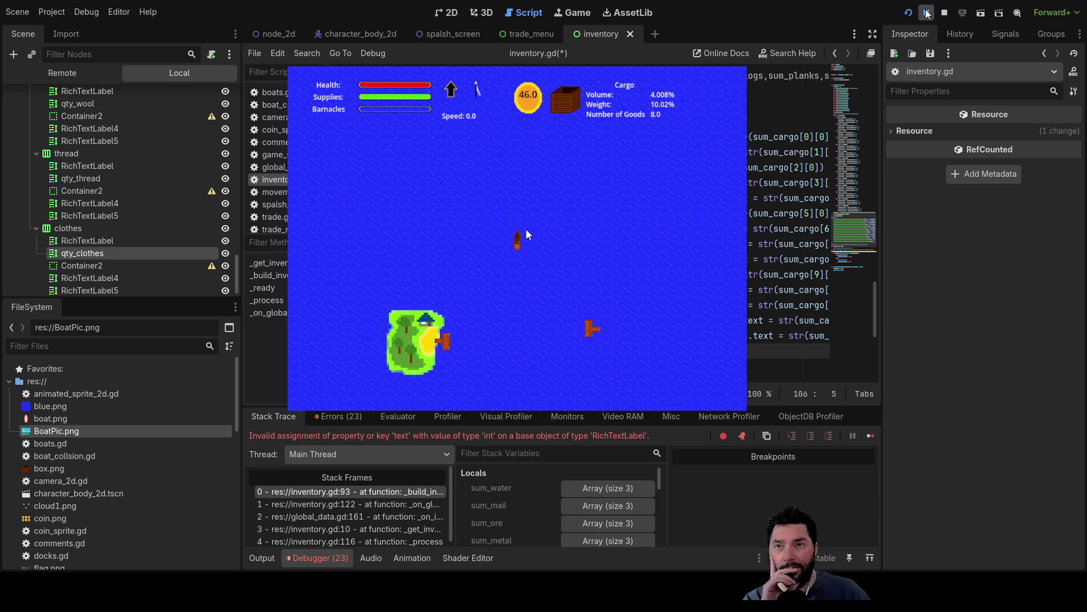
left_click(942, 13)
- Run Sail, start a game from the title menu, and dock the boat to open trade
left_click(908, 13)
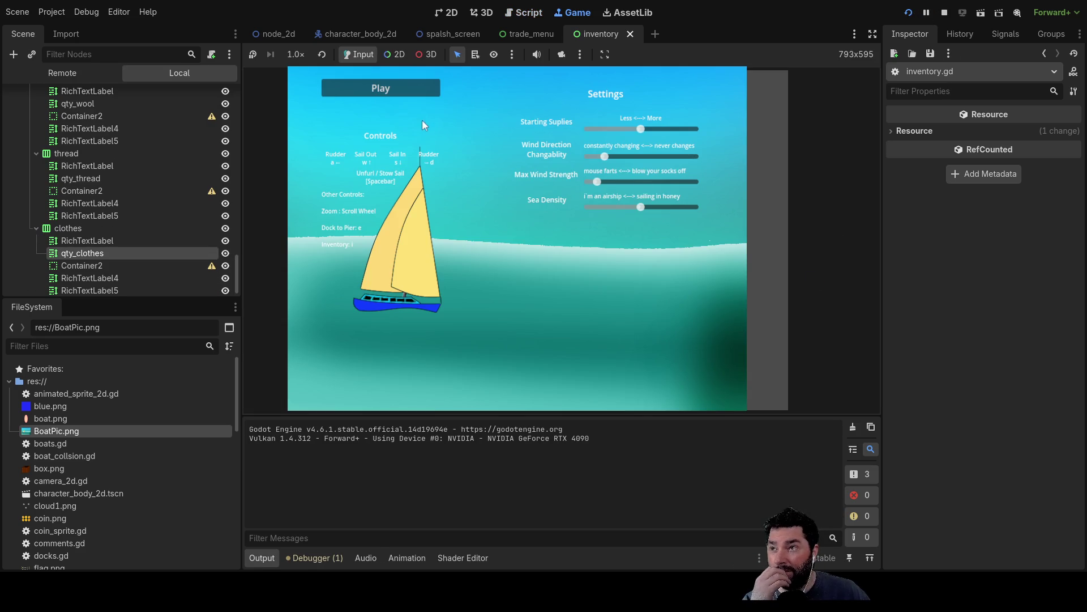
left_click(422, 88)
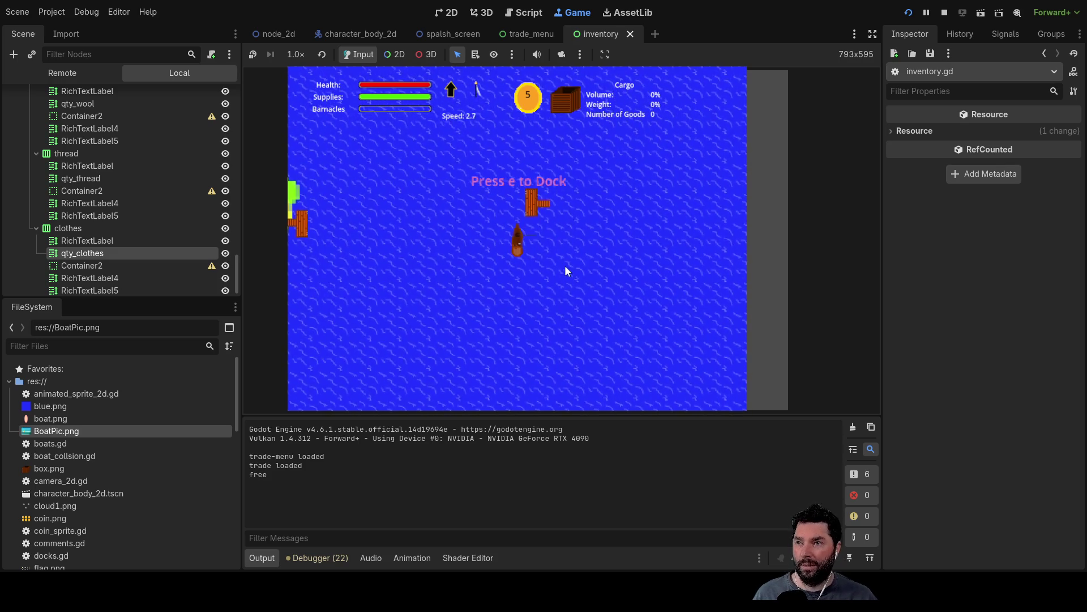
key("Up")
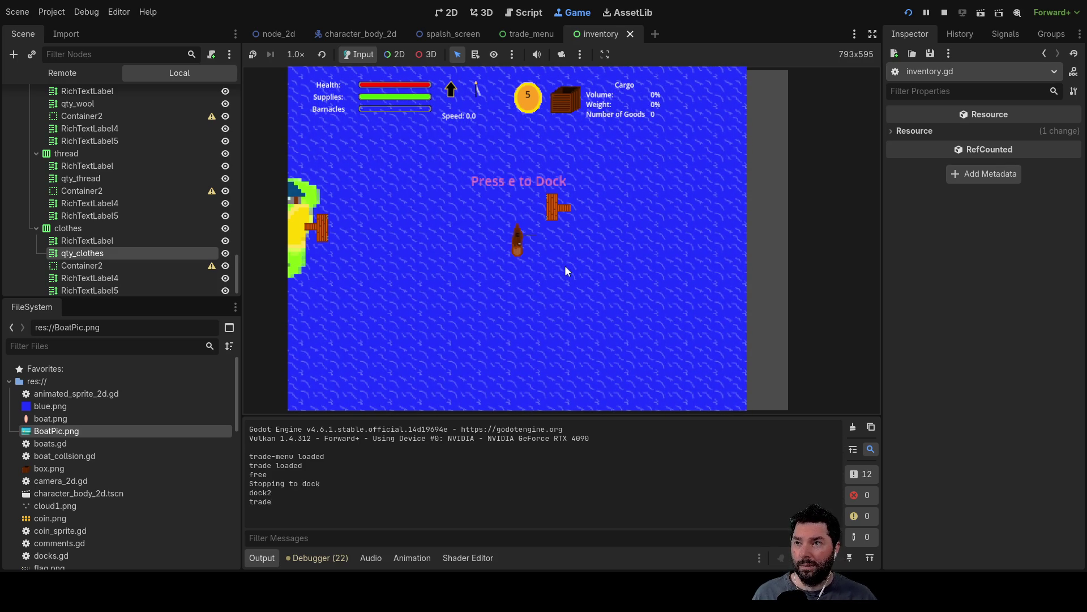
key("e")
- Buy several loads of Mail to fill the cargo hold
left_click(416, 173)
left_click(420, 194)
left_click(416, 173)
left_click(420, 195)
left_click(416, 173)
left_click(420, 194)
left_click(416, 173)
left_click(419, 194)
left_click(415, 173)
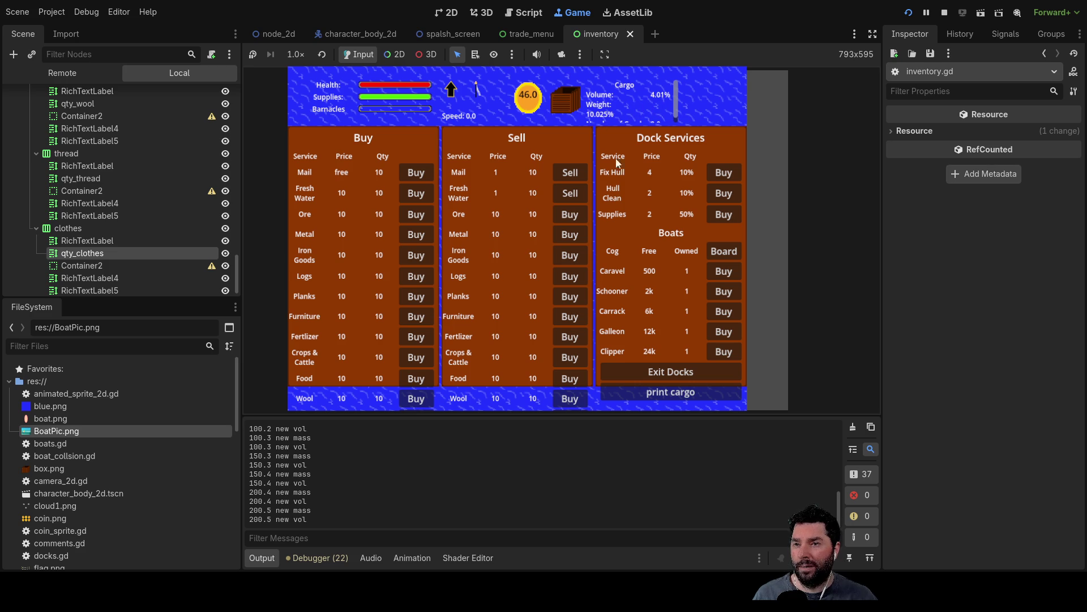
- Leave the docks, zoom the camera back in on the boat and island, and open the inventory
left_click(684, 374)
scroll(627, 122, "down", 2)
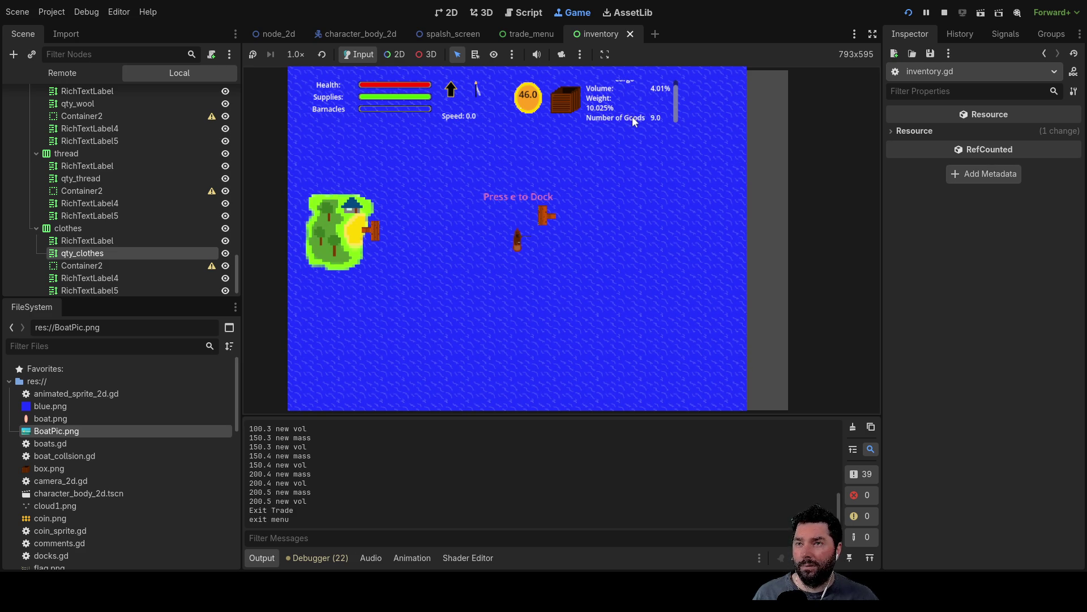
scroll(633, 116, "up", 2)
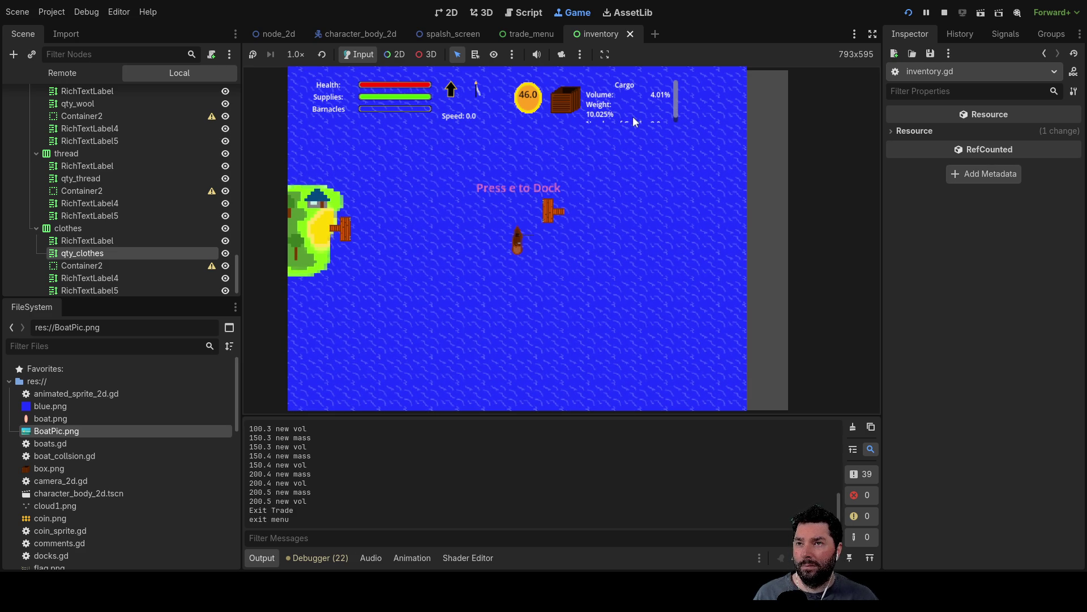
scroll(633, 118, "down", 2)
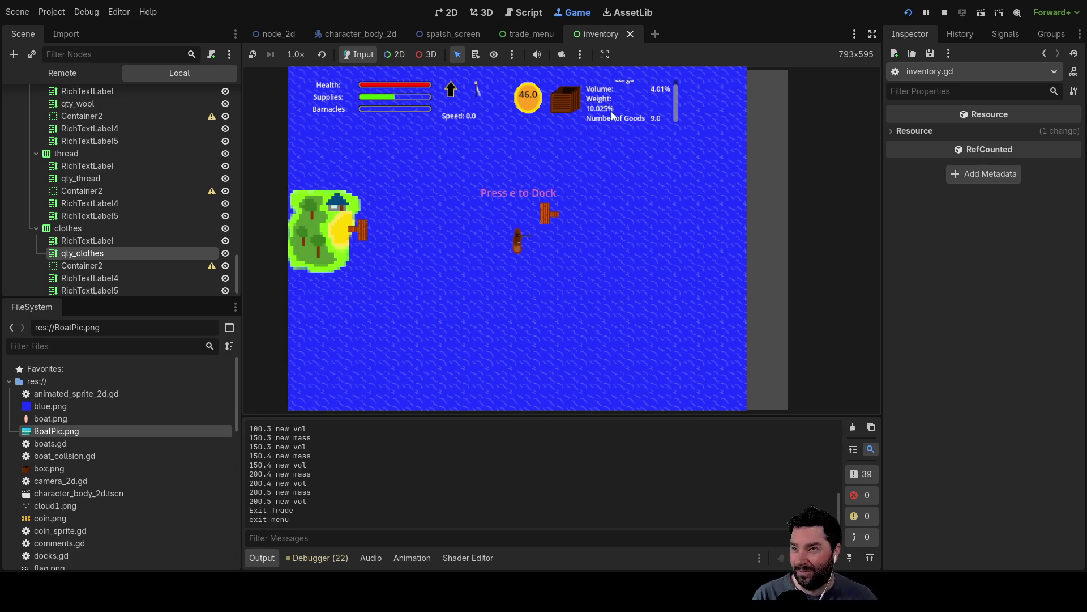
scroll(625, 154, "up", 2)
scroll(613, 172, "down", 2)
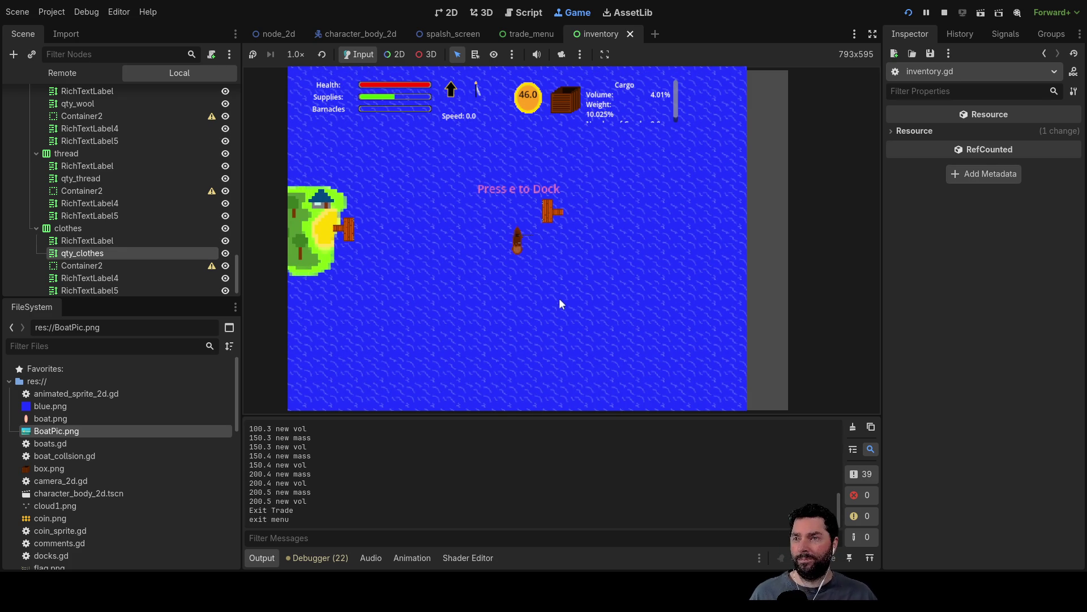
scroll(559, 301, "up", 1)
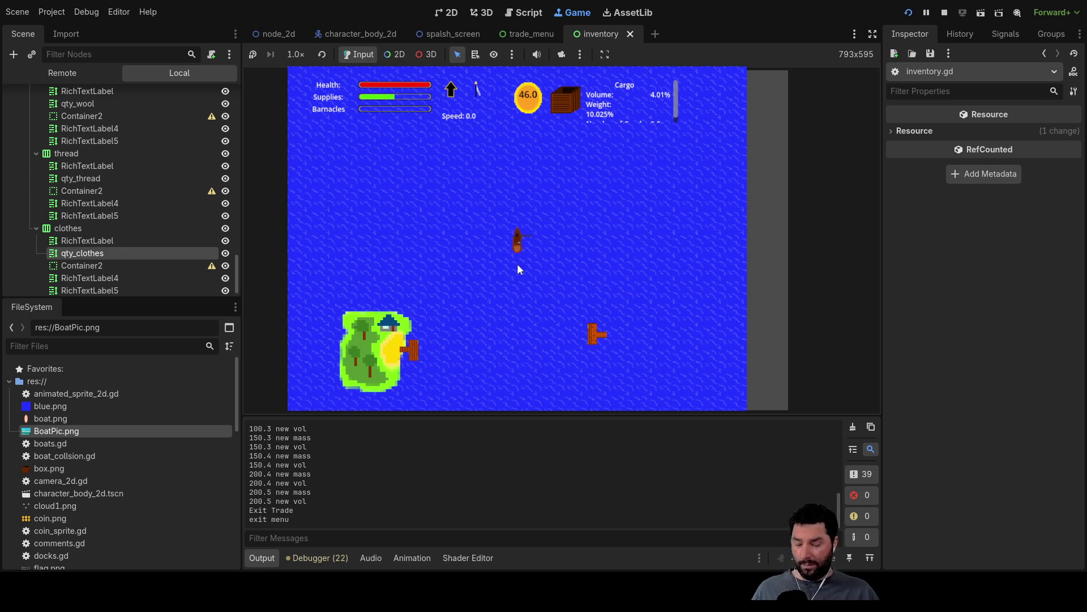
key("i")
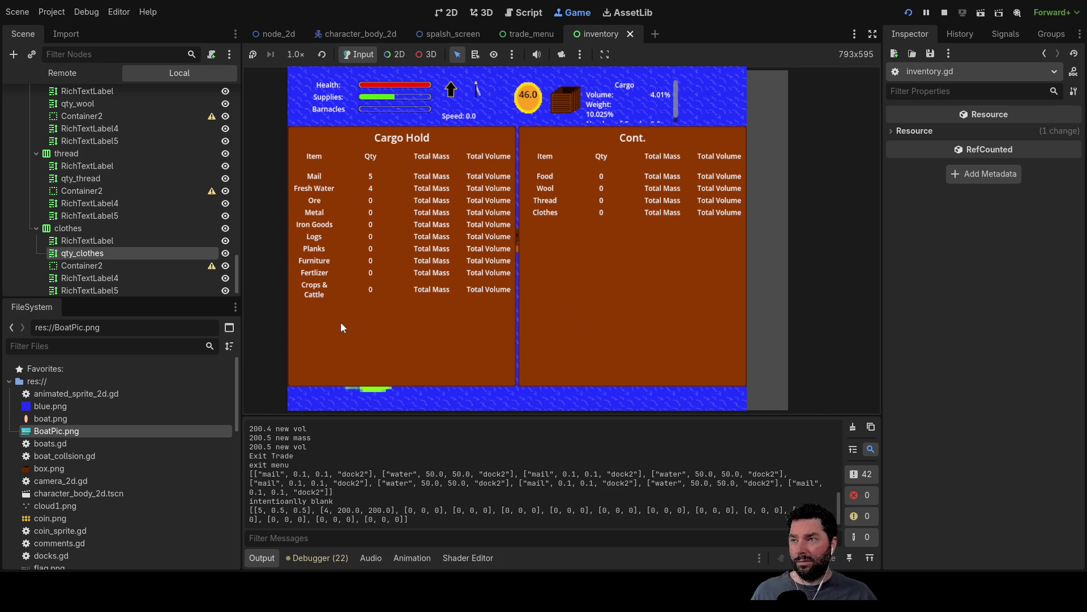
- Close and reopen the Cargo Hold panel to check the cargo, then stop the game
key("i")
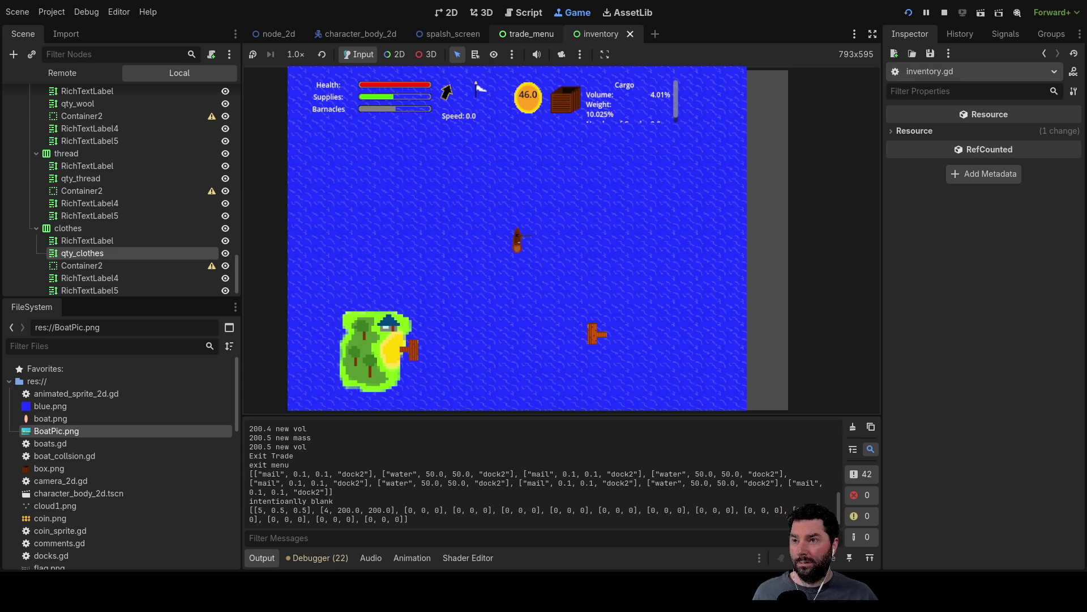
key("i")
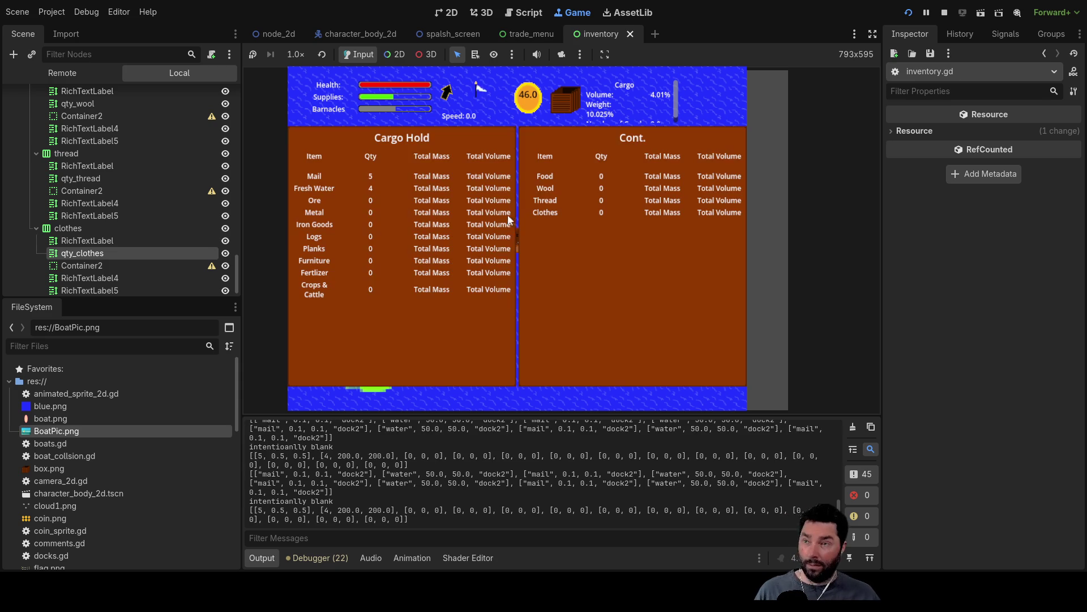
key("i")
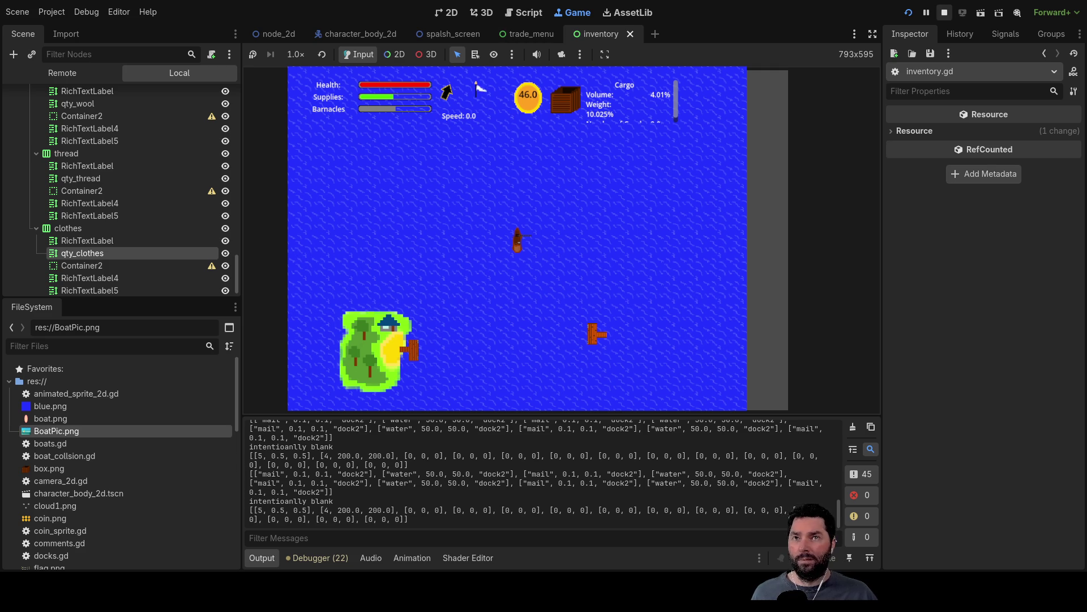
left_click(945, 12)
scroll(500, 253, "down", 5)
- Insert blank lines after line 105 and write the comment #update mass, removing stray quotes
scroll(500, 253, "down", 3, "ctrl")
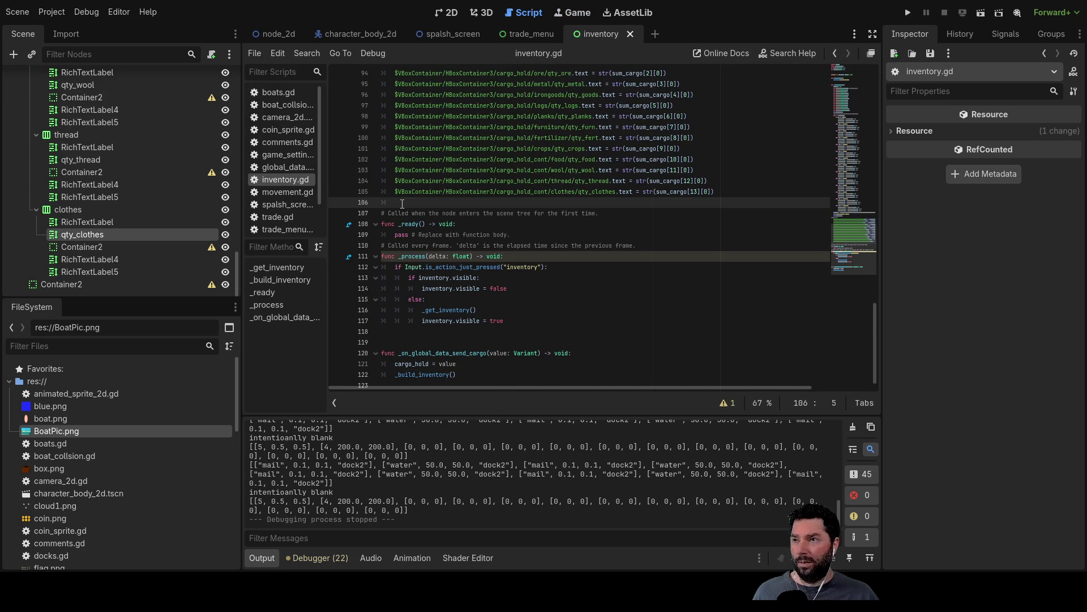
key("Return")
key("Return")
key("Up")
key("Up")
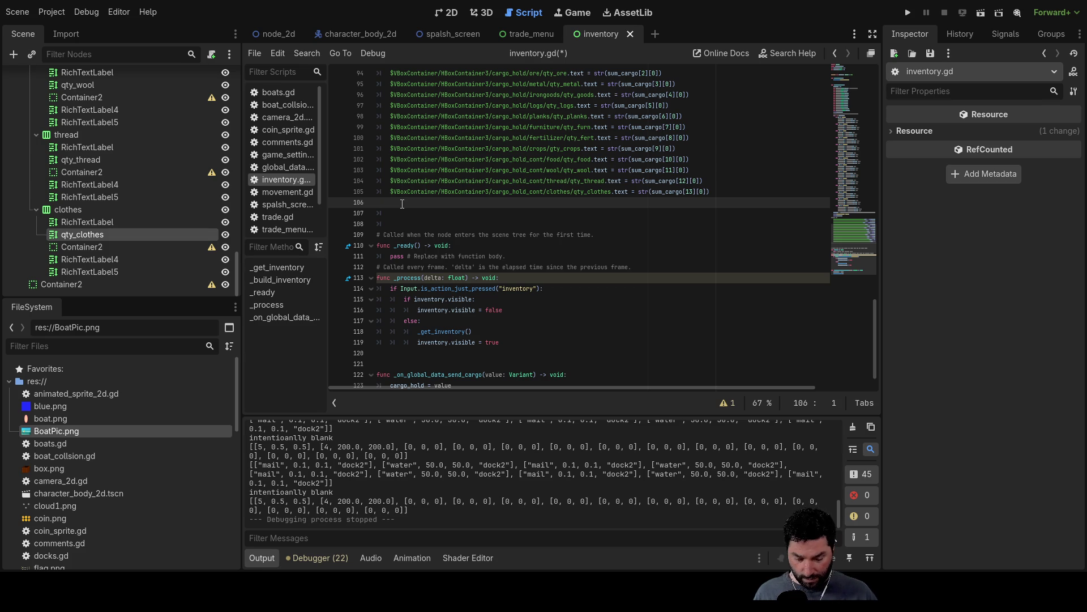
key("Left")
key("Left")
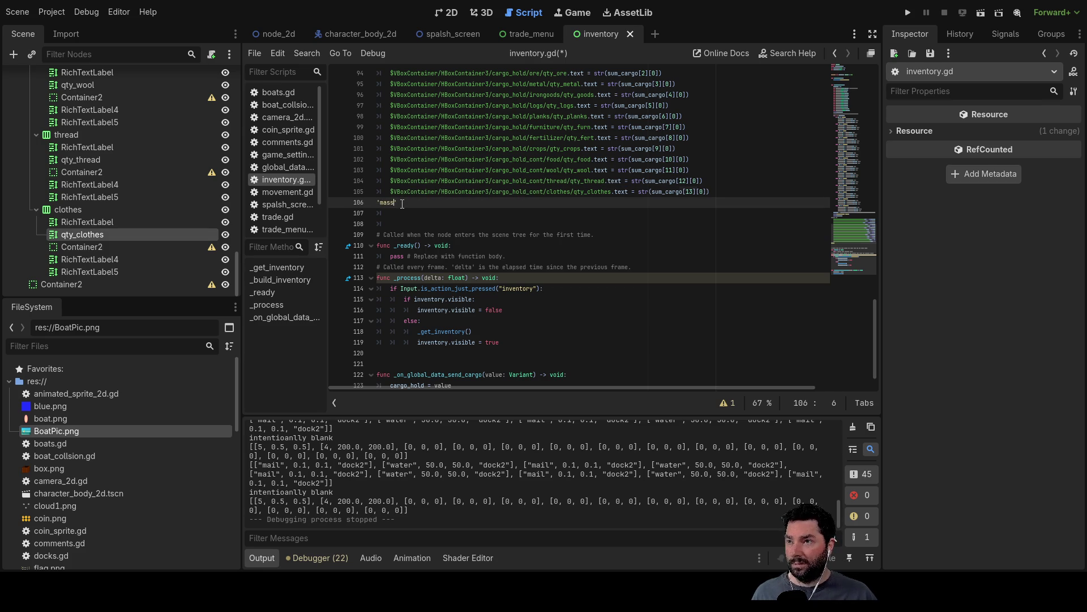
key("Delete")
key("End")
key("BackSpace")
key("ctrl+0")
scroll(484, 229, "up", 5)
scroll(453, 249, "down", 5)
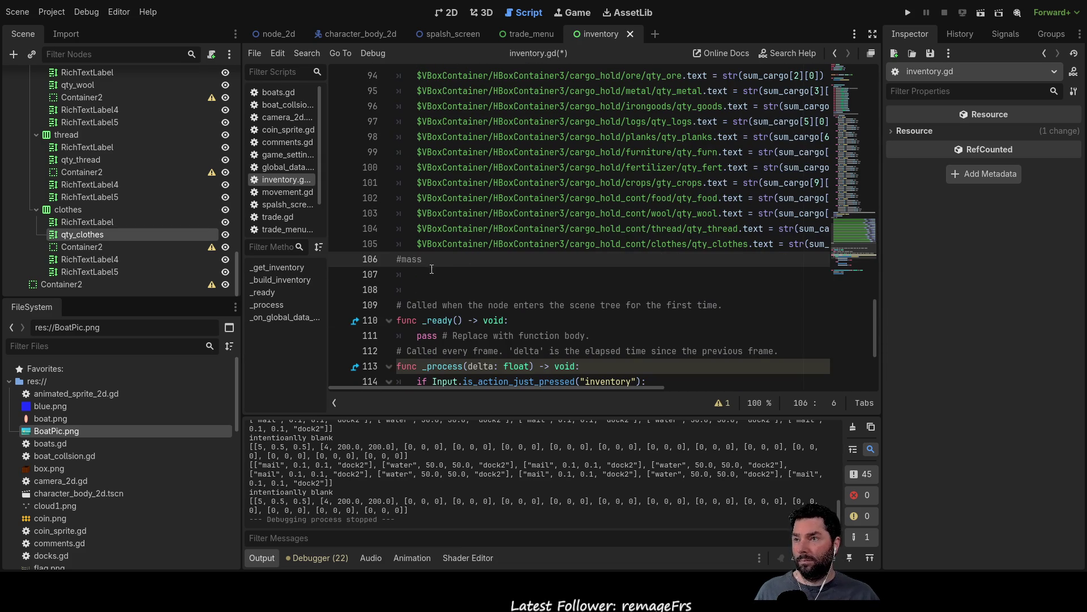
key("ctrl+Left")
type("update")
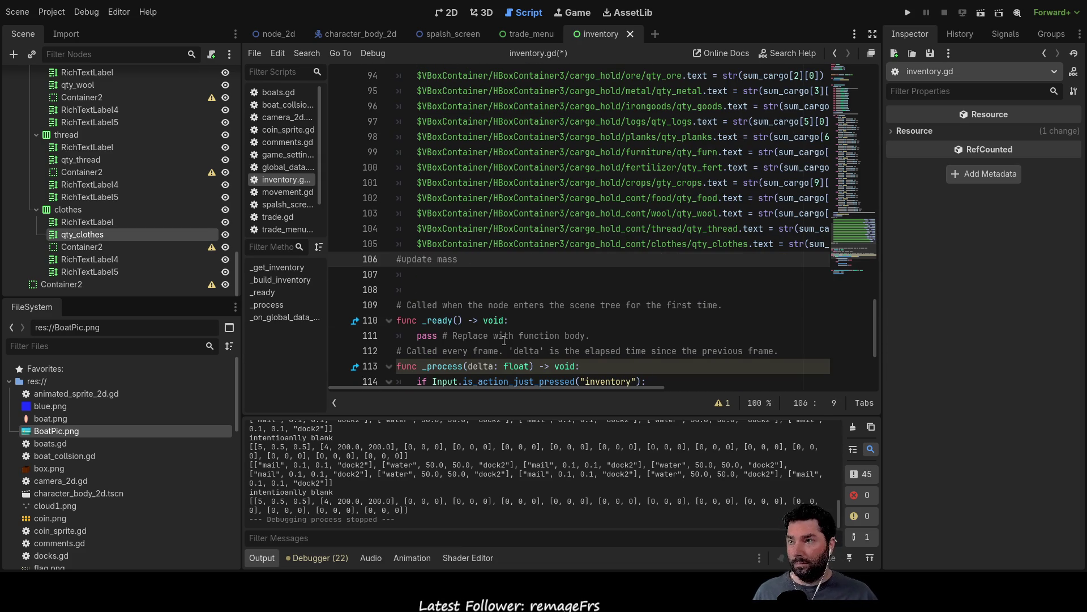
scroll(191, 239, "up", 10)
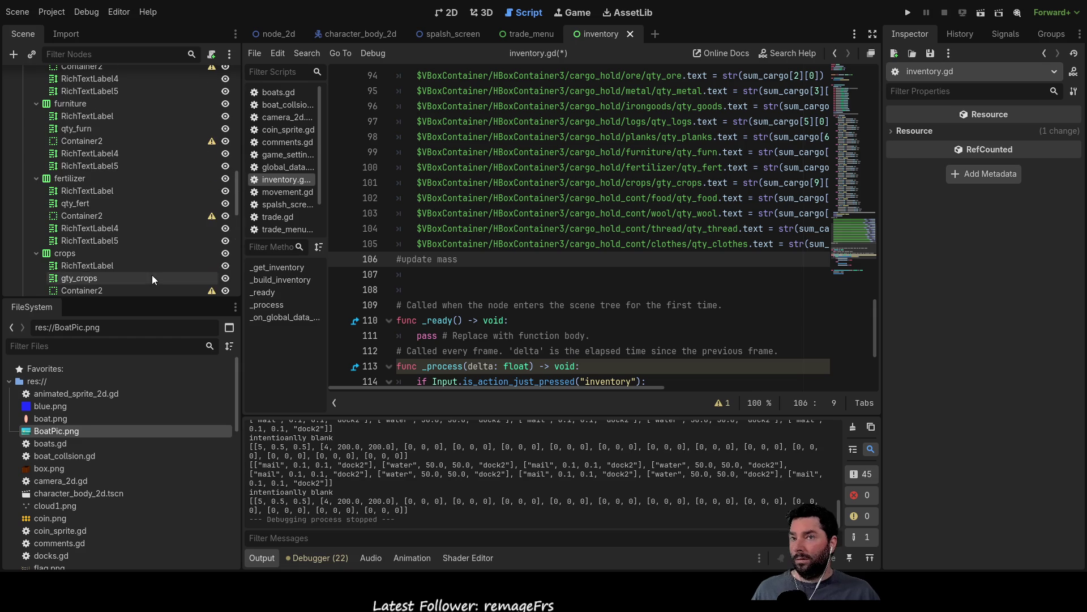
- In the 2D view, rename the Mail and Water mass labels to mass_mail and mass_water
left_click(451, 14)
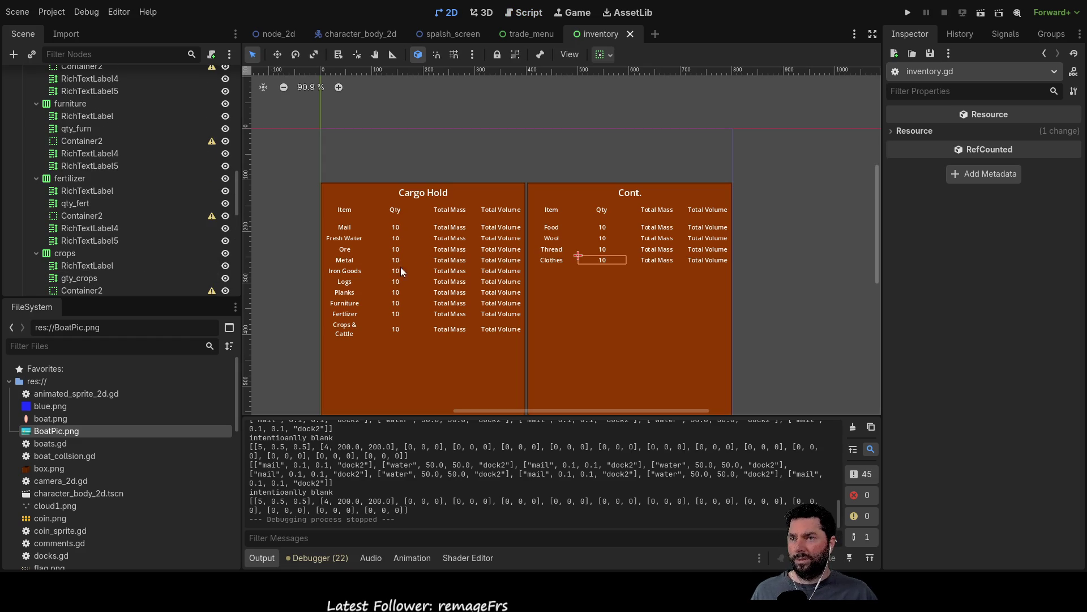
left_click(446, 228)
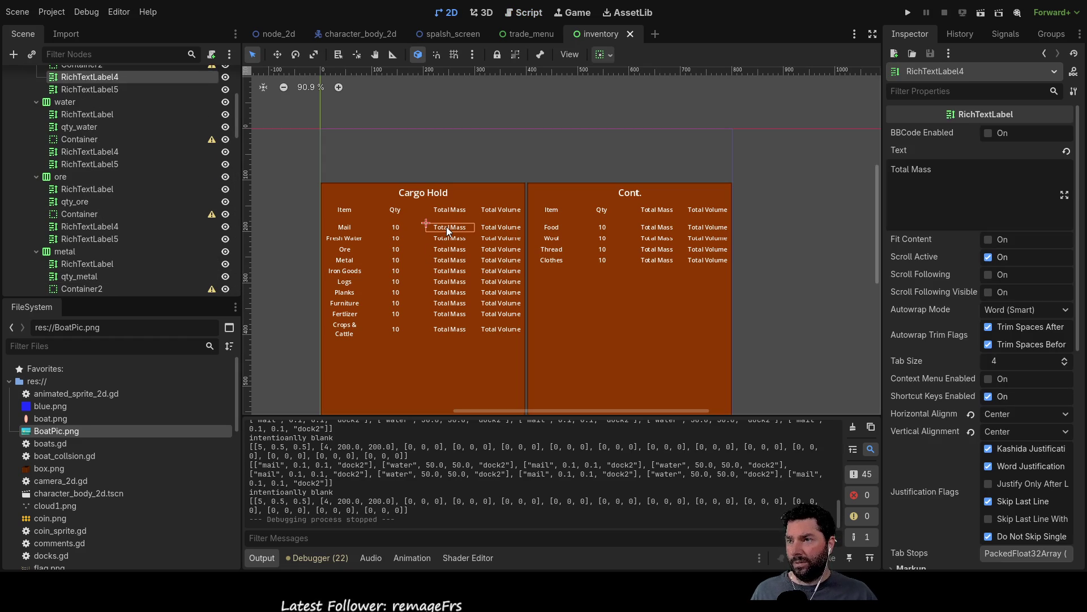
scroll(91, 168, "up", 2)
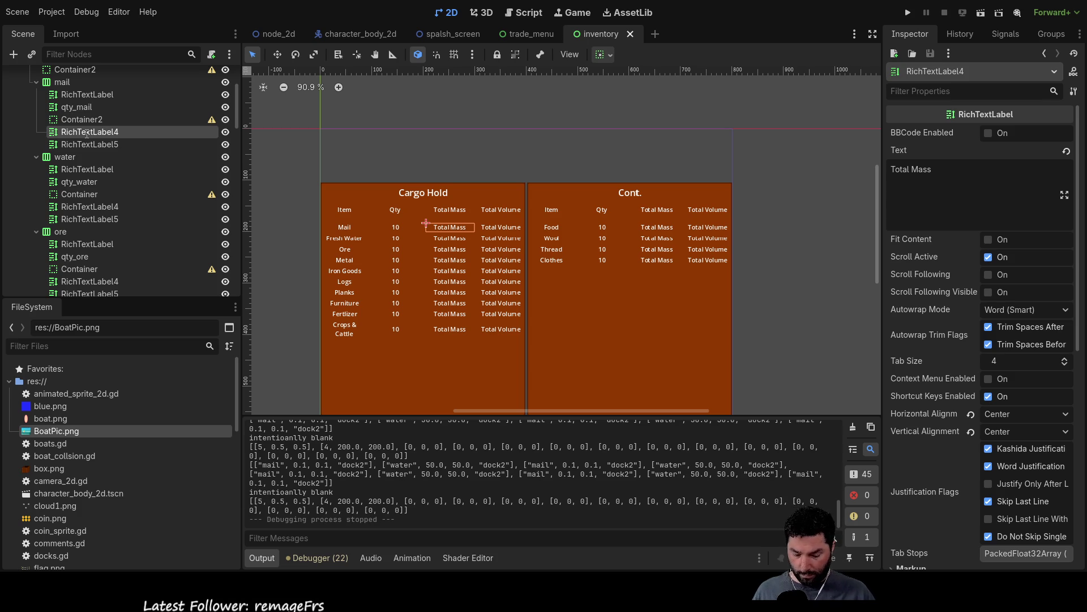
left_click(83, 206)
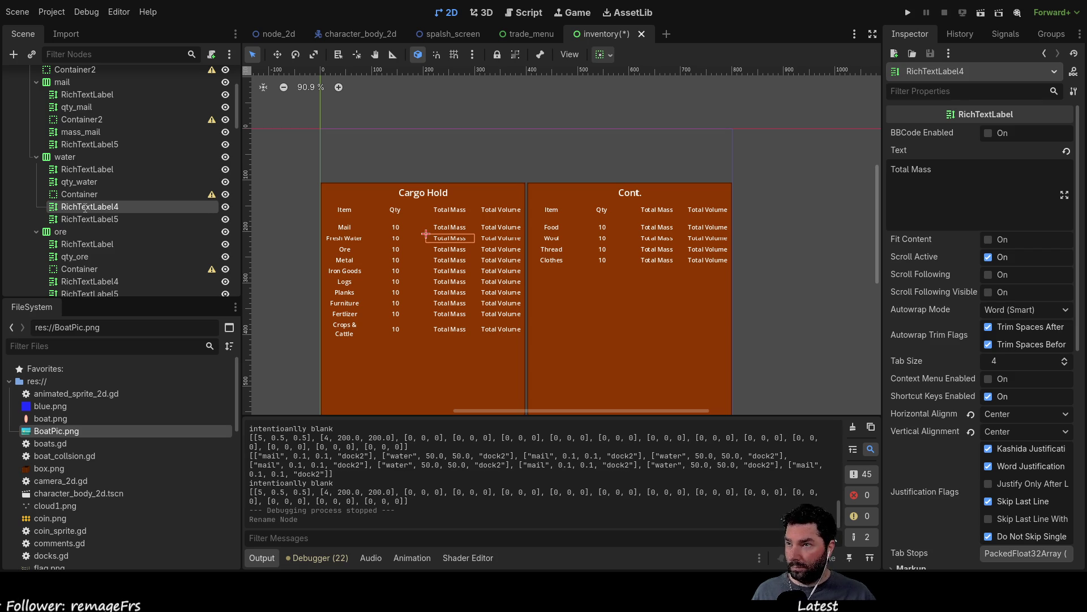
type("mass-water")
key("Return")
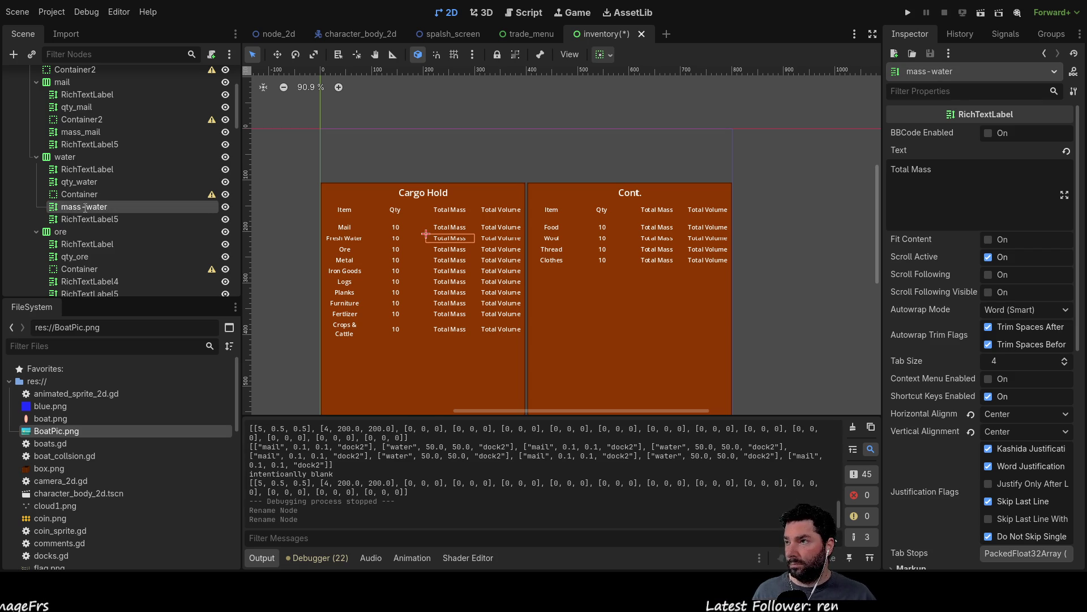
left_click(83, 207)
key("BackSpace")
type("_")
key("Return")
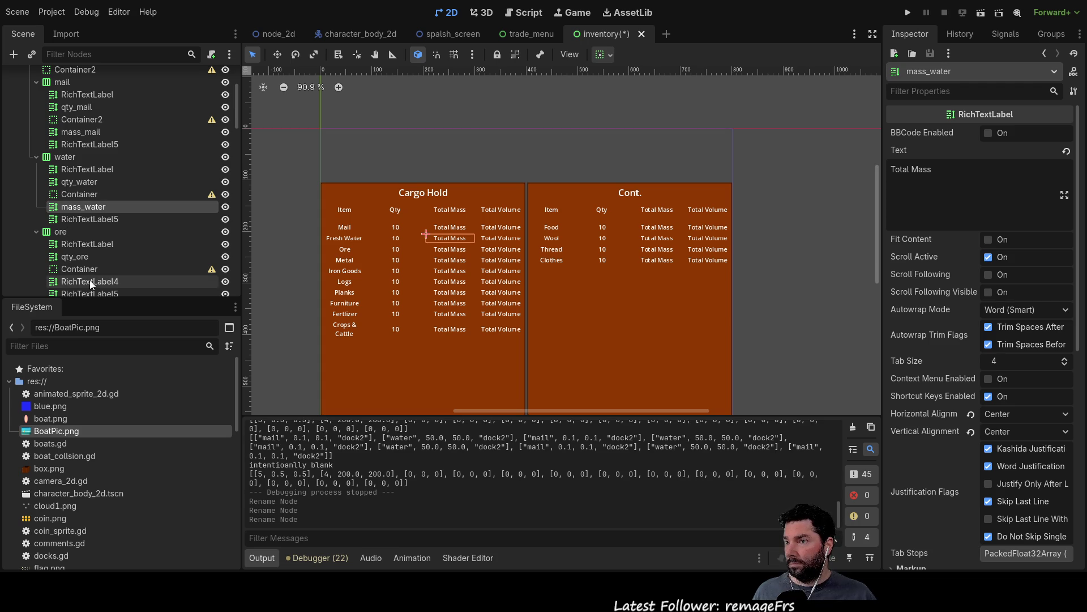
- Rename the ore, metal and irongoods Total Mass labels to mass_ore, mass_metal and mass_goods
left_click(90, 281)
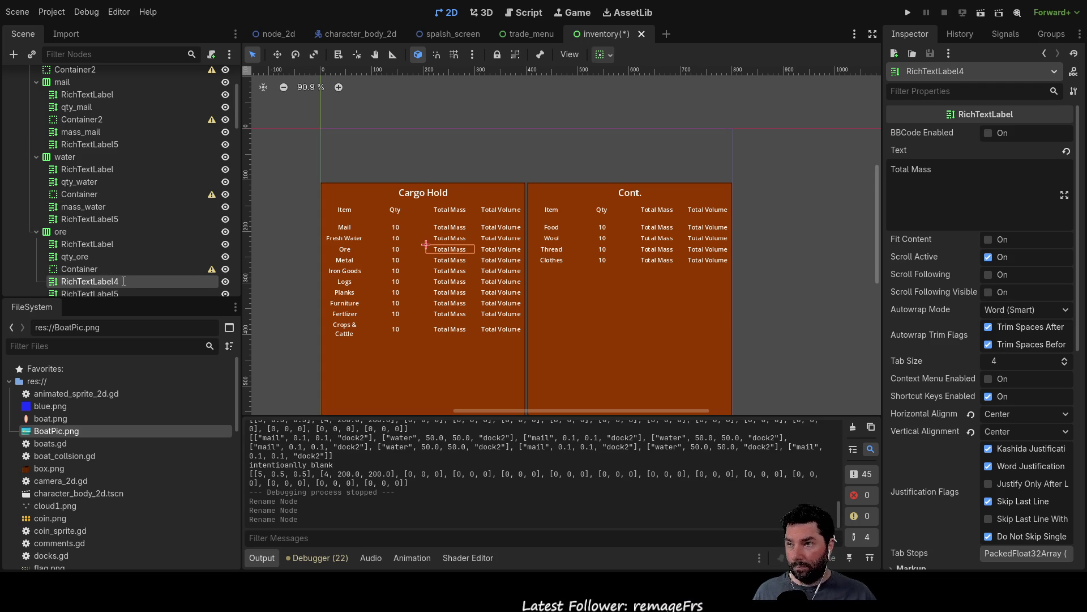
type("mass_ore")
key("Return")
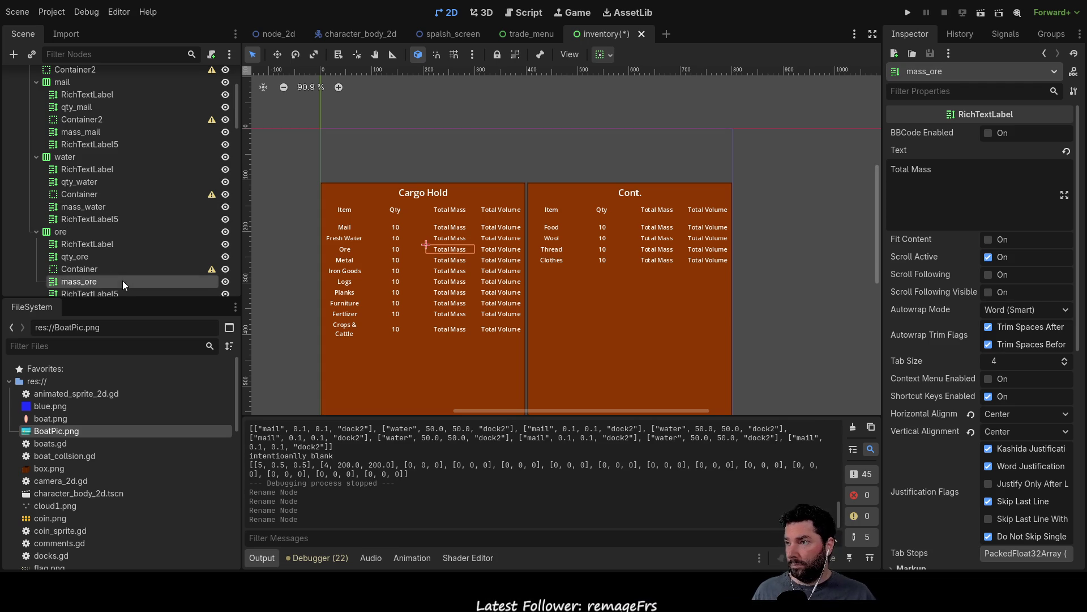
scroll(124, 285, "down", 5)
left_click(94, 247)
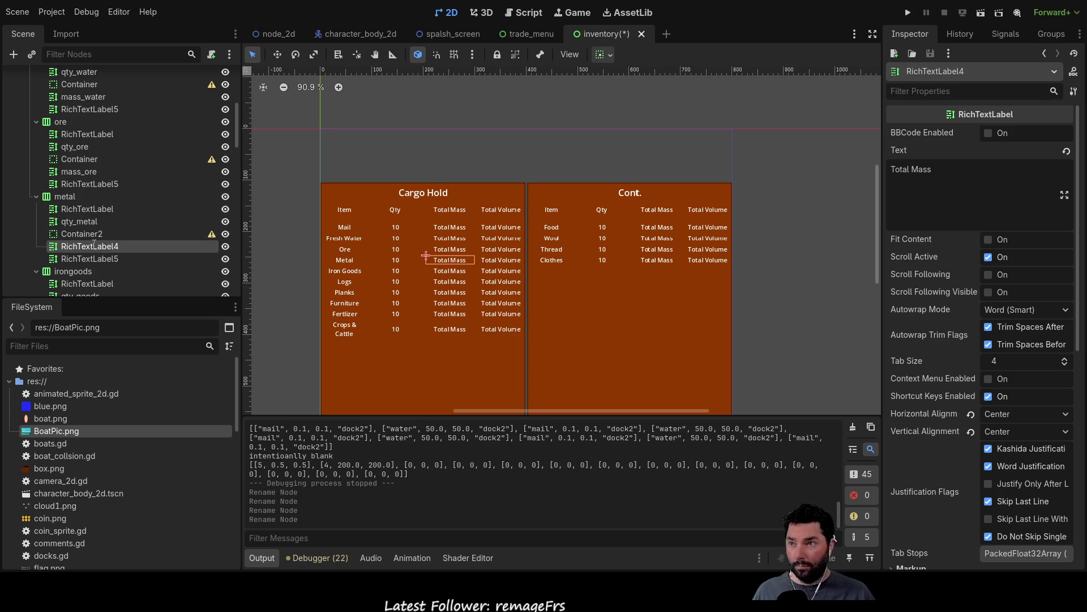
type("mass_metal")
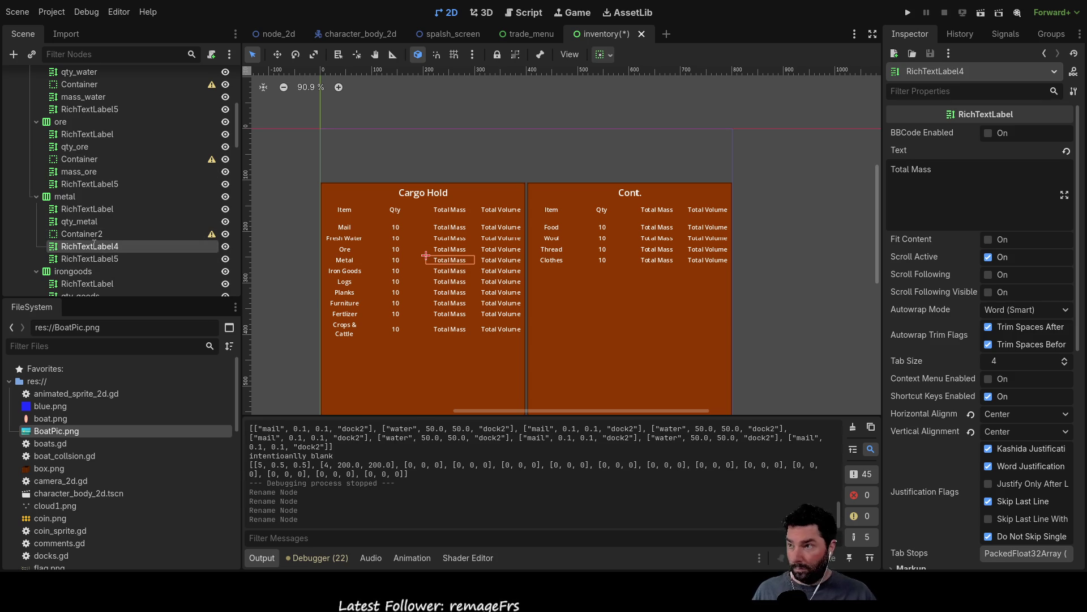
key("Return")
scroll(93, 244, "down", 2)
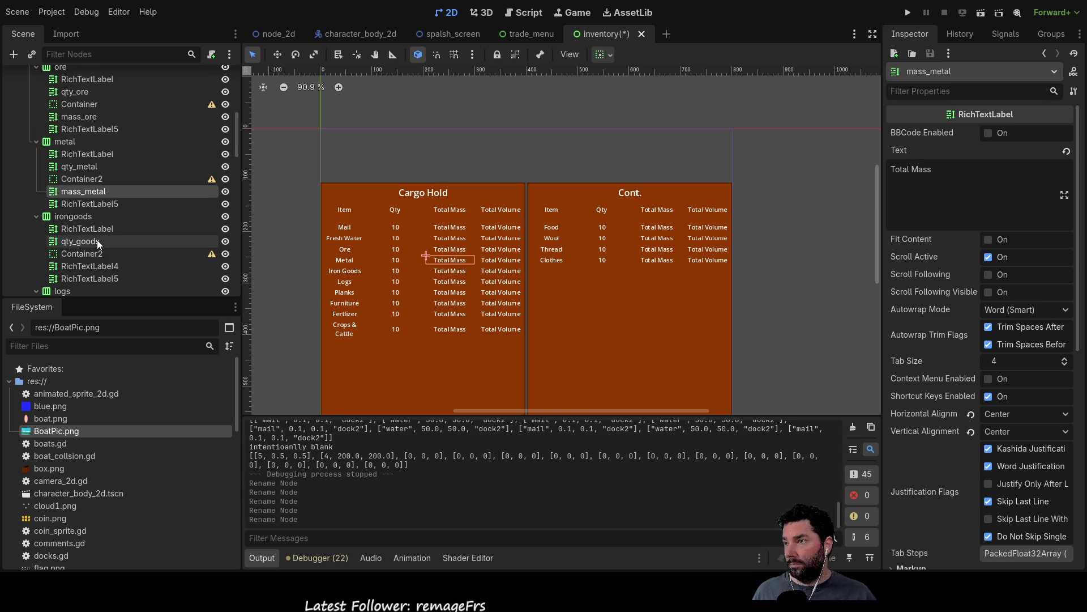
left_click(89, 269)
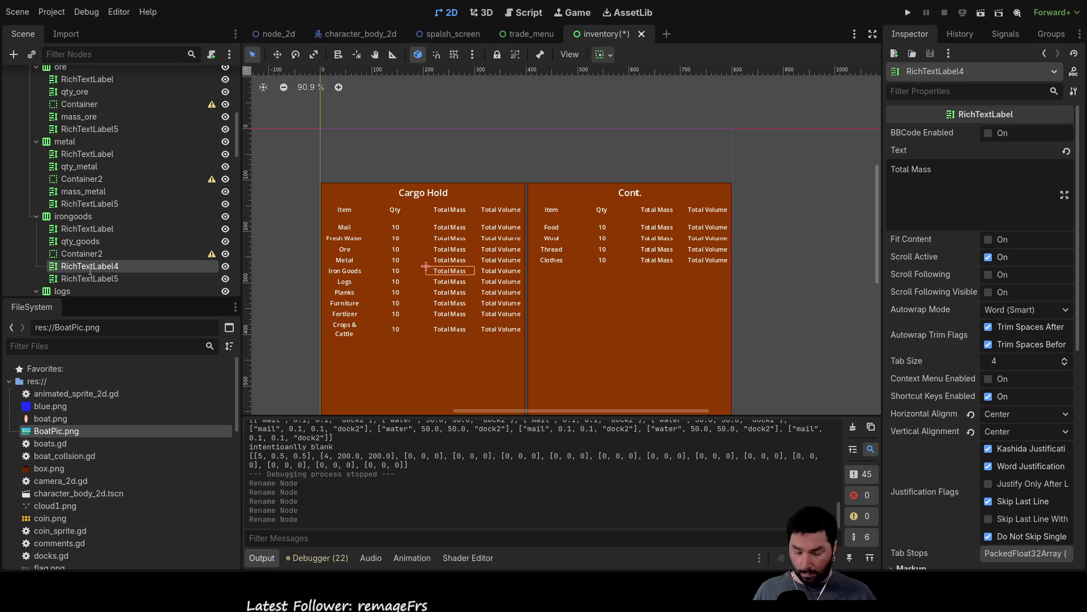
type("mass_goods")
key("Return")
- Rename the planks and furniture Total Mass labels to mass_planks and mass_furn
scroll(90, 270, "down", 6)
left_click(93, 254)
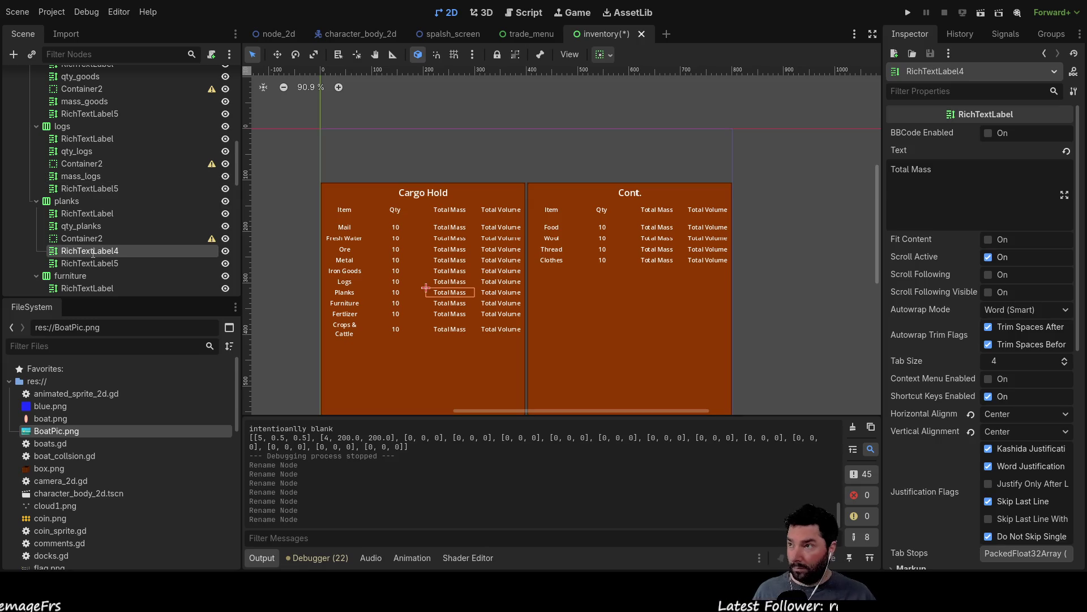
double_click(93, 251)
type("mass_planks")
key("Return")
scroll(89, 250, "down", 2)
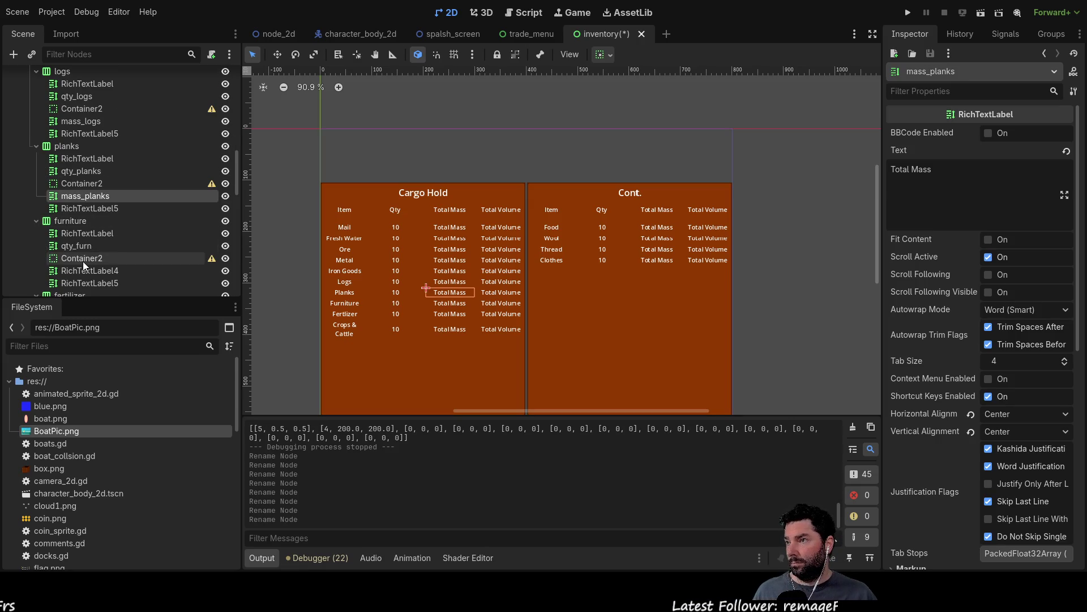
left_click(83, 270)
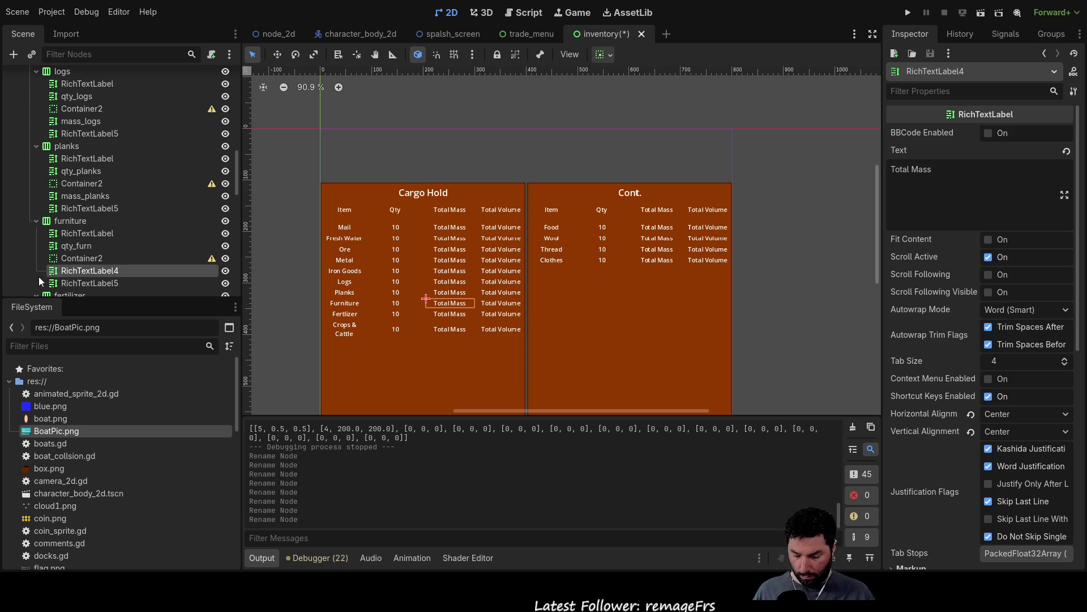
key("F2")
type("mass_furn")
key("Return")
- Rename the fertilizer and crops Total Mass labels to mass_fert and mass_crops
scroll(102, 238, "down", 3)
left_click(91, 263)
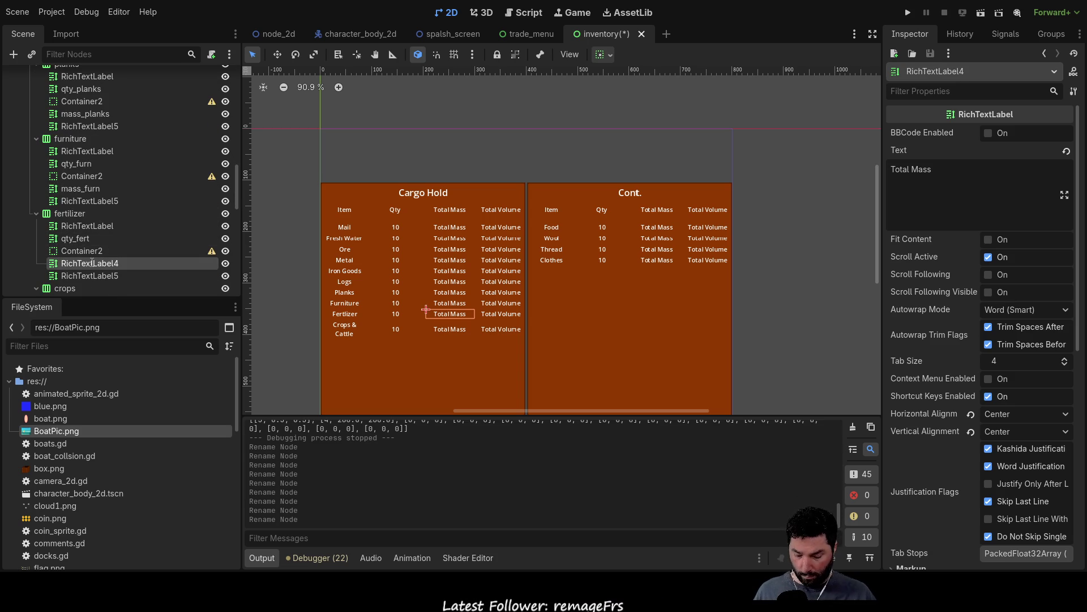
type("mass_fert")
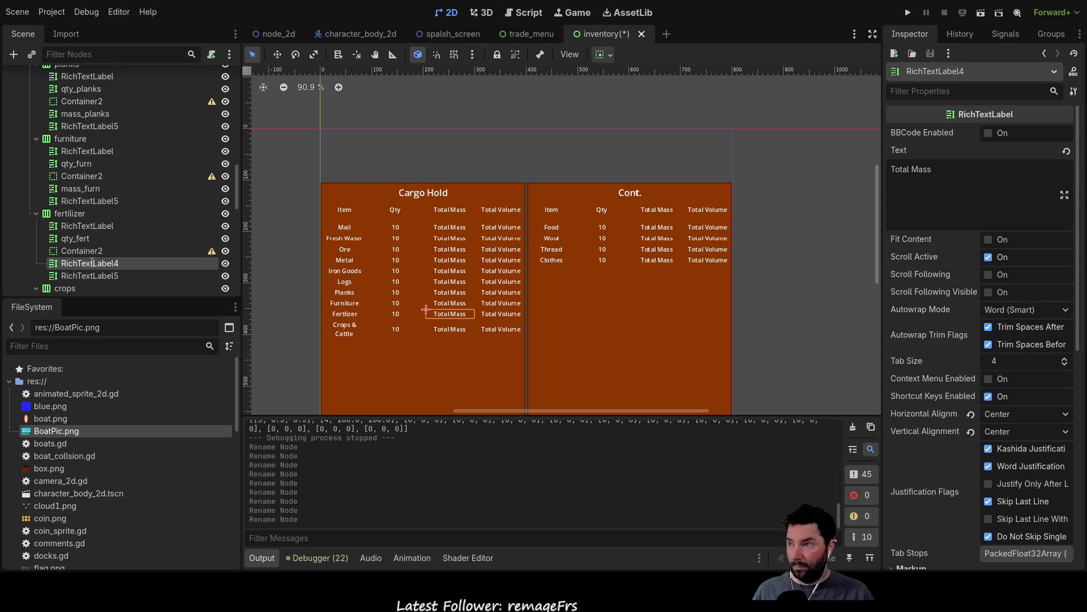
key("Return")
scroll(118, 228, "down", 3)
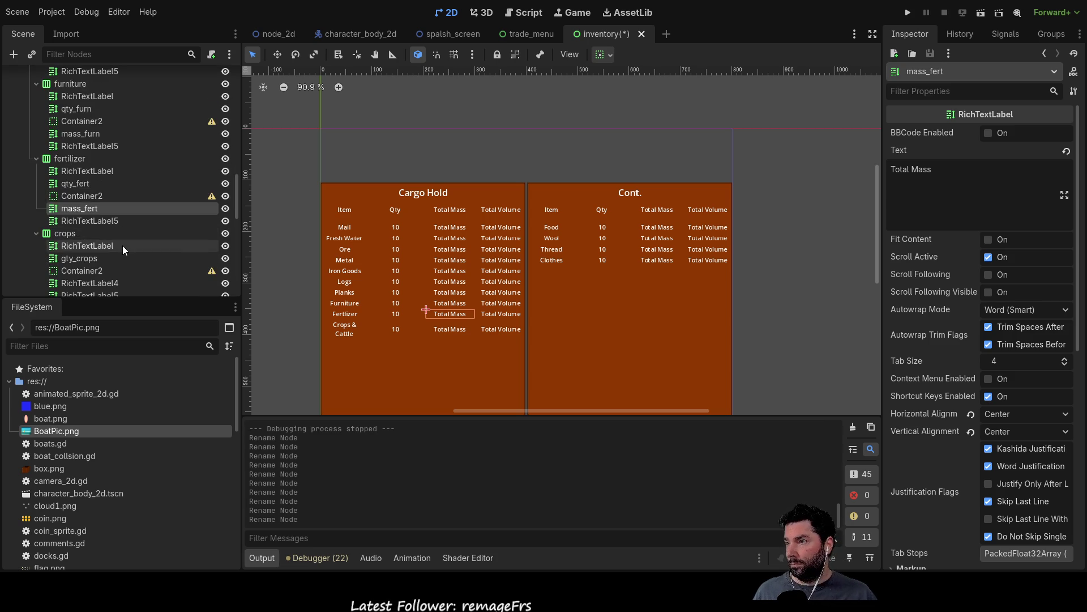
left_click(91, 255)
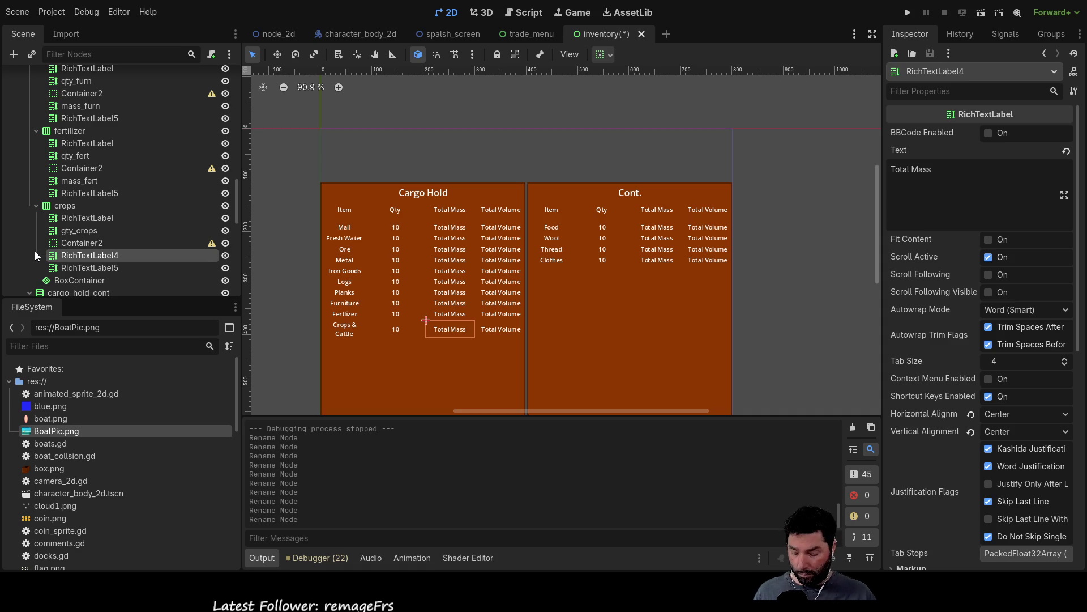
key("F2")
type("mass_crops")
key("Return")
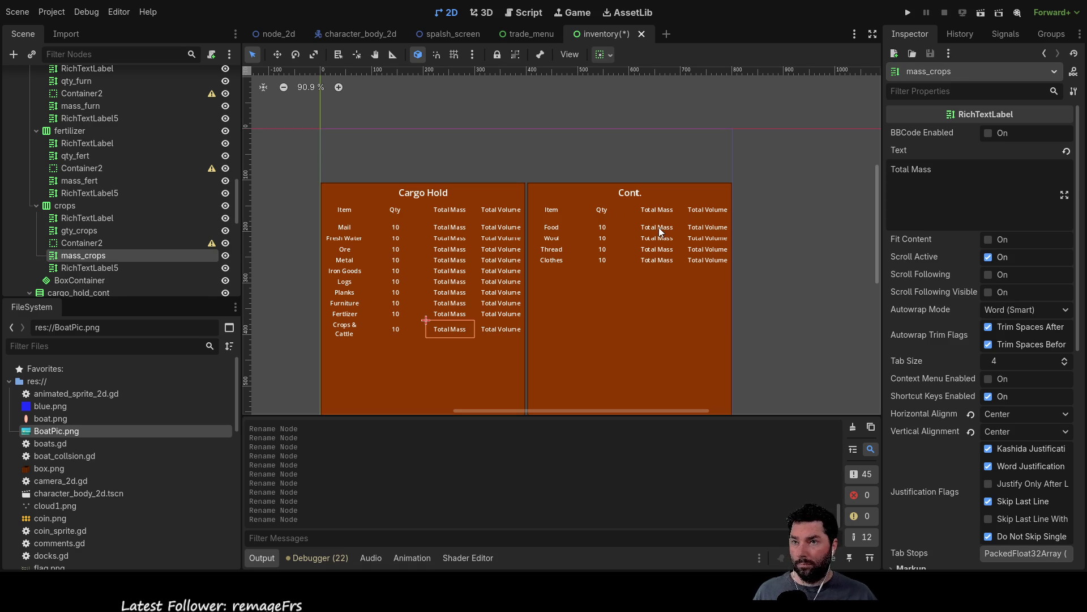
left_click(657, 227)
scroll(143, 206, "down", 2)
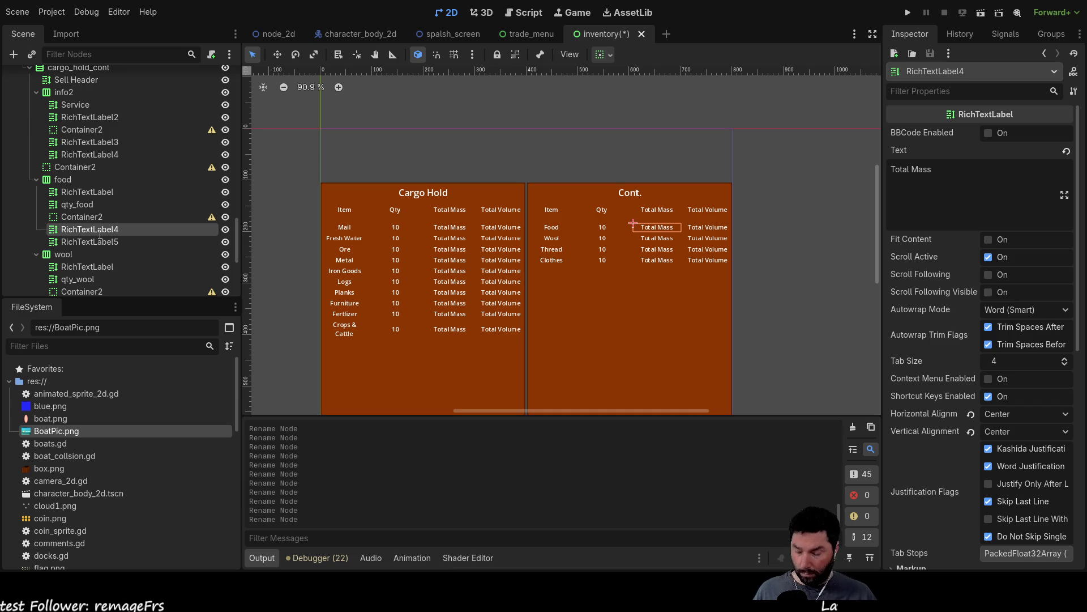
- Rename the Wool, Thread and Clothes Total Mass labels to mass_wool, mass_thread and mass_clothes, then open trade_menu
left_click(658, 239)
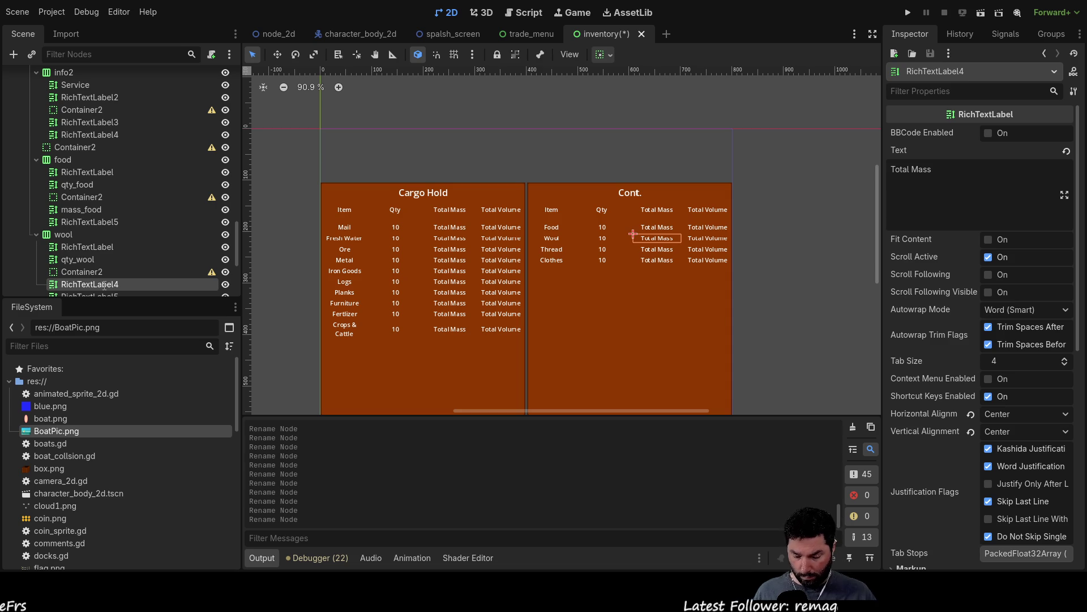
scroll(104, 285, "down", 2)
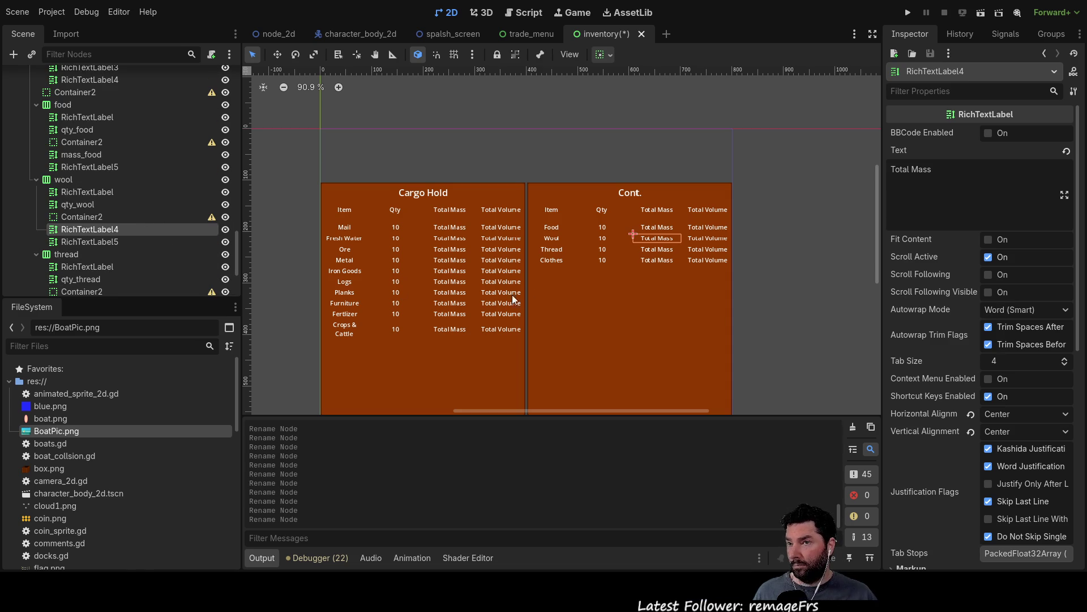
key("F2")
type("mass_wool")
key("Return")
left_click(661, 255)
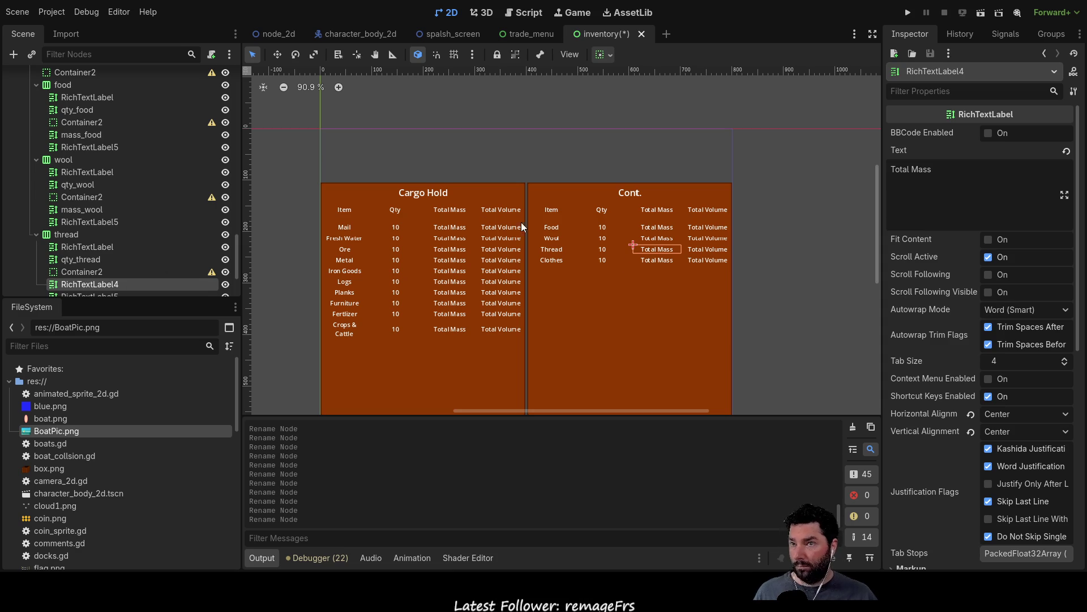
left_click(658, 260)
scroll(96, 227, "down", 2)
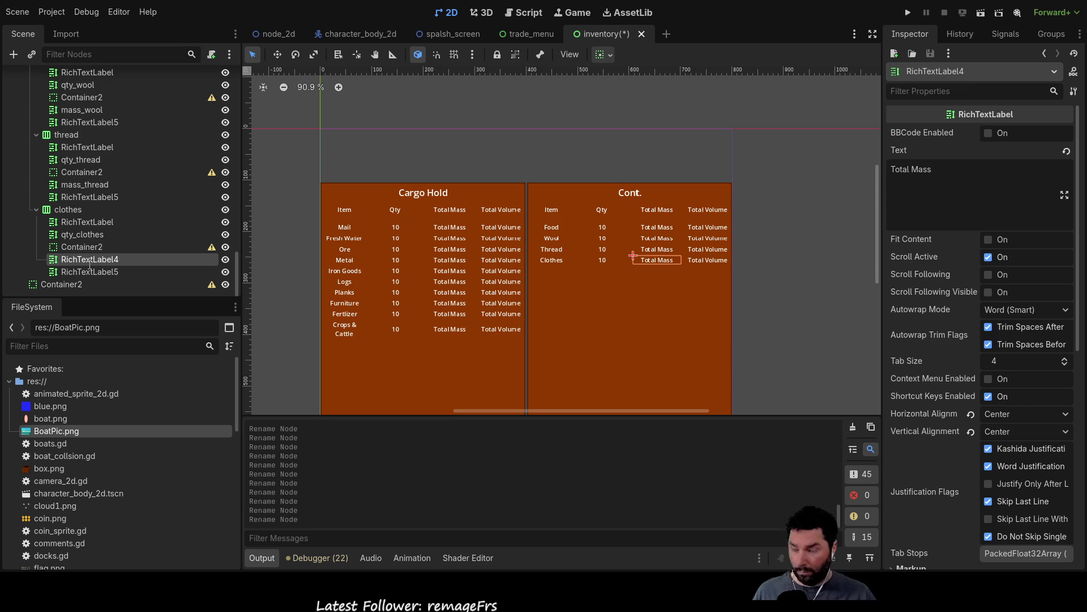
type("mass_clothes")
key("Return")
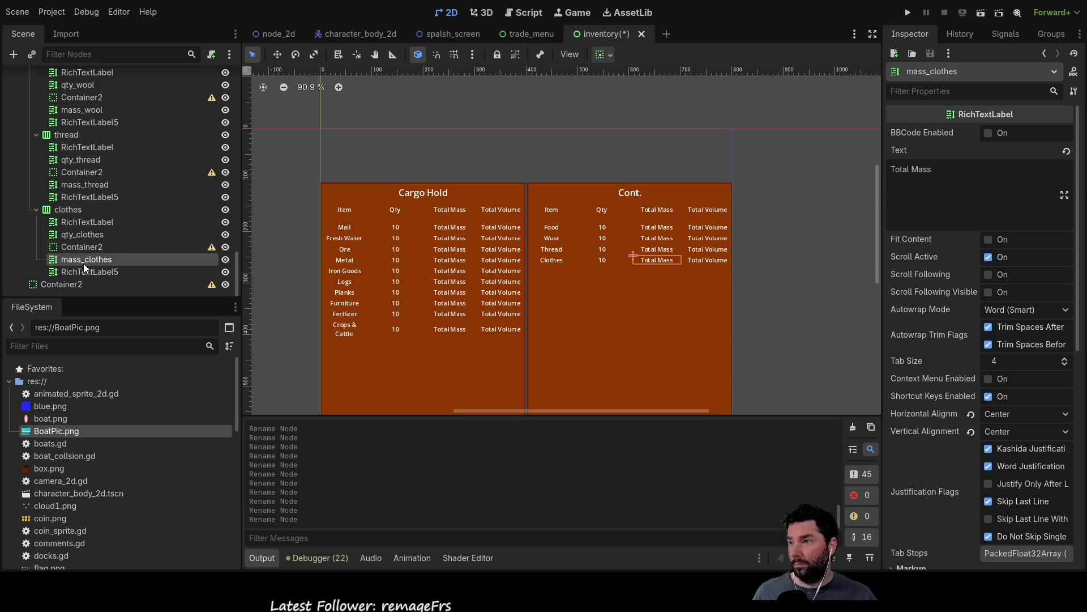
left_click(538, 35)
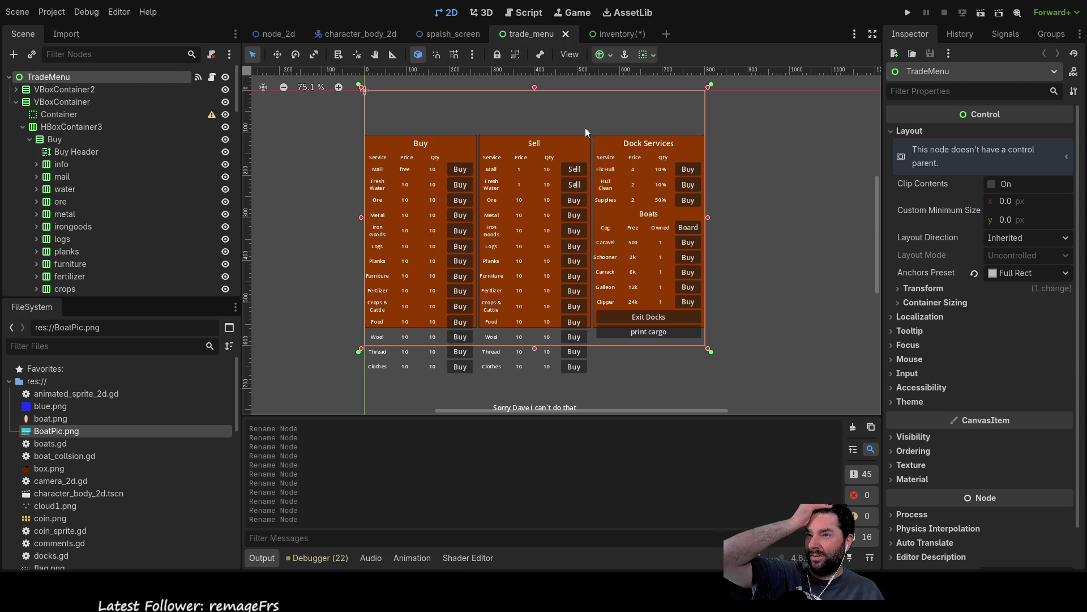
- Switch to the Script workspace to view trade_menu.gd
left_click(533, 13)
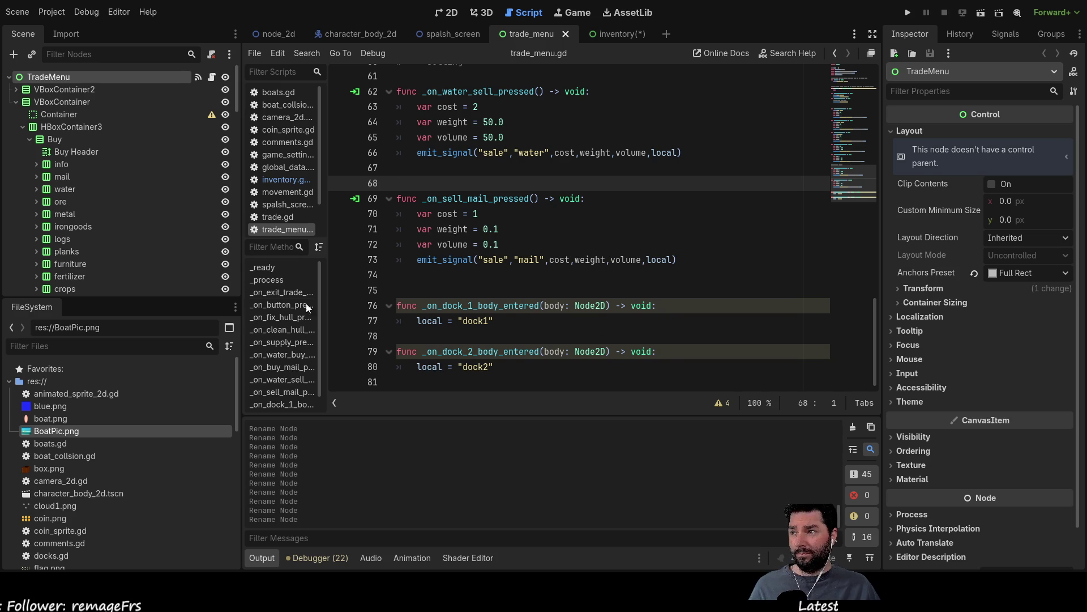
- Put the cursor under #update mass in inventory.gd and bring up the inventory scene
left_click(287, 181)
left_click(438, 271)
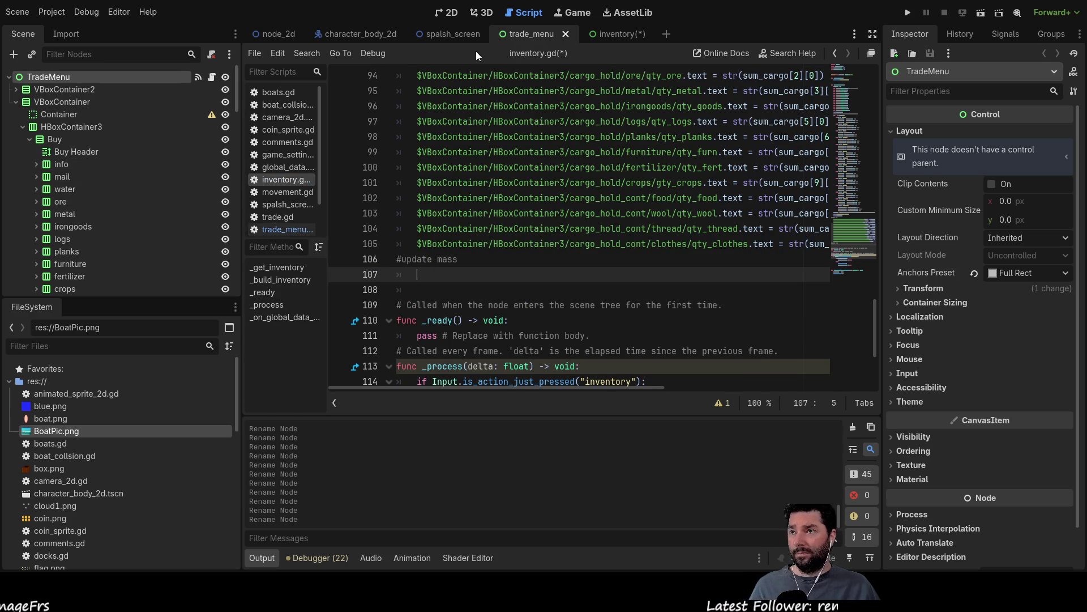
left_click(610, 33)
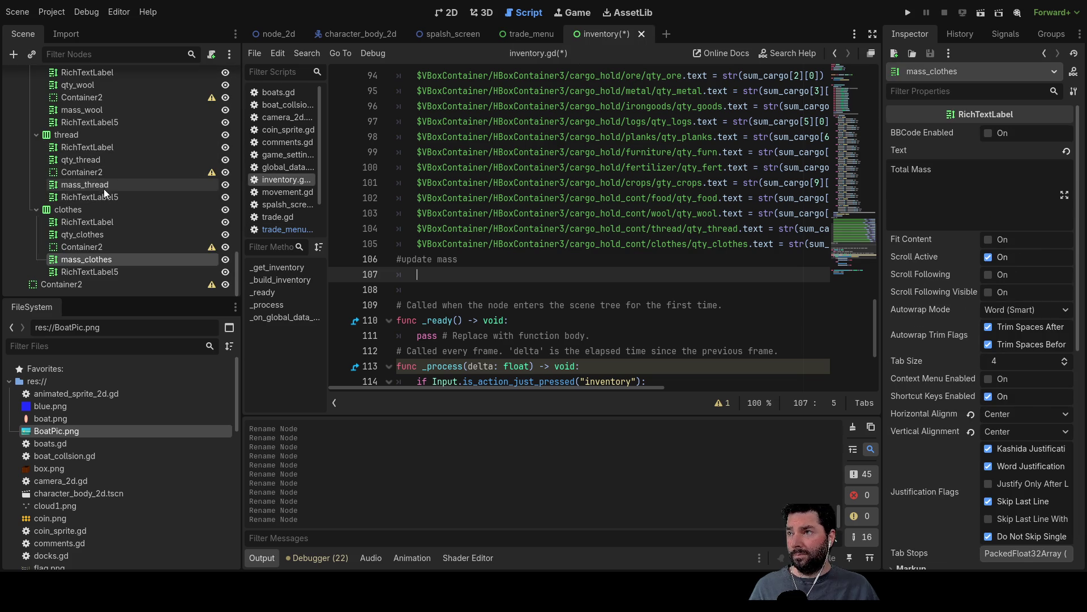
- Collapse the info2 group in the Scene dock's node tree
scroll(116, 187, "up", 5)
scroll(118, 195, "up", 4)
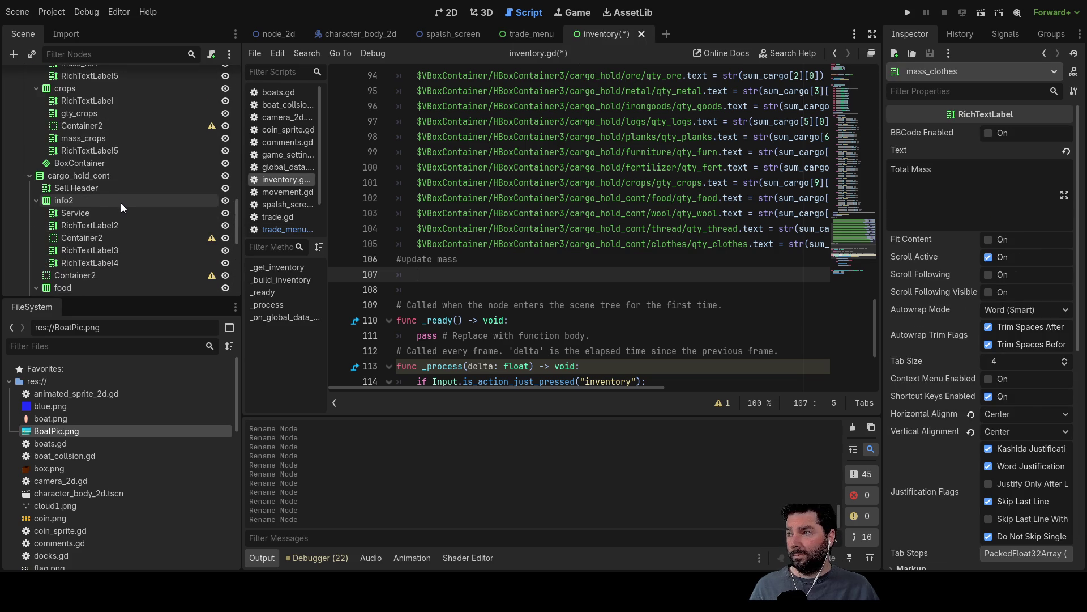
scroll(120, 202, "down", 2)
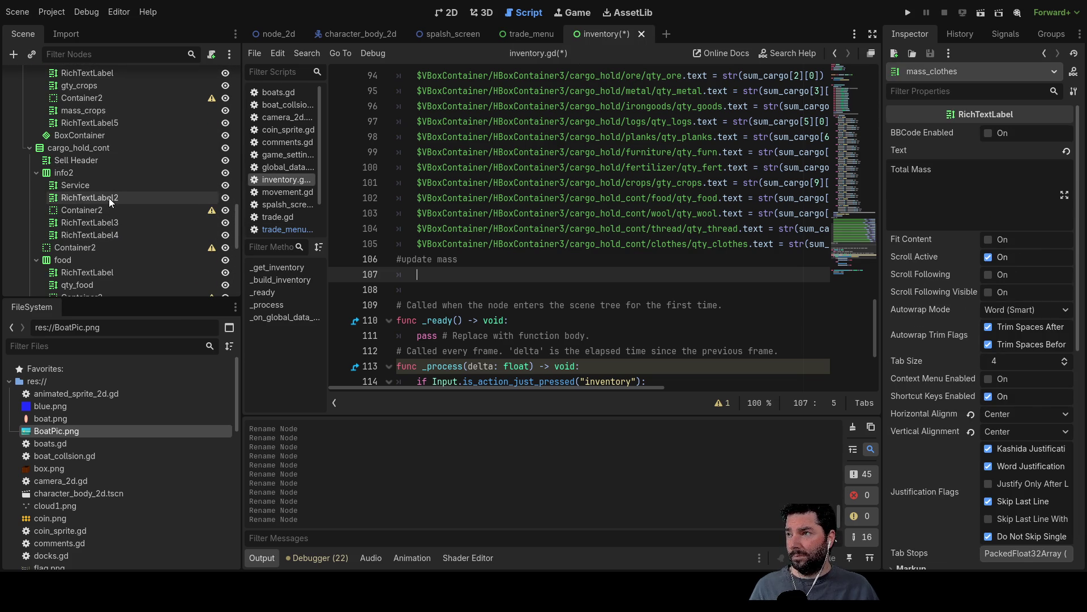
left_click(36, 172)
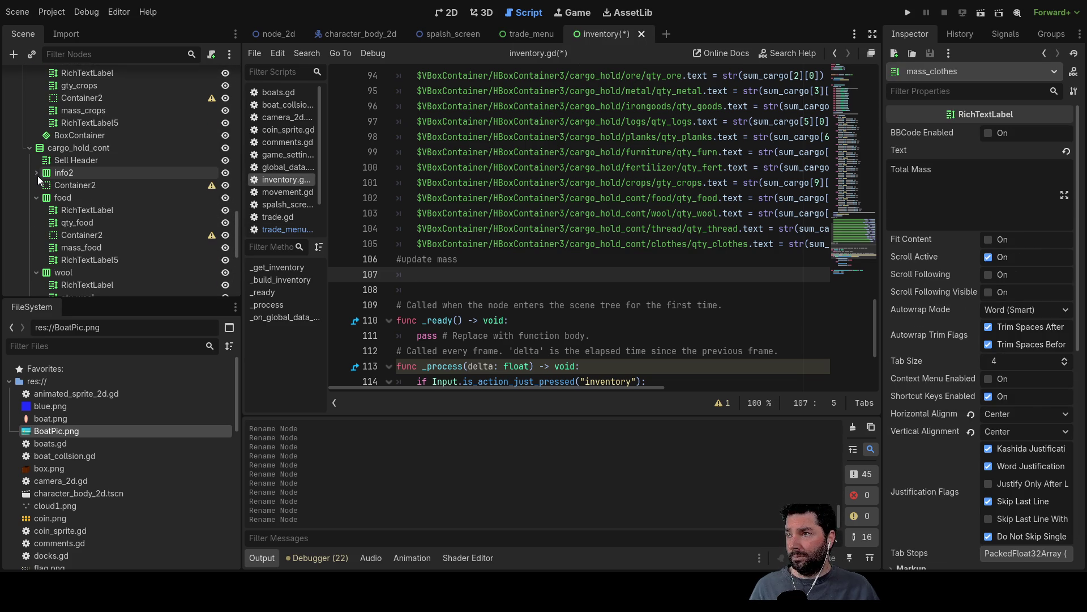
scroll(59, 184, "up", 10)
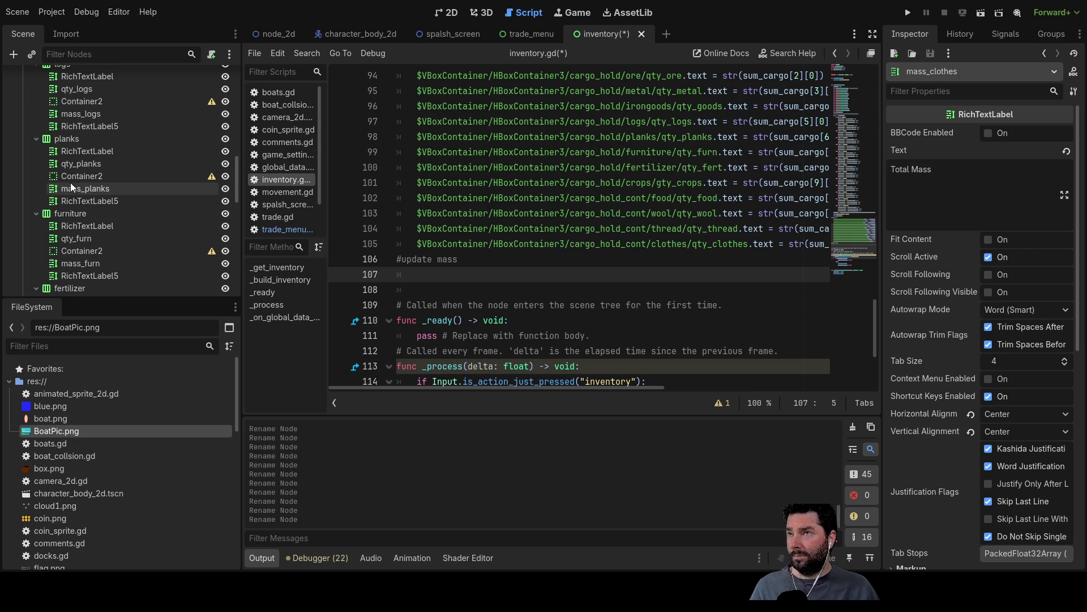
scroll(70, 182, "up", 15)
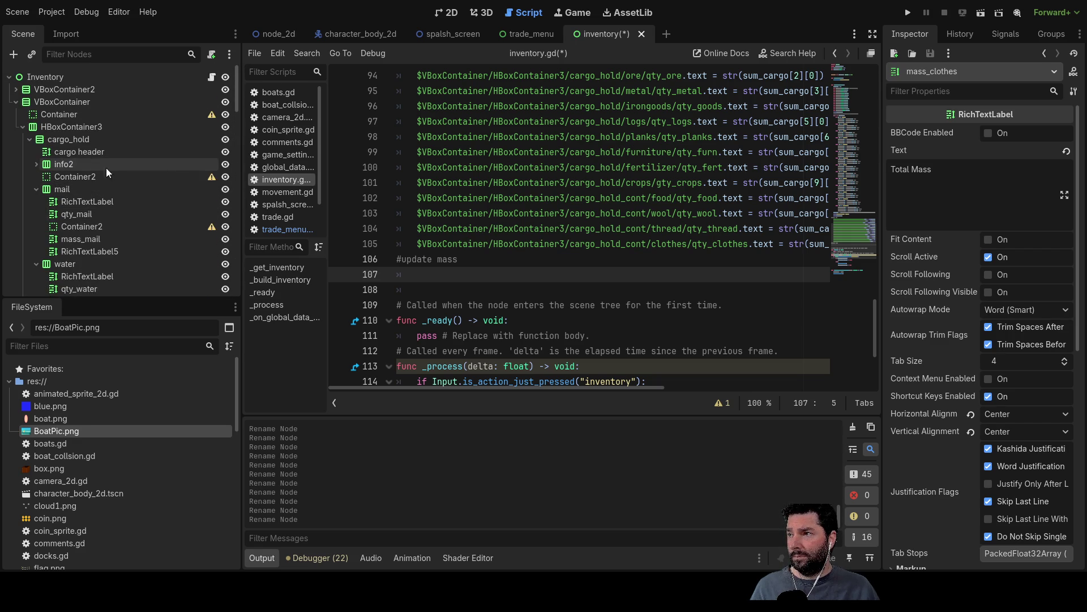
scroll(131, 212, "down", 4)
- Insert the mass_mail, mass_water, mass_ore, mass_metal, mass_goods and mass_logs node paths on lines 107–112
mouse_move(94, 189)
left_mouse_down()
mouse_move(113, 207)
mouse_move(417, 276)
left_mouse_up()
mouse_move(91, 258)
left_mouse_down()
mouse_move(440, 290)
mouse_move(425, 288)
left_mouse_up()
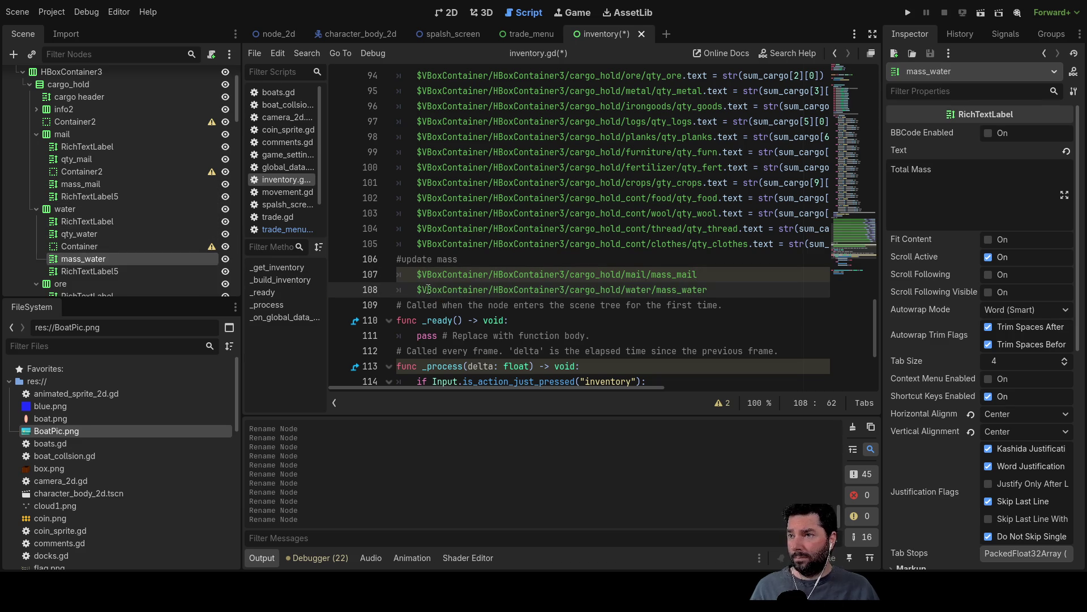
key("Return")
key("Return")
key("Return")
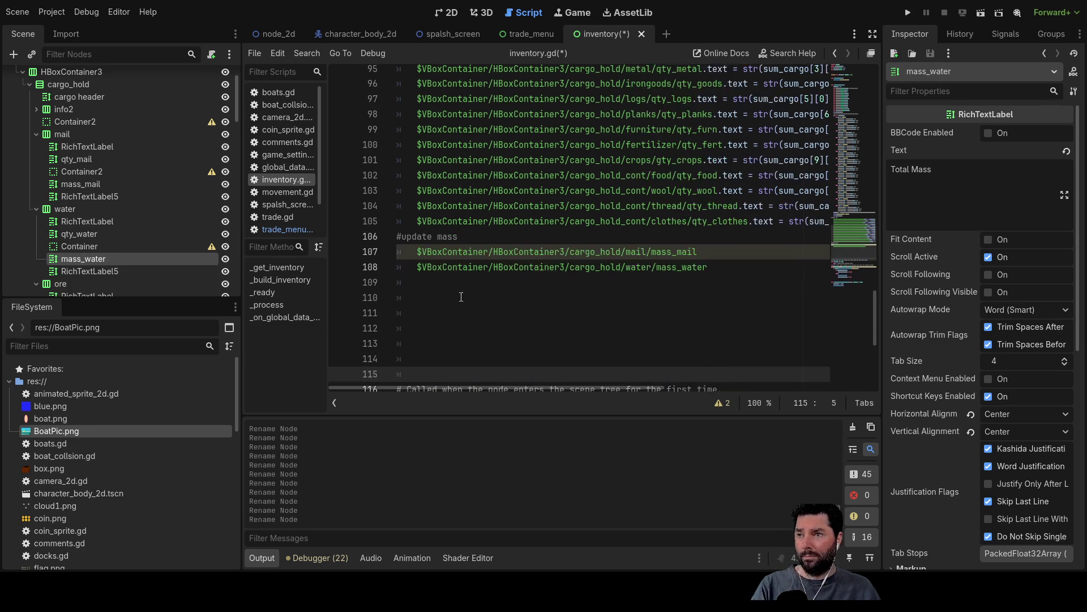
key("Return")
scroll(167, 204, "down", 4)
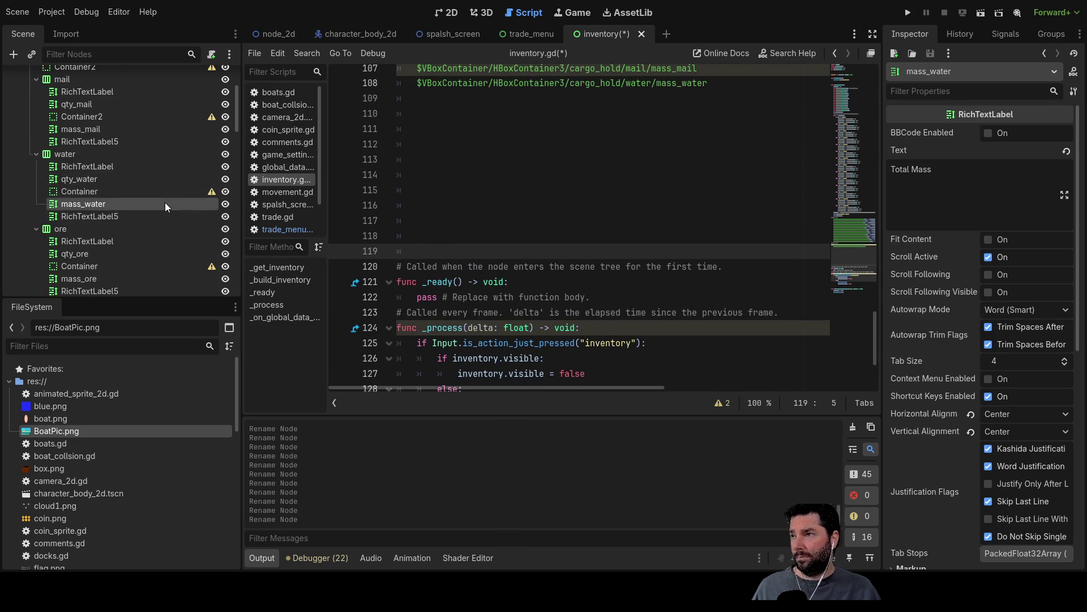
left_click(104, 215)
left_click(91, 224)
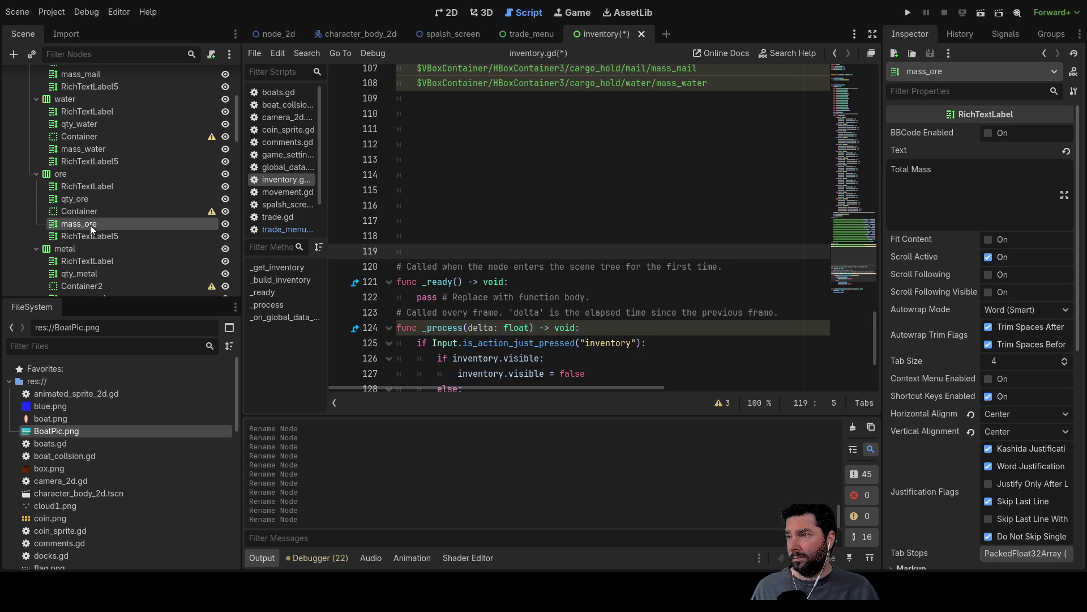
mouse_move(75, 224)
left_mouse_down()
mouse_move(436, 137)
mouse_move(426, 101)
left_mouse_up()
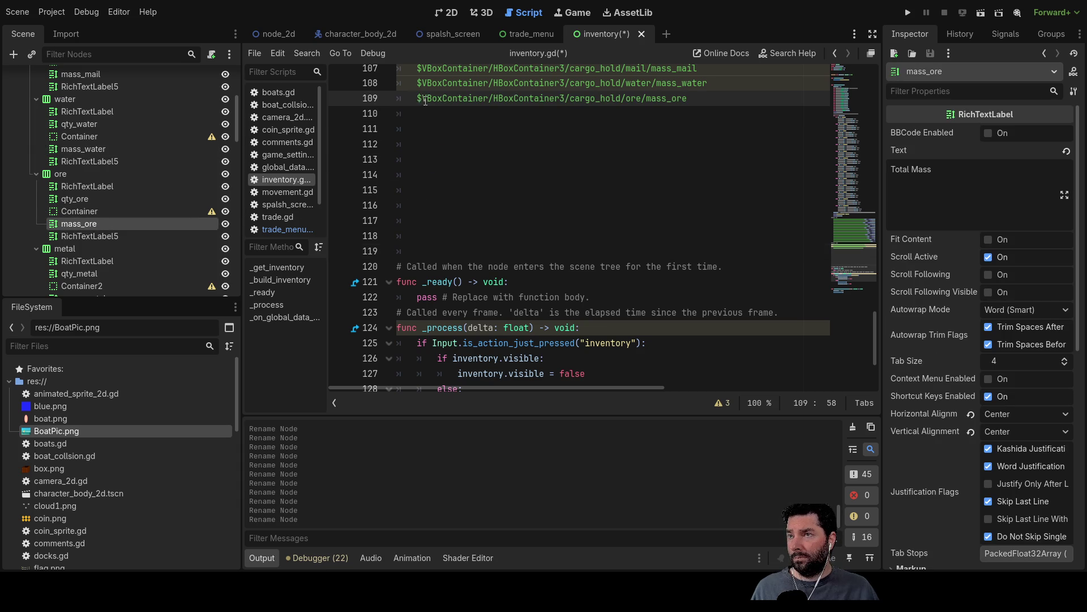
scroll(104, 223, "down", 1)
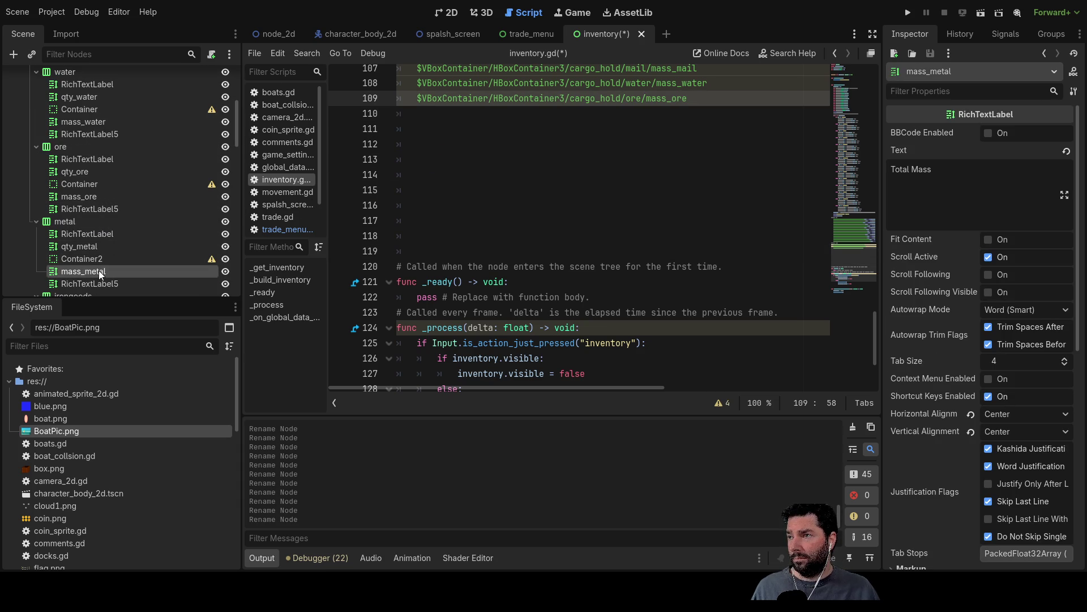
left_click_drag(98, 271, 430, 120)
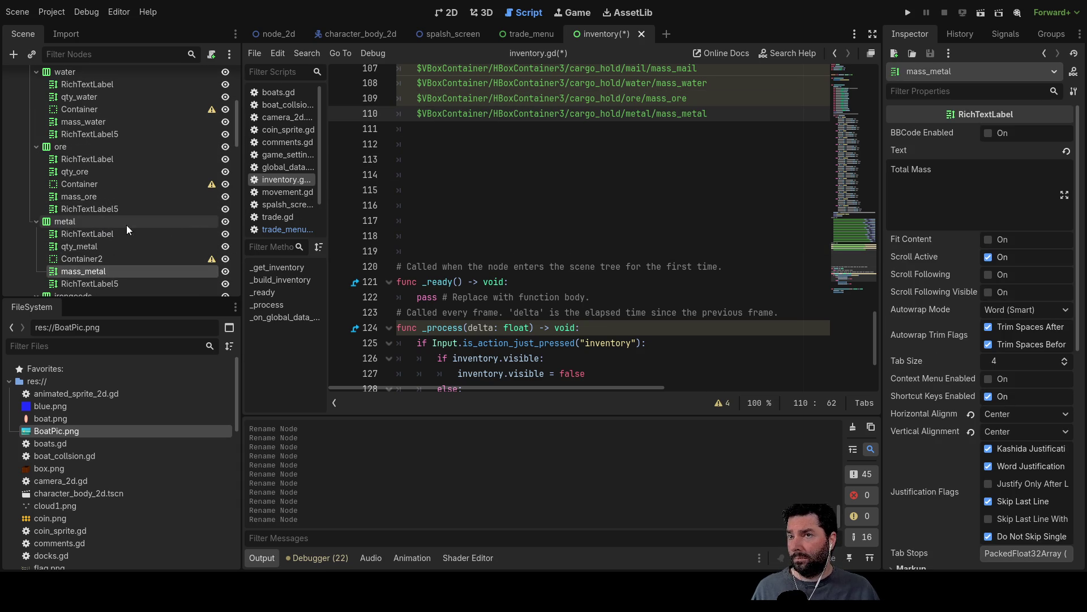
scroll(114, 226, "down", 3)
scroll(114, 225, "down", 1)
mouse_move(96, 237)
left_mouse_down()
mouse_move(478, 148)
mouse_move(443, 131)
left_mouse_up()
scroll(161, 190, "down", 3)
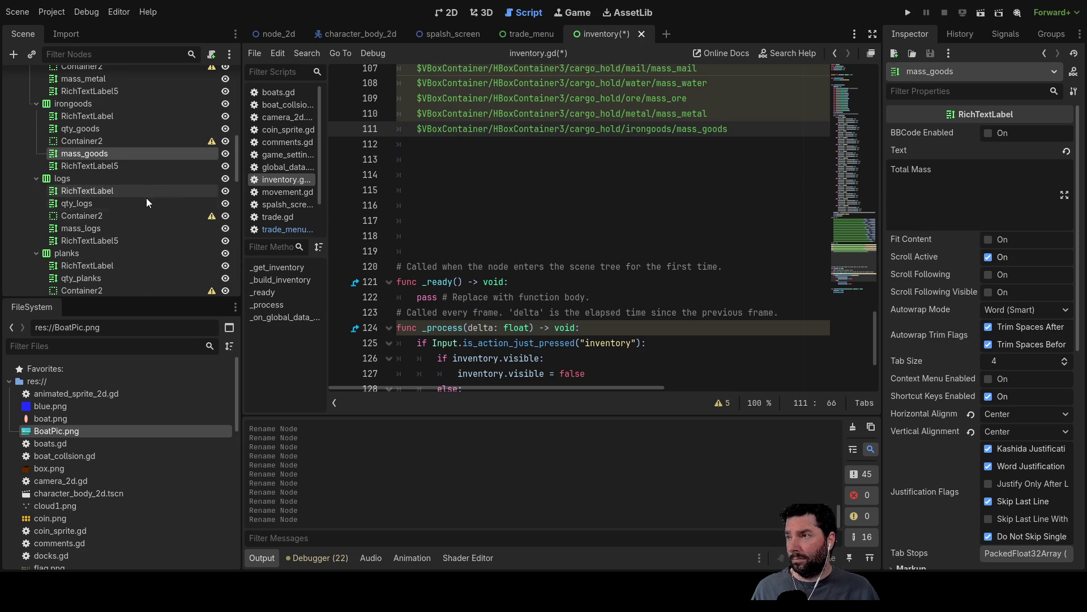
left_click(90, 228)
mouse_move(73, 226)
left_mouse_down()
mouse_move(437, 182)
mouse_move(437, 145)
left_mouse_up()
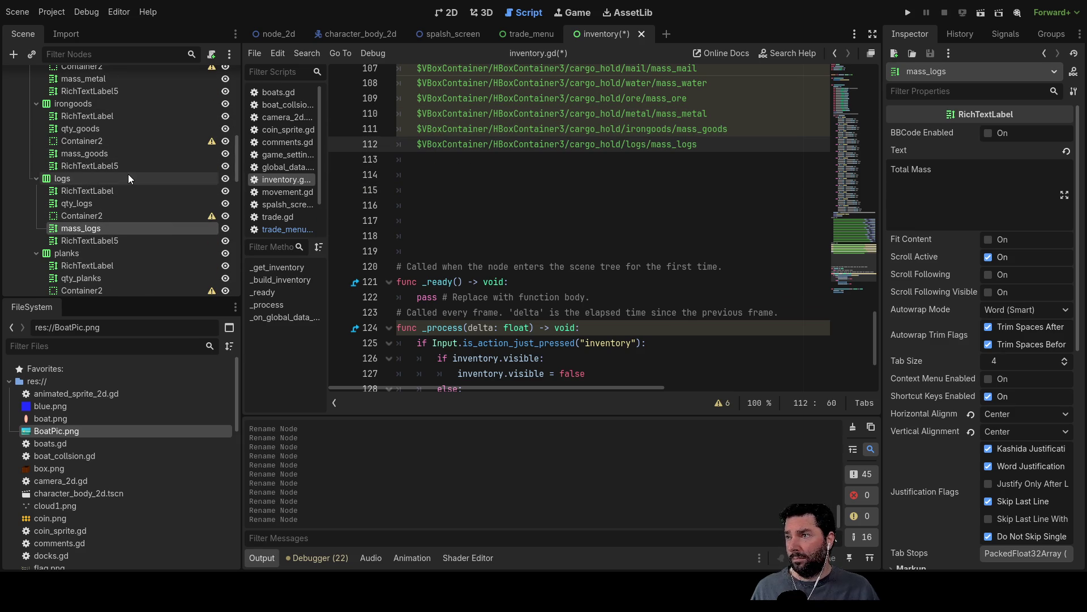
scroll(127, 213, "down", 4)
- Insert the node paths for mass_planks through mass_clothes on lines 113–120
mouse_move(86, 194)
left_mouse_down()
mouse_move(190, 210)
mouse_move(426, 159)
left_mouse_up()
scroll(100, 198, "down", 3)
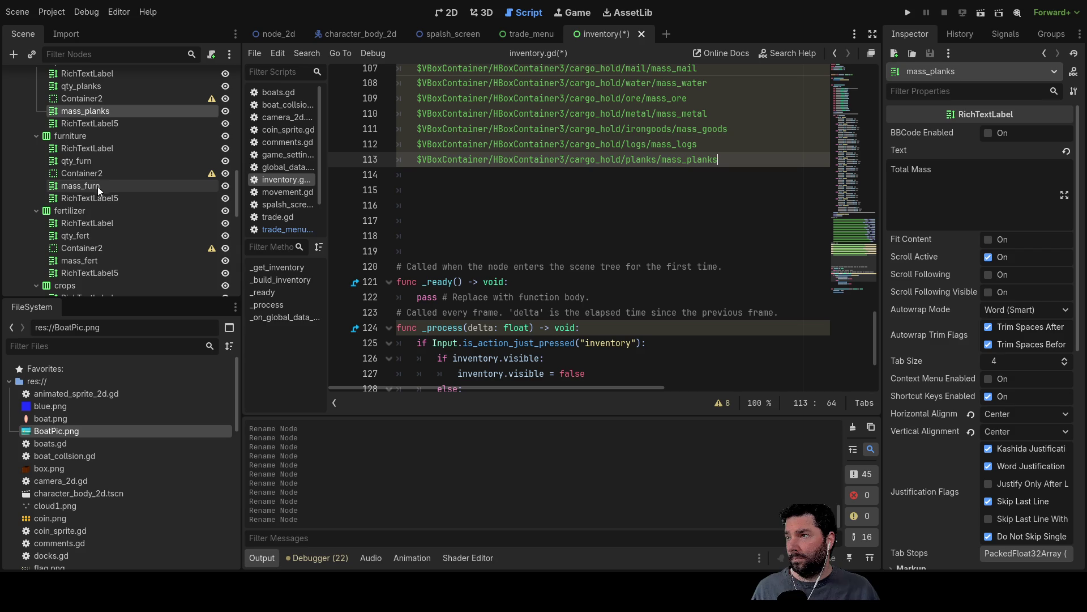
left_click(73, 187)
left_click_drag(74, 186, 419, 177)
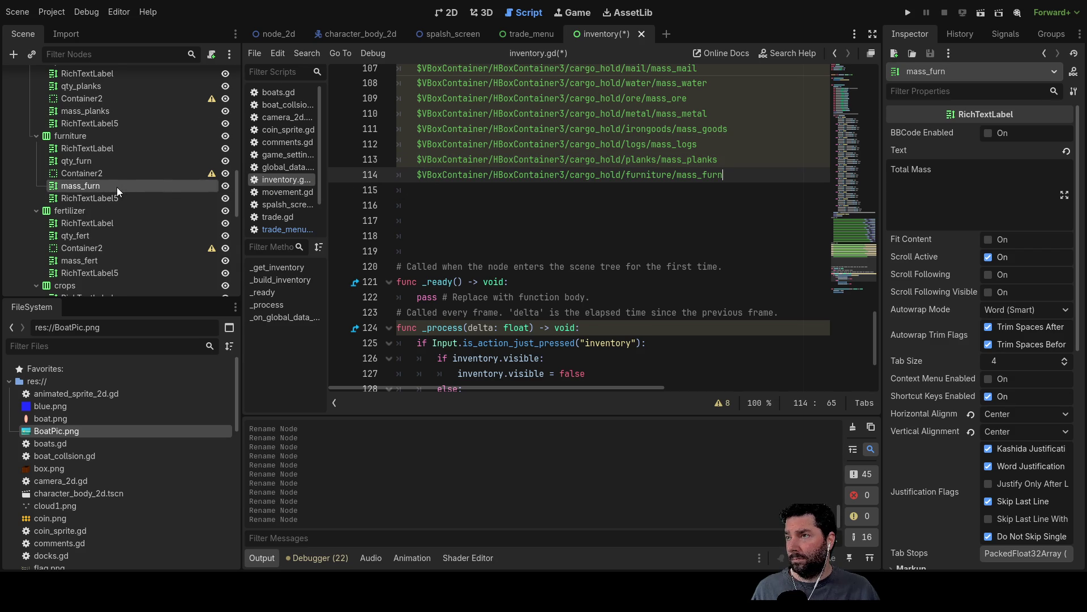
scroll(117, 187, "down", 2)
left_click(88, 203)
left_click_drag(339, 205, 417, 191)
scroll(136, 201, "down", 2)
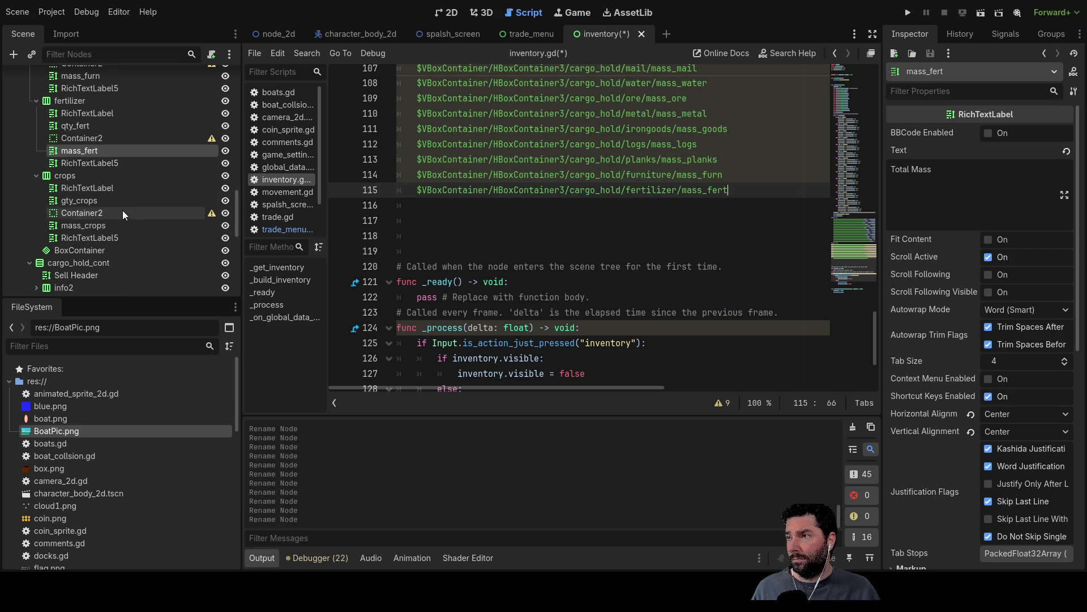
left_click(96, 229)
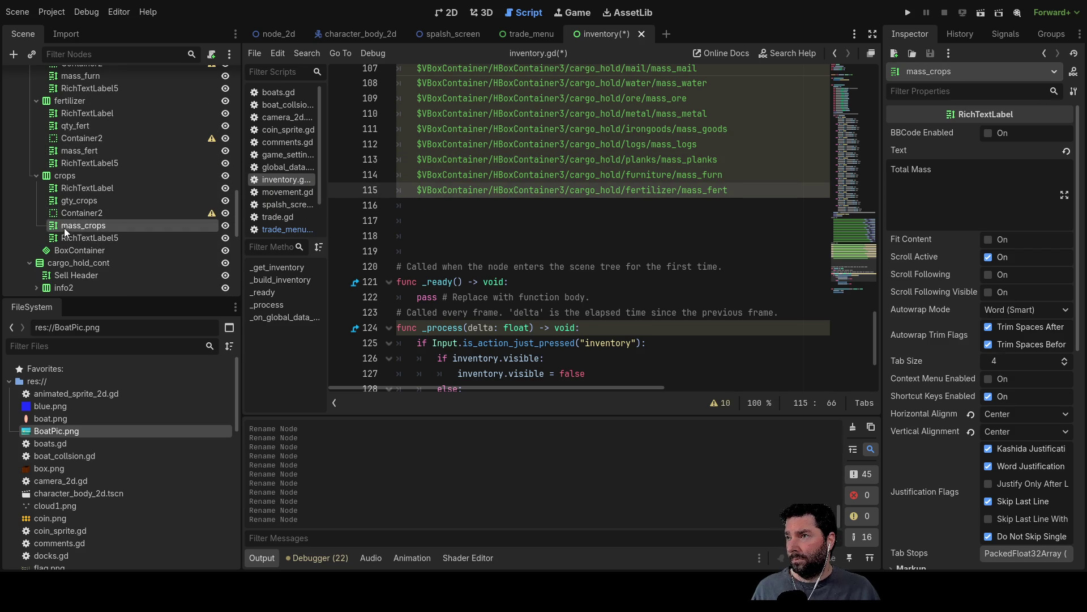
left_click_drag(77, 226, 416, 210)
scroll(124, 208, "down", 3)
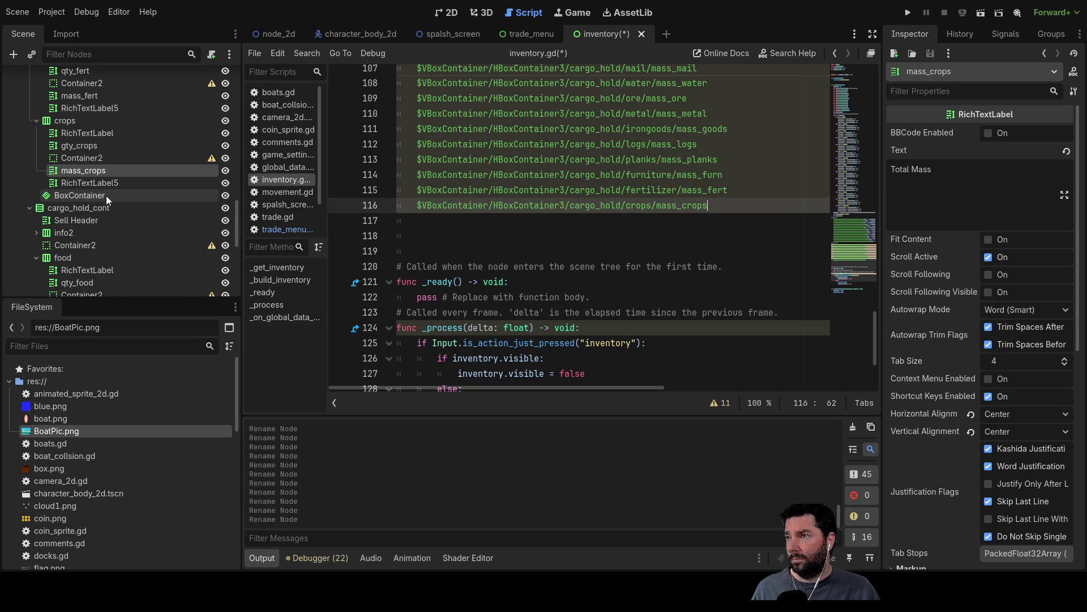
scroll(106, 196, "down", 5)
mouse_move(105, 227)
left_mouse_down()
mouse_move(88, 226)
mouse_move(464, 226)
mouse_move(445, 225)
left_mouse_up()
scroll(114, 221, "down", 4)
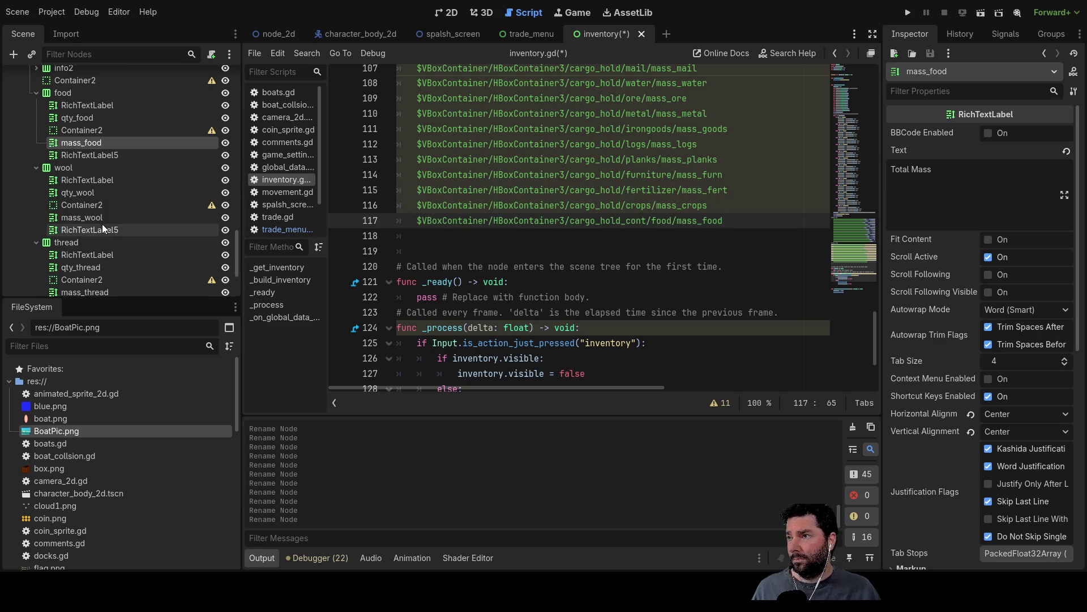
left_click(102, 228)
mouse_move(82, 218)
left_mouse_down()
mouse_move(442, 226)
mouse_move(420, 238)
left_mouse_up()
key("Return")
key("Return")
key("Return")
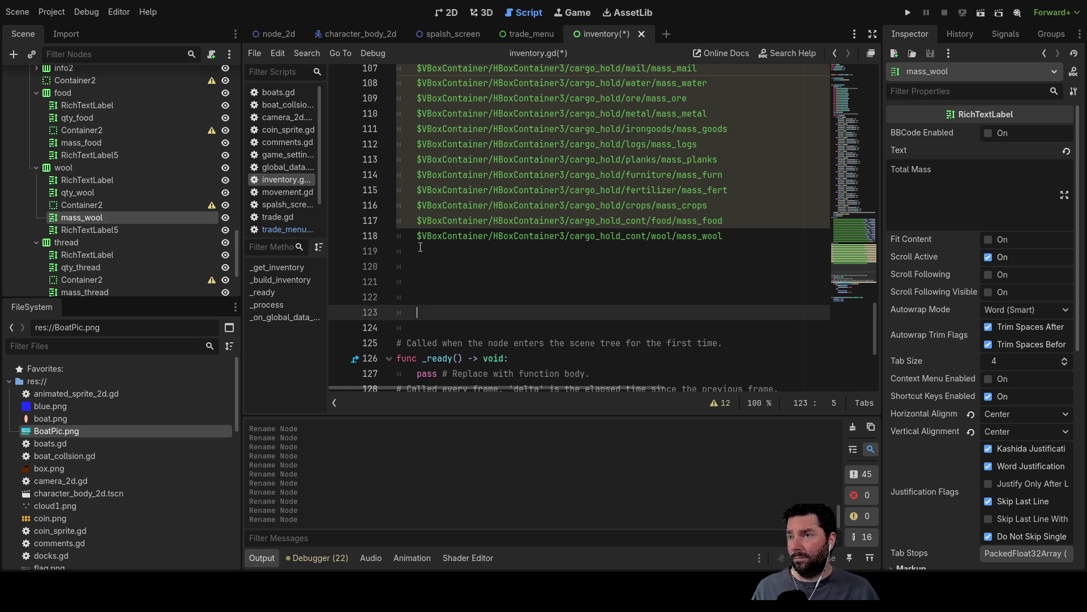
scroll(157, 222, "down", 3)
left_click(113, 217)
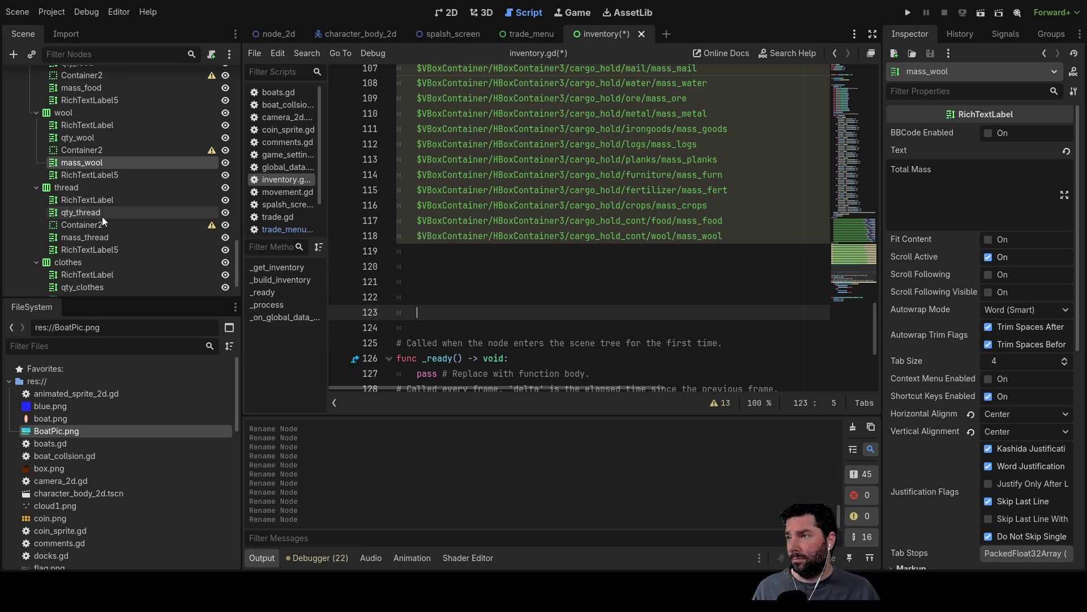
mouse_move(85, 237)
left_mouse_down()
mouse_move(422, 251)
mouse_move(417, 266)
left_mouse_up()
scroll(170, 233, "down", 3)
left_click(82, 260)
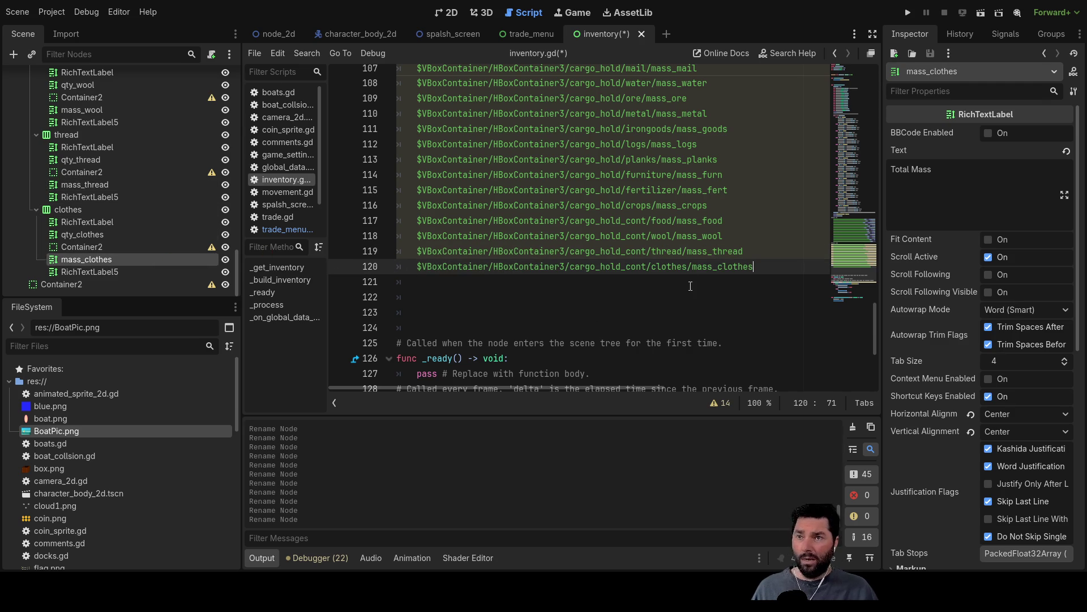
scroll(727, 268, "up", 6)
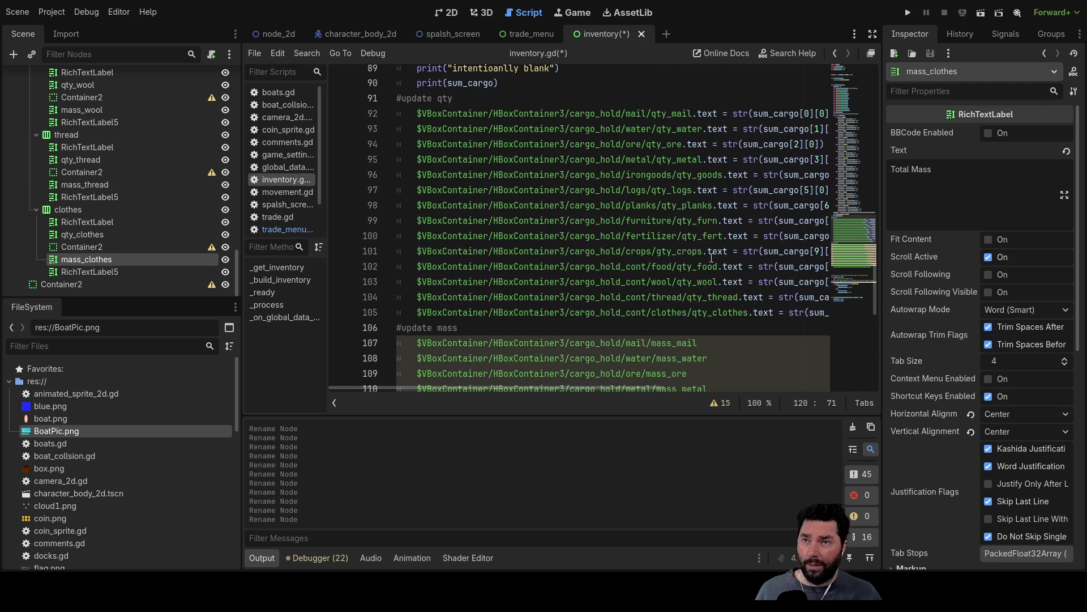
- Copy the '.text = str(sum_cargo[0][0])' assignment from line 92
scroll(704, 261, "down", 2, "ctrl")
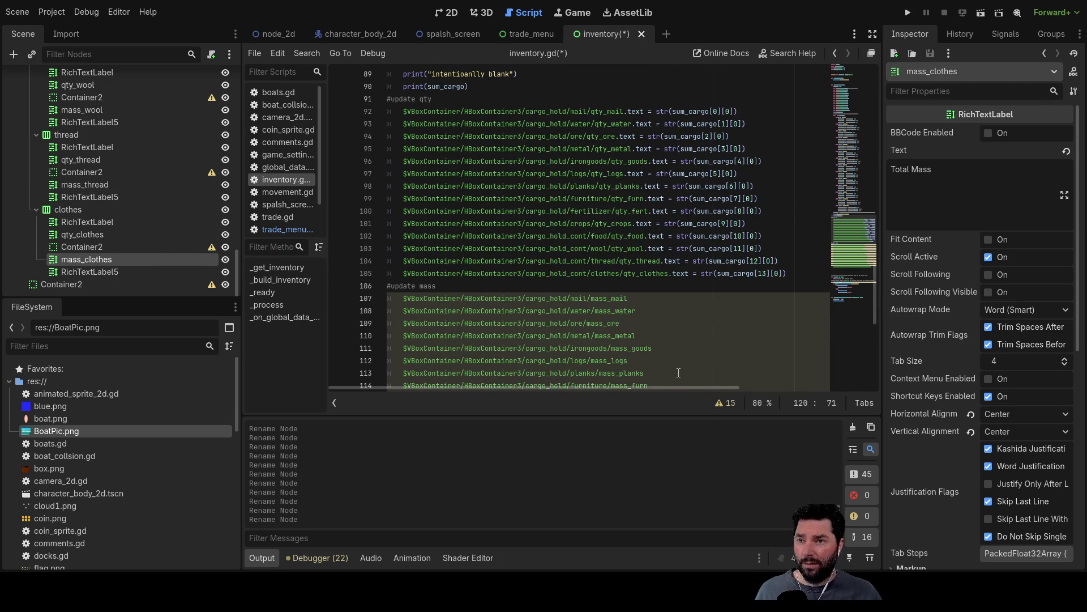
scroll(688, 390, "up", 2, "ctrl")
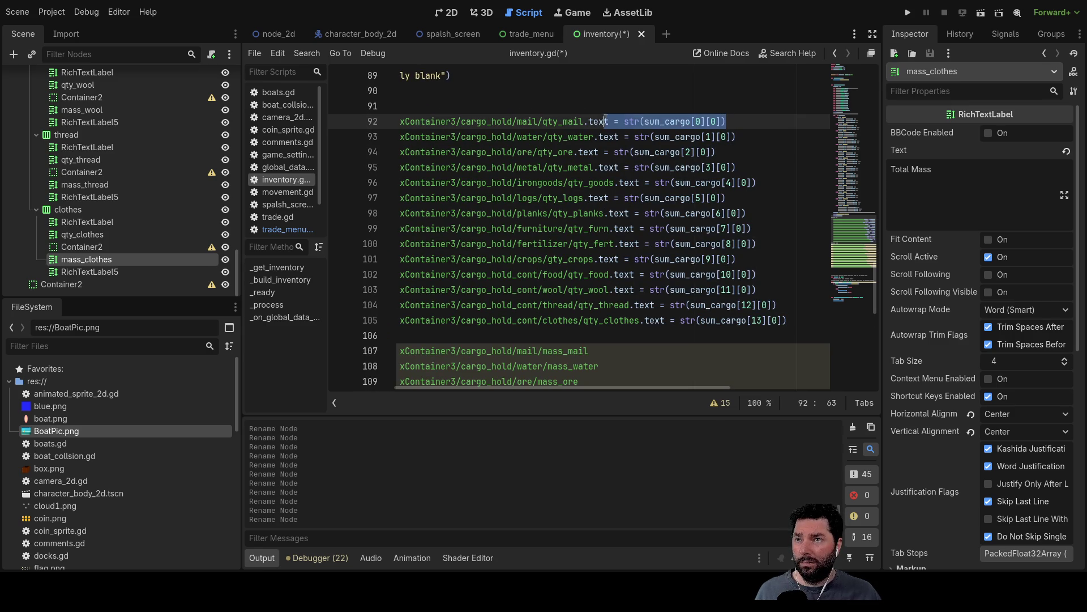
left_click_drag(592, 120, 584, 122)
key("ctrl+c")
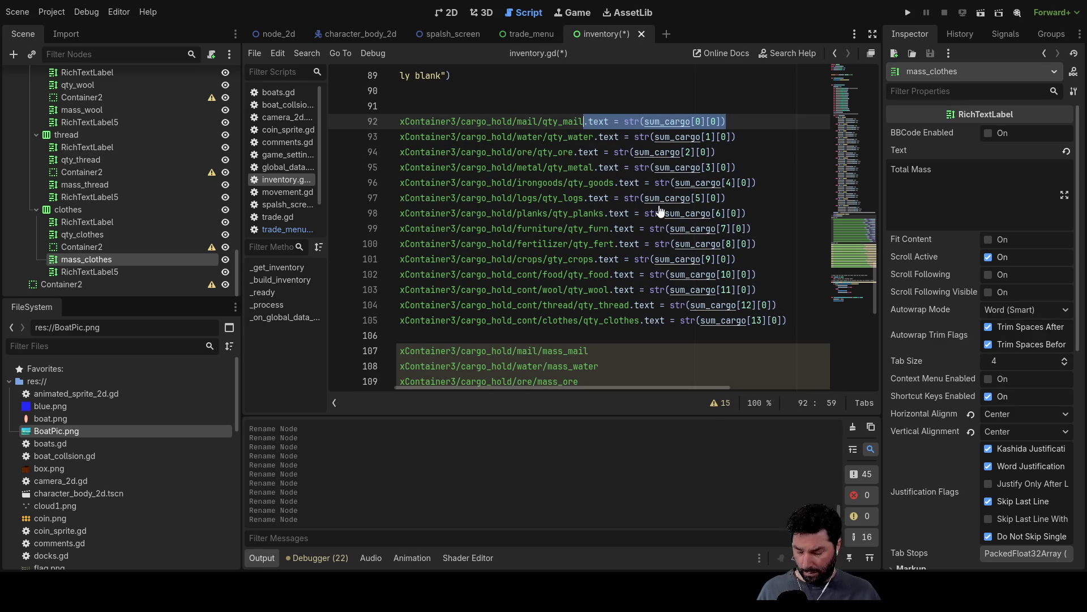
scroll(606, 265, "down", 2)
- Append '.text = str(sum_cargo[0][0])' to every mass line from 107 to 120
left_click(600, 258)
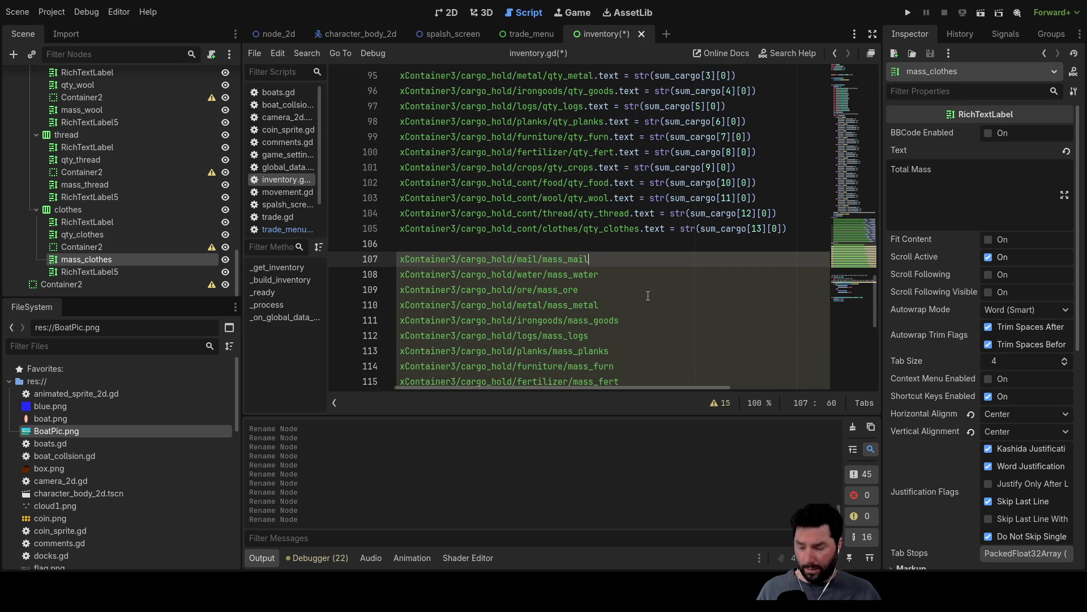
key("Down")
key("ctrl+v")
key("Down")
key("ctrl+v")
key("Down")
key("ctrl+v")
key("Down")
key("ctrl+v")
key("Down")
key("ctrl+v")
key("Down")
key("ctrl+v")
key("Down")
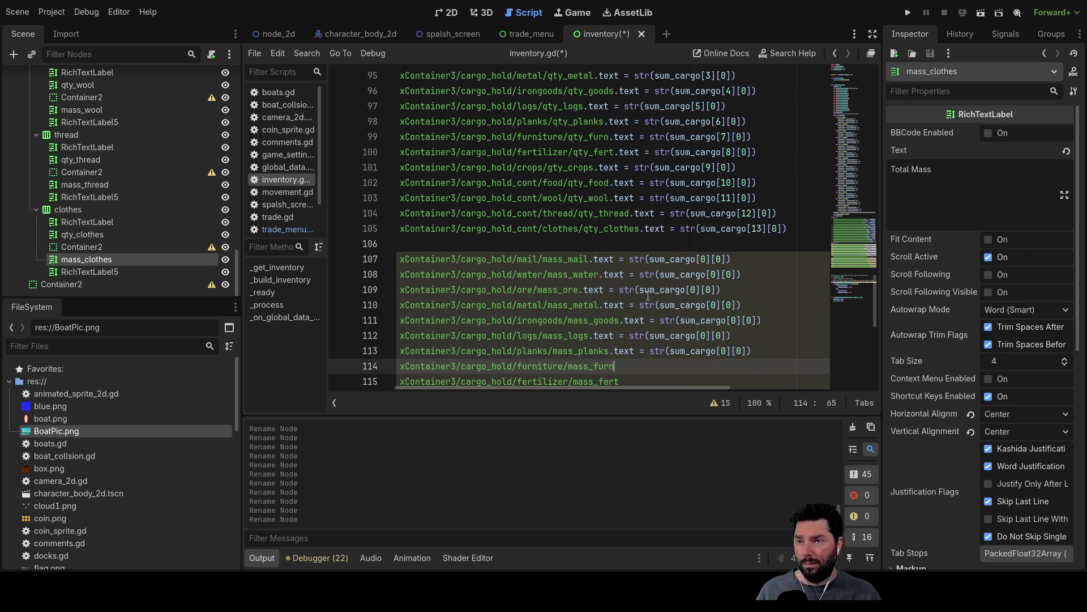
key("ctrl+v")
key("Down")
key("ctrl+v")
key("Down")
key("ctrl+v")
key("Down")
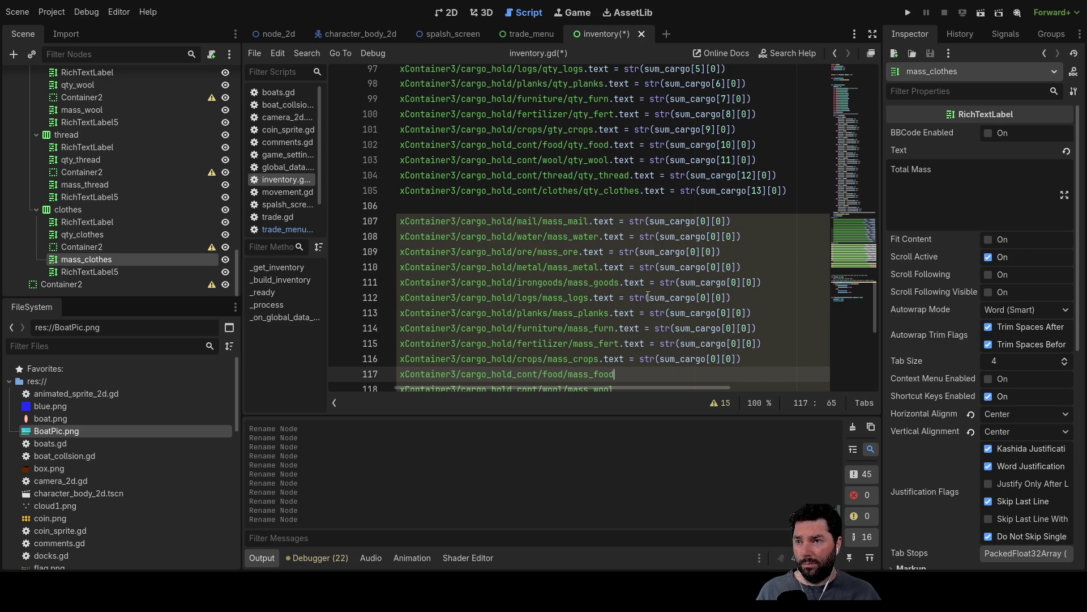
key("ctrl+v")
key("Down")
key("Down")
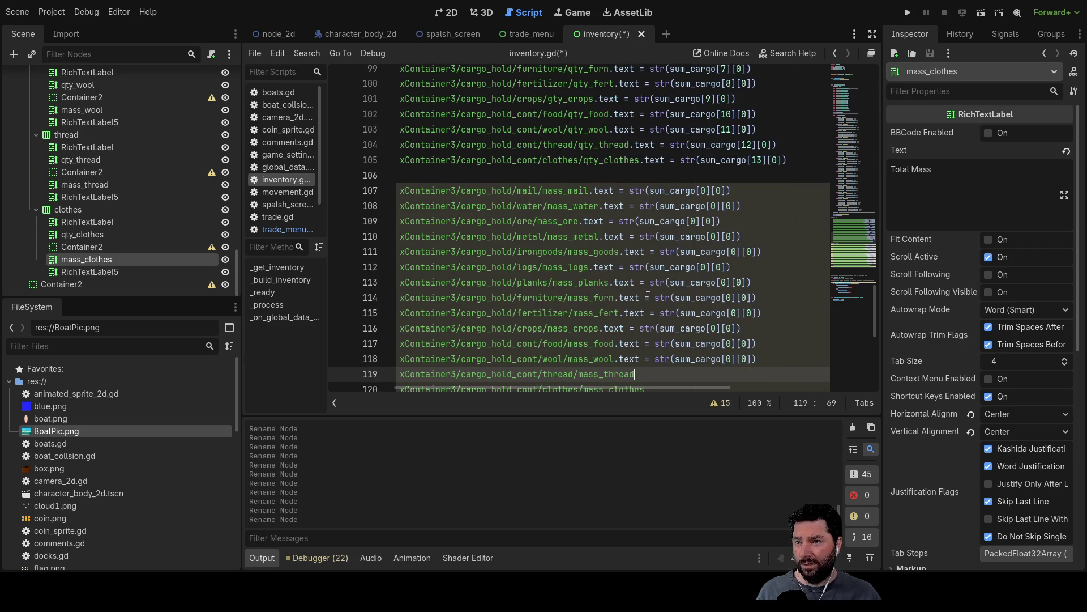
key("ctrl+v")
key("Down")
key("ctrl+v")
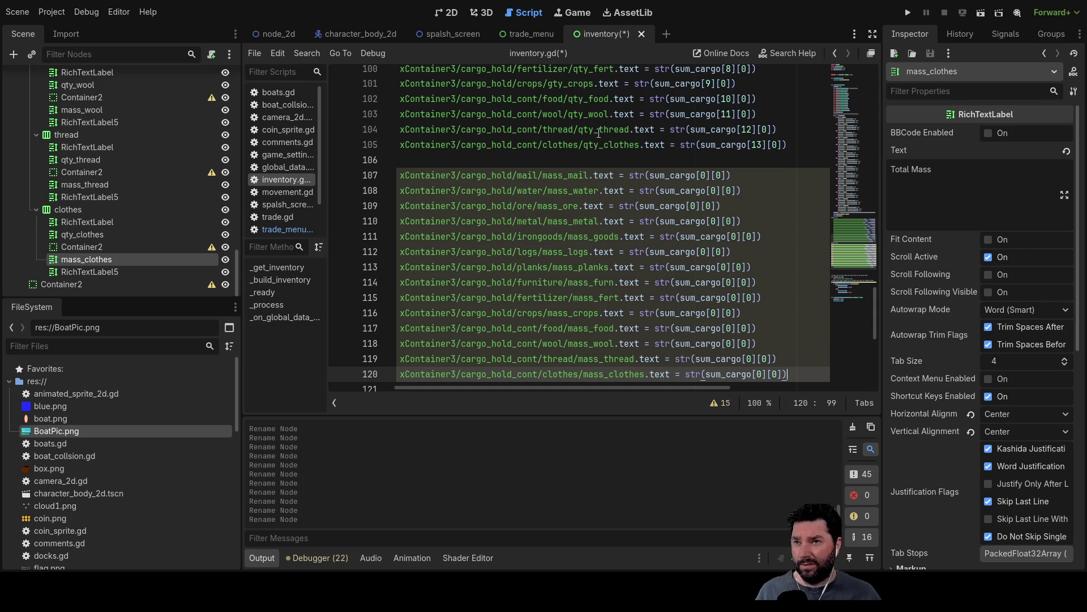
left_click(708, 177)
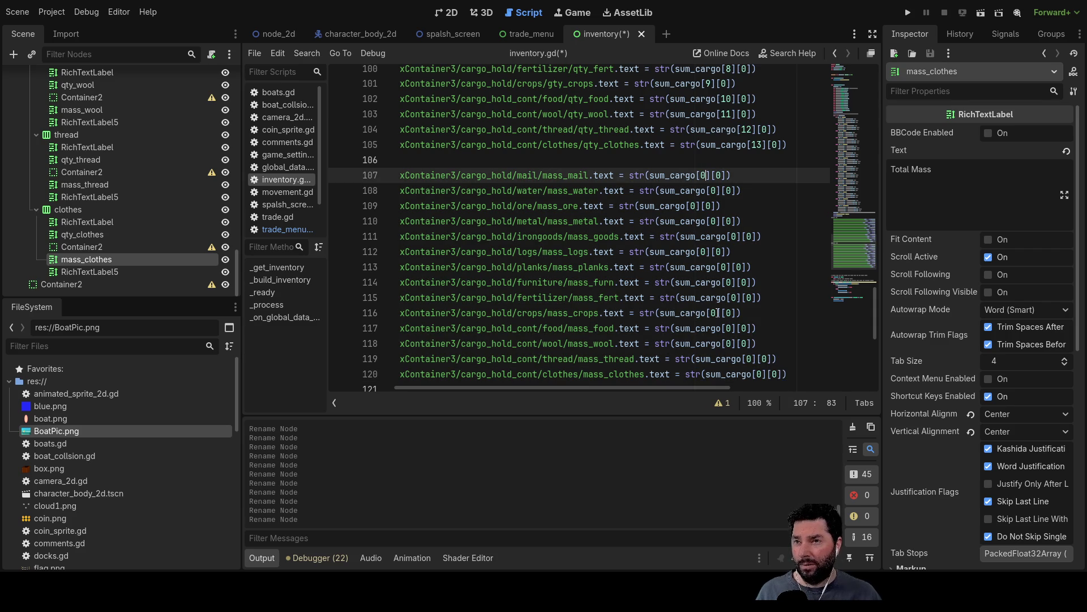
- Renumber the first sum_cargo index on lines 107–113 sequentially, e.g. sum_cargo[1], sum_cargo[4]
scroll(718, 313, "up", 8)
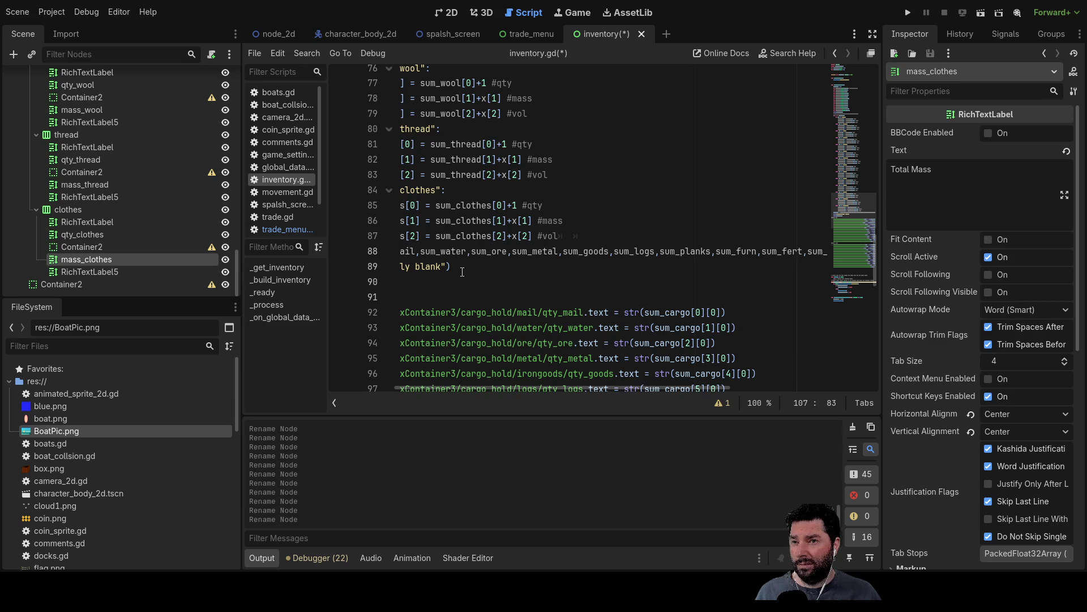
scroll(465, 273, "down", 5)
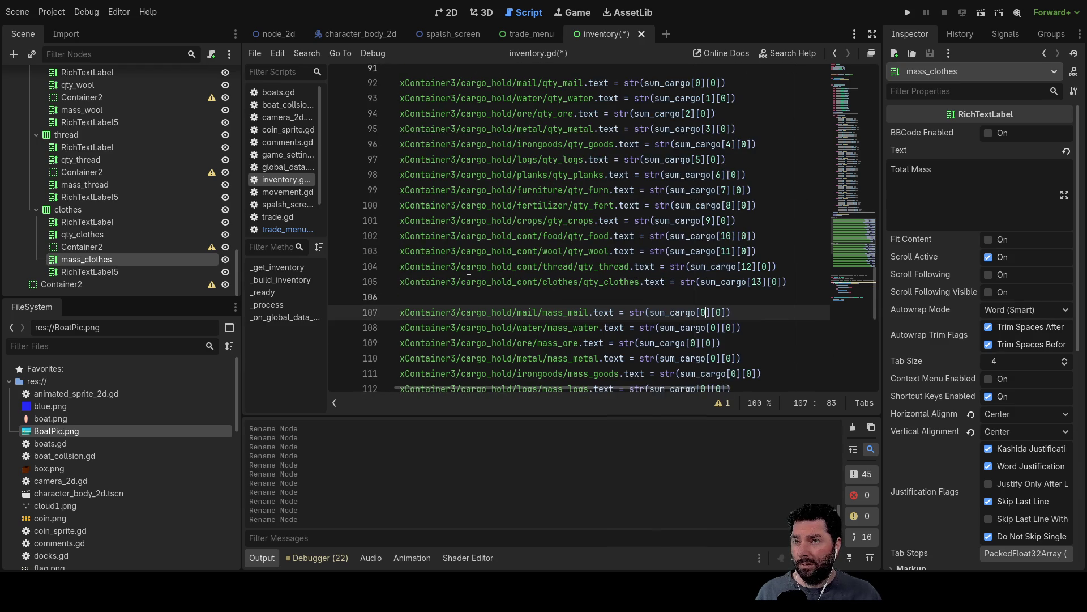
scroll(718, 324, "down", 1)
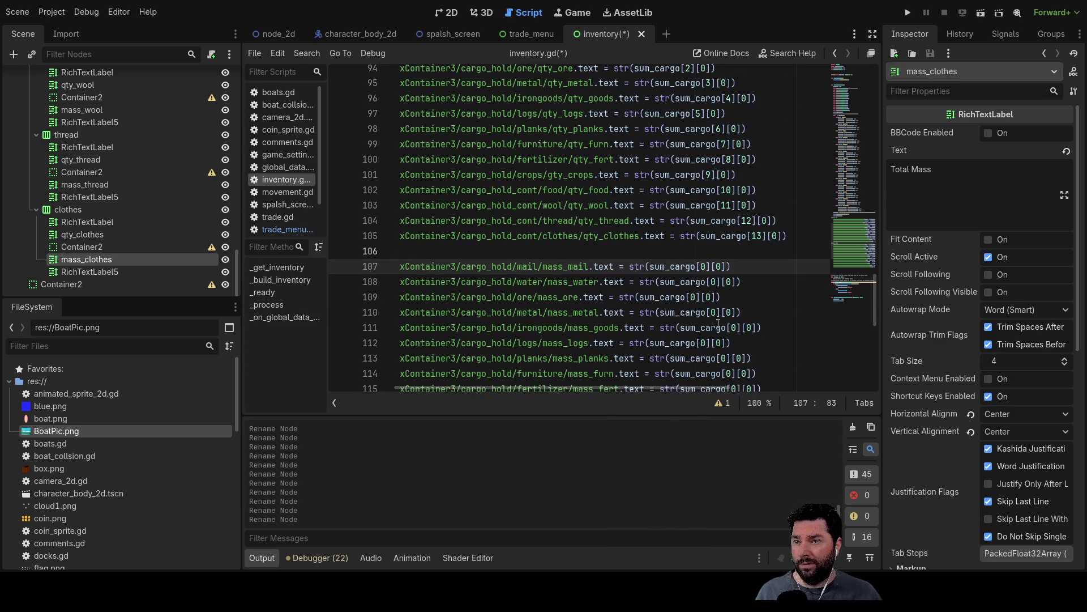
left_click(718, 282)
type("1")
key("Down")
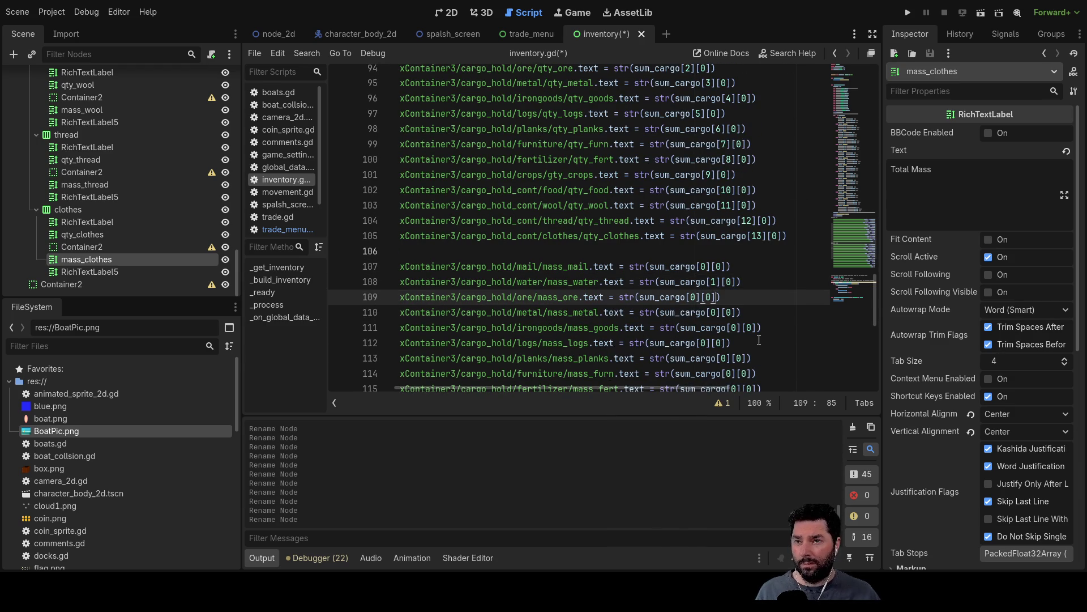
key("Down")
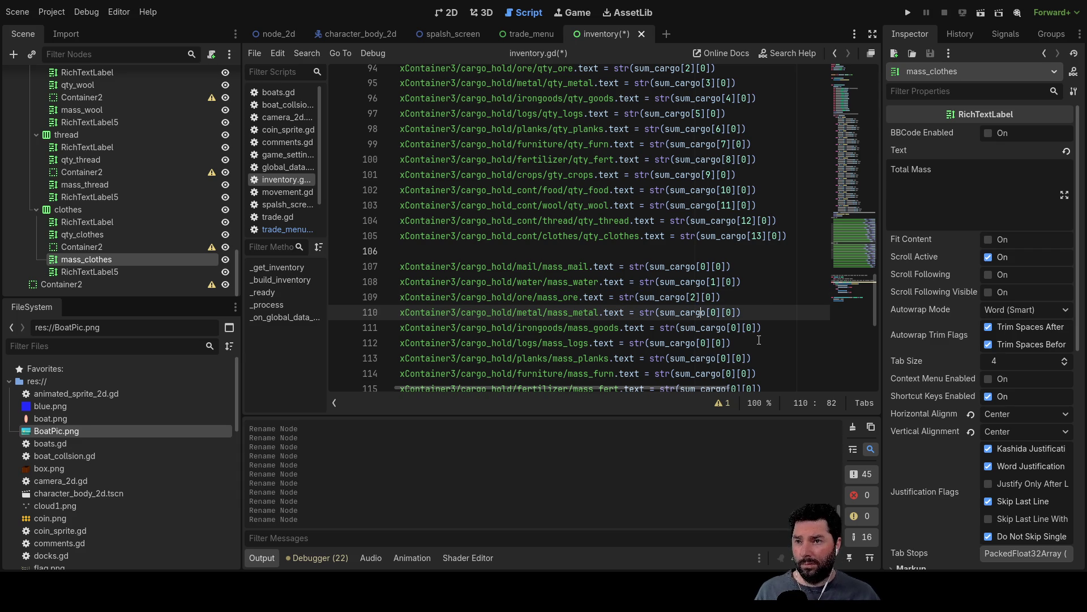
key("Down")
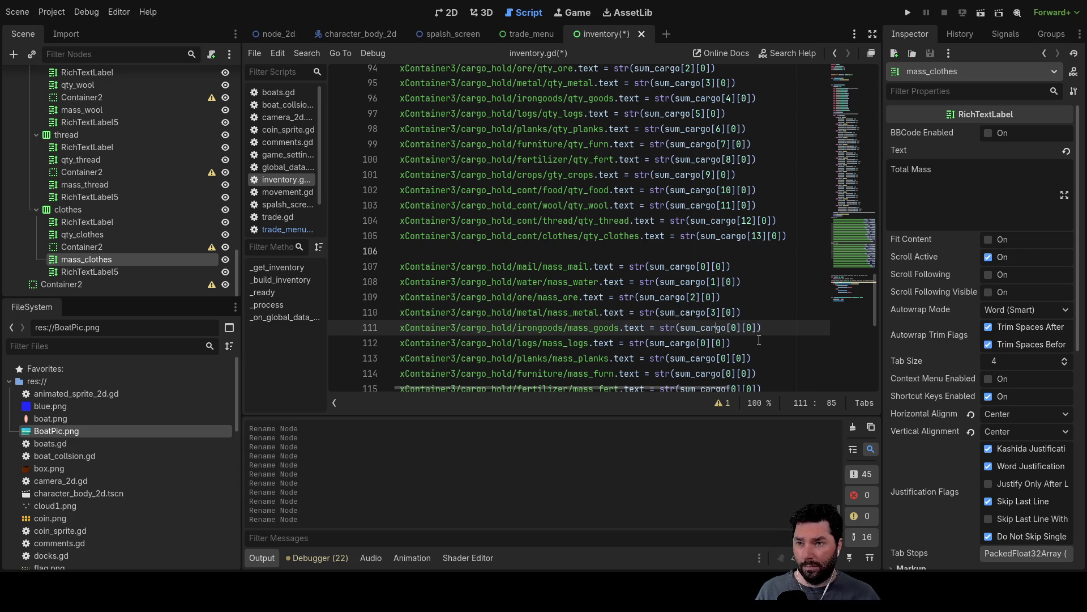
type("4")
key("Down")
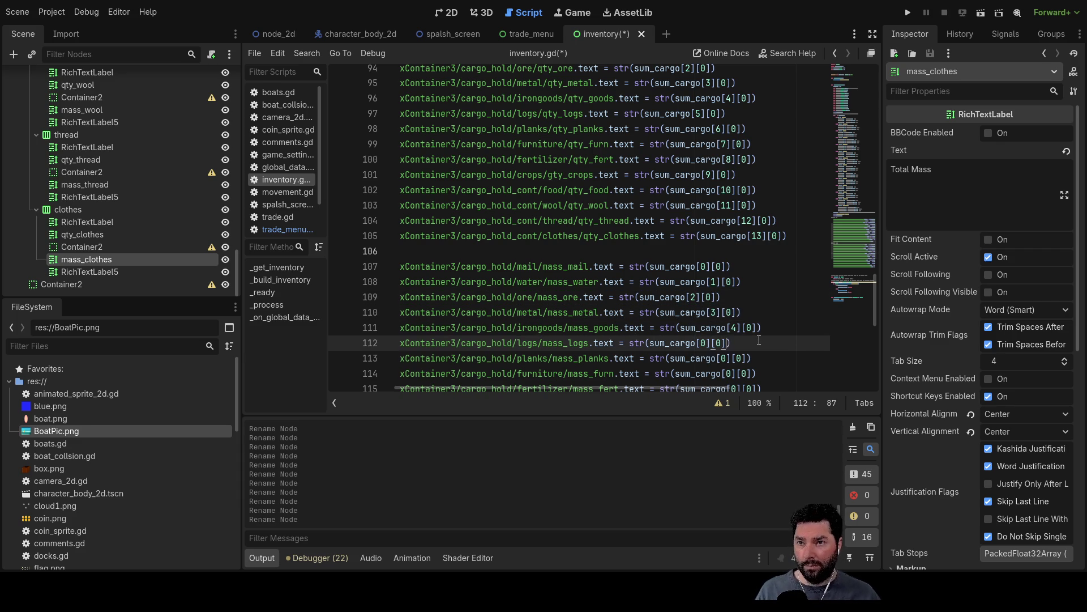
key("Down")
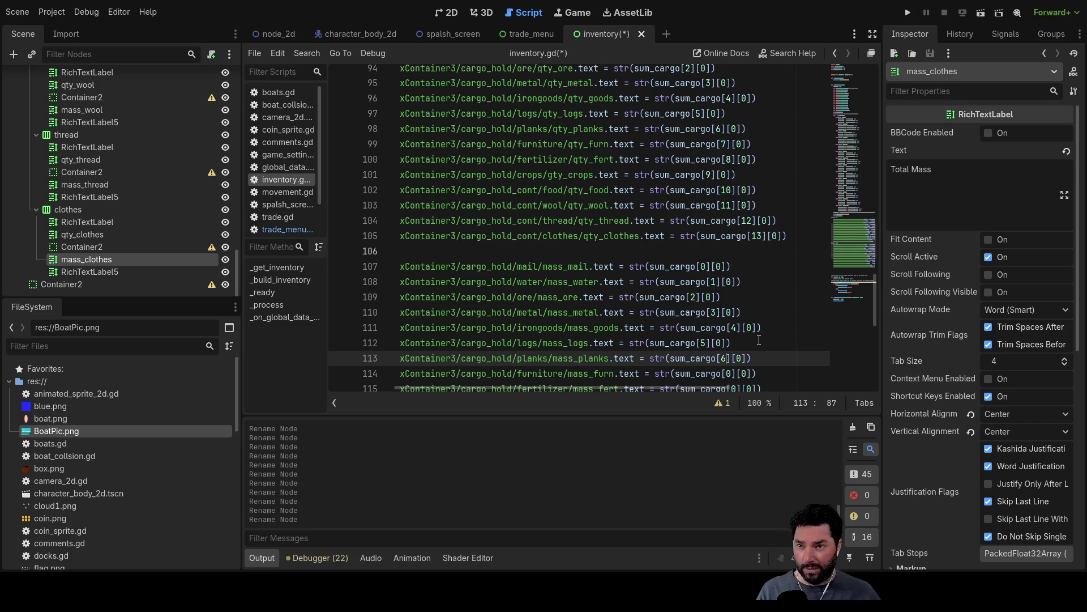
key("Down")
- Continue the first sum_cargo indices on lines 114–120 up to sum_cargo[13]
type("7")
key("Down")
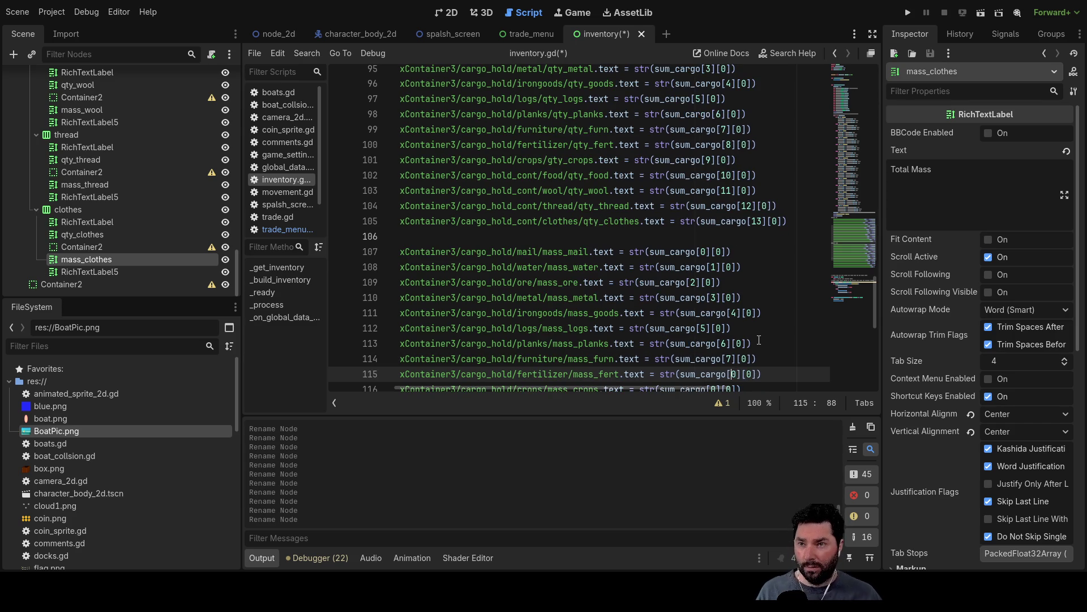
key("Down")
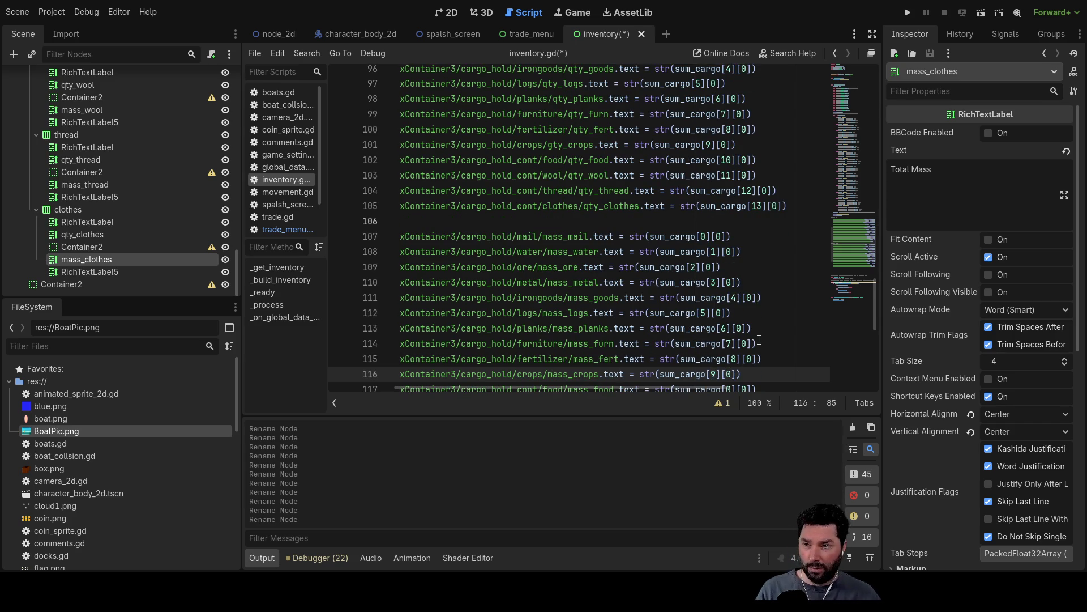
key("Down")
type("1")
key("Down")
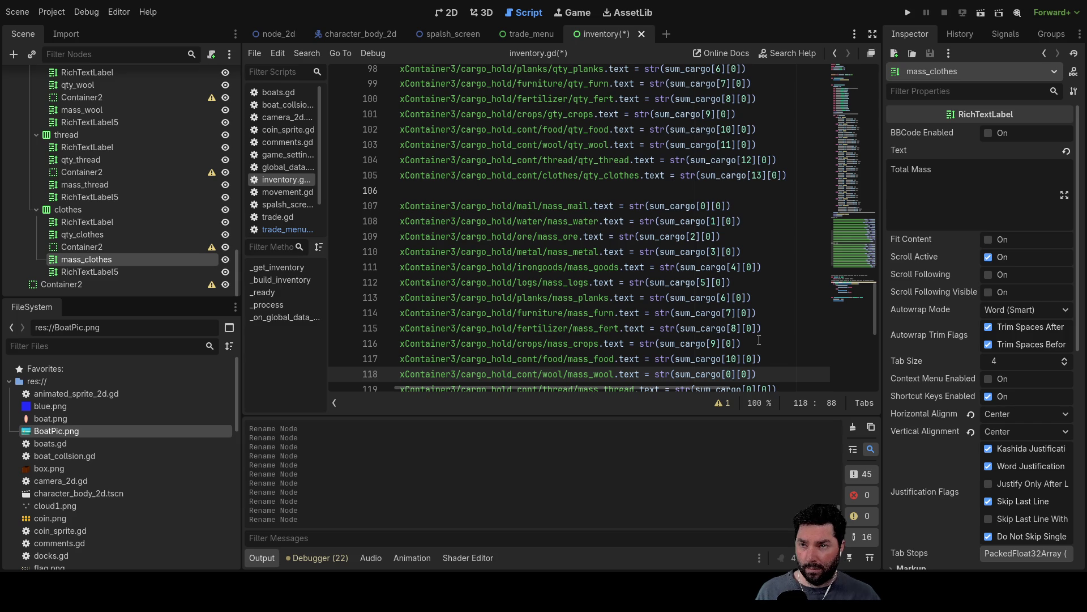
key("Down")
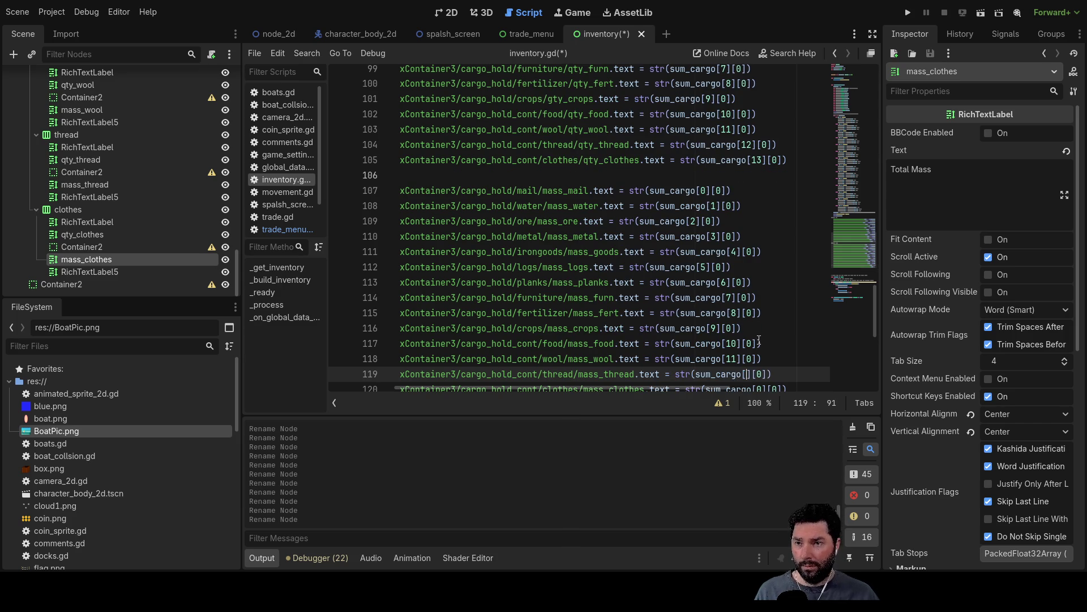
key("Down")
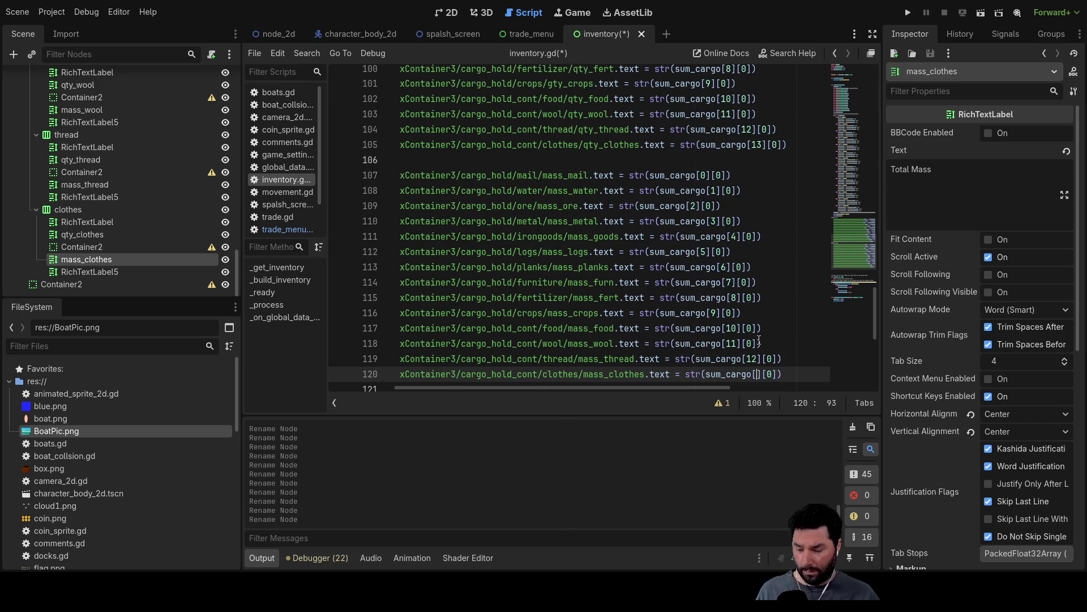
scroll(759, 339, "down", 1)
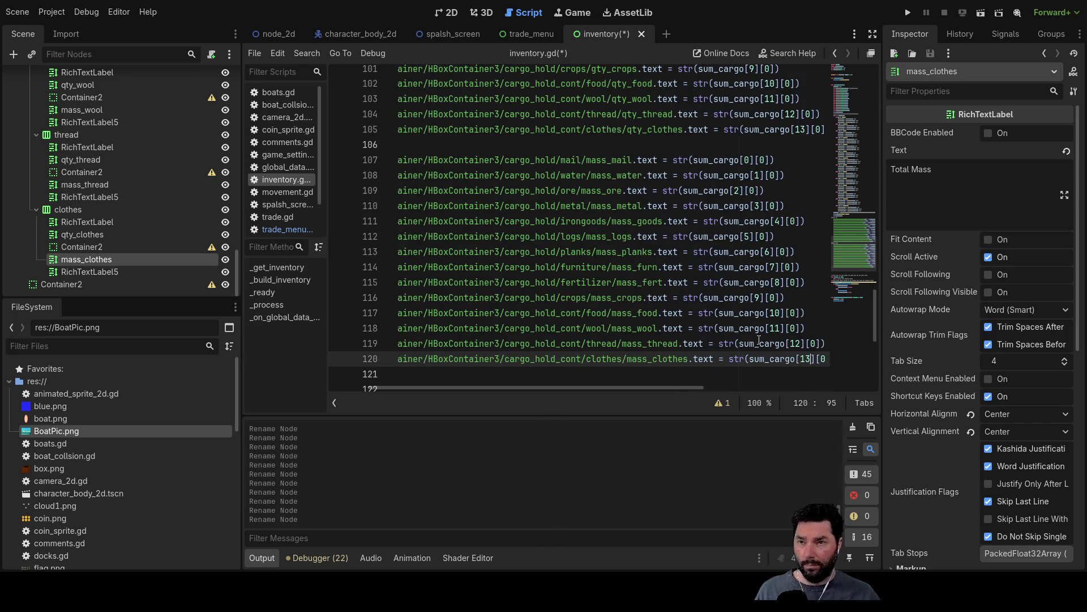
scroll(759, 340, "up", 6)
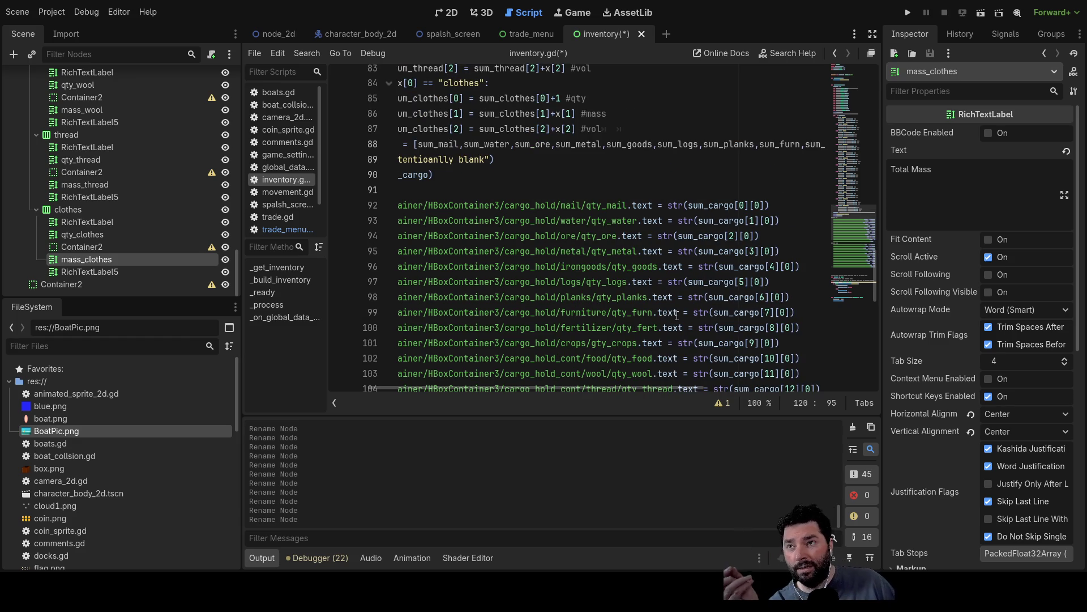
scroll(765, 210, "down", 4)
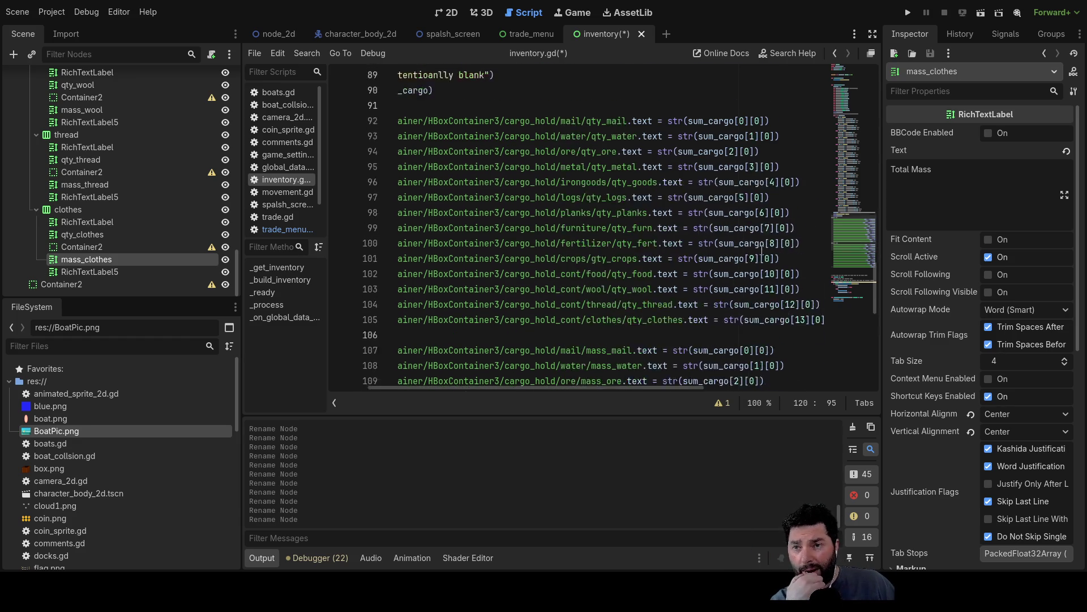
left_click(767, 251)
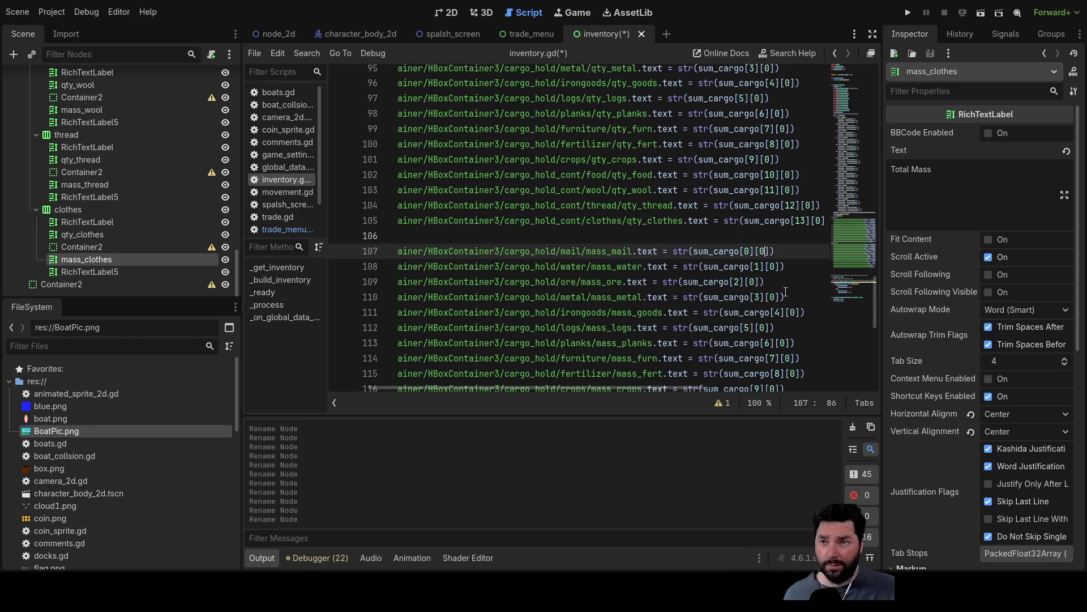
- Change the second sum_cargo index to [1] on the mass_mail through mass_logs lines
type("1")
key("Down")
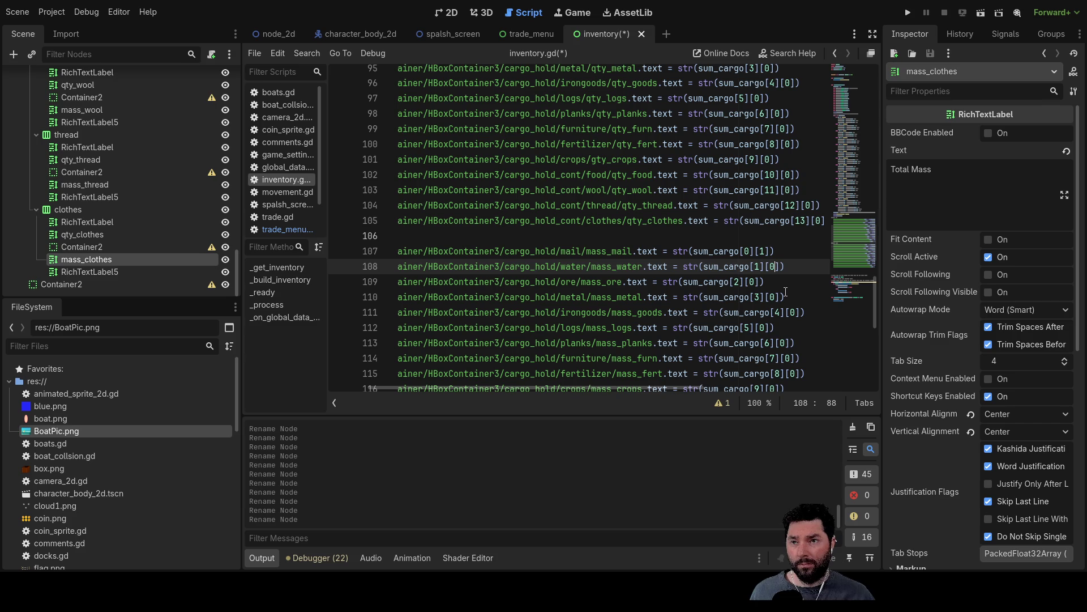
key("Down")
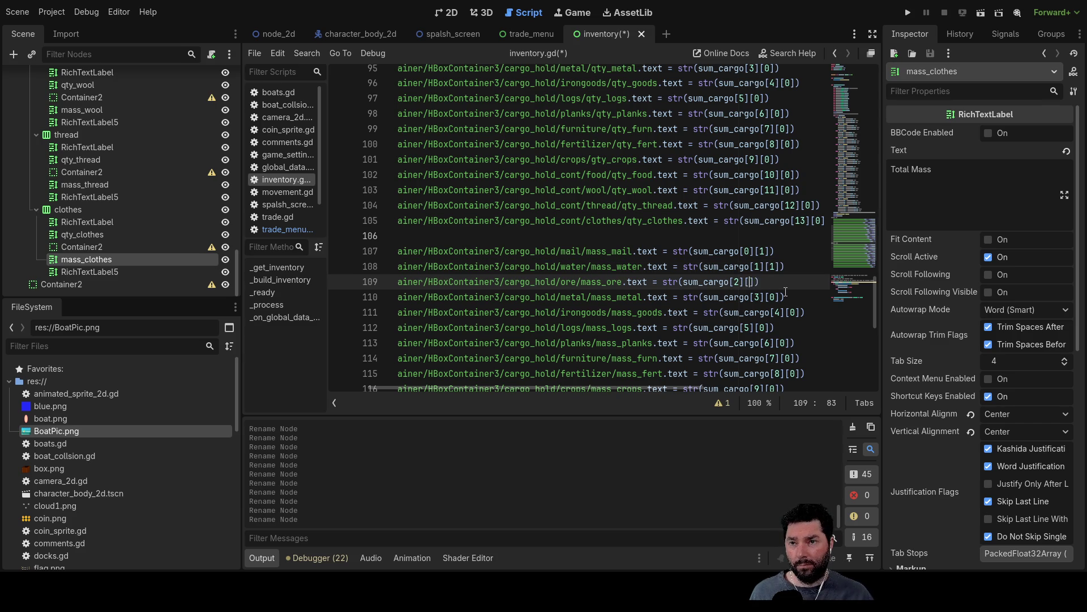
type("1")
key("Down")
key("Down")
key("Up")
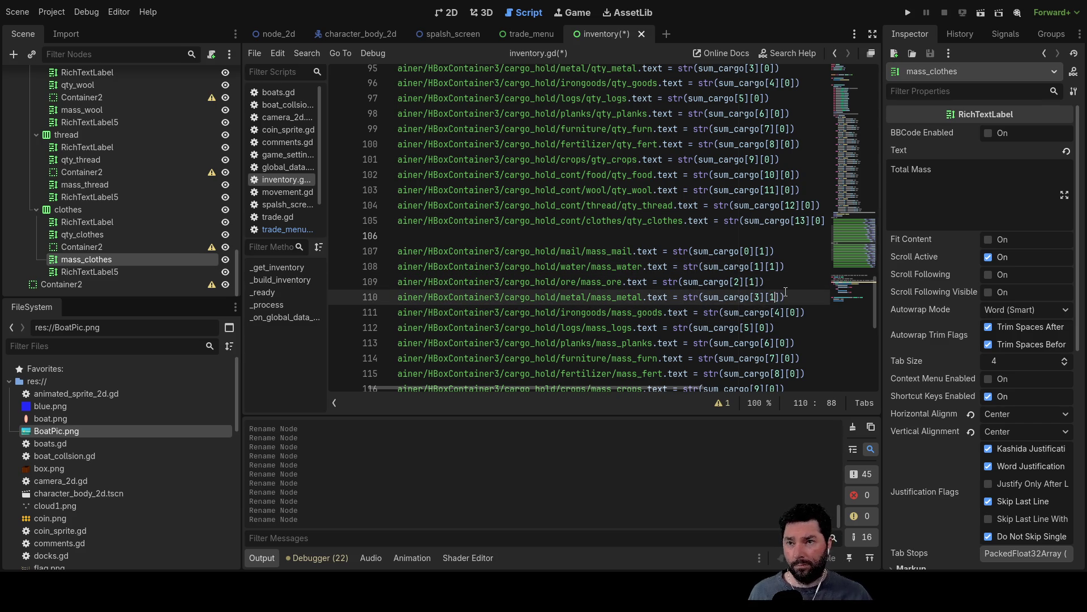
key("Down")
key("Down")
key("Down")
key("Home")
key("Up")
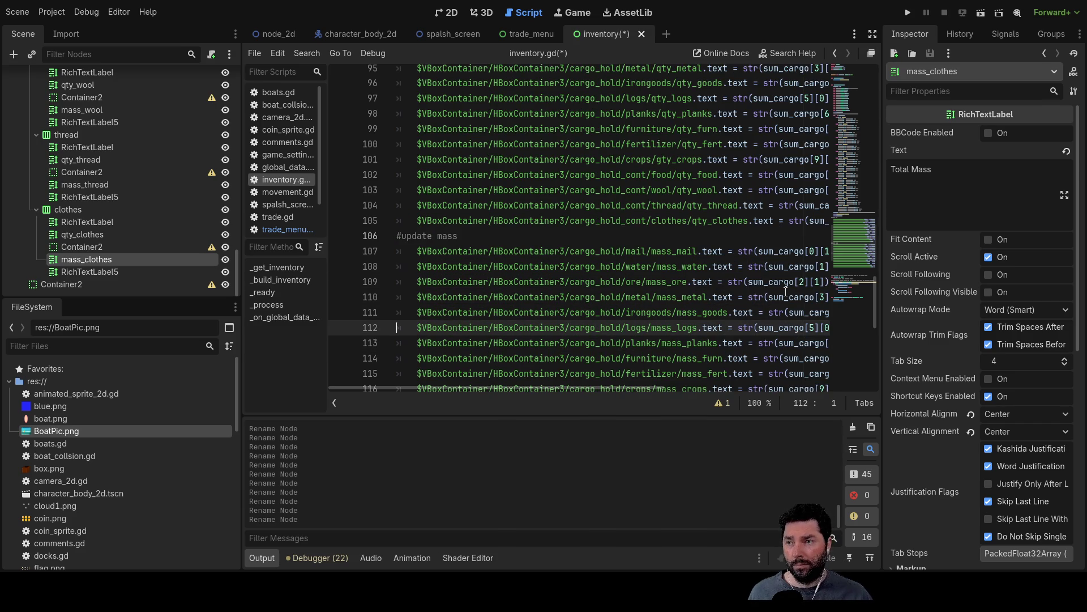
key("Up")
key("End")
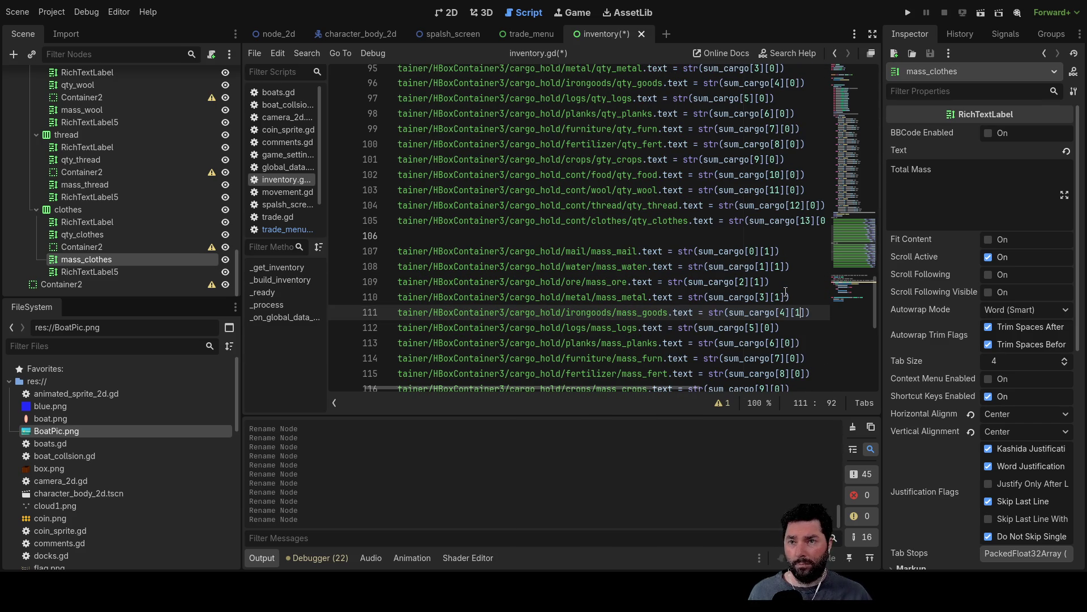
key("Down")
- Change the second index to [1] on mass_planks through mass_clothes, leaving an unindented line below
key("Down")
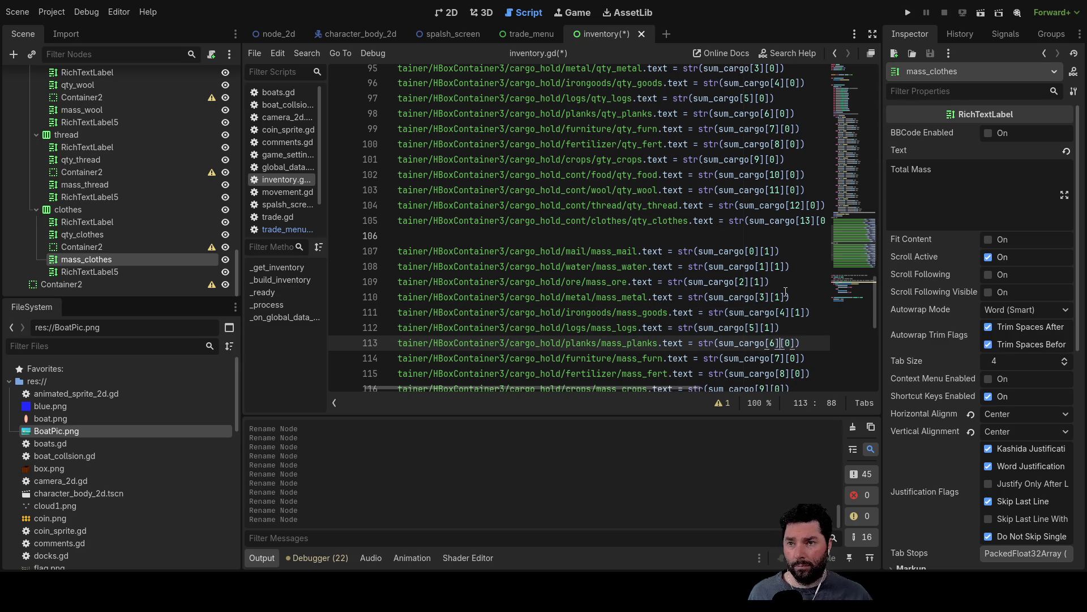
key("Down")
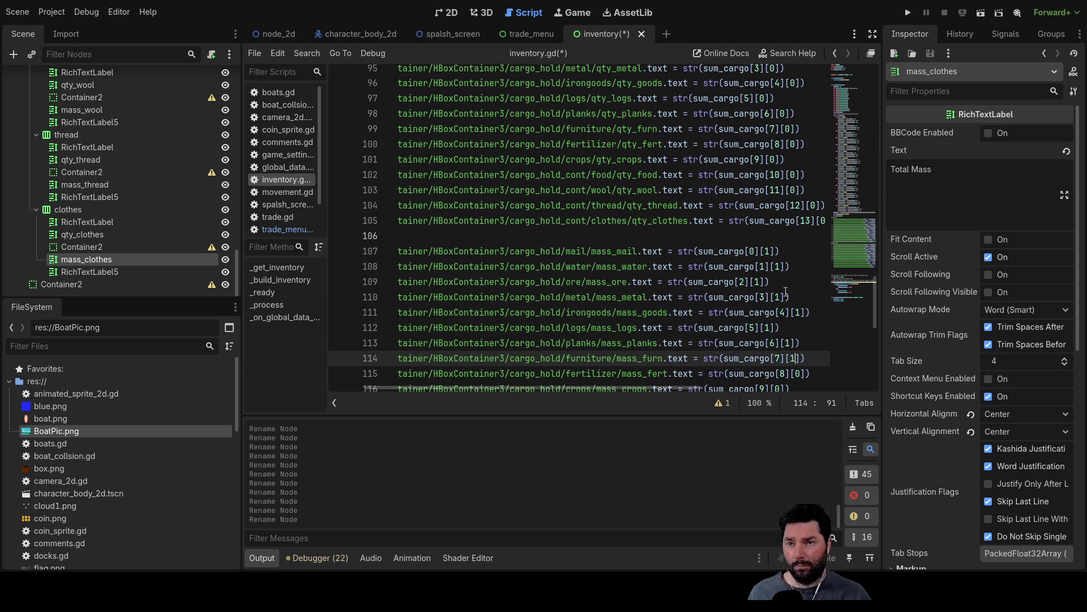
key("Down")
key("Down")
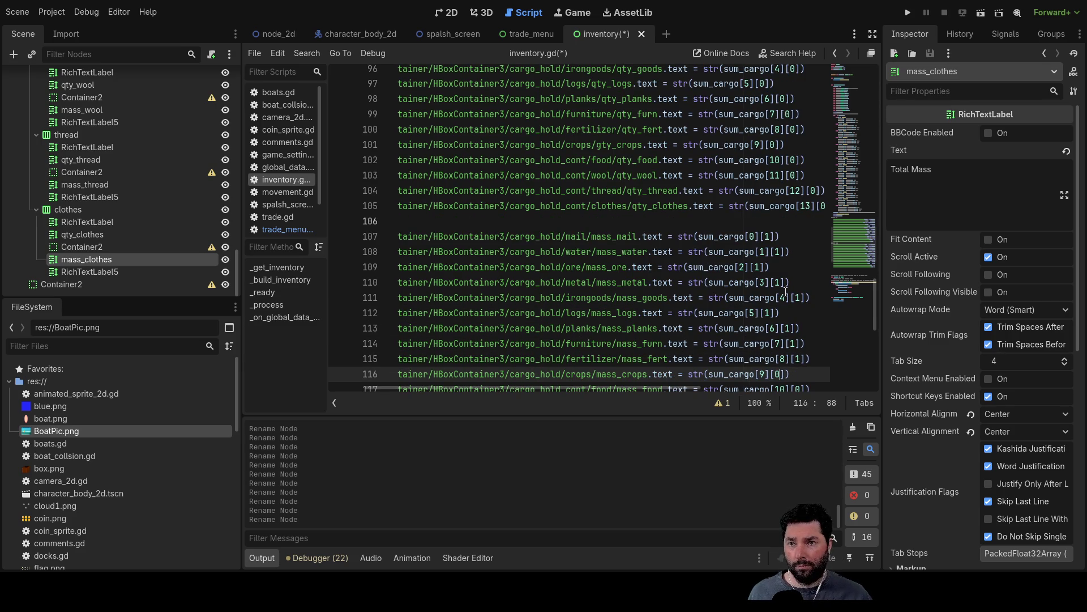
key("Down")
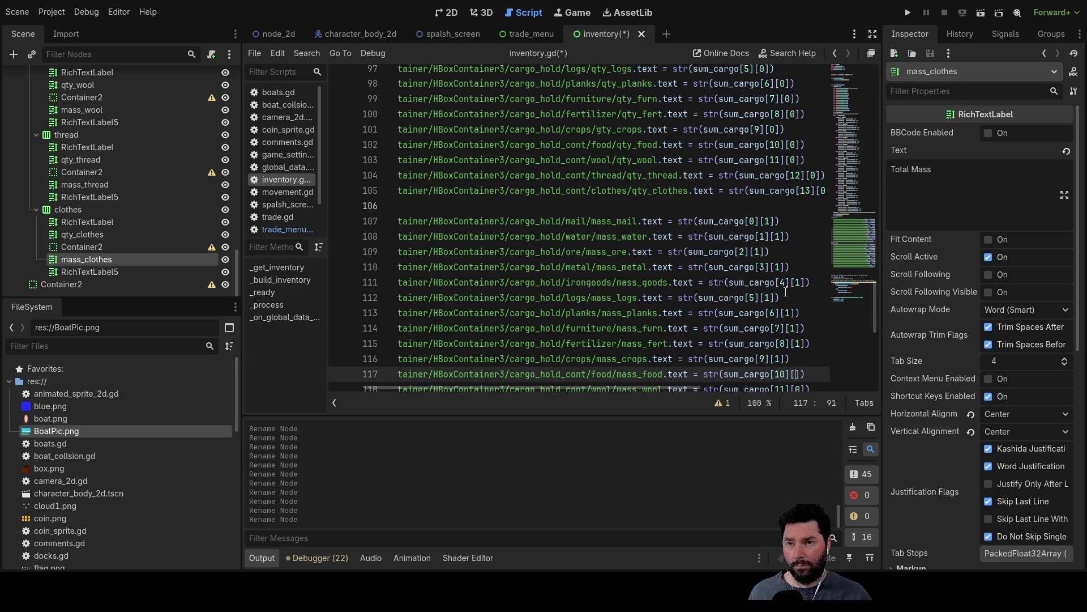
type("1")
key("Down")
key("BackSpace")
type("1")
key("Down")
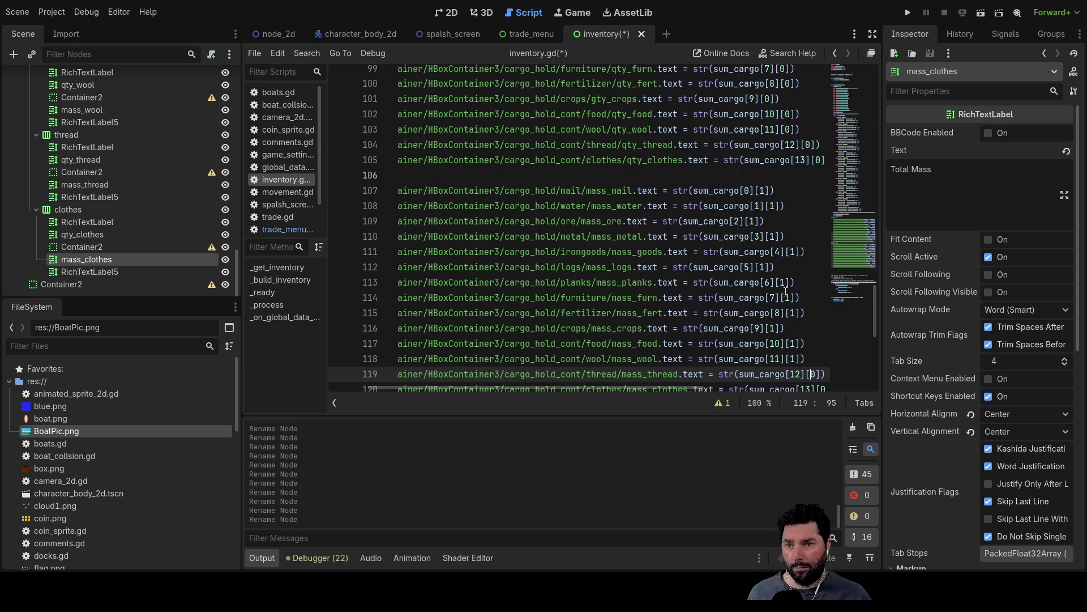
key("Down")
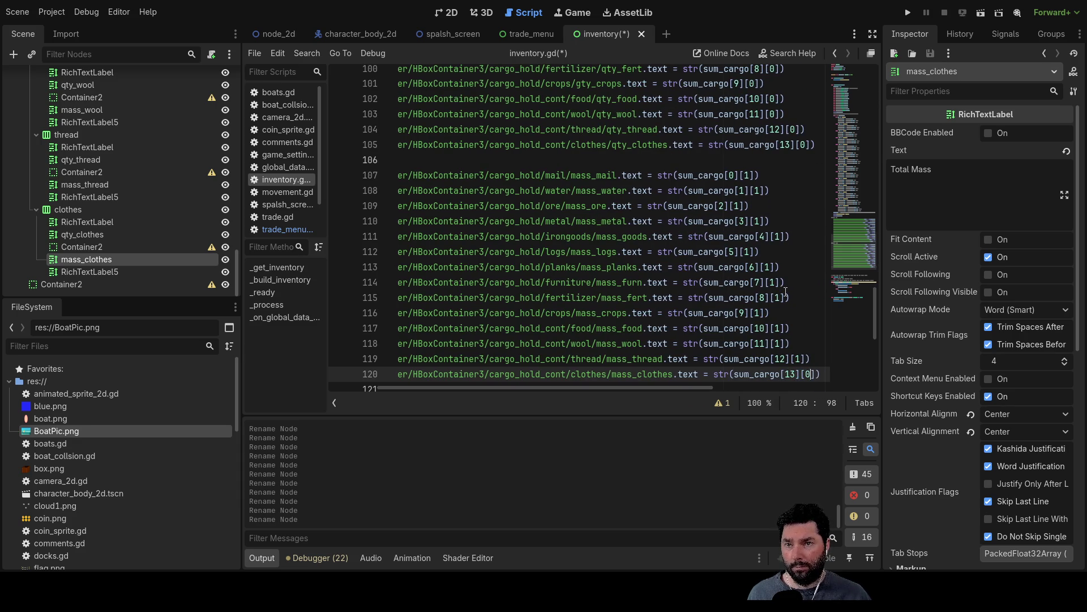
type("1")
key("Down")
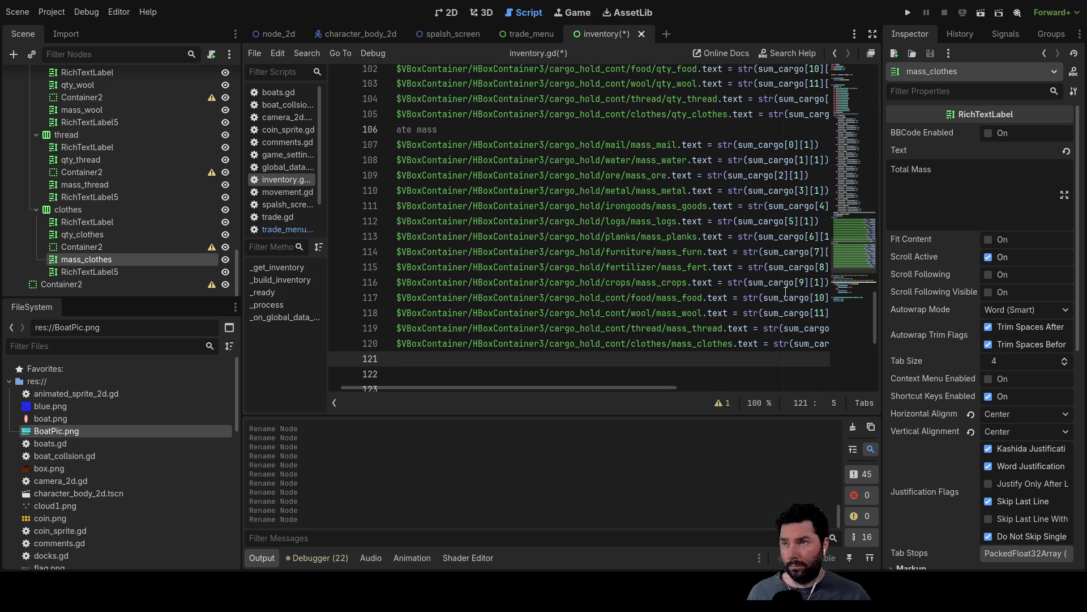
key("BackSpace")
type("up")
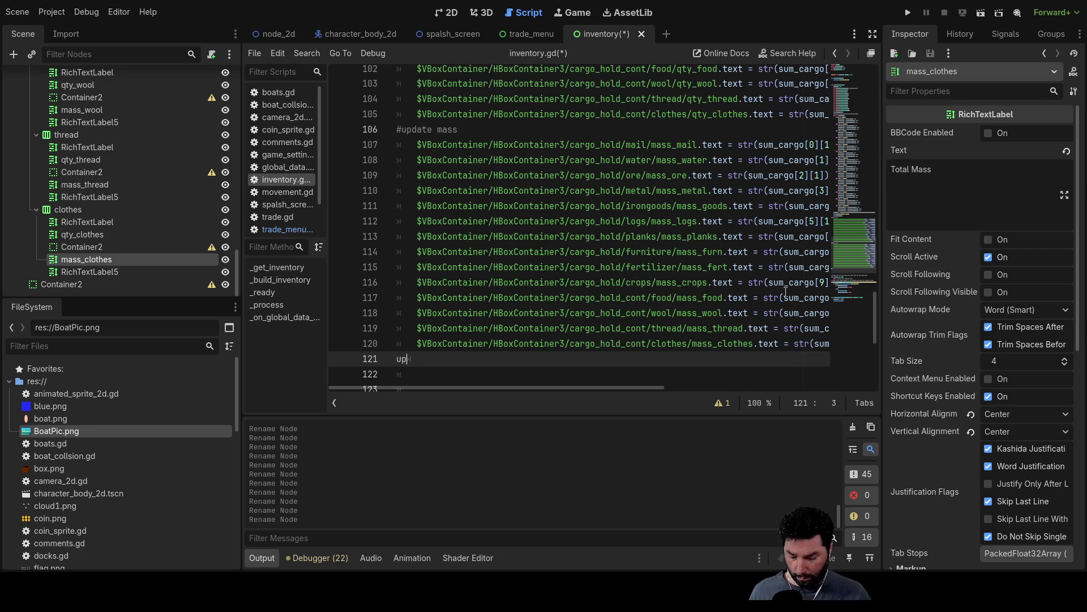
- Add the comment '#update vol' on line 121 below the mass assignments and start a new line
type("date")
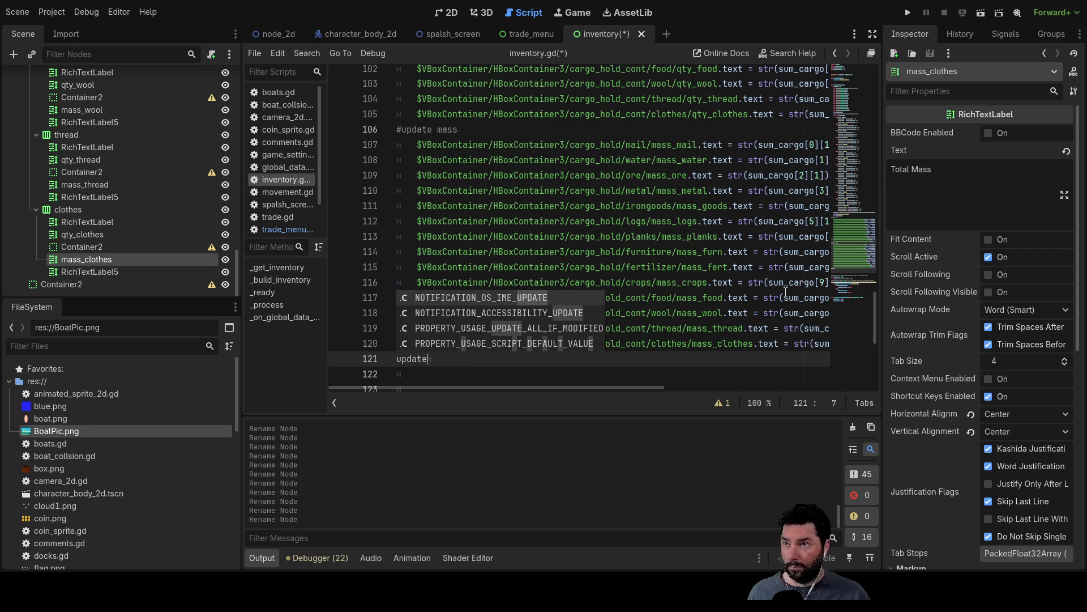
type(" vol")
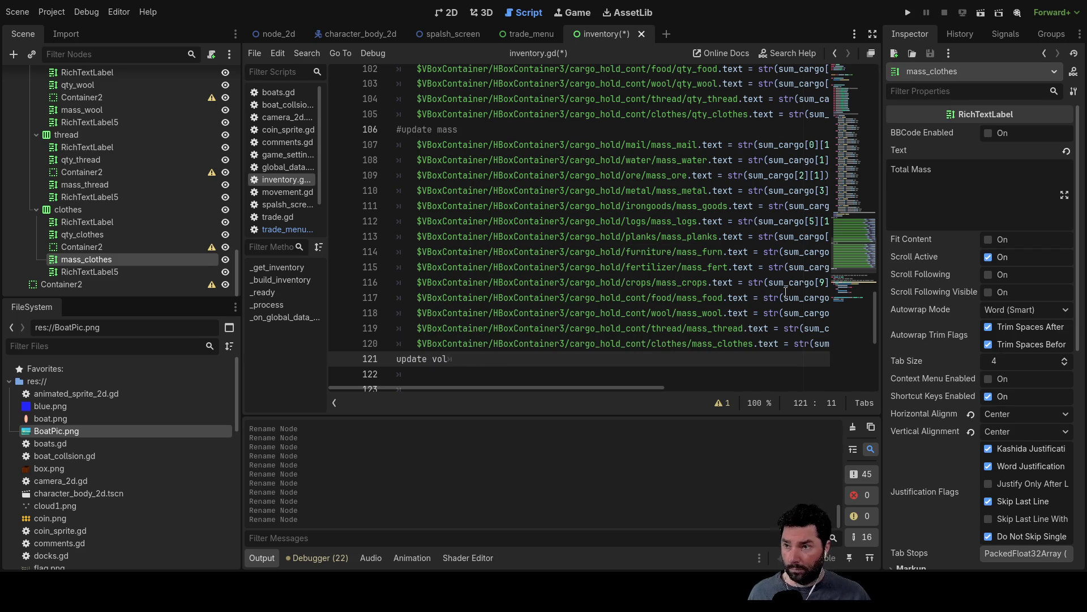
key("Left")
key("Left")
key("Left")
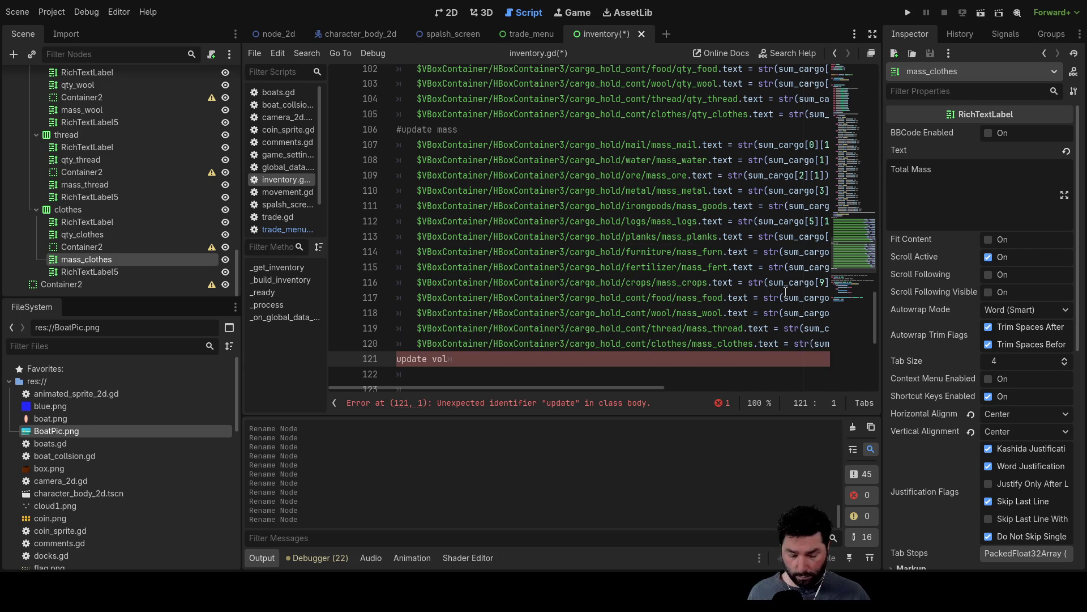
key("Down")
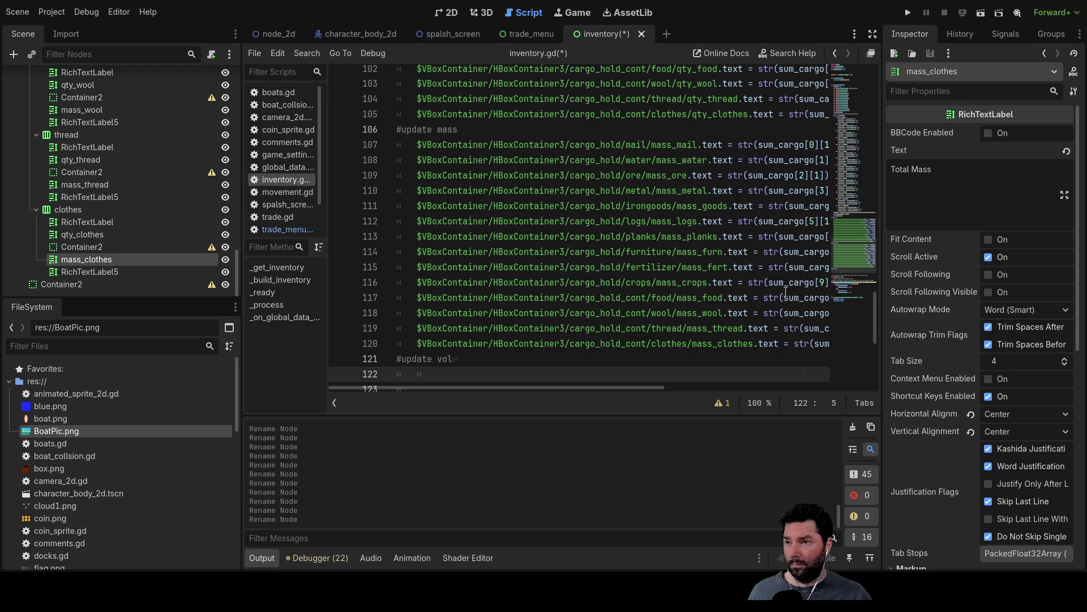
scroll(753, 241, "down", 3)
scroll(753, 241, "up", 3)
scroll(130, 213, "up", 10)
scroll(127, 225, "up", 10)
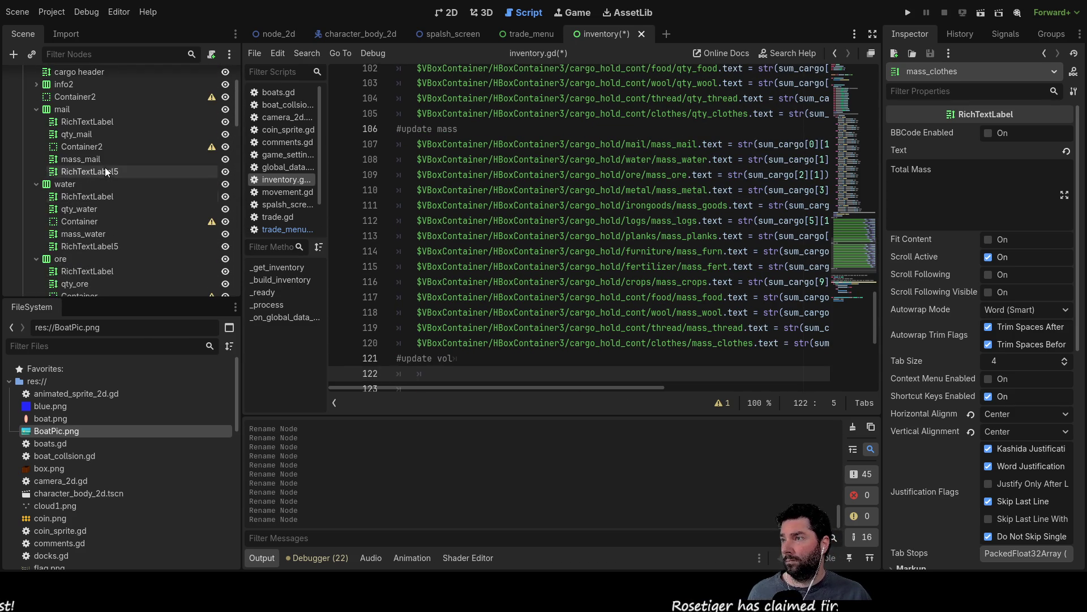
- Rename the RichTextLabel5 volume labels under mail and water to vol_mail and vol_water
left_click(104, 168)
scroll(107, 172, "up", 2)
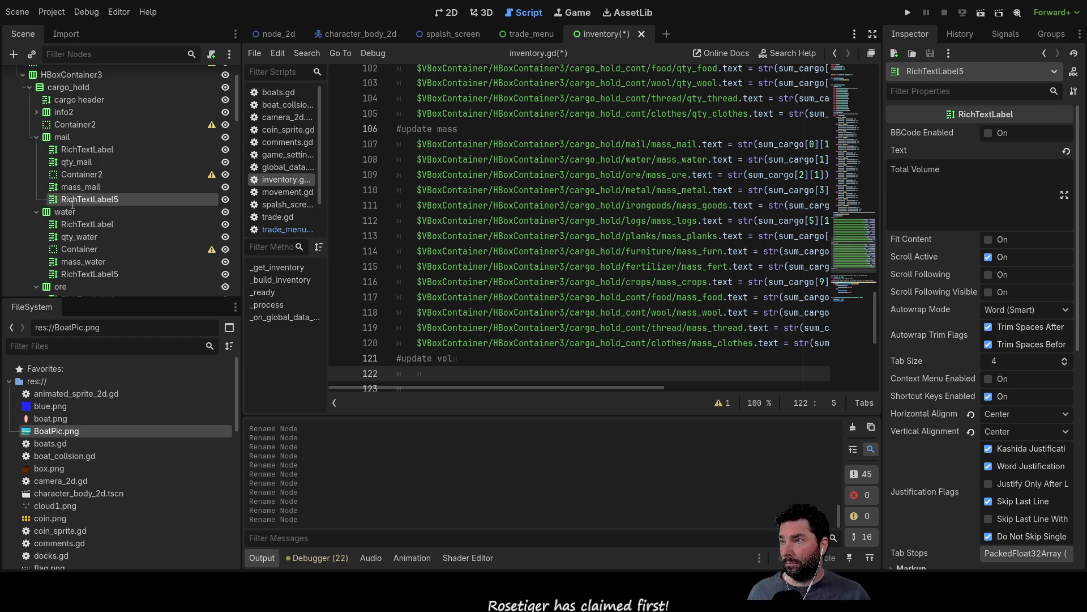
type("vol_mail")
left_click(89, 274)
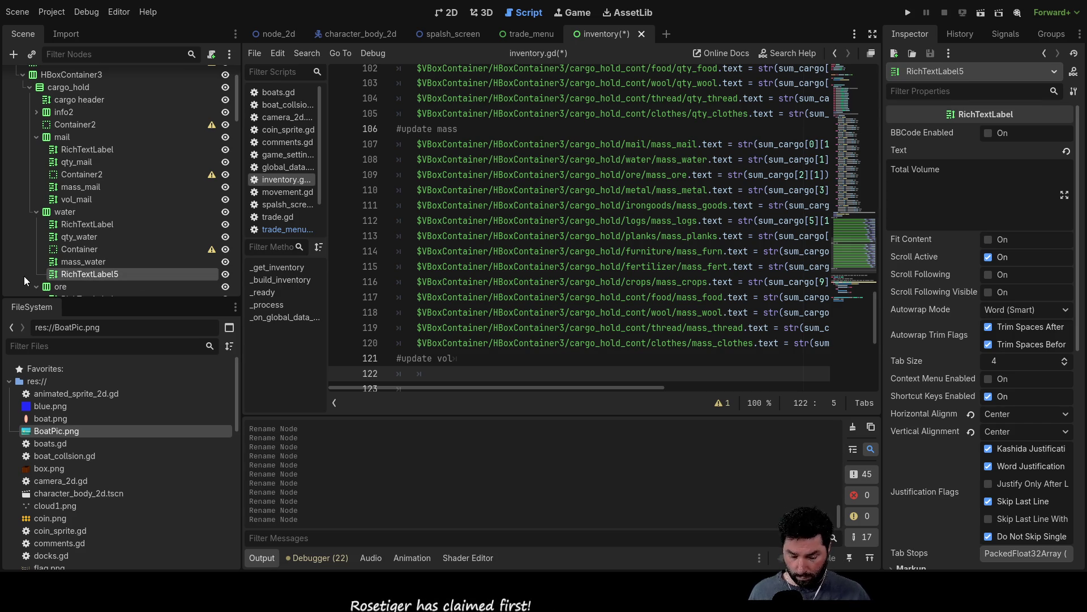
type("vol_water")
key("Return")
- Rename the RichTextLabel5 volume labels under ore and metal to vol_ore and vol_metal
scroll(70, 266, "down", 3)
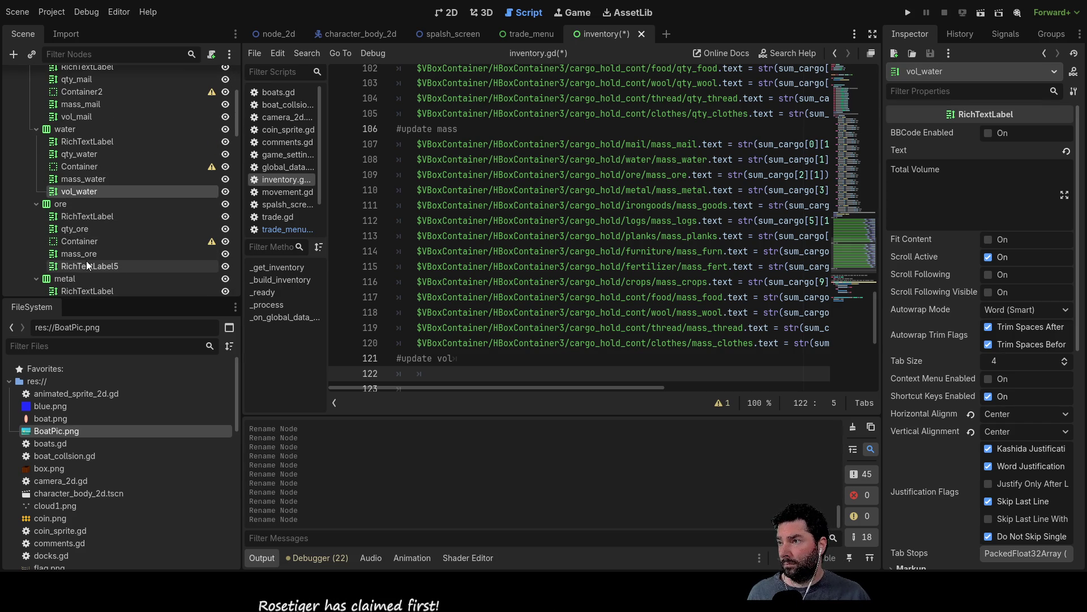
left_click(99, 266)
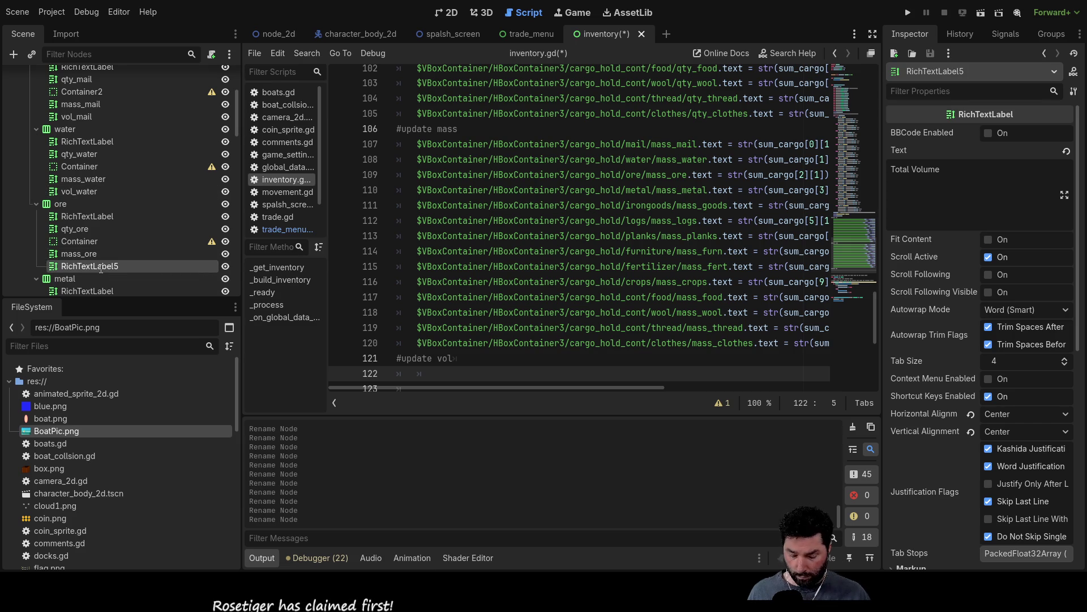
key("F2")
type("vol_ore")
key("Return")
scroll(99, 266, "down", 3)
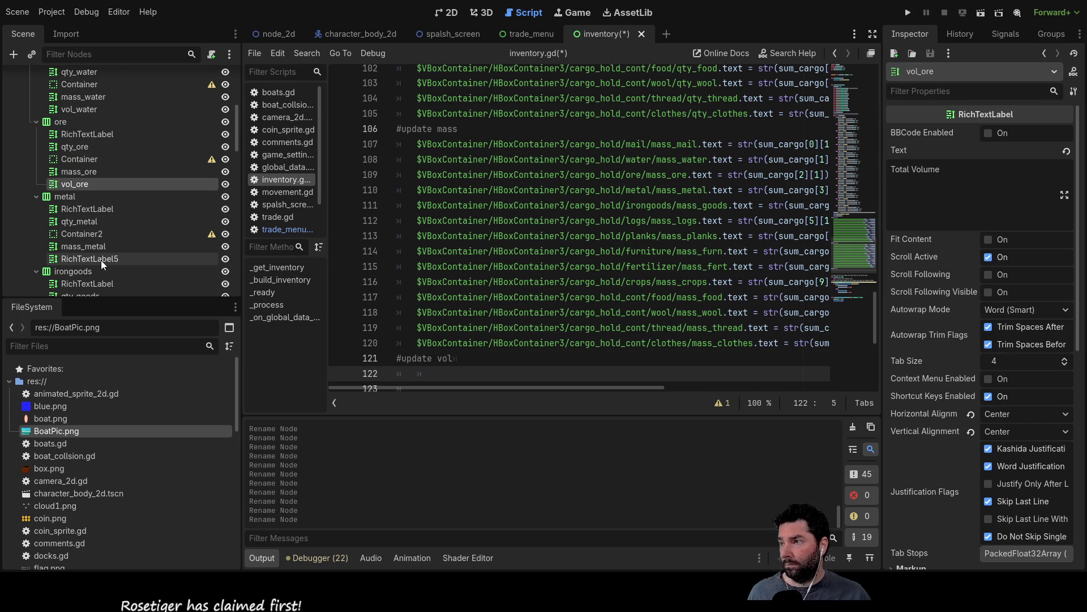
left_click(101, 258)
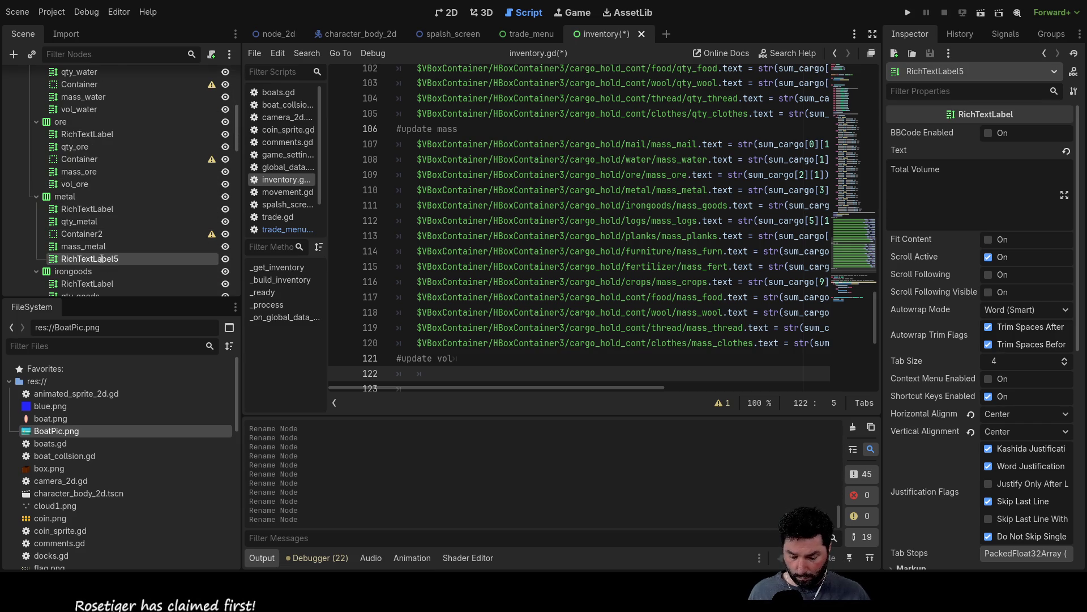
key("F2")
type("vol-metal")
key("Return")
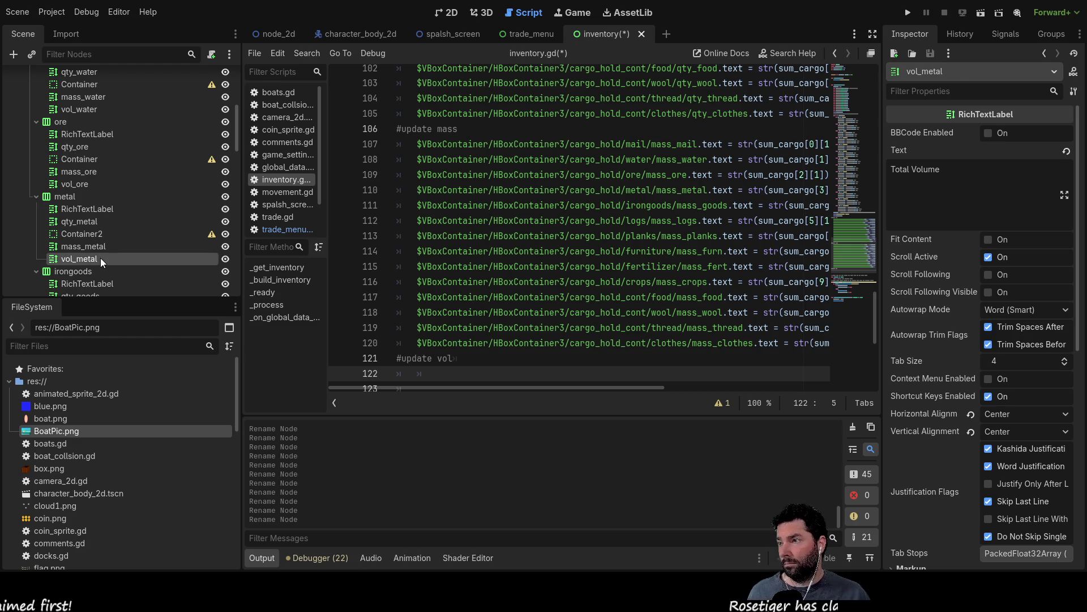
scroll(170, 198, "down", 3)
left_click(94, 251)
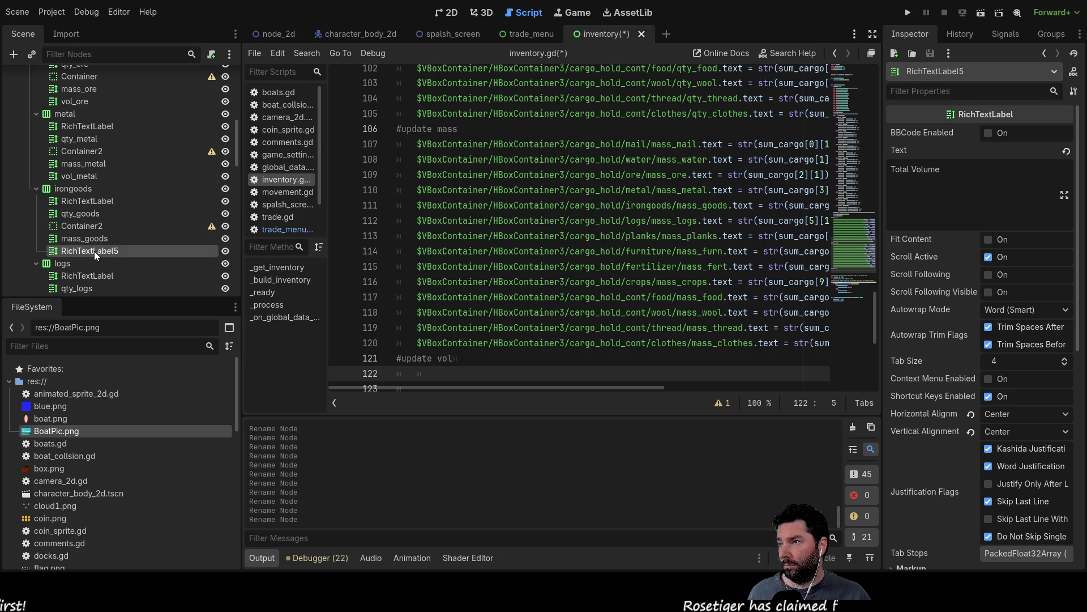
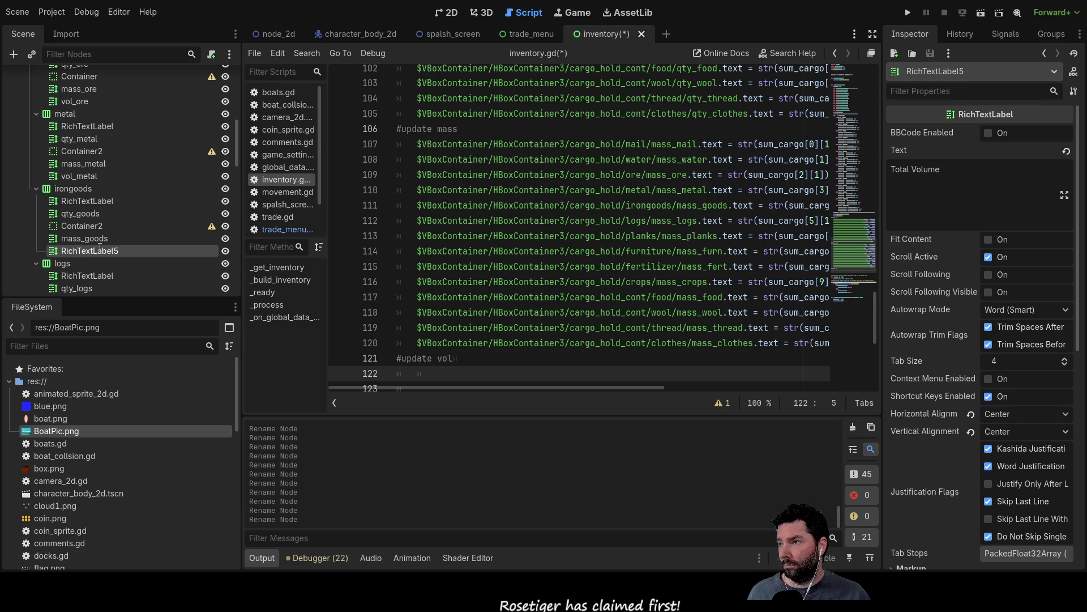
- Rename the irongoods, logs, planks and furniture volume labels to vol_goods, vol_logs, vol_planks and vol_furn
key("F2")
type("vol_goods")
key("Return")
scroll(89, 260, "down", 2)
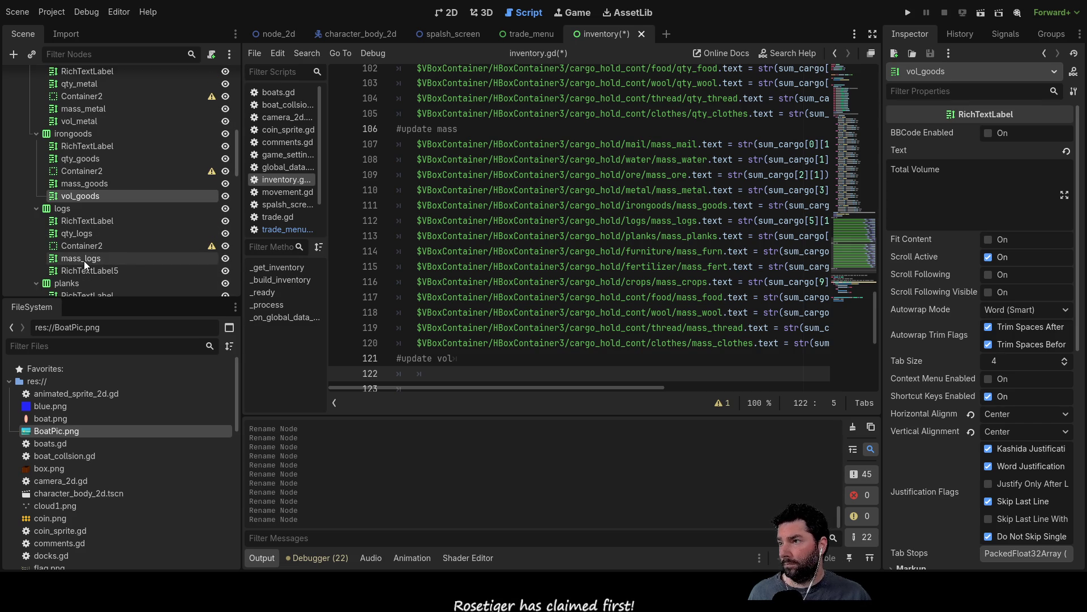
left_click(107, 273)
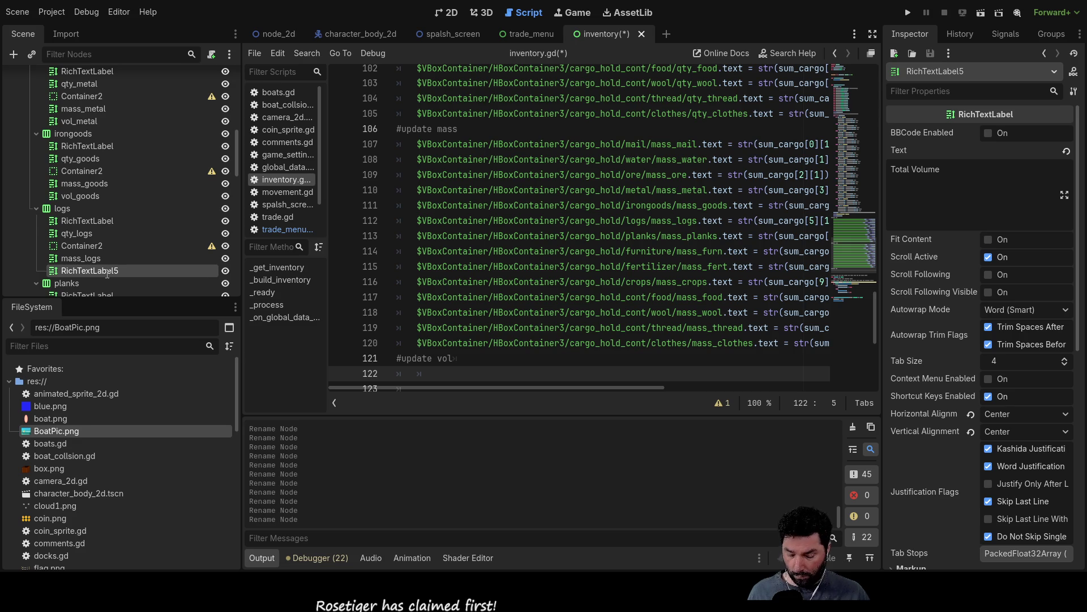
type("vol_logs")
key("Return")
scroll(94, 263, "down", 3)
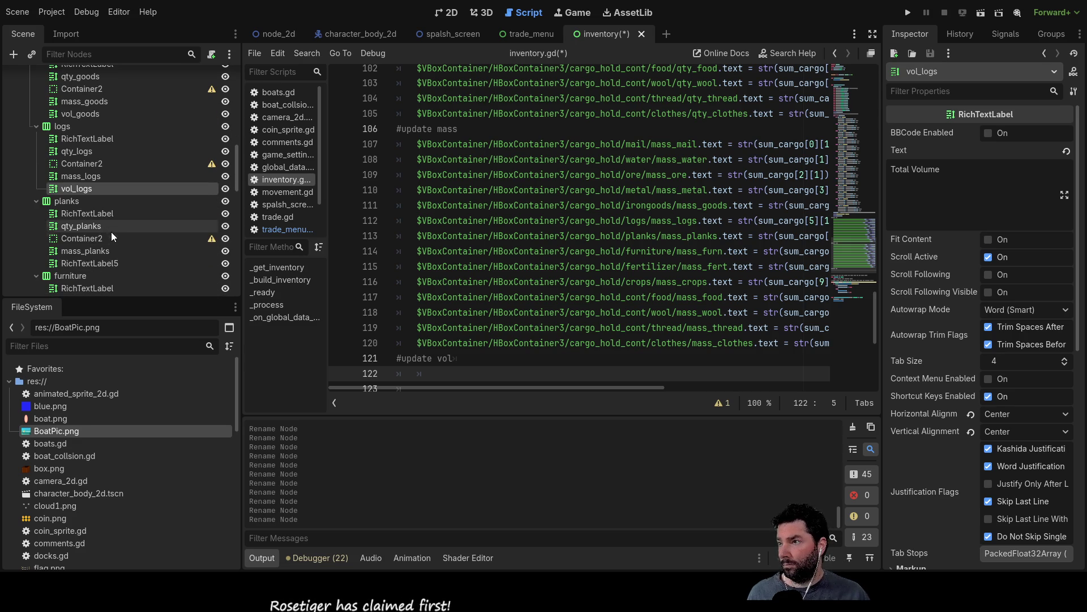
left_click(97, 262)
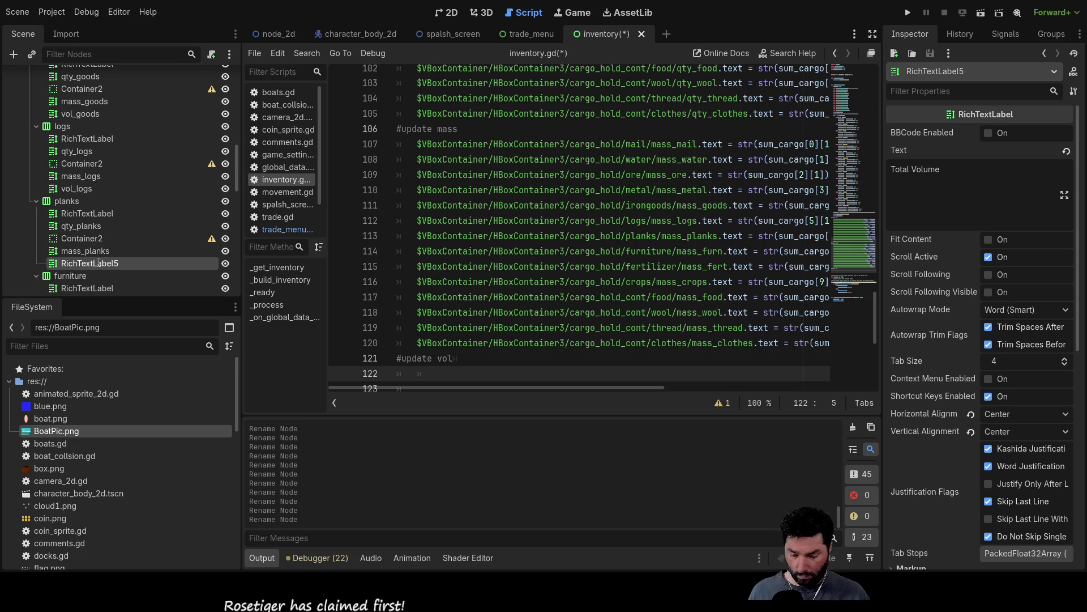
double_click(98, 262)
type("vol_planks")
key("Return")
scroll(97, 261, "down", 3)
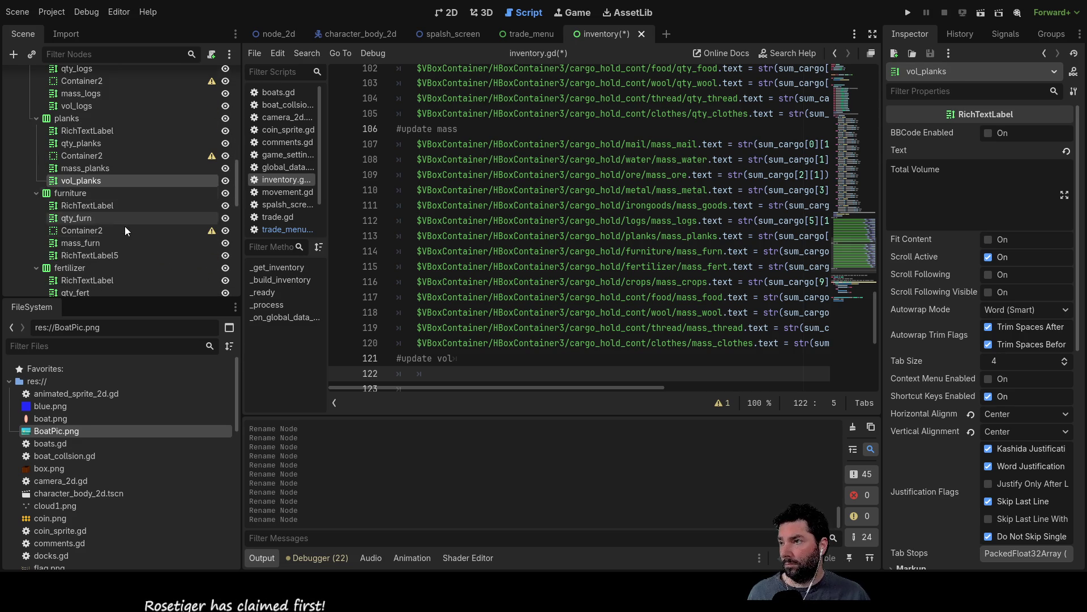
left_click(94, 254)
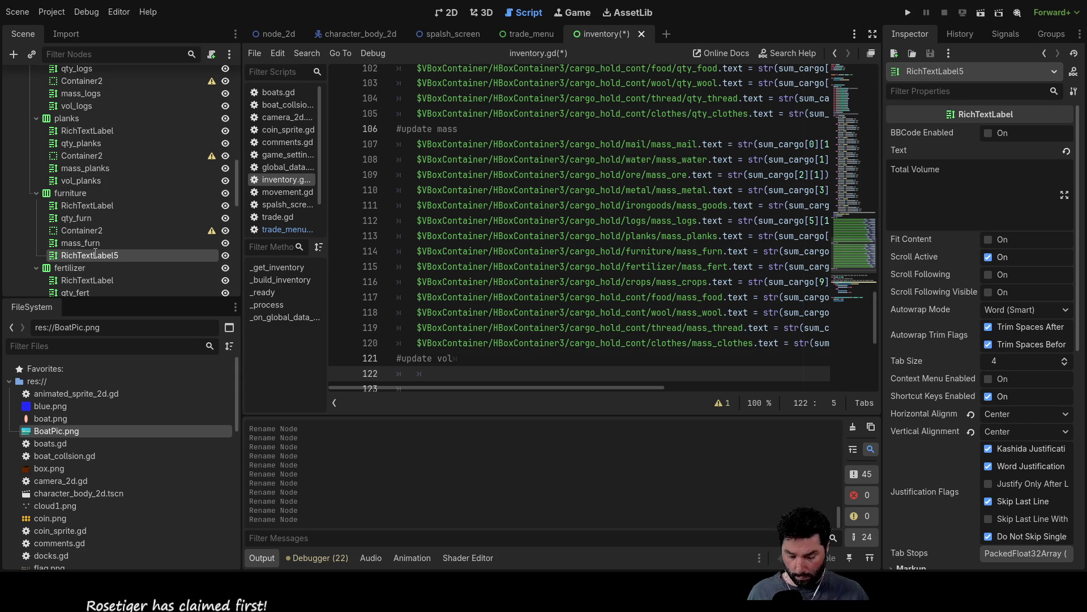
type("vol_furn")
key("Return")
- Rename the fertilizer, crops and food volume labels to vol_fert, vol-crops and vol_food
scroll(94, 253, "down", 3)
left_click(93, 251)
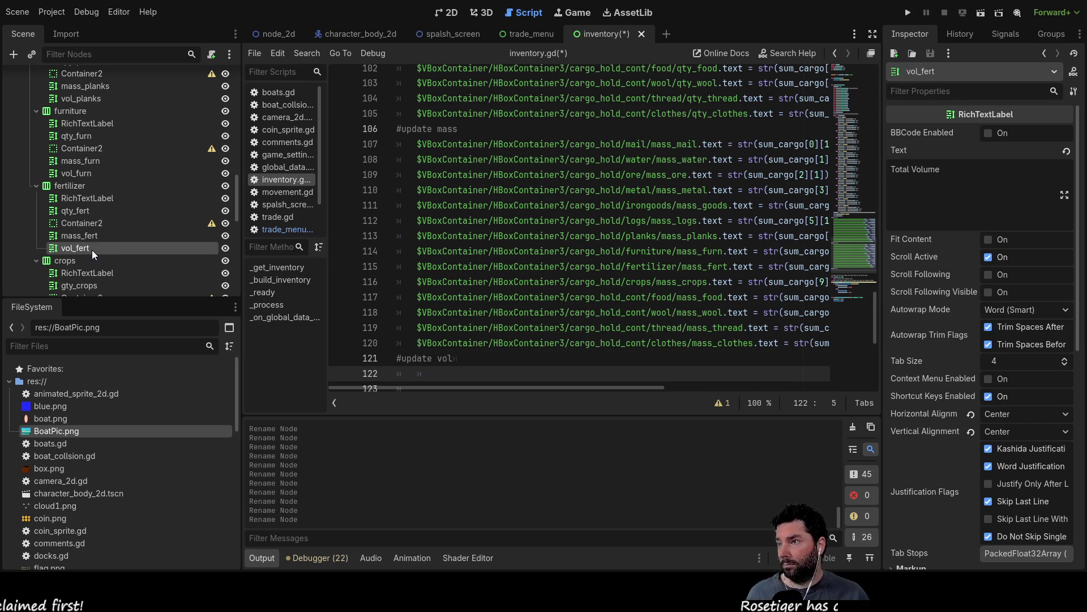
type("vol_fert")
key("Return")
scroll(96, 249, "down", 3)
left_click(104, 242)
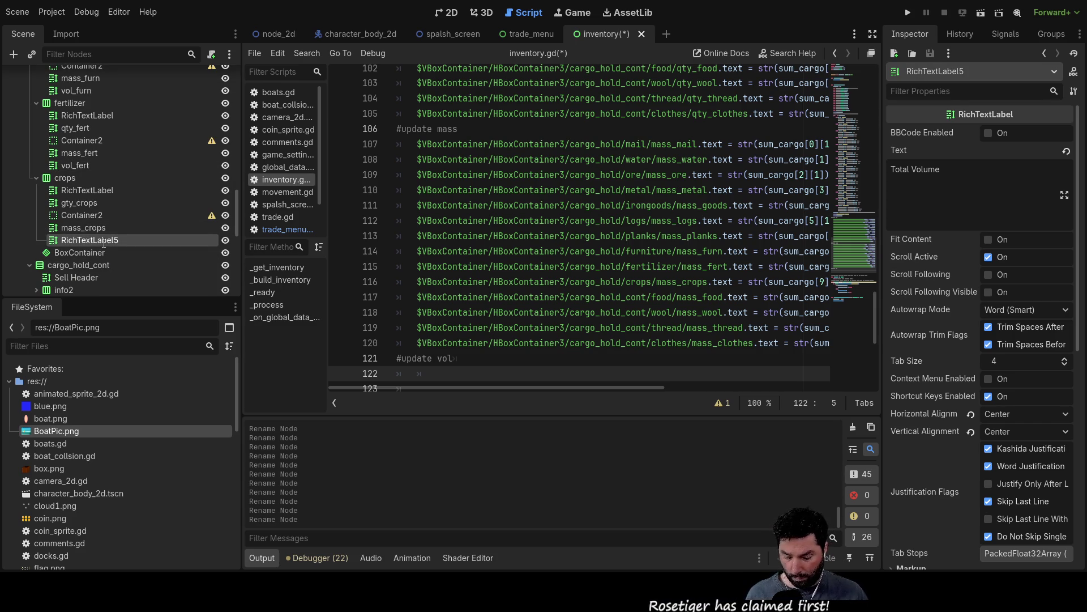
type("vol-crops")
key("Return")
scroll(103, 242, "down", 2)
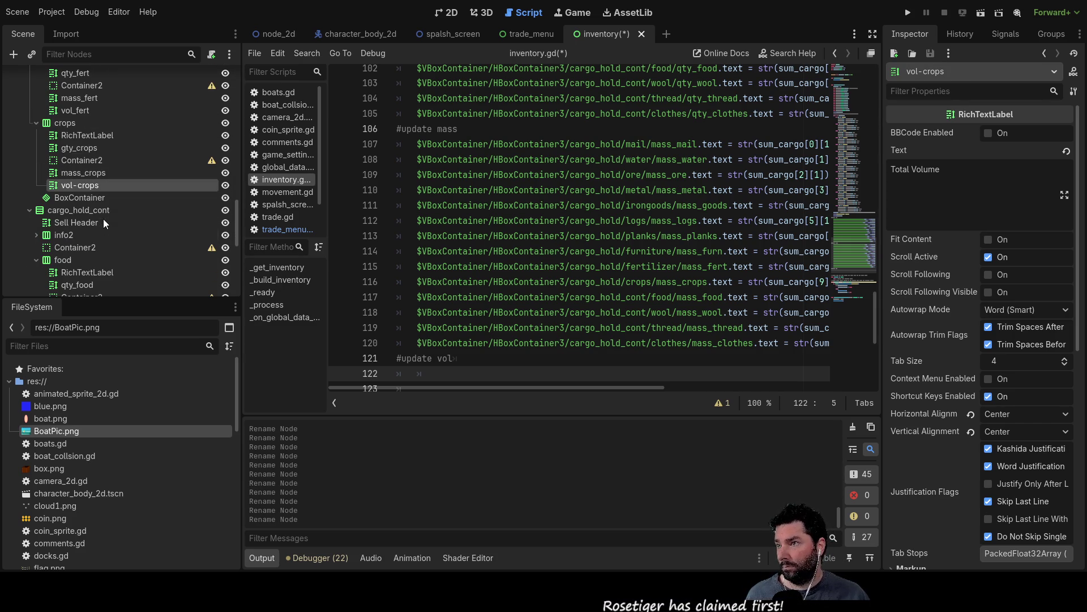
scroll(103, 249, "down", 2)
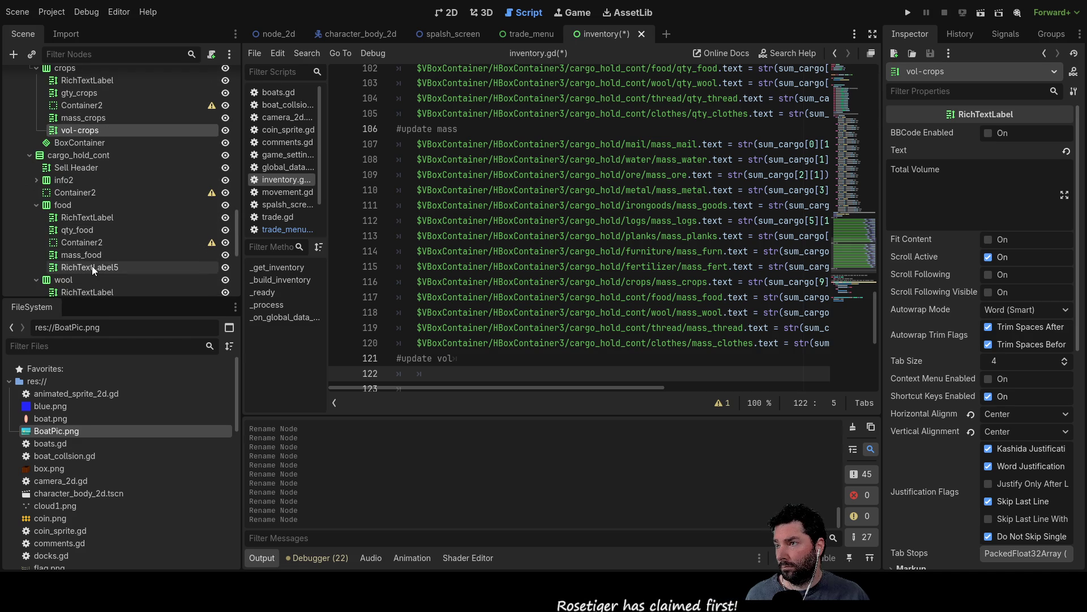
left_click(93, 267)
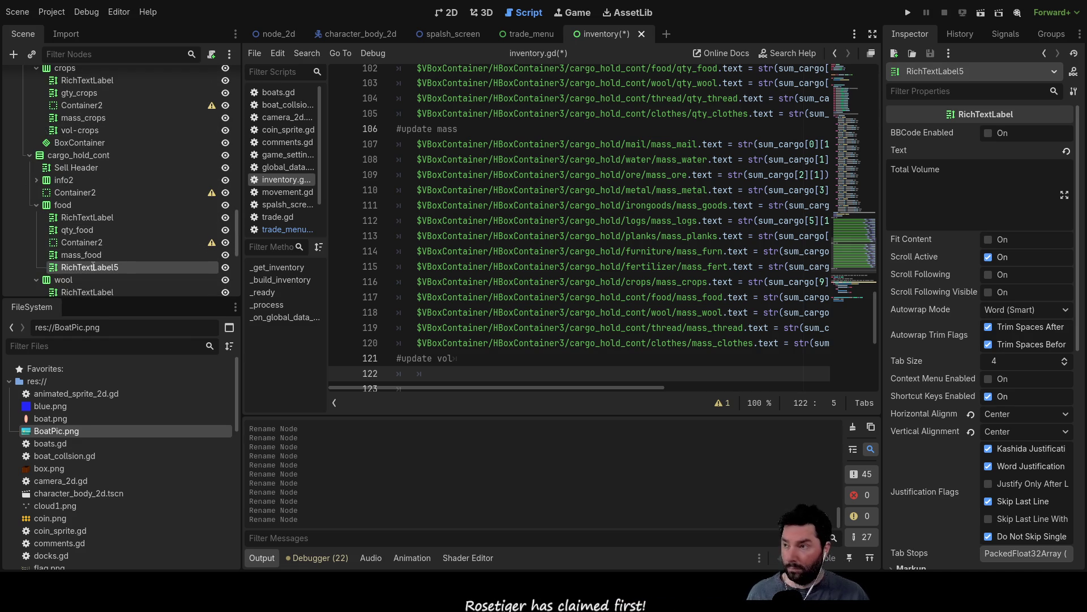
type("vol_food")
key("Return")
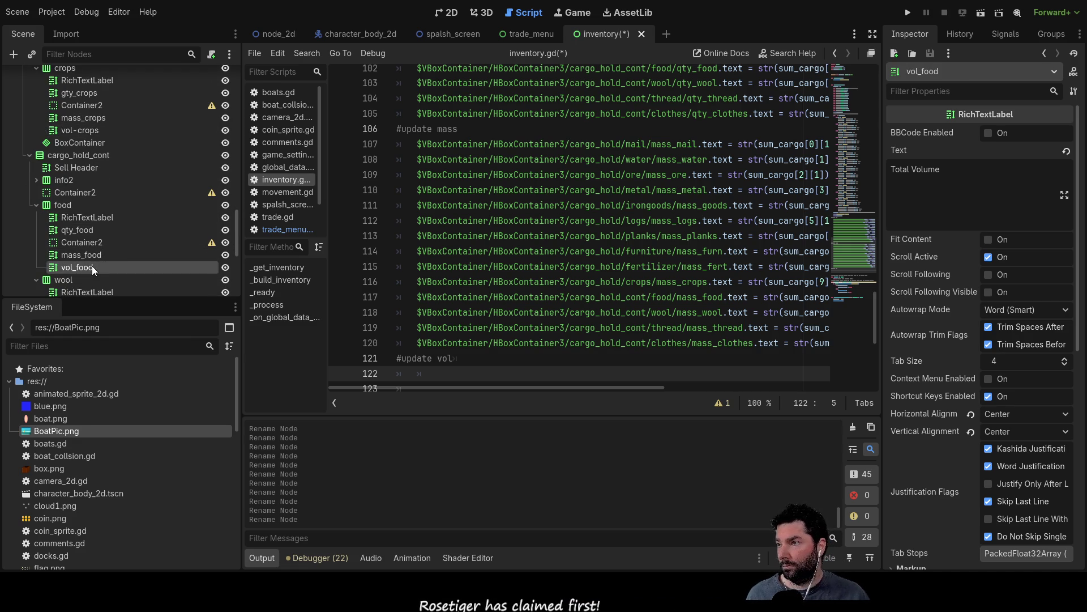
- Rename the wool and thread volume labels to vol_wool and vol_thread
scroll(118, 219, "down", 3)
left_click(94, 260)
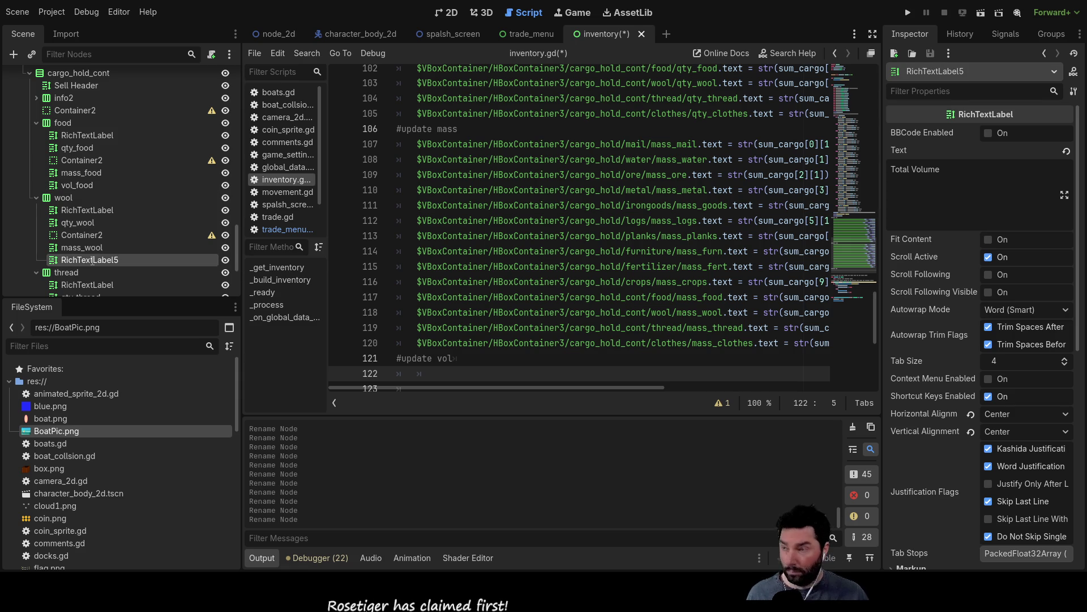
type("vol_wool")
key("Return")
scroll(64, 213, "down", 3)
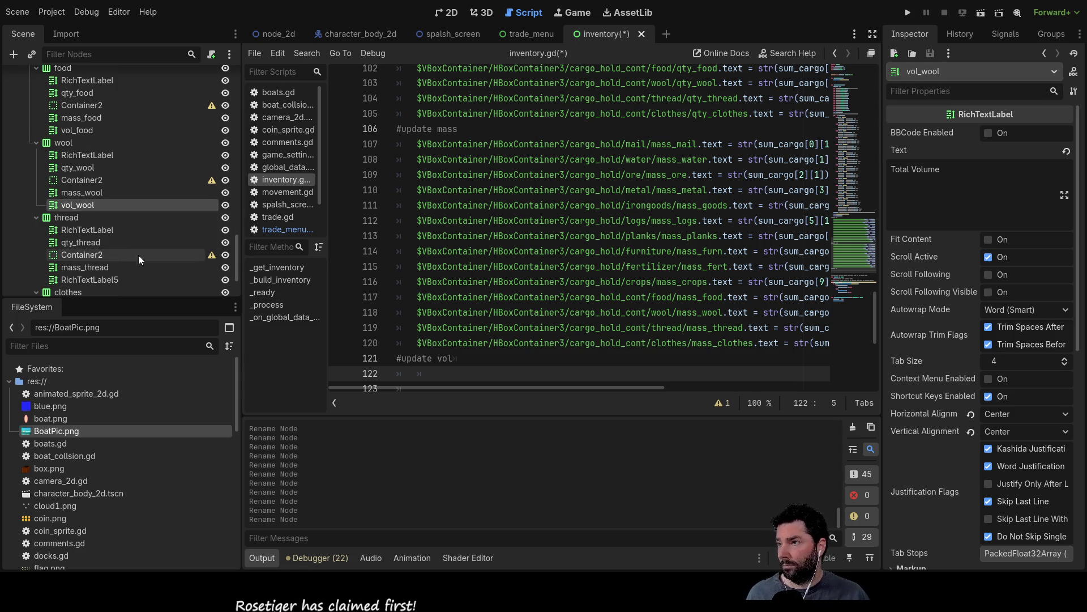
left_click(94, 280)
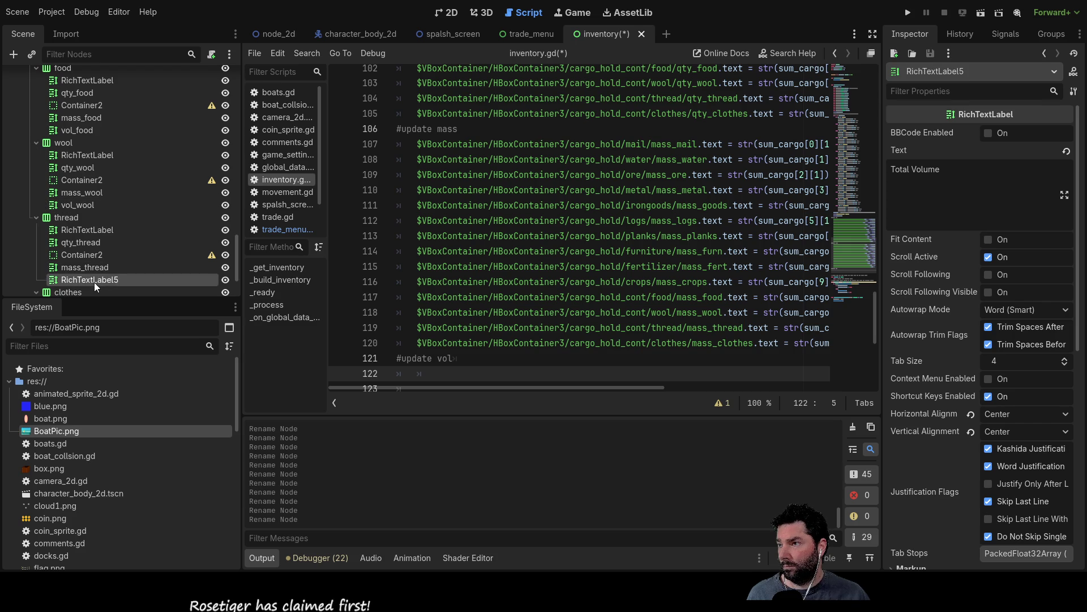
type("vol_thread")
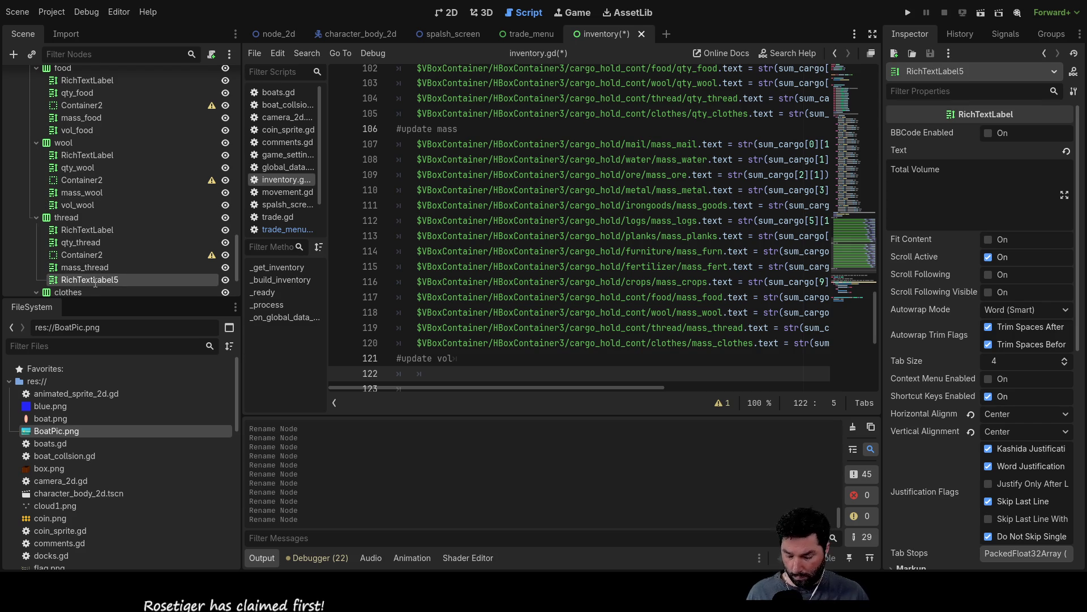
key("Return")
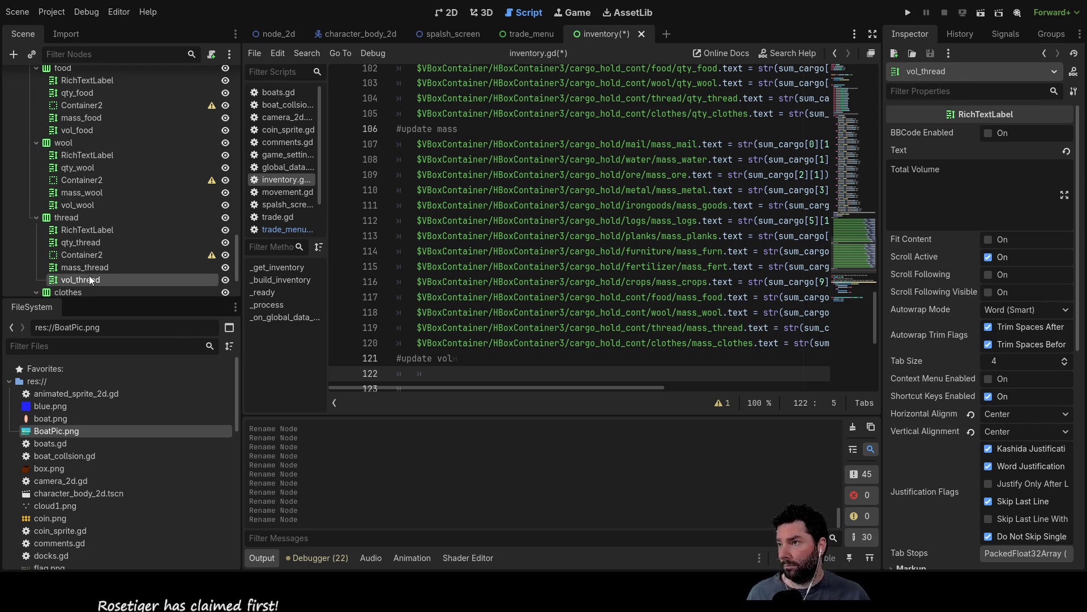
scroll(94, 282, "down", 3)
left_click(99, 272)
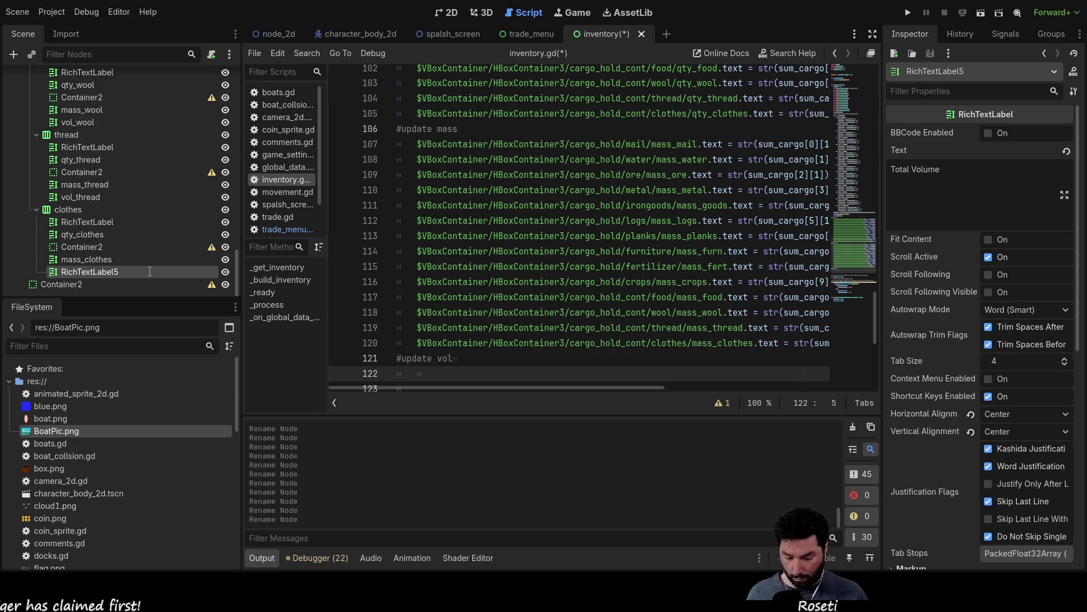
- Name the clothes RichTextLabel5 vol_clothes, then return up the tree to the vol_water label
type("vol_clothes")
key("Return")
scroll(340, 232, "down", 4)
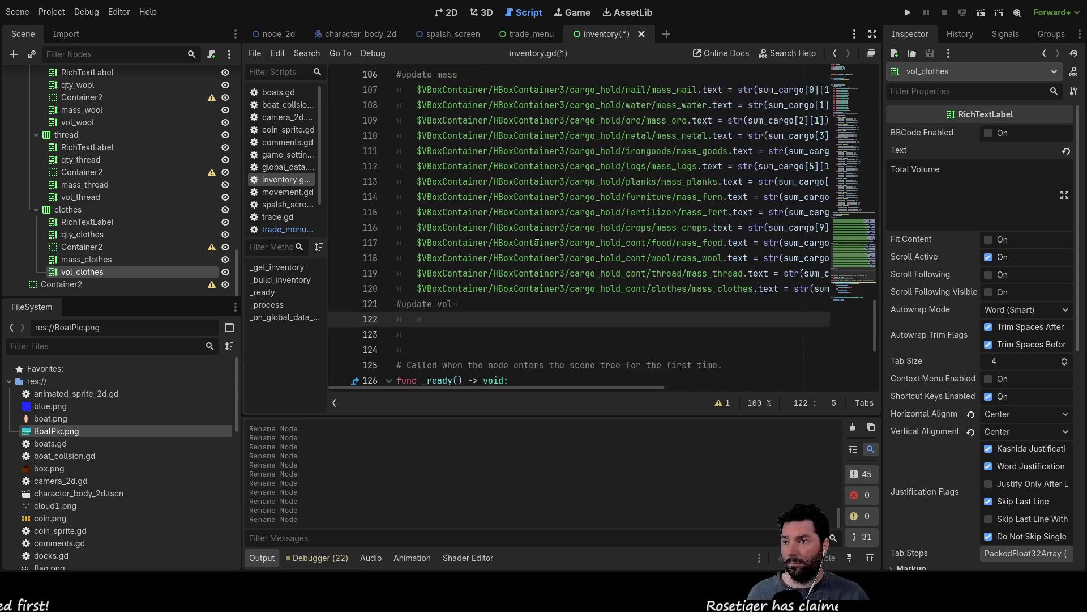
scroll(127, 226, "up", 5)
scroll(120, 226, "up", 8)
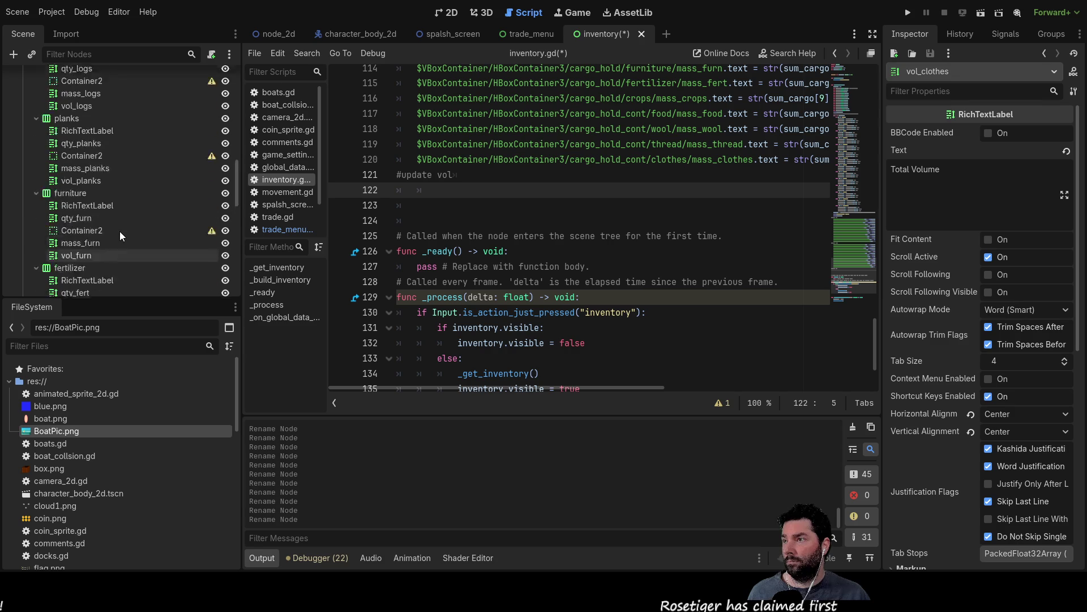
scroll(117, 232, "up", 1)
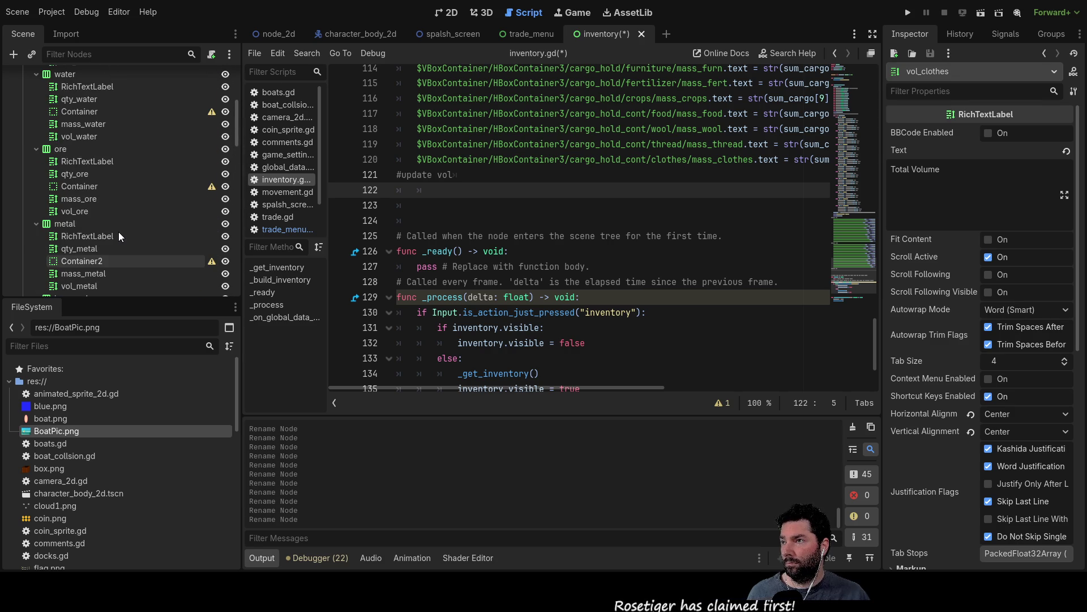
left_click(74, 136)
scroll(137, 228, "up", 5)
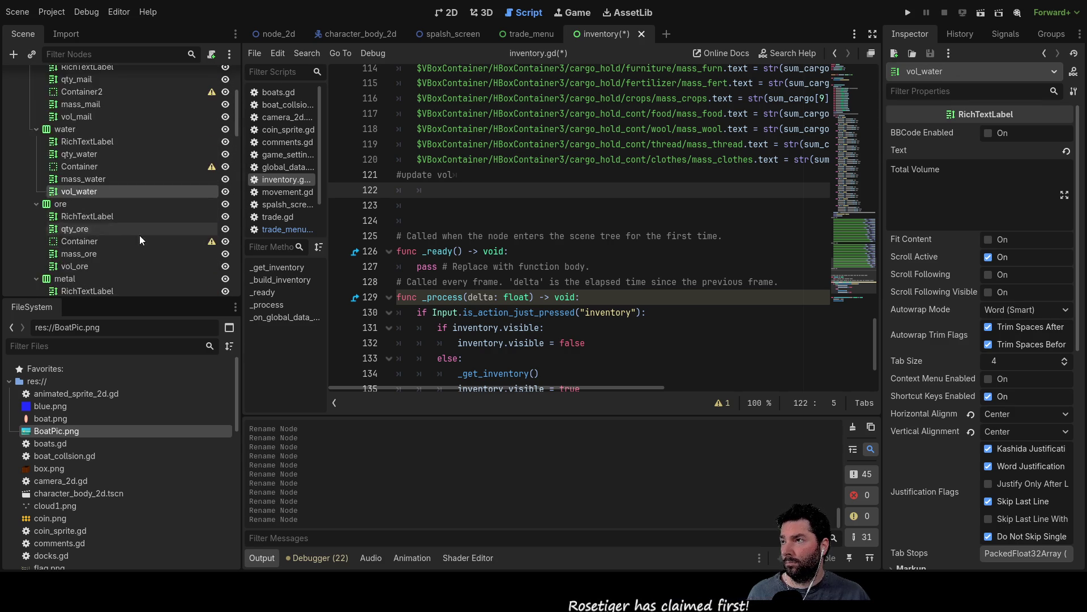
- Drop the mail, vol_water, vol_ore, vol_metal and vol_goods node paths under #update vol
left_click_drag(87, 173, 424, 189)
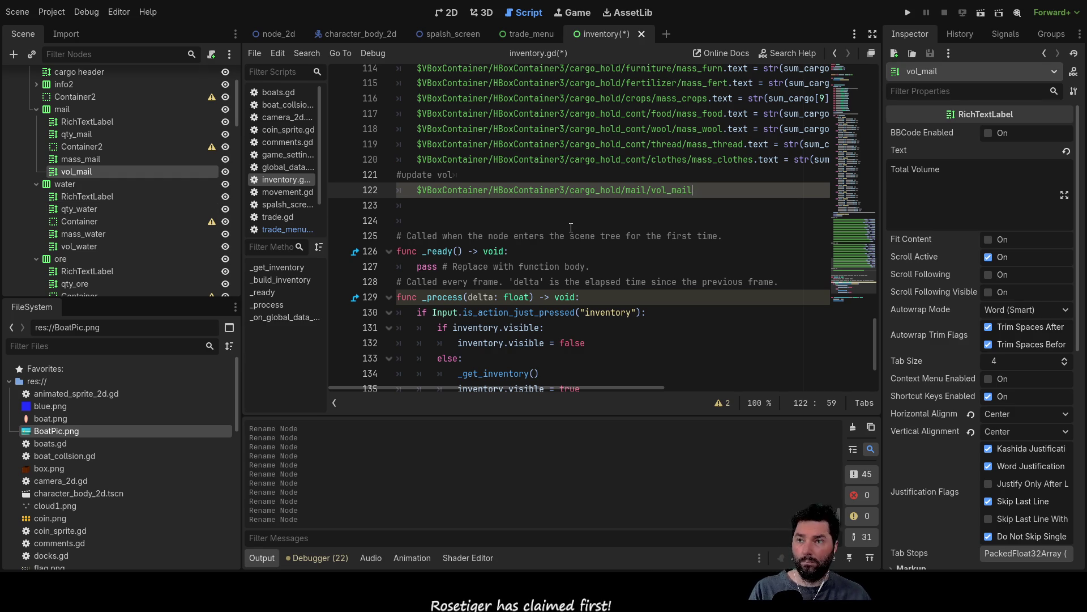
left_click_drag(95, 246, 426, 206)
scroll(151, 203, "down", 3)
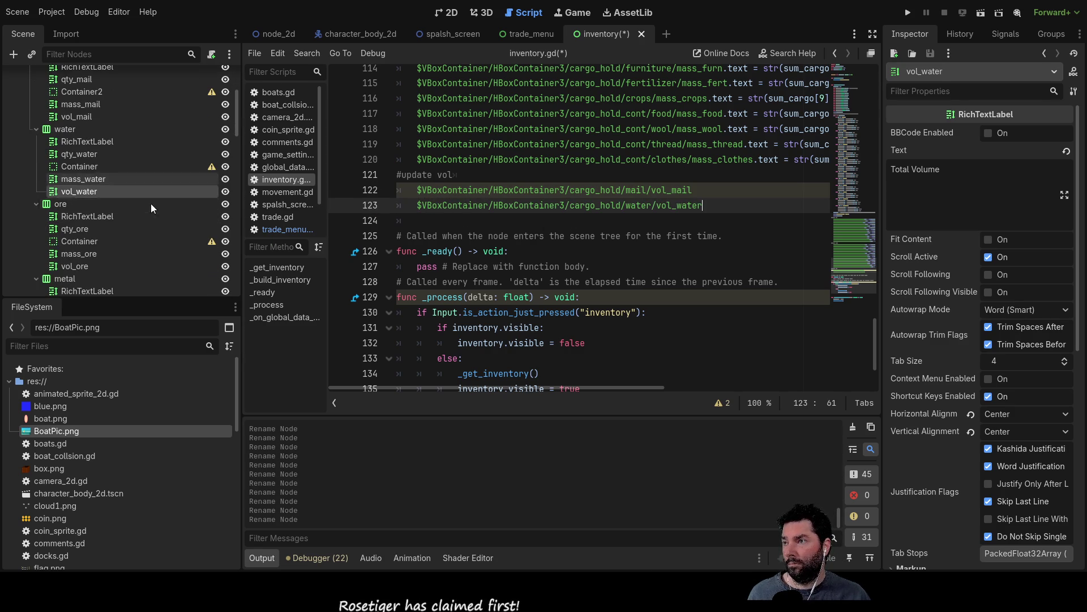
left_click_drag(84, 266, 418, 217)
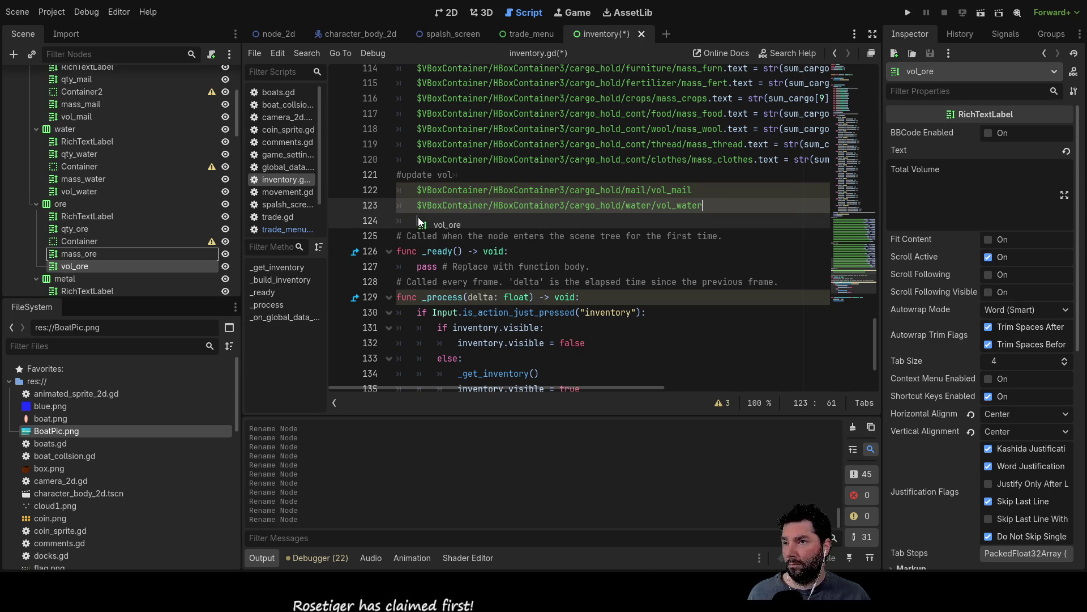
key("Return")
key("Return")
key("Return")
key("Return")
key("Return")
key("Return")
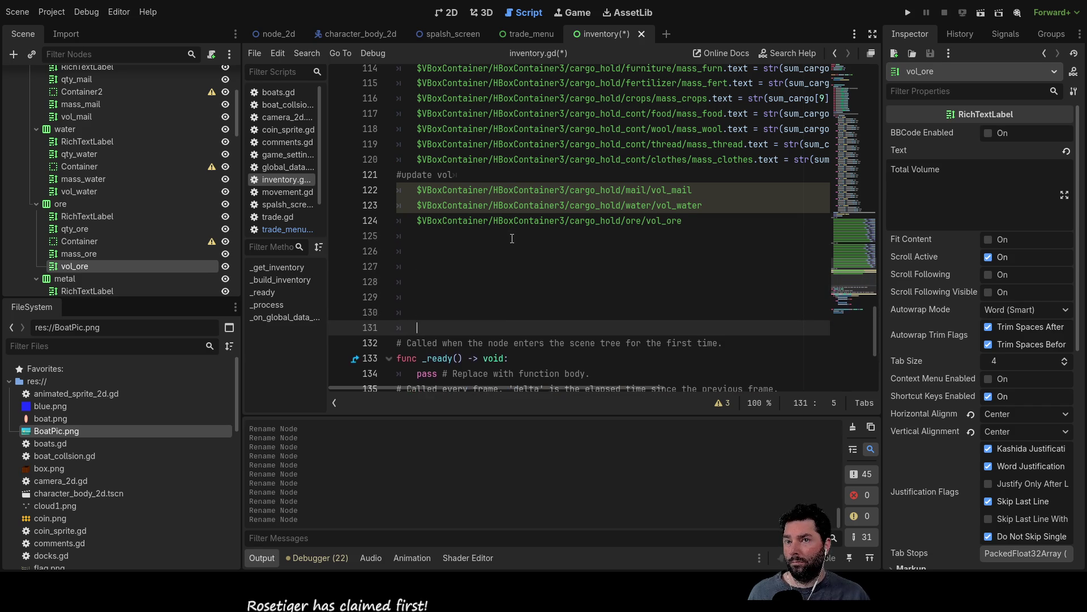
key("Up")
key("Up")
key("Up")
key("Up")
key("Up")
key("Up")
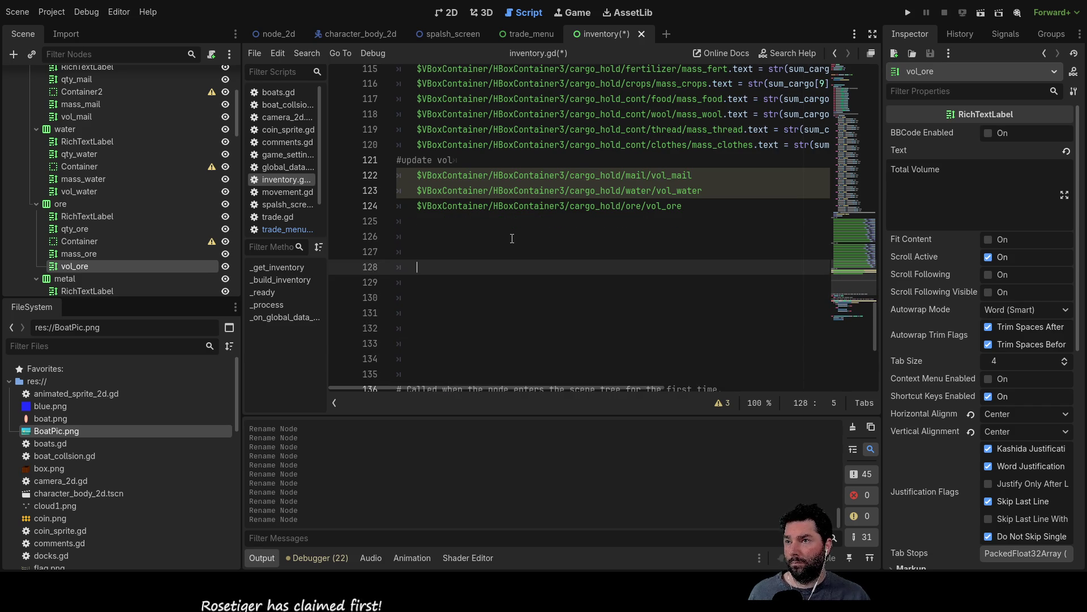
key("Down")
scroll(196, 204, "down", 5)
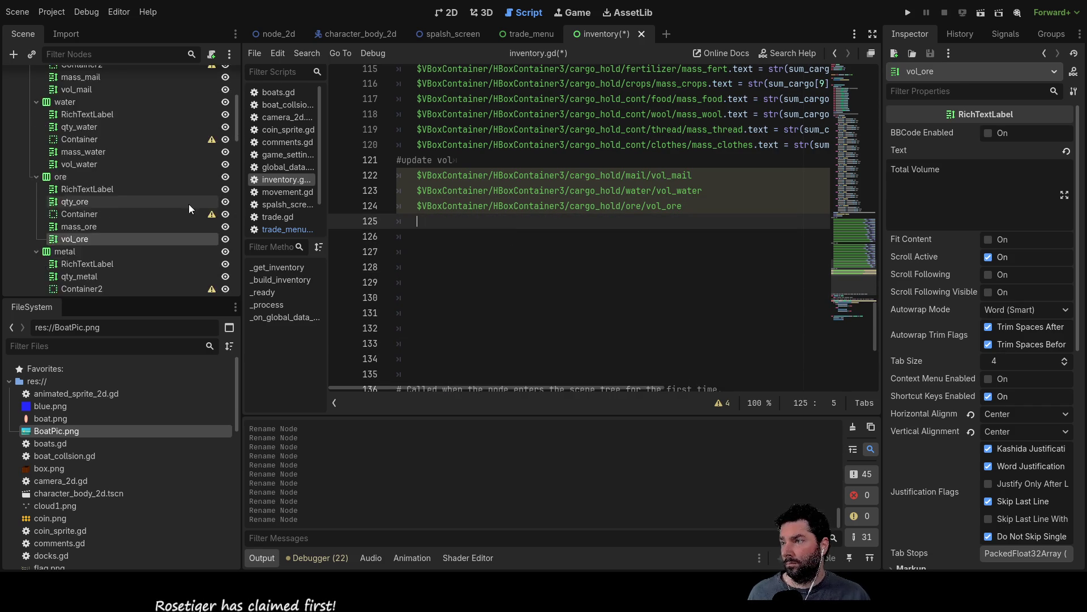
left_click(77, 230)
mouse_move(76, 230)
left_mouse_down()
mouse_move(434, 235)
mouse_move(425, 223)
left_mouse_up()
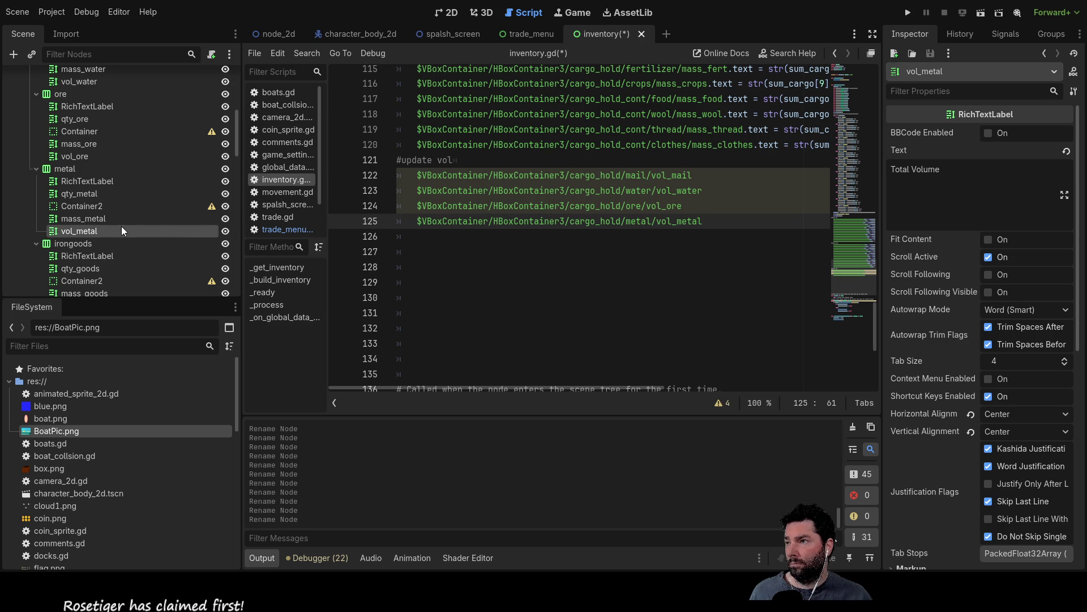
scroll(121, 226, "down", 1)
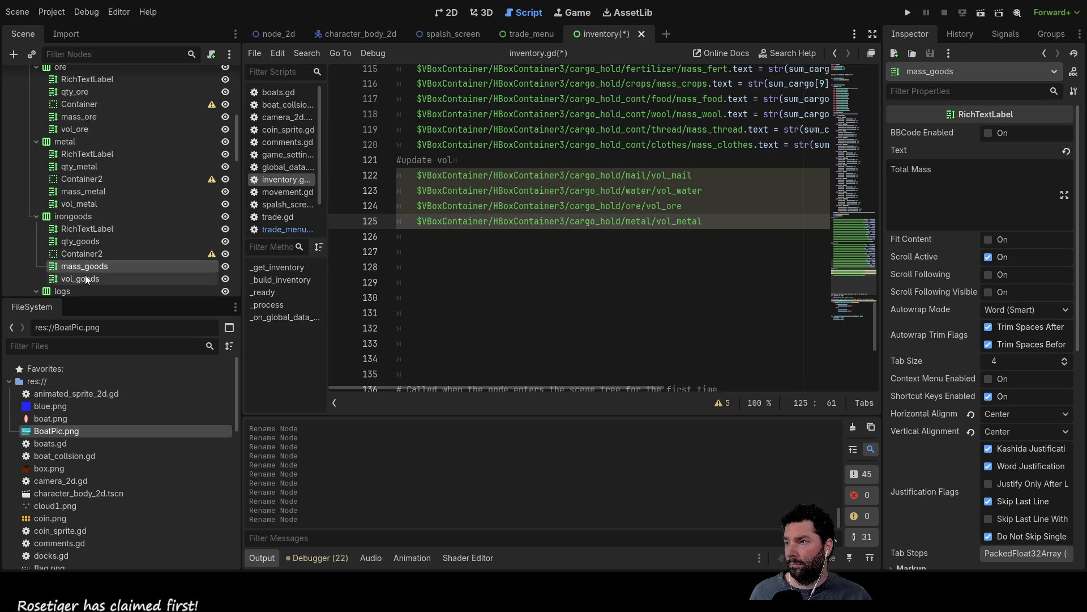
mouse_move(78, 279)
left_mouse_down()
mouse_move(420, 261)
mouse_move(432, 242)
left_mouse_up()
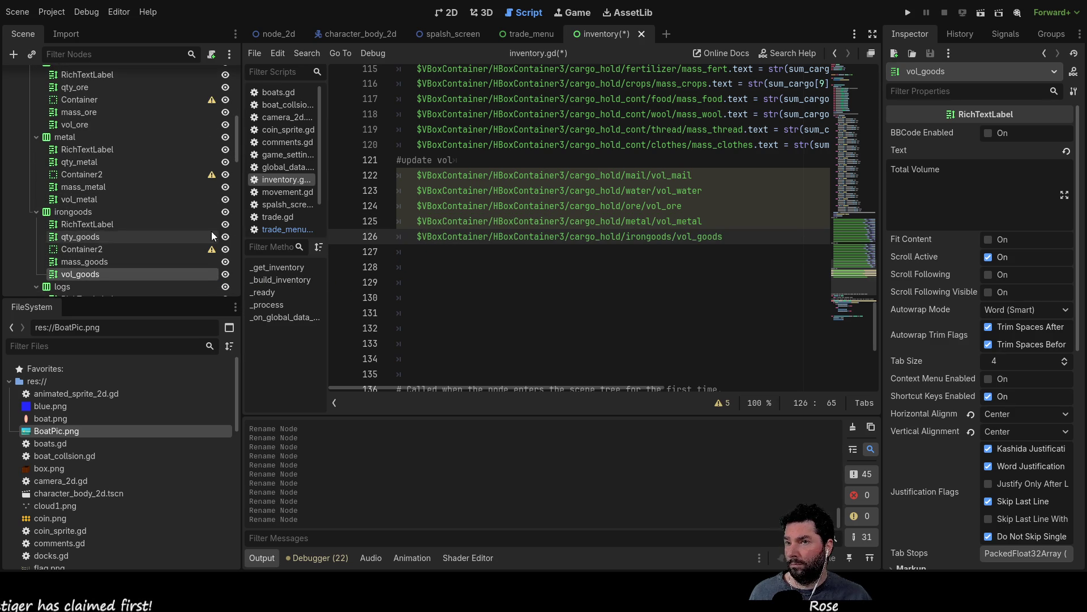
- Add node paths for vol_logs, vol_planks, vol_furn, vol_fert and the crops label
scroll(97, 222, "down", 6)
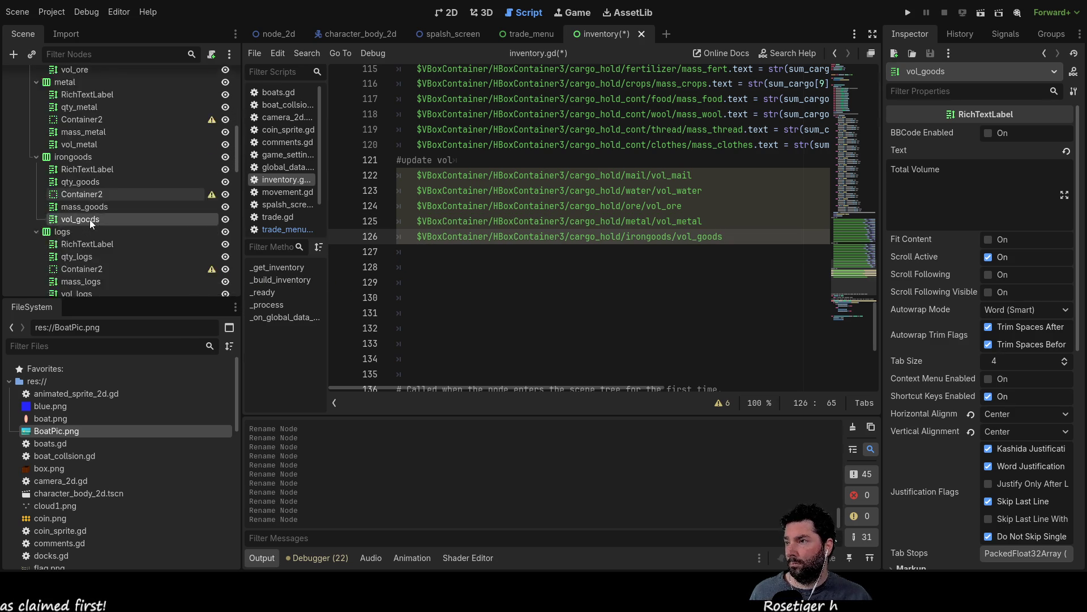
mouse_move(97, 183)
left_mouse_down()
mouse_move(401, 236)
mouse_move(442, 255)
left_mouse_up()
mouse_move(101, 258)
left_mouse_down()
mouse_move(87, 257)
mouse_move(428, 265)
left_mouse_up()
scroll(124, 176, "down", 3)
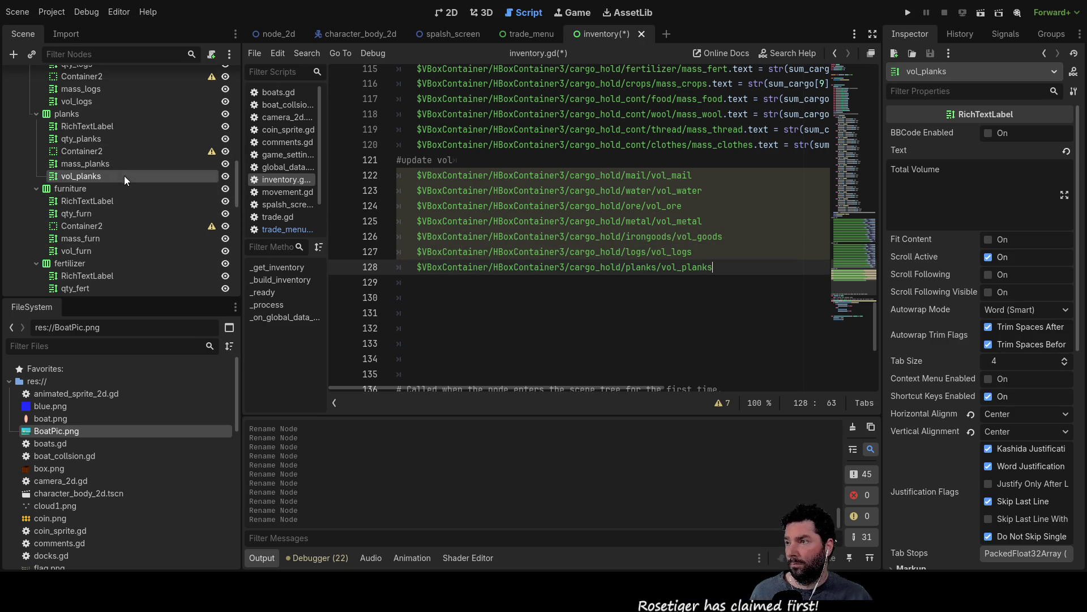
left_click(86, 249)
mouse_move(84, 252)
left_mouse_down()
mouse_move(390, 271)
mouse_move(420, 287)
left_mouse_up()
scroll(131, 208, "down", 3)
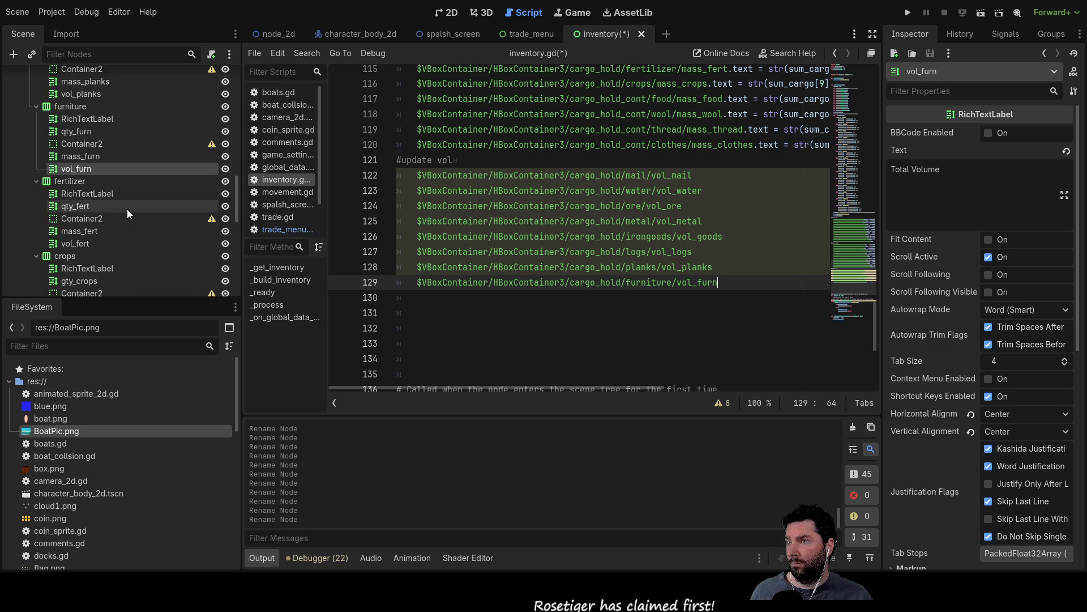
mouse_move(87, 244)
left_mouse_down()
mouse_move(75, 243)
mouse_move(425, 287)
mouse_move(425, 297)
left_mouse_up()
scroll(127, 213, "down", 3)
mouse_move(85, 235)
left_mouse_down()
mouse_move(367, 318)
mouse_move(429, 313)
left_mouse_up()
- Add node paths for the food, vol_wool, vol_thread and vol_clothes labels
scroll(139, 219, "down", 3)
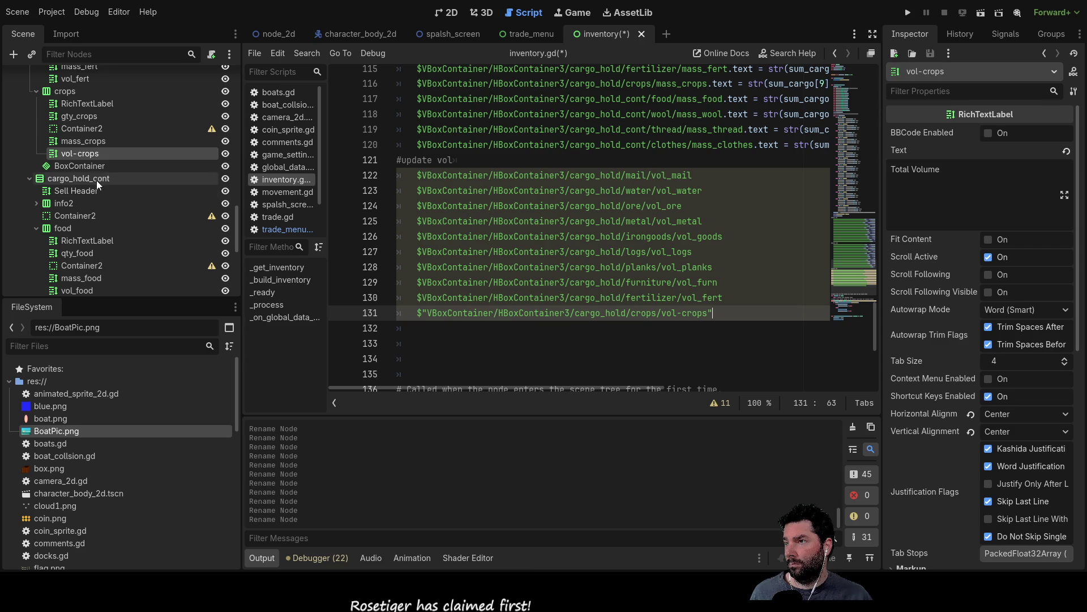
scroll(103, 171, "down", 3)
mouse_move(84, 210)
left_mouse_down()
mouse_move(74, 206)
mouse_move(417, 333)
left_mouse_up()
scroll(125, 218, "down", 1)
scroll(124, 218, "down", 2)
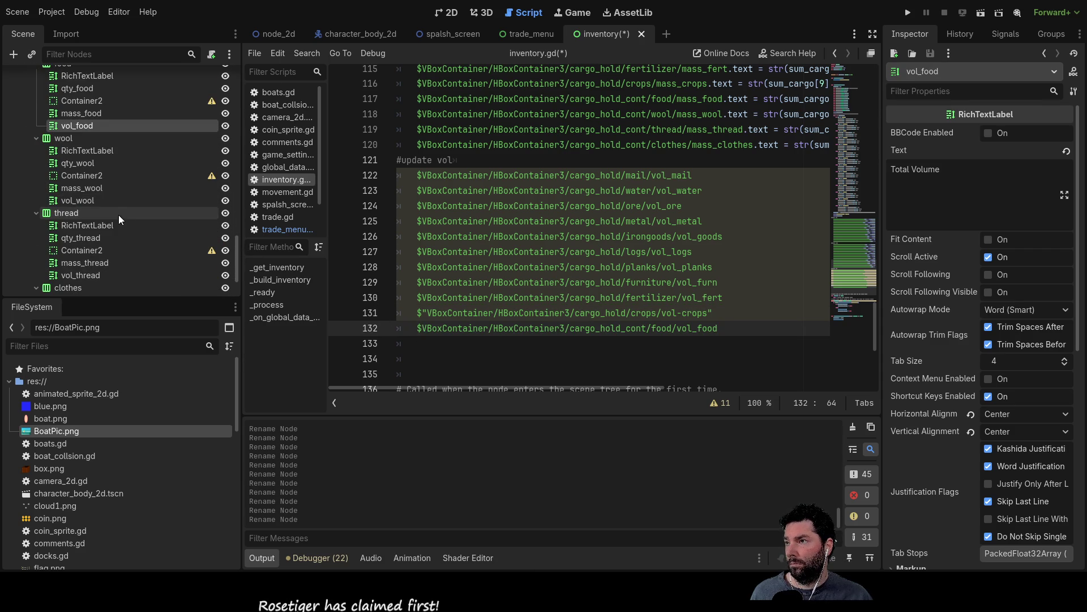
left_click(81, 200)
left_click_drag(81, 198, 447, 347)
scroll(138, 219, "down", 3)
left_click(90, 198)
mouse_move(90, 198)
left_mouse_down()
mouse_move(413, 329)
mouse_move(418, 353)
left_mouse_up()
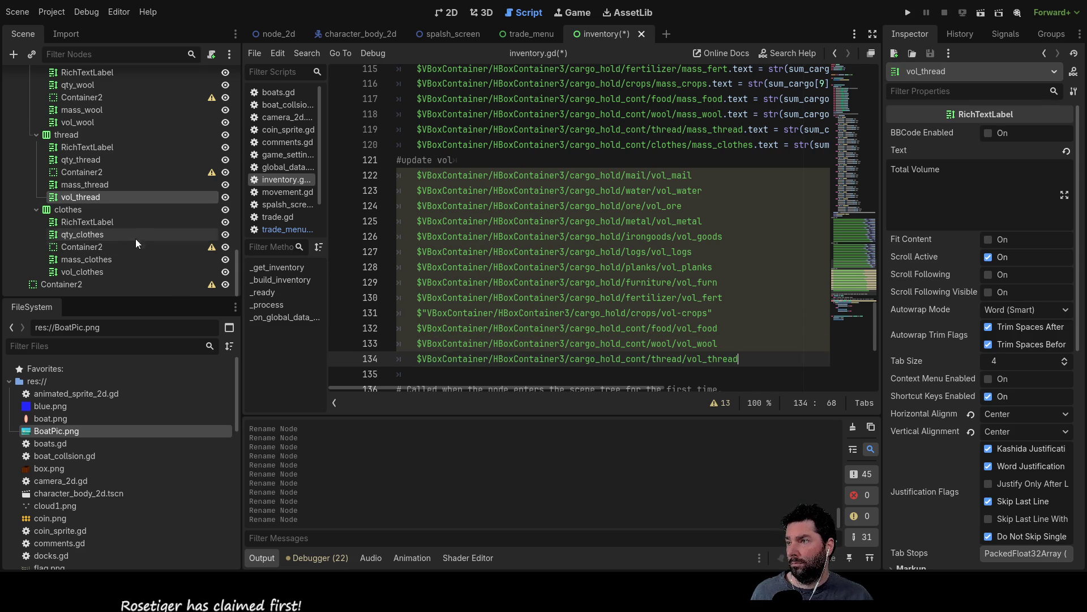
mouse_move(94, 271)
left_mouse_down()
mouse_move(454, 379)
mouse_move(428, 375)
left_mouse_up()
- Shrink the script font and give the vol_mail line a .text = str(sum_cargo[0][2]) assignment
key("ctrl+minus")
key("ctrl+minus")
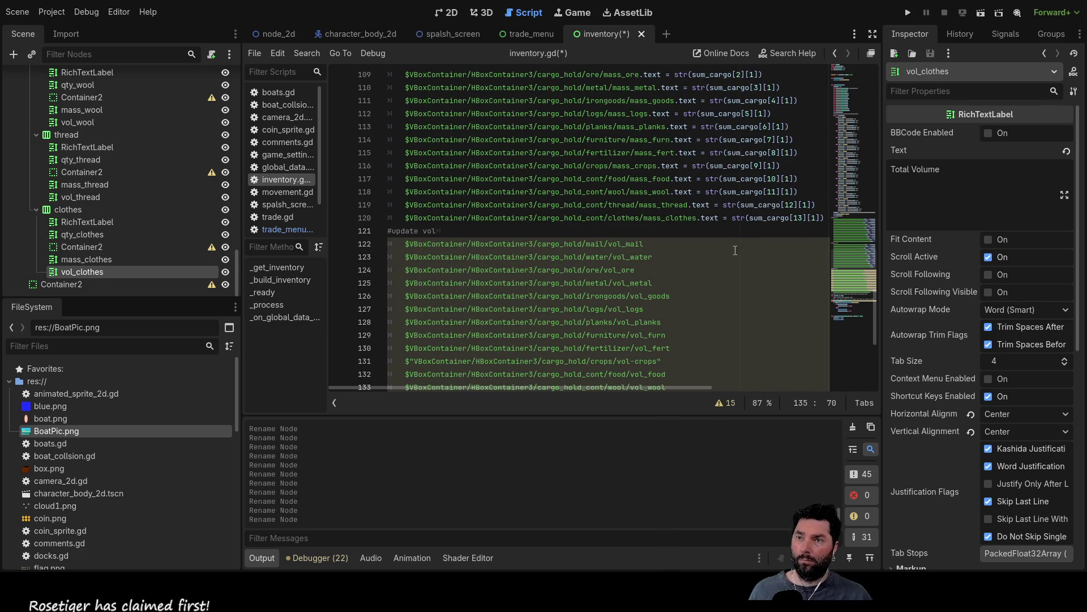
left_click(826, 218)
left_click_drag(825, 218, 685, 221)
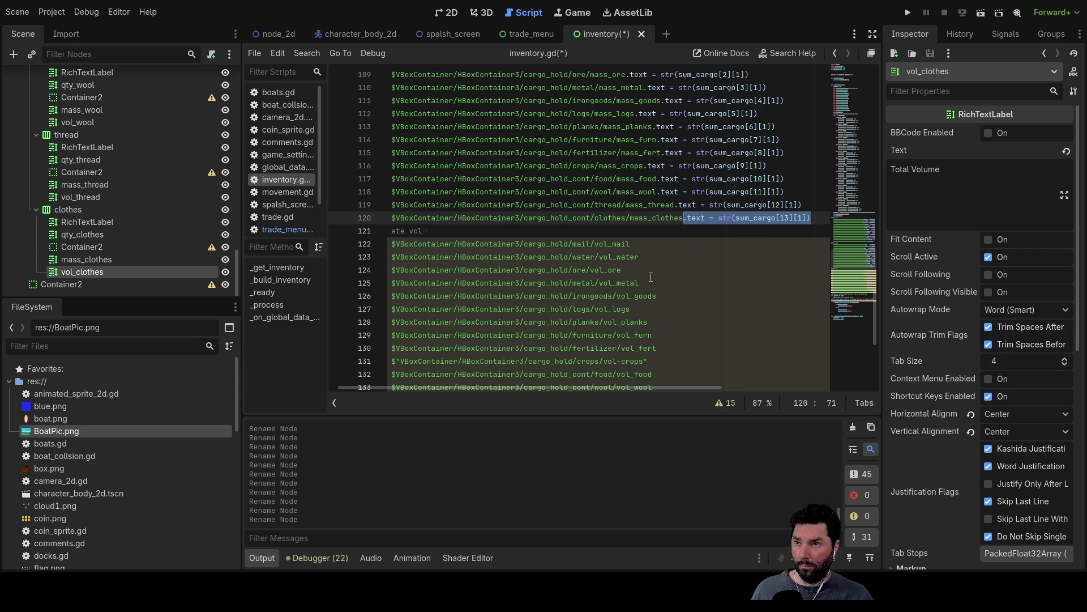
left_click(638, 249)
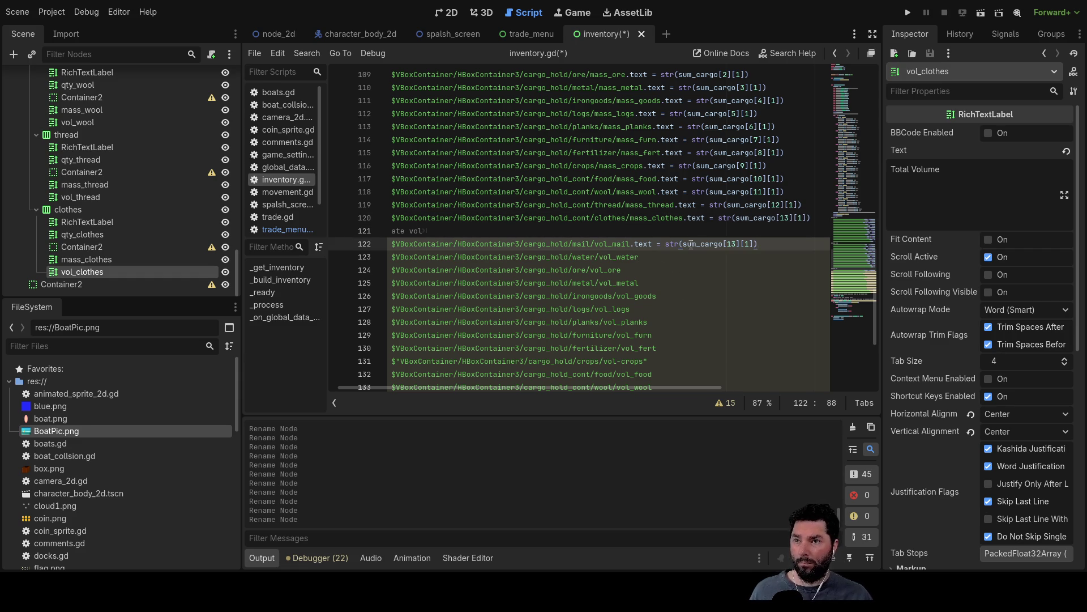
type("1")
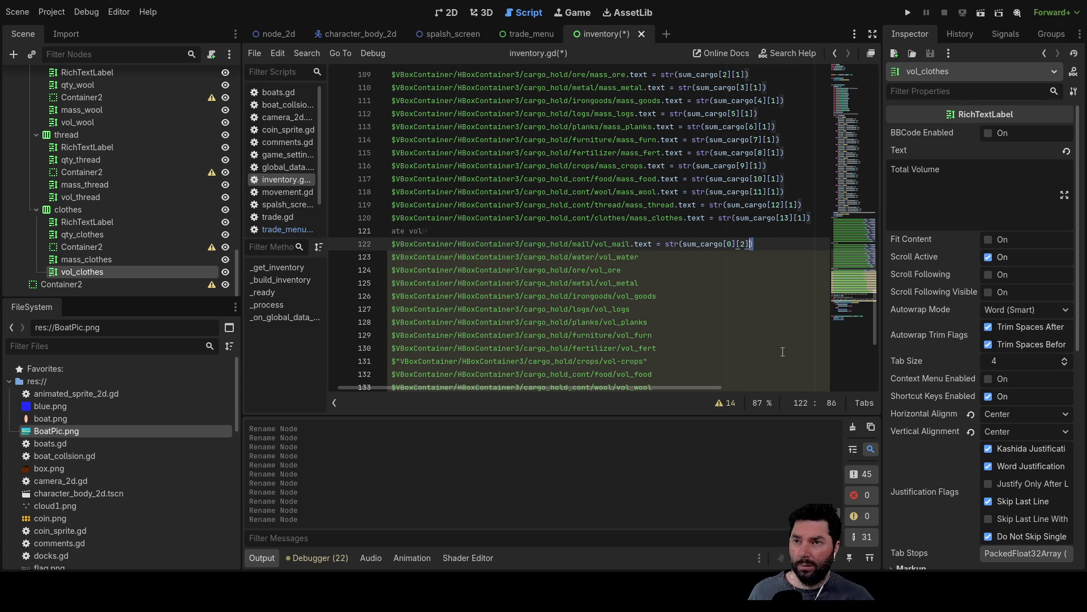
key("ctrl+shift+Left")
key("ctrl+shift+Left")
key("ctrl+shift+Left")
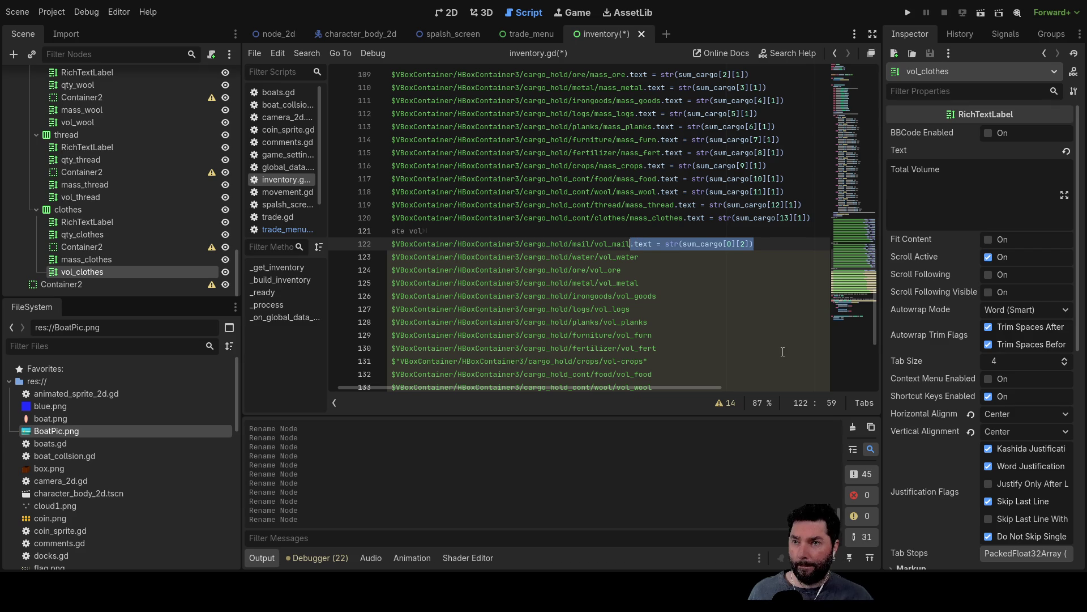
- Paste that assignment onto each volume line from vol_water through crops
key("Down")
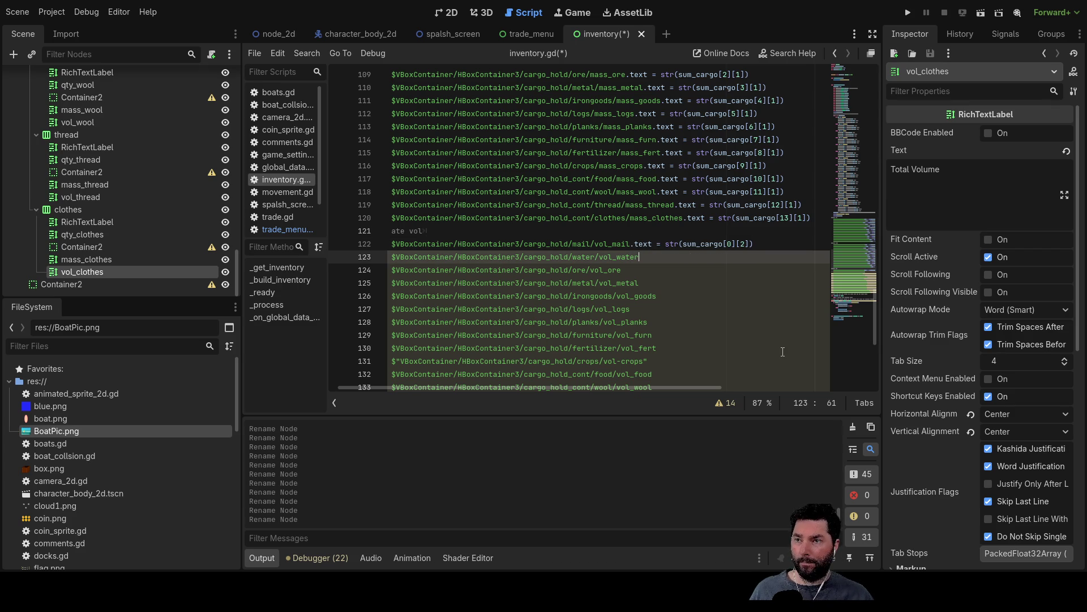
type(".text = str(sum_cargo[0][2])")
key("Down")
key("Down")
type(".text = str(sum_cargo[0][2])")
key("Down")
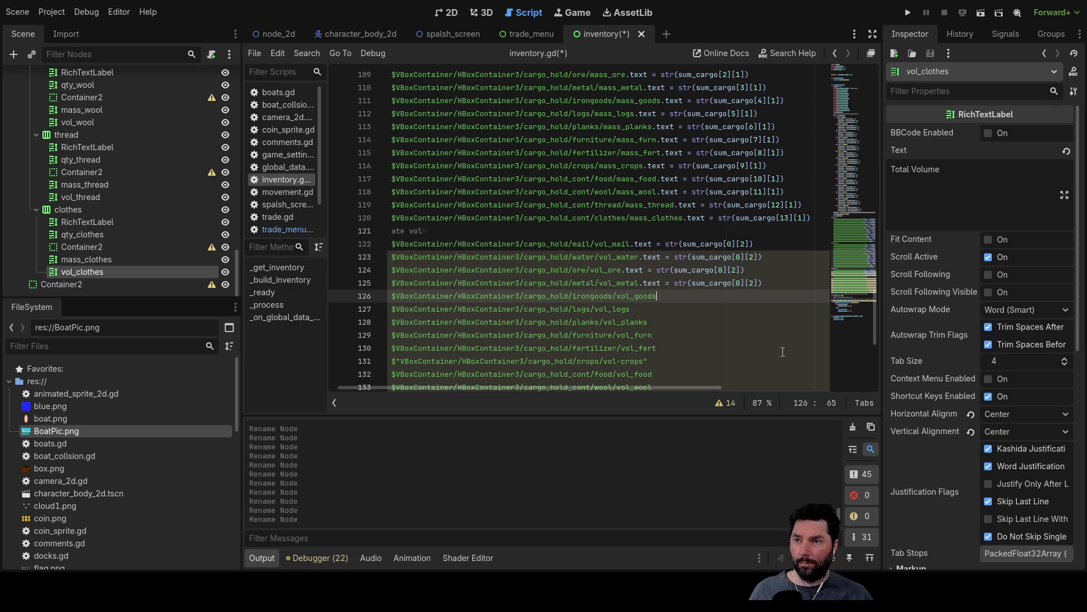
type(".text = str(sum_cargo[0][2])")
key("Down")
type(".text = str(sum_cargo[0][2])")
key("Down")
type(".text = str(sum_cargo[0][2])")
key("Down")
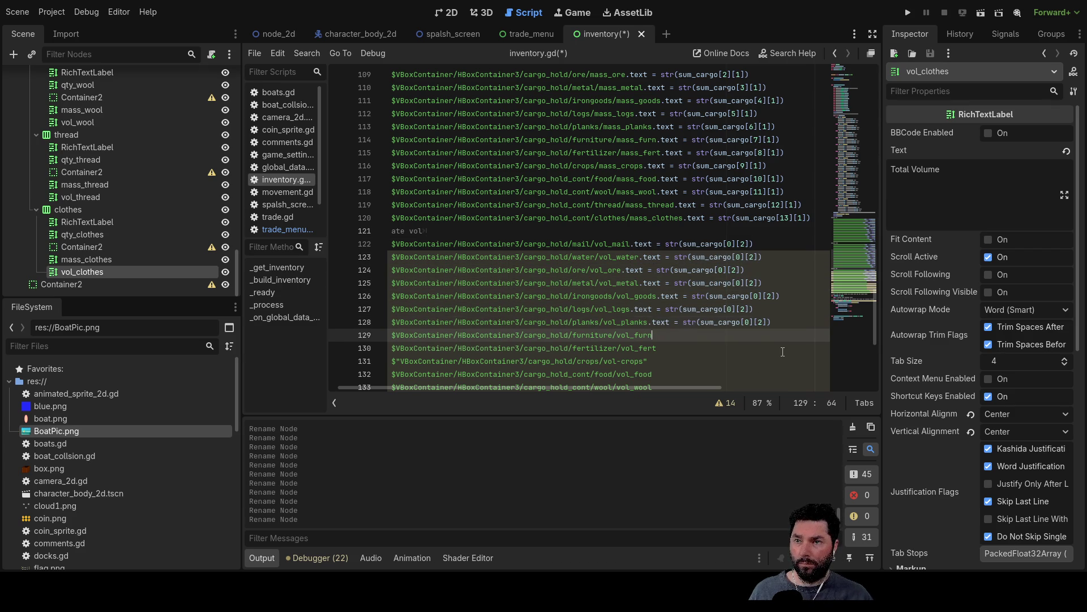
type(".text = str(sum_cargo[0][2])")
key("Down")
type(".text = str(sum_cargo[0][2])")
key("Down")
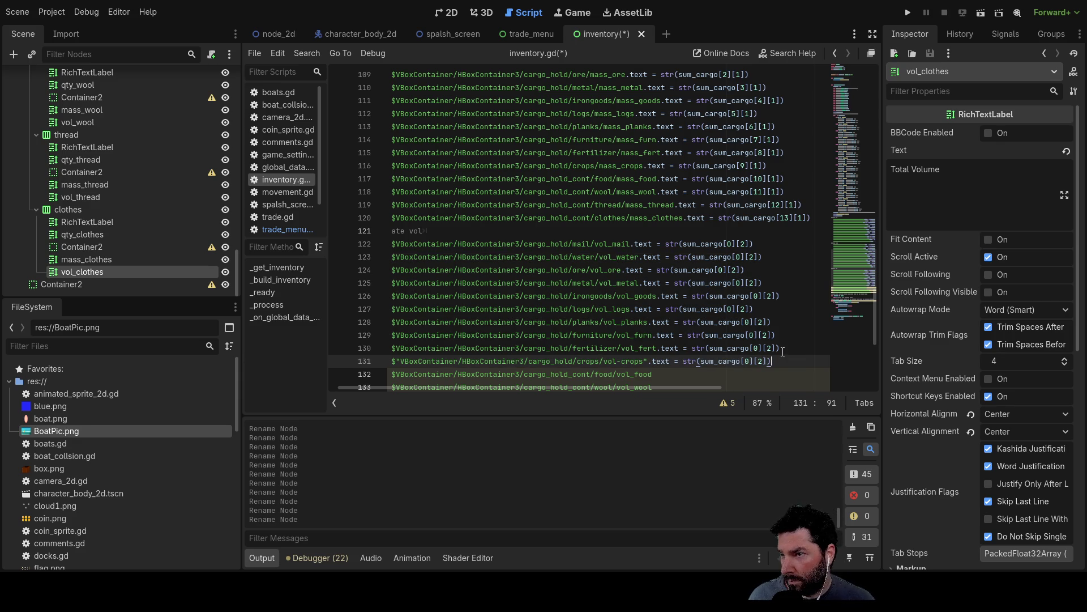
scroll(530, 221, "down", 2)
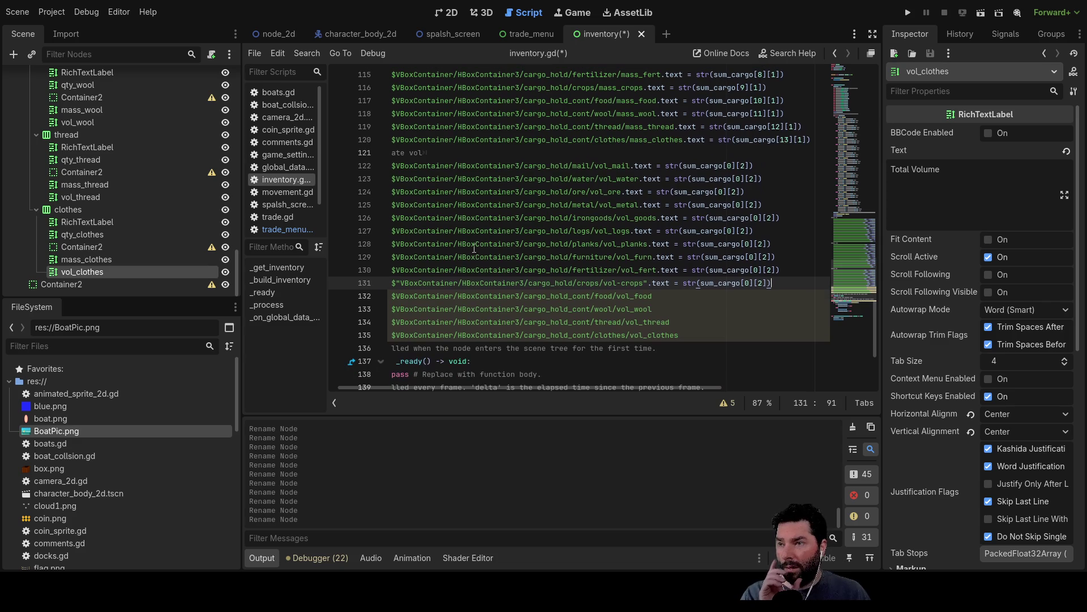
double_click(440, 283)
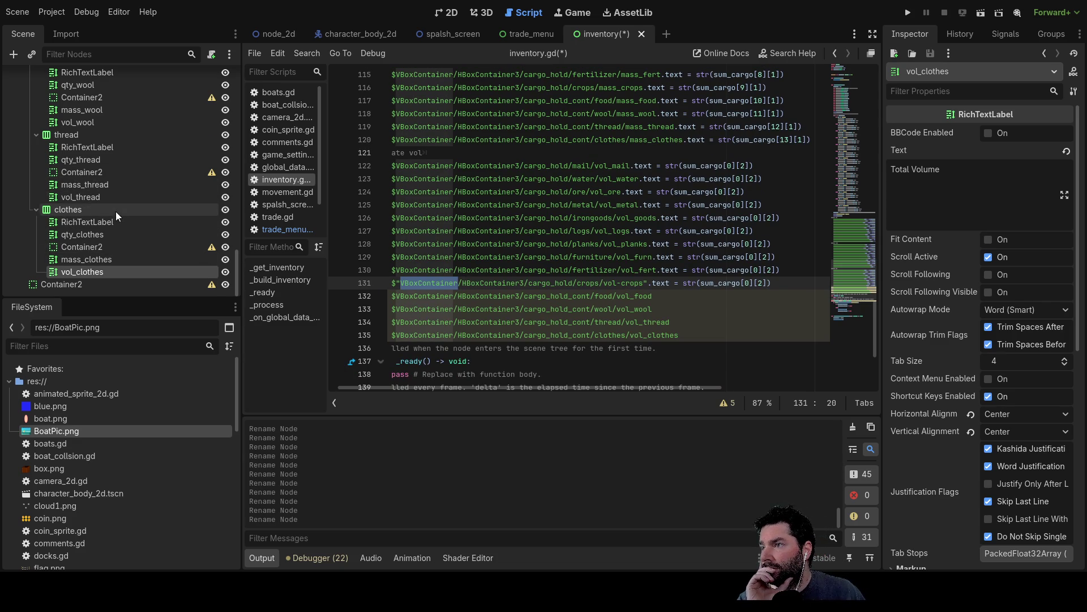
- Rename the vol-crops node to vol_crops
scroll(123, 225, "up", 3)
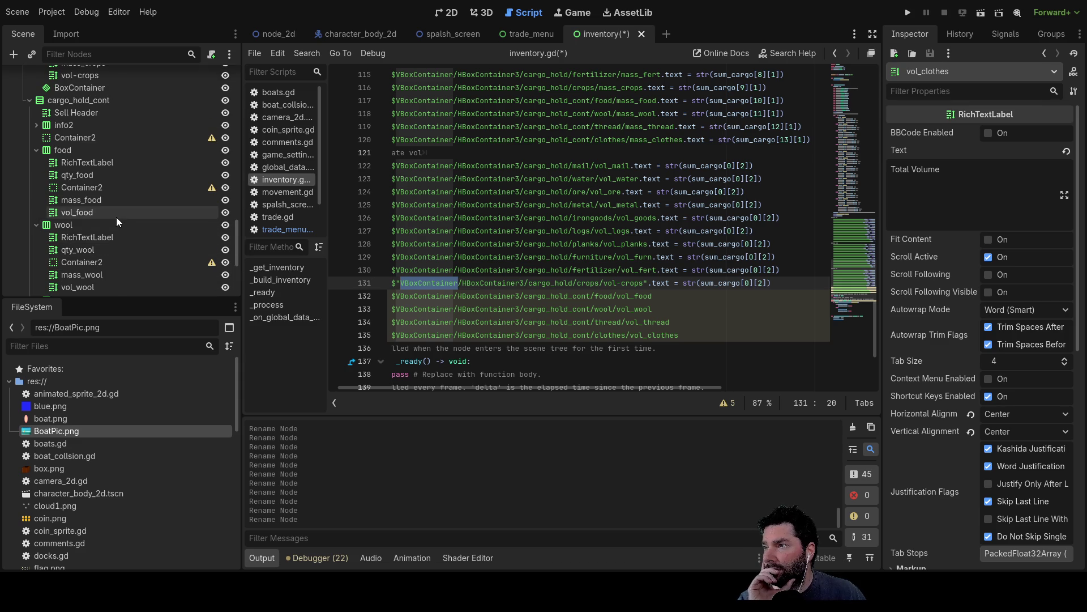
scroll(117, 216, "up", 2)
left_click(87, 159)
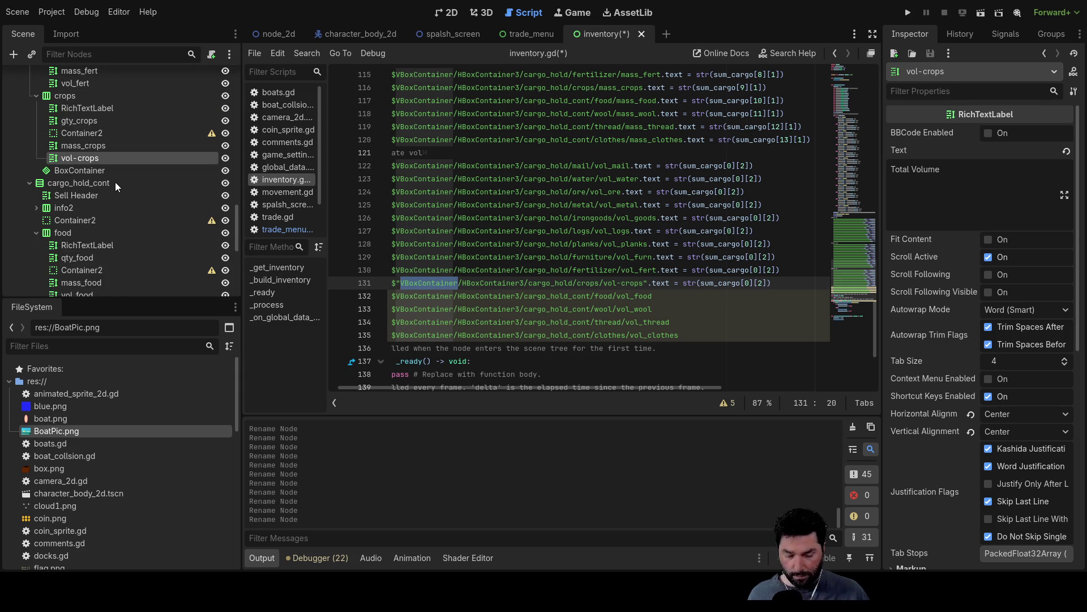
type("_")
key("Return")
mouse_move(94, 158)
left_mouse_down()
mouse_move(114, 196)
mouse_move(376, 297)
mouse_move(687, 326)
mouse_move(113, 182)
mouse_move(89, 158)
left_mouse_up()
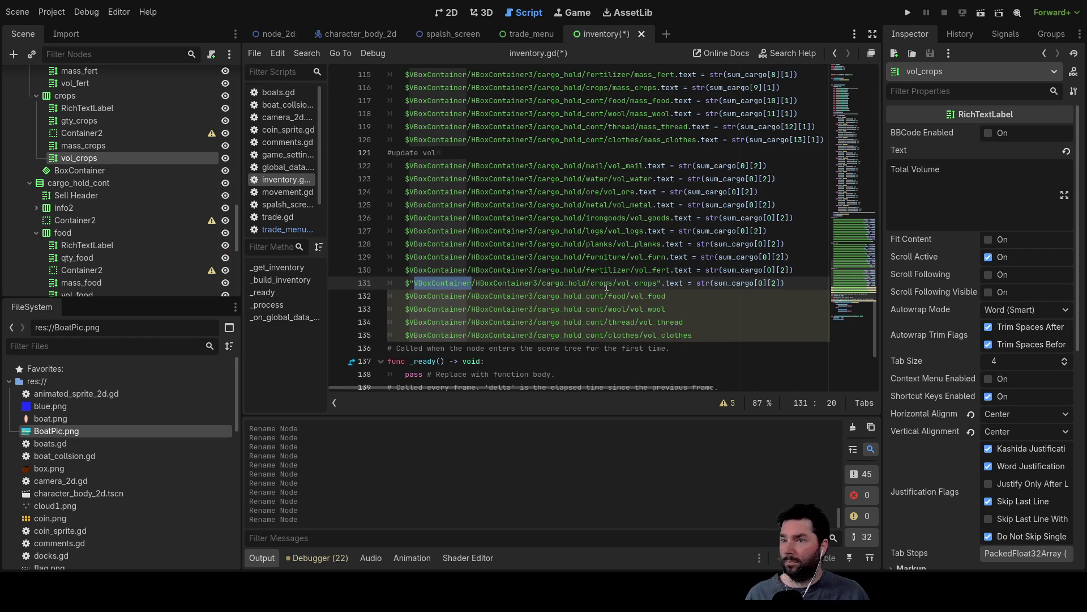
- Replace line 131's quoted crops path with the plain vol_crops node path
left_click(708, 338)
key("Return")
mouse_move(68, 162)
left_mouse_down()
mouse_move(144, 181)
mouse_move(405, 334)
mouse_move(408, 347)
left_mouse_up()
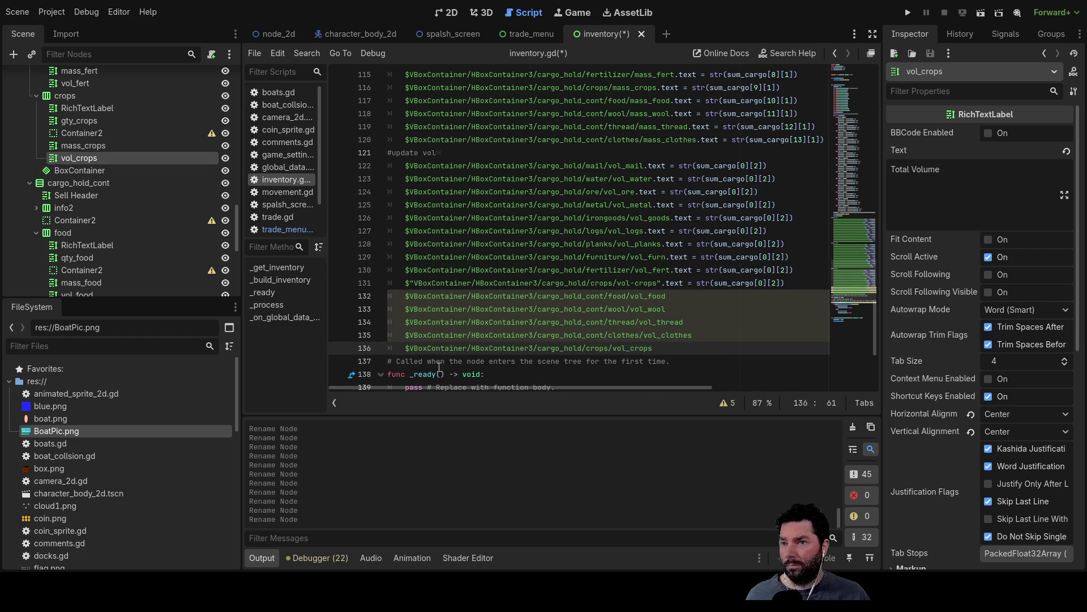
left_click_drag(616, 350, 409, 347)
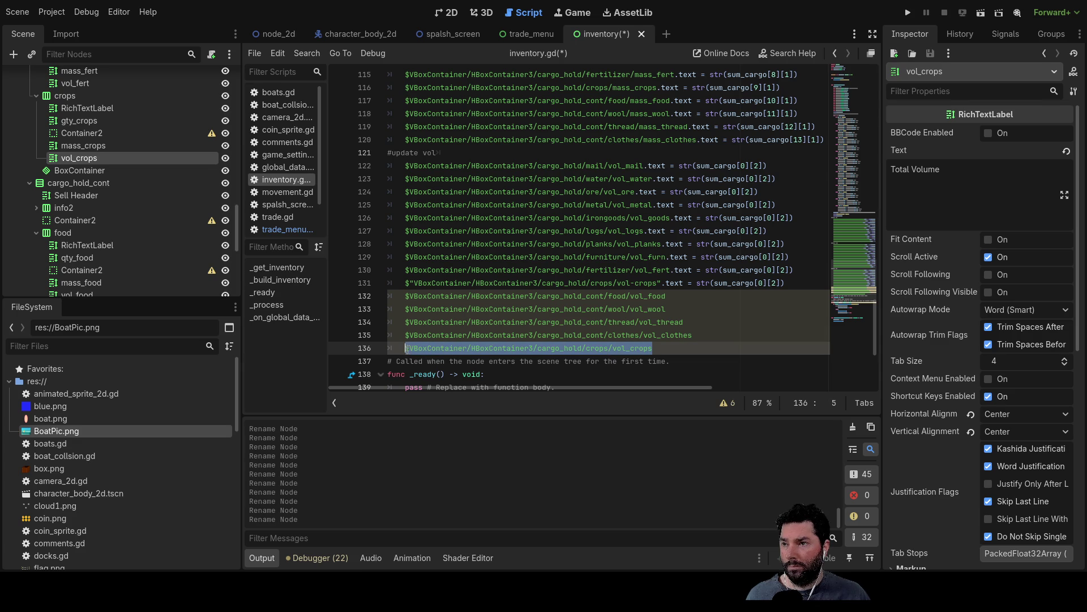
key("BackSpace")
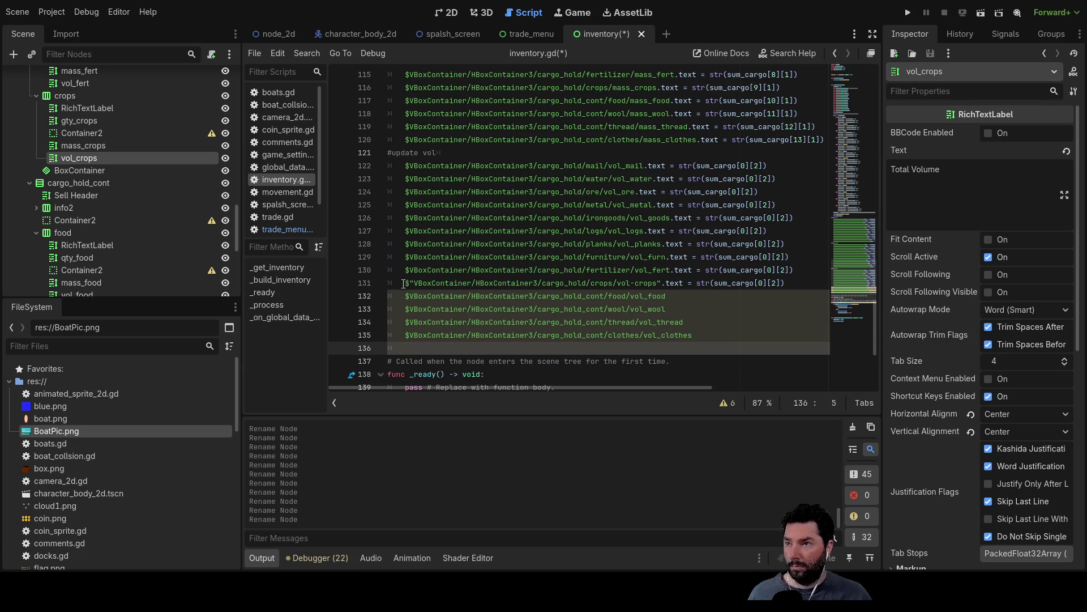
left_click_drag(403, 282, 658, 283)
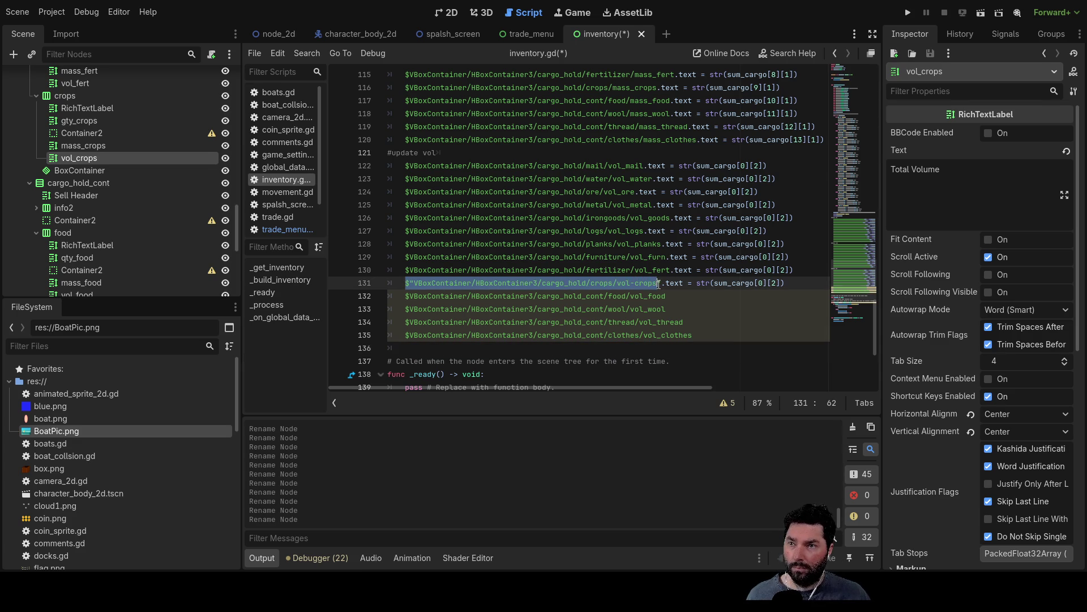
type("$VBoxContainer/HBoxContainer3/cargo_hold/crops/vol_crops")
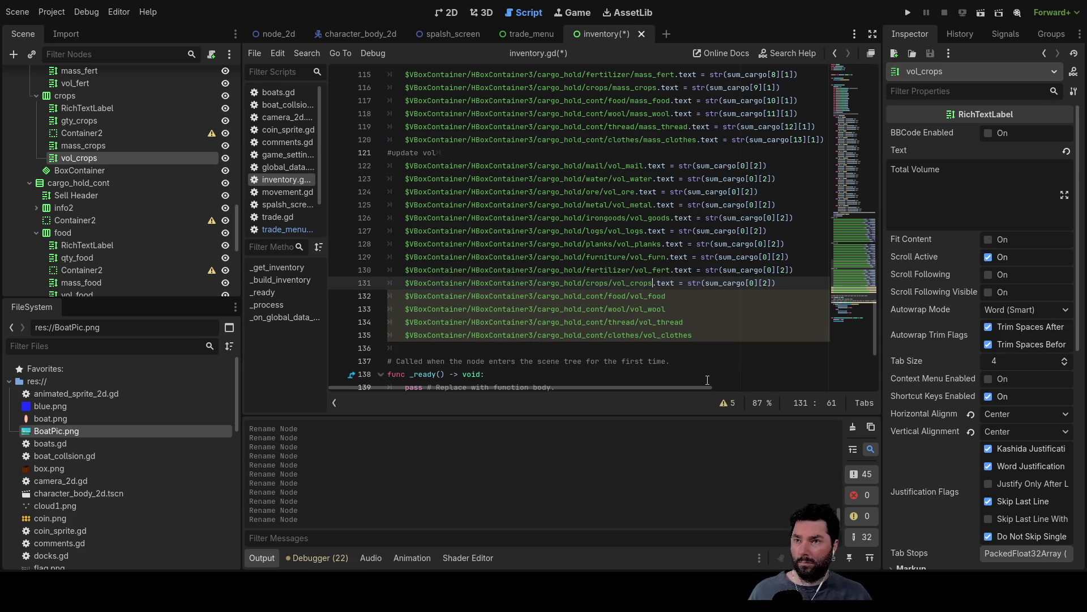
left_click_drag(780, 283, 658, 287)
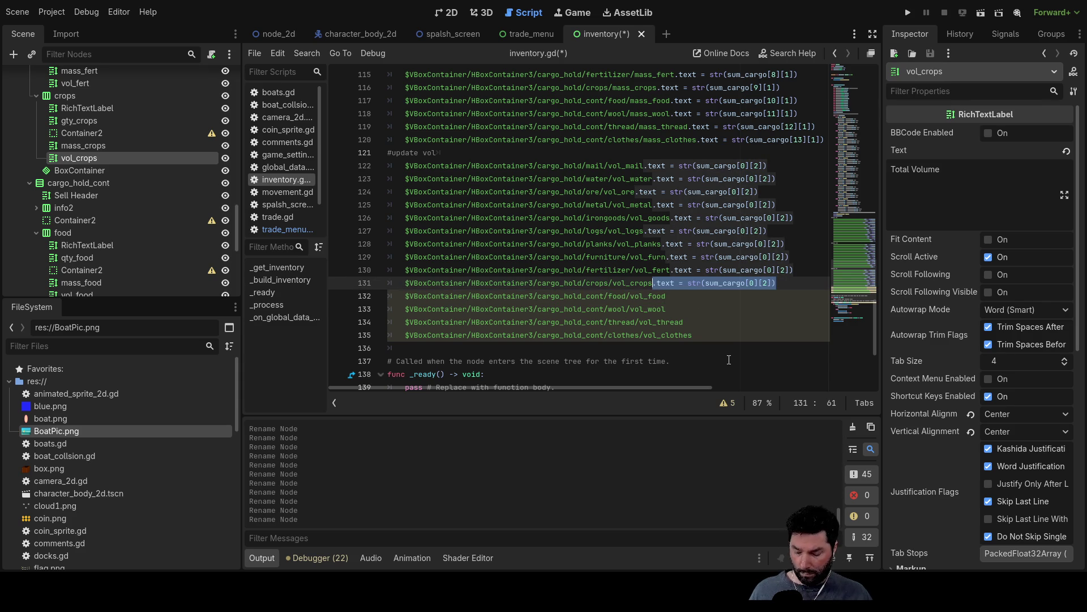
left_click(682, 295)
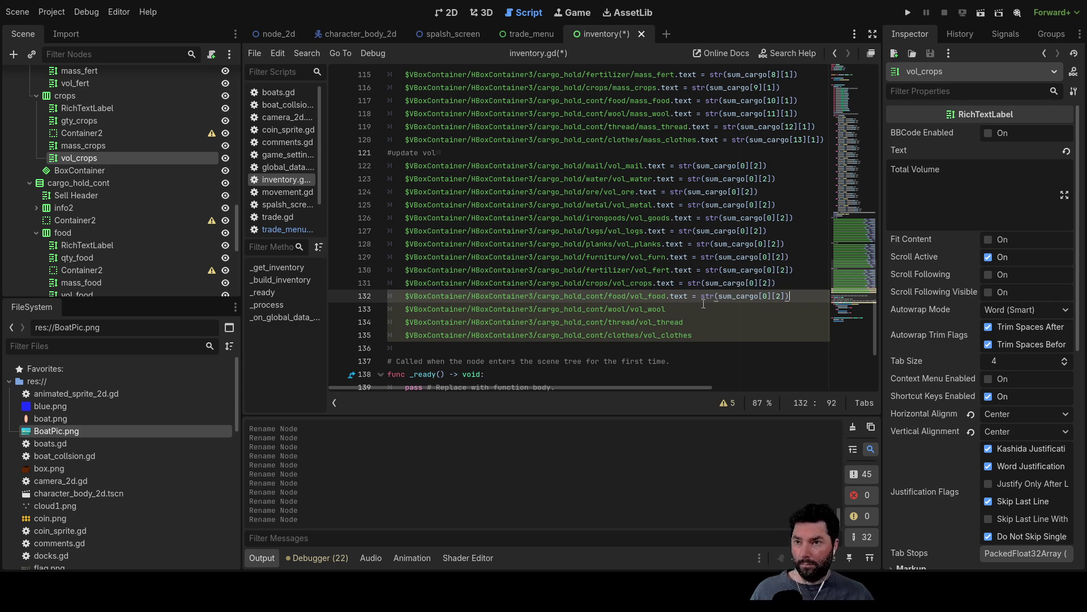
- Paste the text assignment onto the vol_food, vol_wool, vol_thread and vol_clothes lines
key("Down")
type(".text = str(sum_cargo[0][2])")
key("Down")
type(".text = str(sum_cargo[0][2])")
key("Down")
type(".text = str(sum_cargo[0][2])")
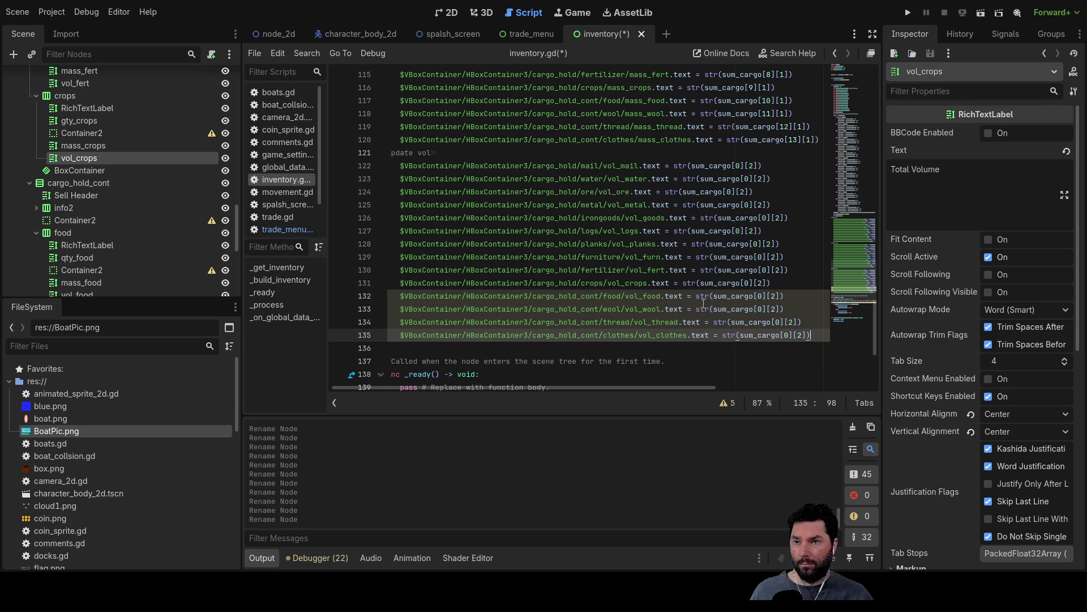
- Change the sum_cargo index to 1, 2, 4 and 5 on the water, ore, goods and logs lines
left_click(748, 178)
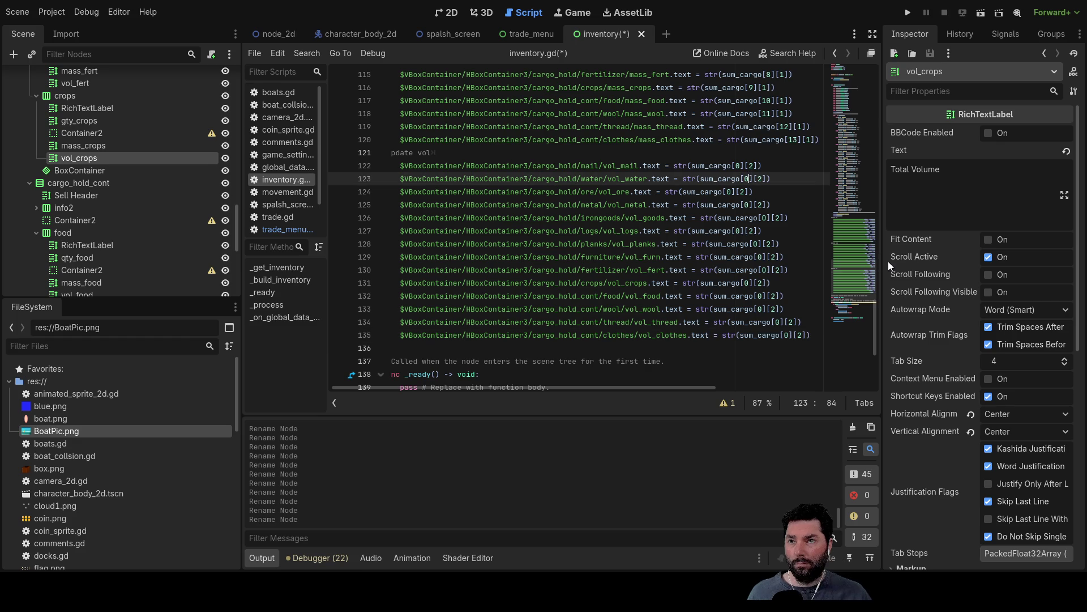
key("BackSpace")
type("1")
key("Down")
key("BackSpace")
type("2")
key("Down")
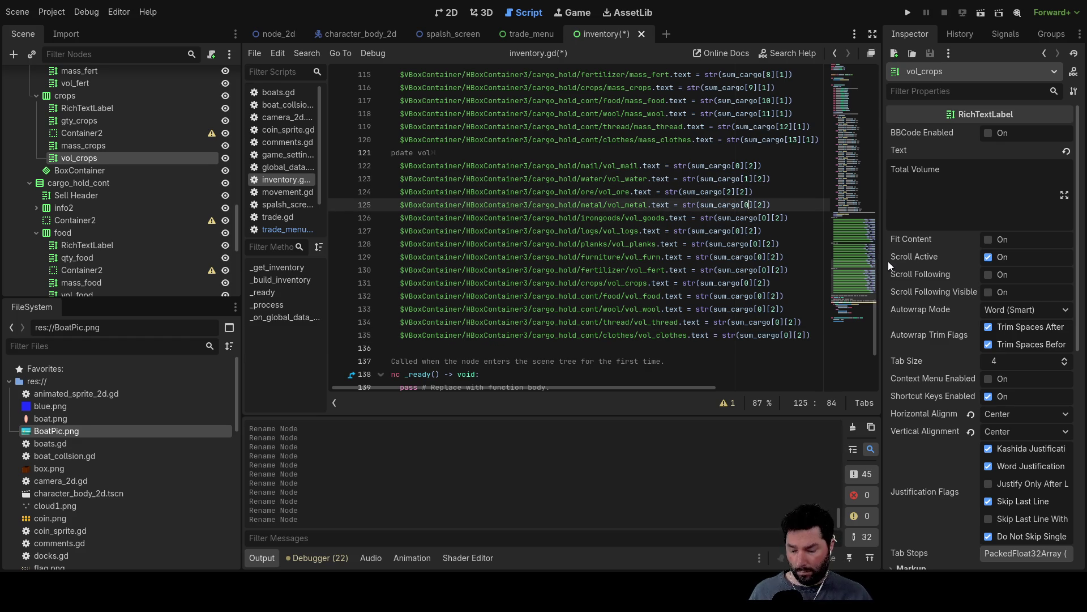
key("Down")
key("BackSpace")
type("4")
key("Down")
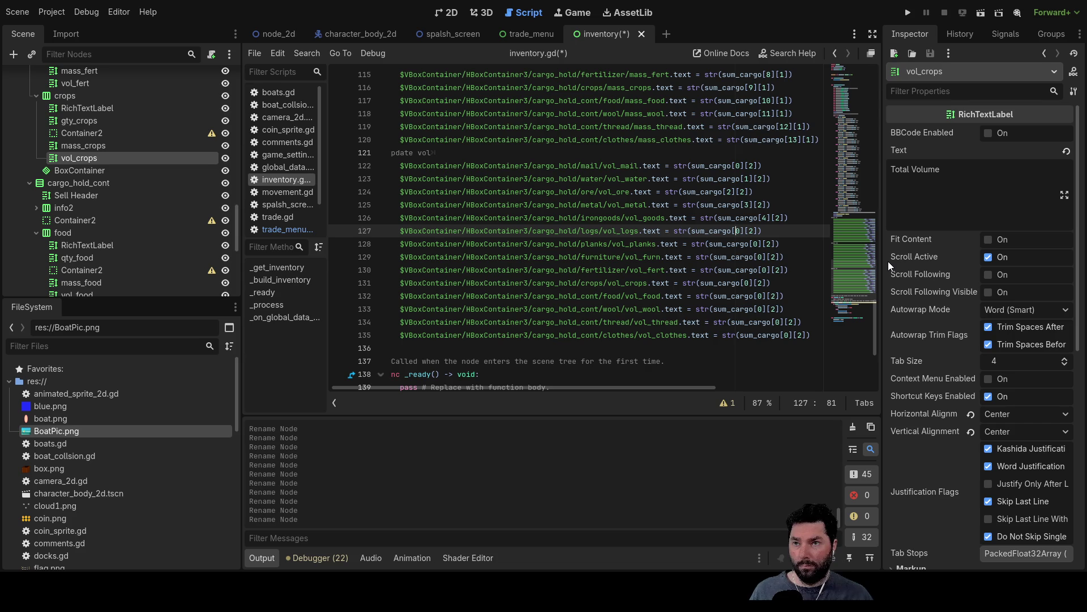
key("BackSpace")
type("5")
key("Down")
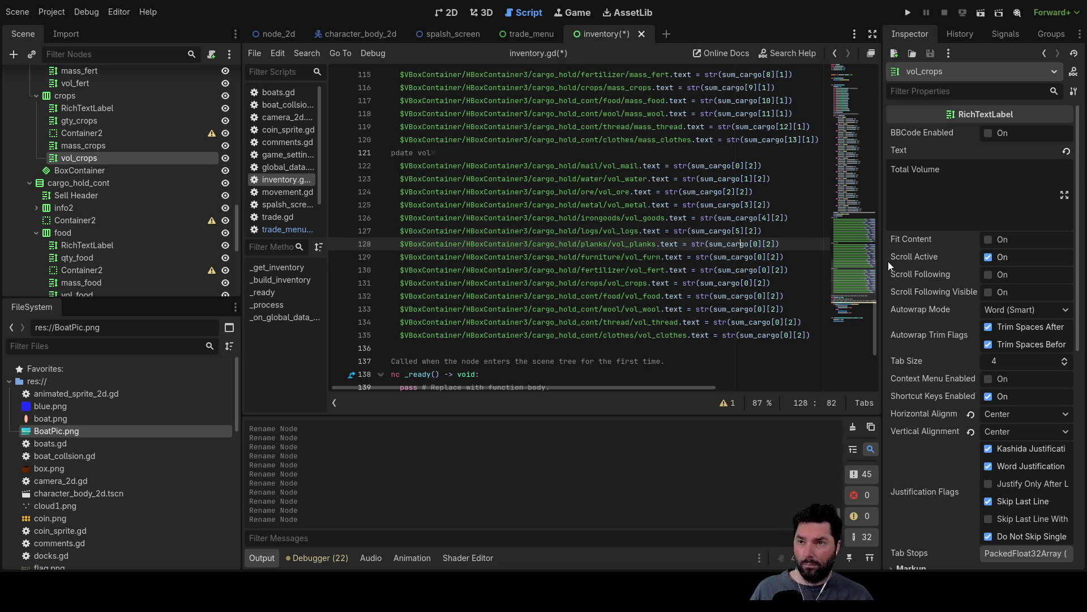
- Set the planks, furniture, fertilizer and crops indices to 6, 7, 8 and 9
key("BackSpace")
type("6")
key("Down")
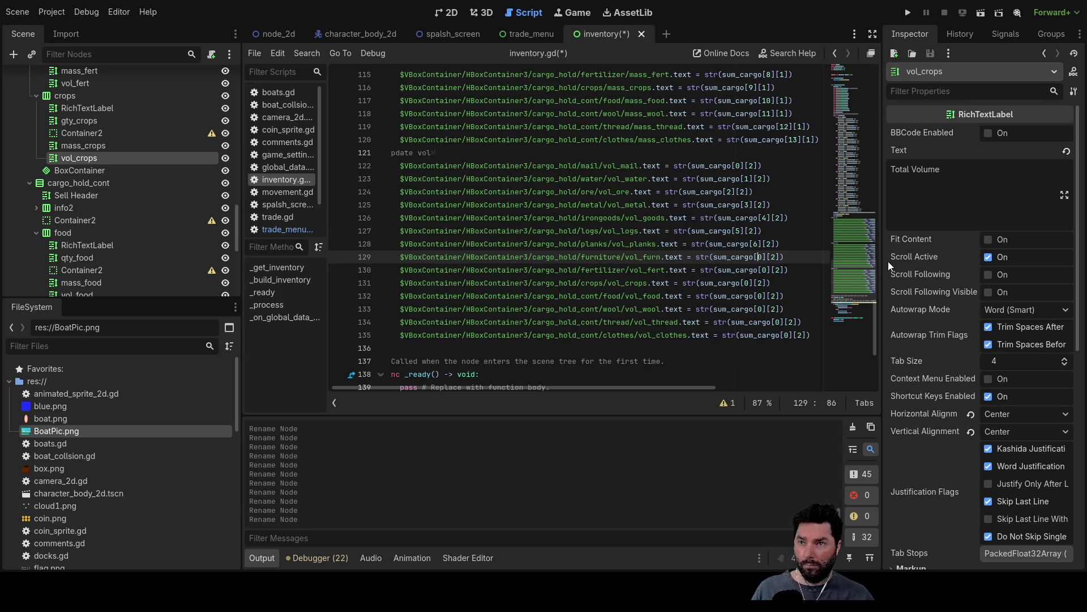
key("BackSpace")
type("7")
key("Down")
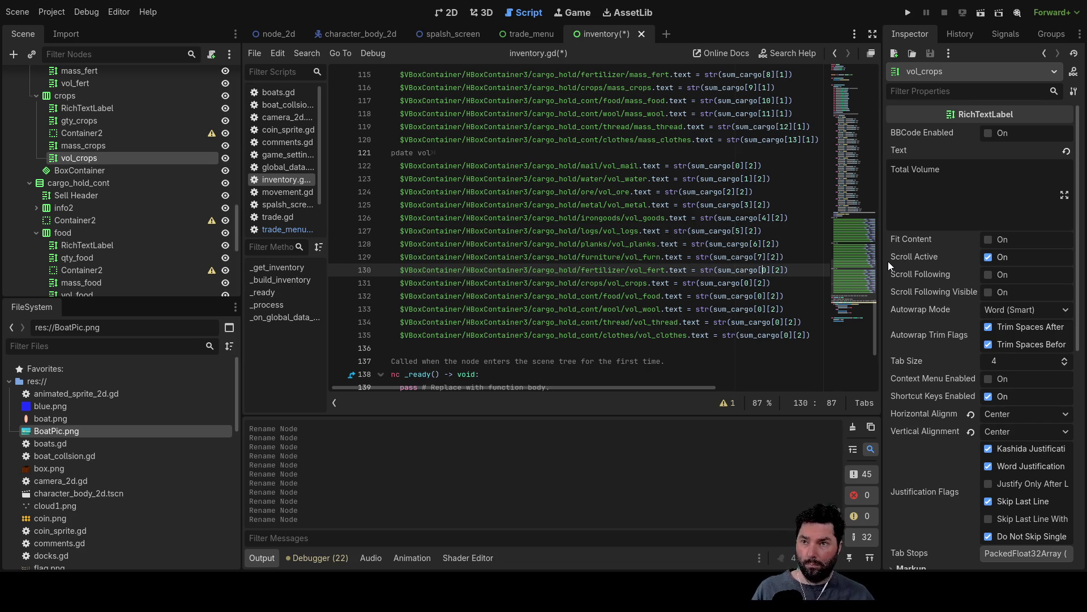
key("BackSpace")
type("8")
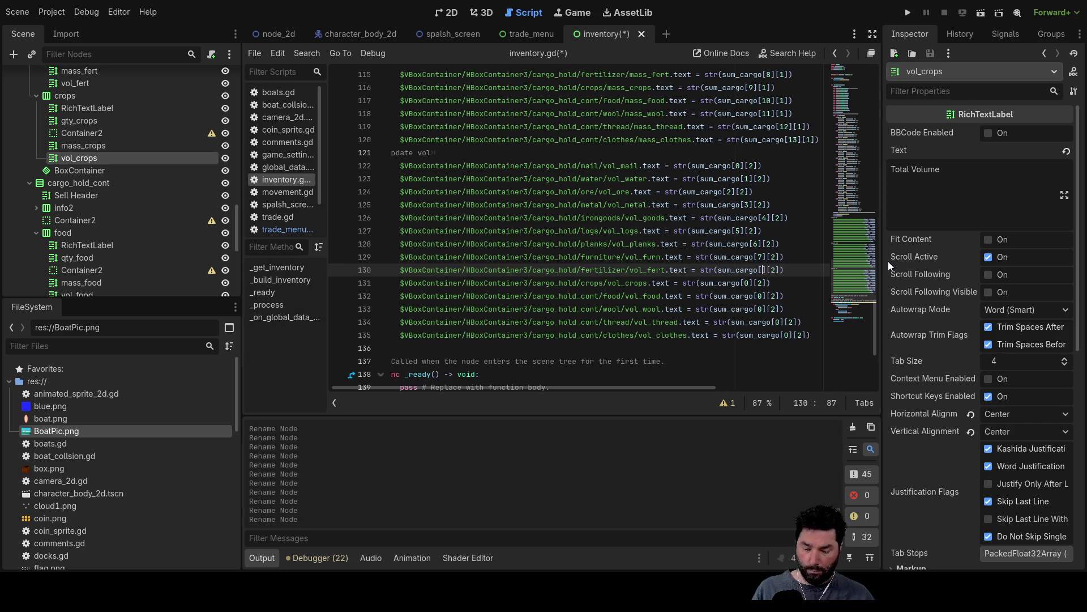
key("Down")
key("Left")
key("Left")
key("Left")
key("BackSpace")
type("8")
key("BackSpace")
type("9")
- Set the food, wool, thread and clothes indices to 10, 11, 12 and 13, then run the project
key("Down")
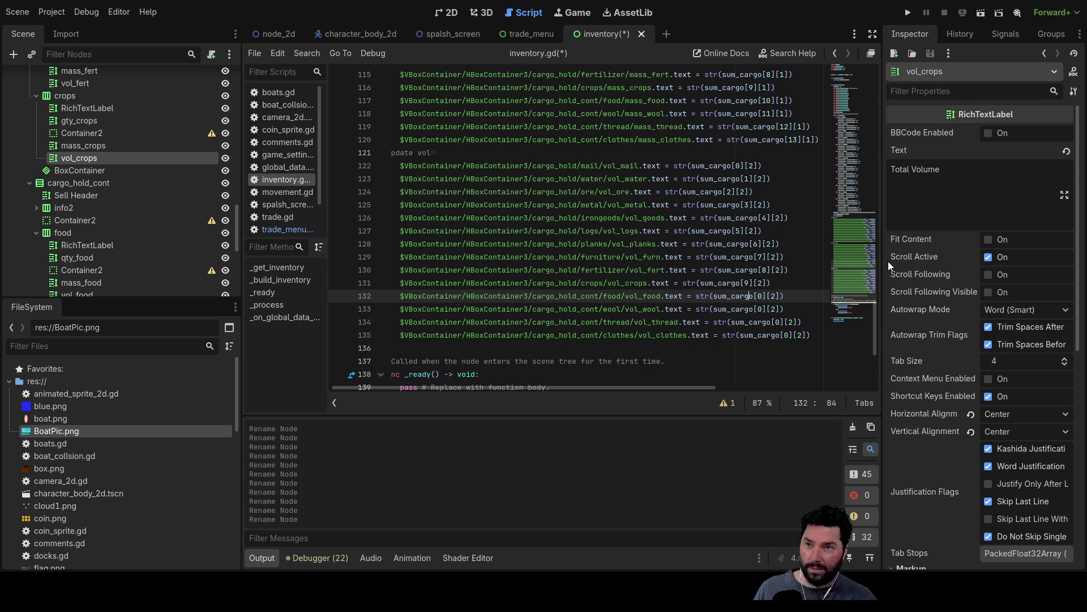
key("Right")
key("Right")
type("1")
key("Down")
key("BackSpace")
type("11")
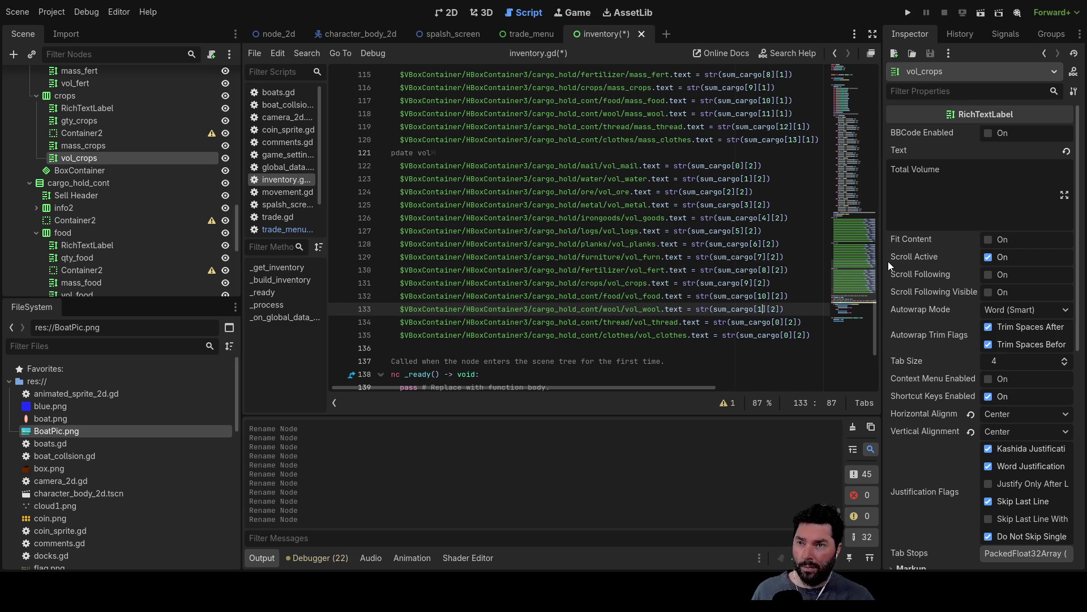
key("Down")
key("Right")
key("Right")
key("Right")
key("BackSpace")
type("12")
key("Down")
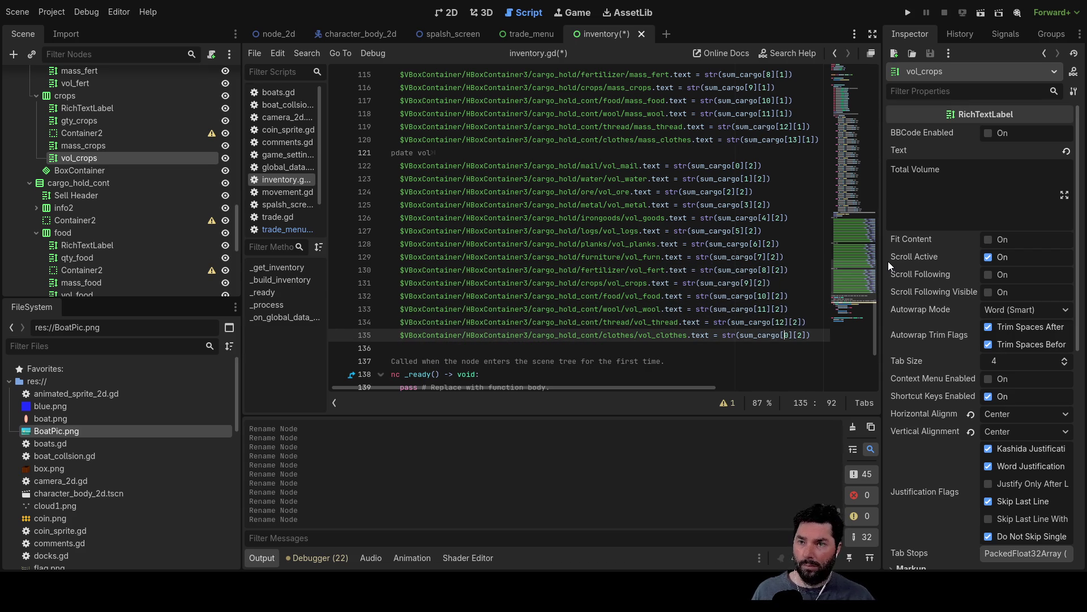
key("BackSpace")
type("13")
key("Up")
key("Up")
key("Up")
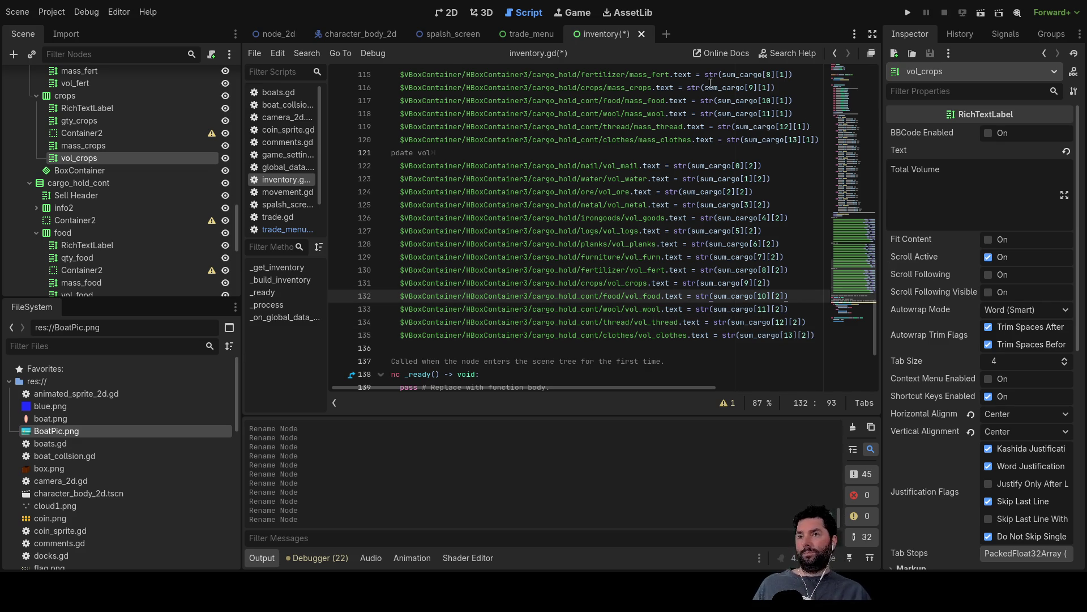
scroll(723, 83, "up", 15)
left_click(914, 13)
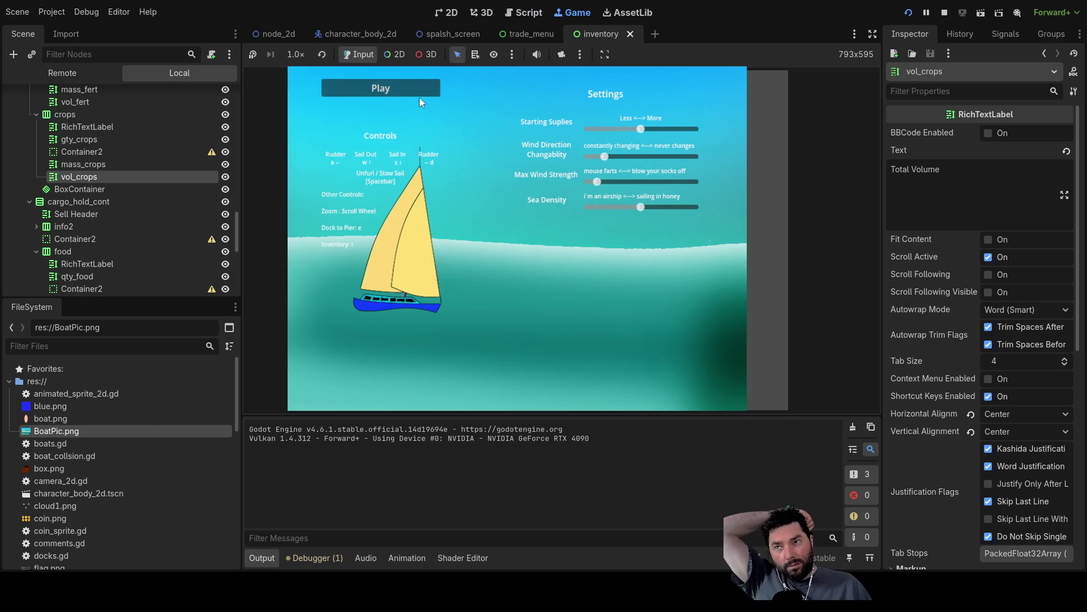
- Start the game, dock with E, buy mail and fresh water, and leave the docks
left_click(419, 91)
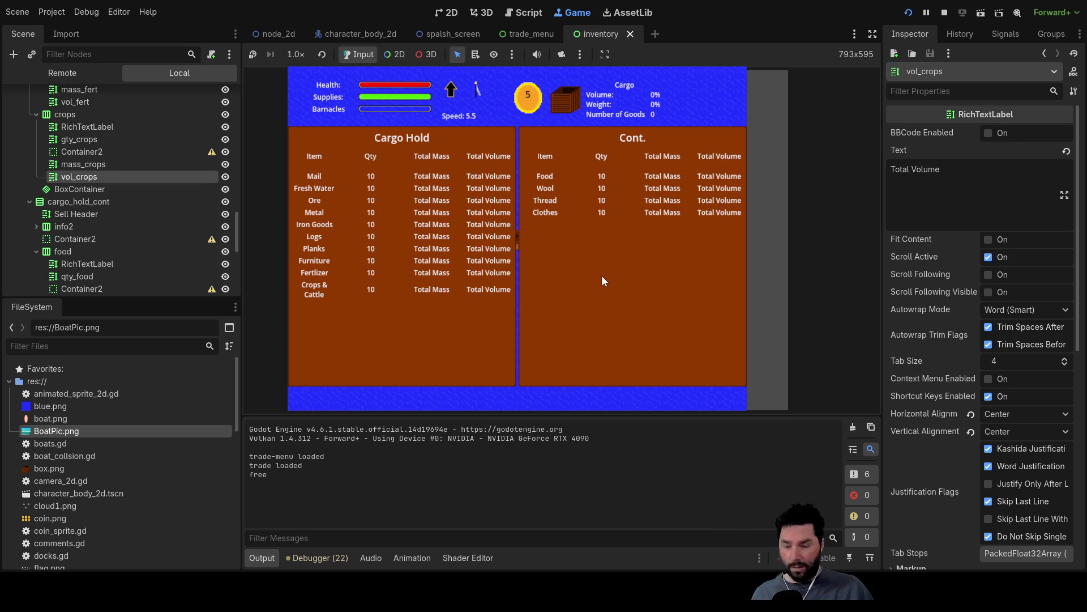
key("i")
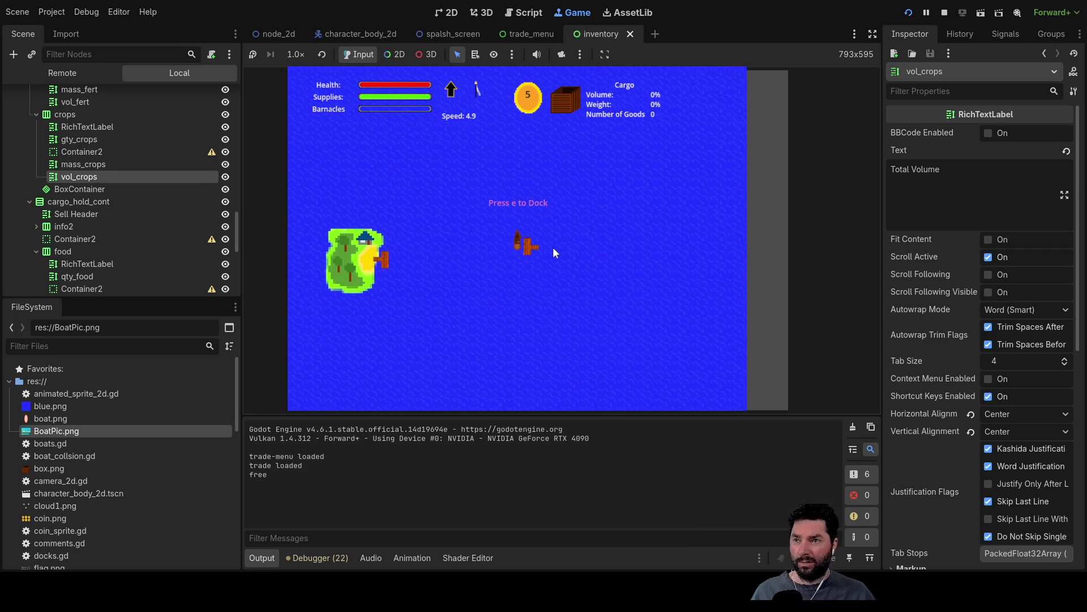
key("e")
left_click(419, 194)
left_click(419, 194)
left_click(417, 195)
left_click(415, 193)
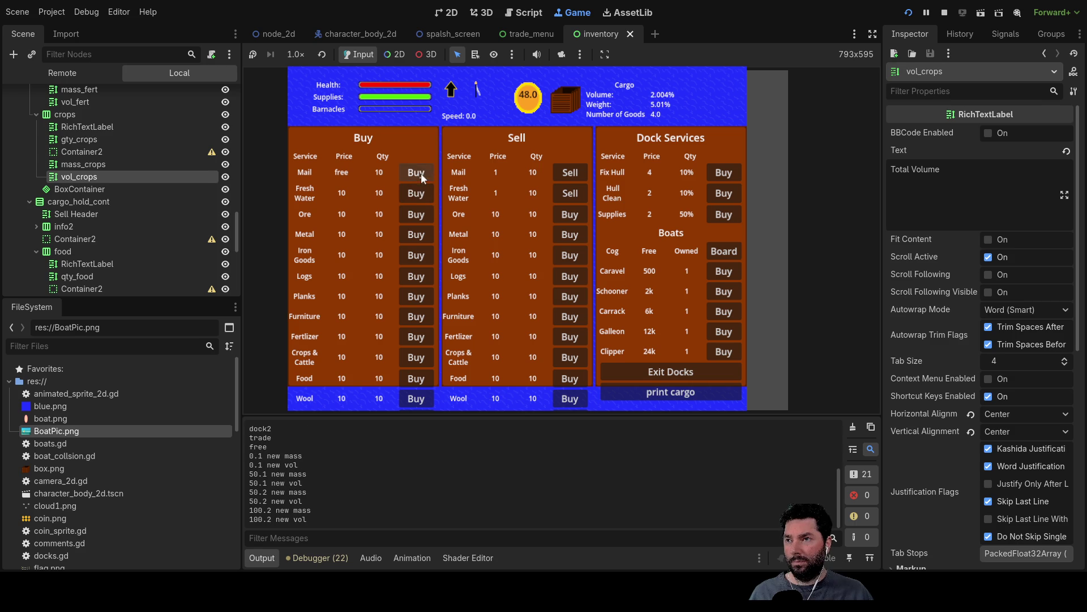
left_click(414, 192)
left_click(413, 192)
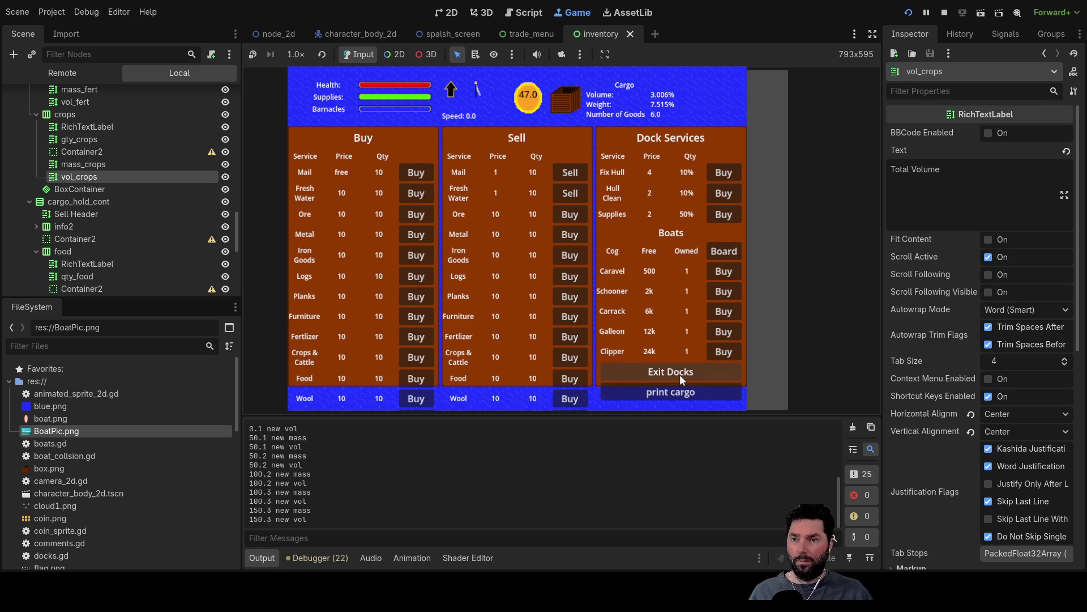
left_click(680, 374)
- Check the cargo inventory shows Mail and Fresh Water at 3, then stop the game
key("i")
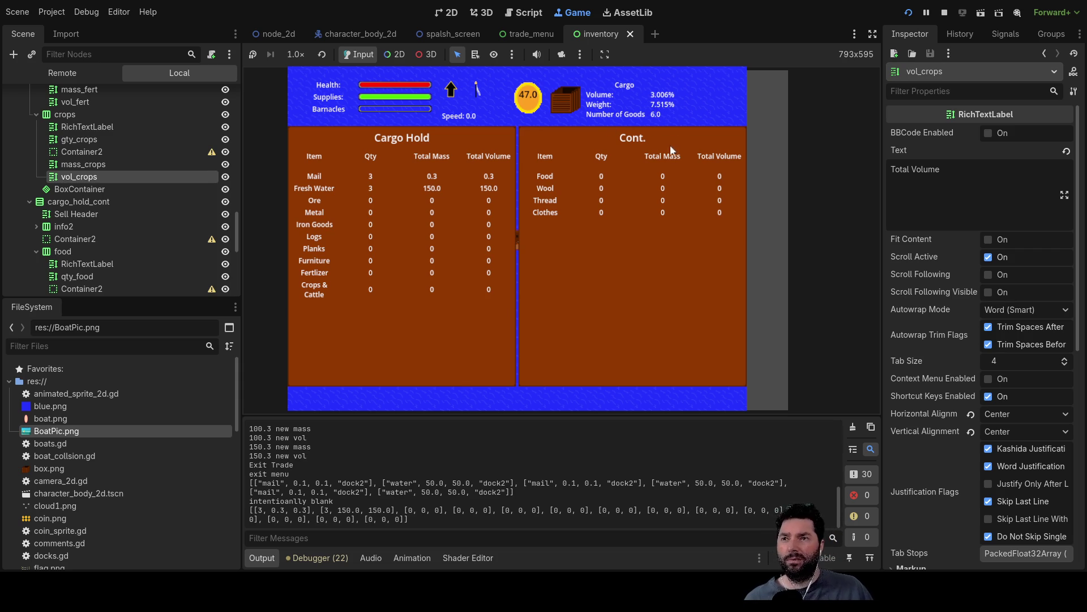
key("Escape")
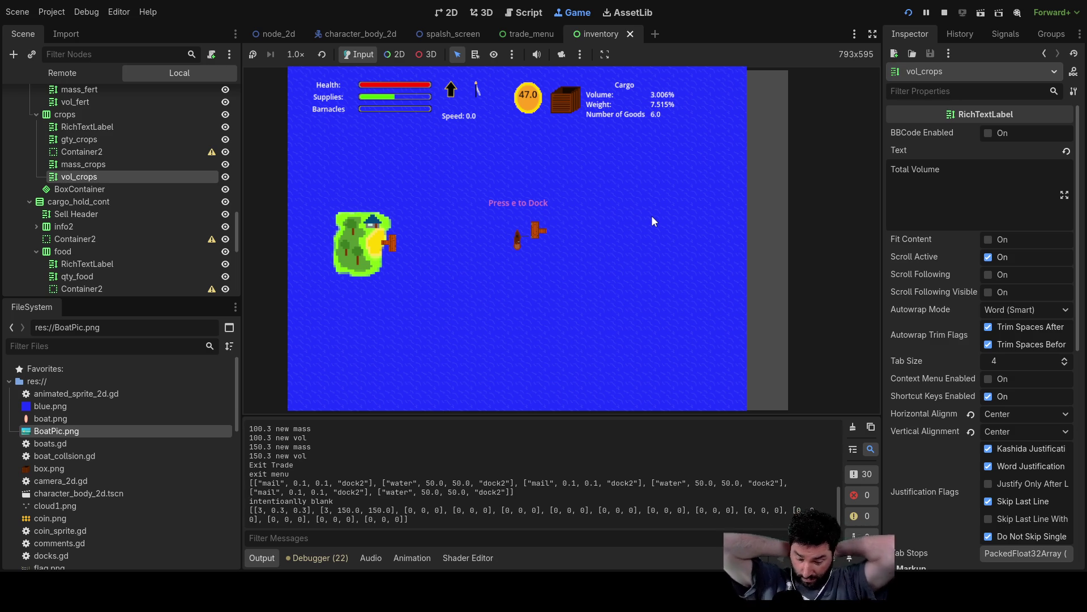
key("i")
key("i")
key("i")
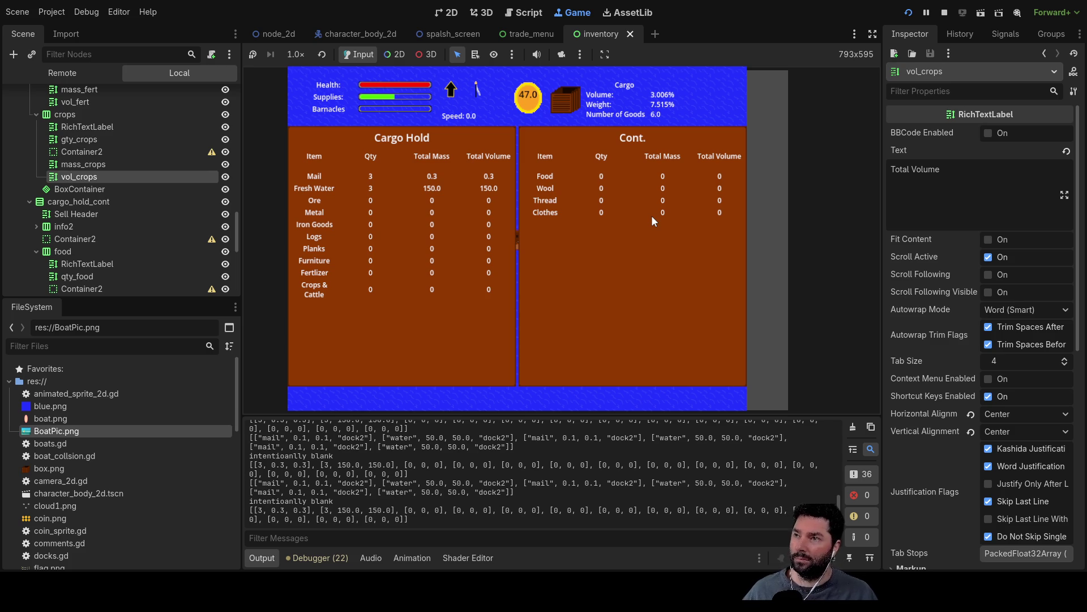
key("i")
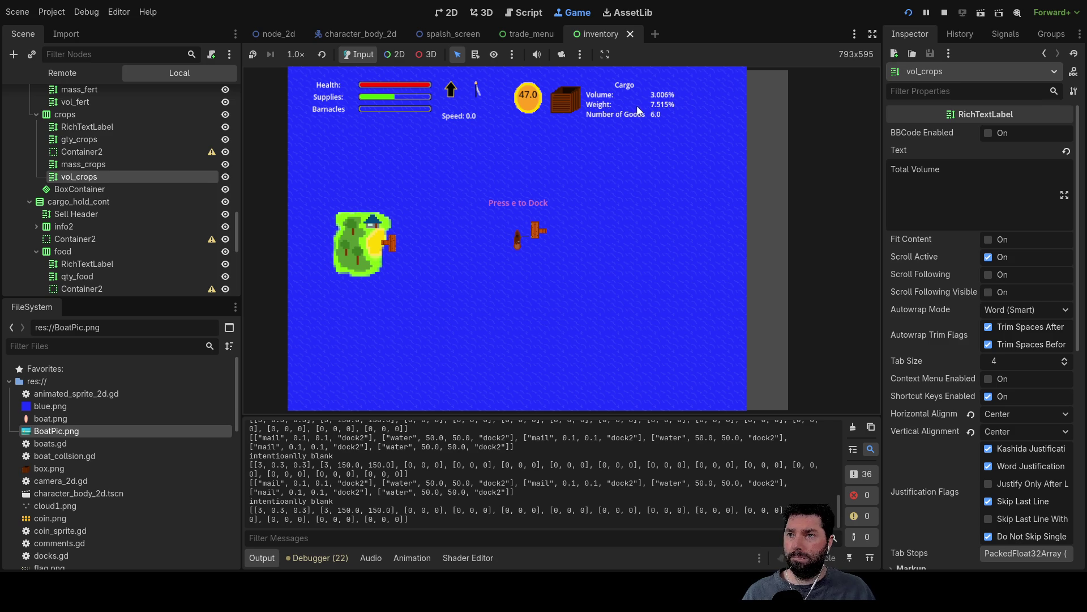
left_click(944, 12)
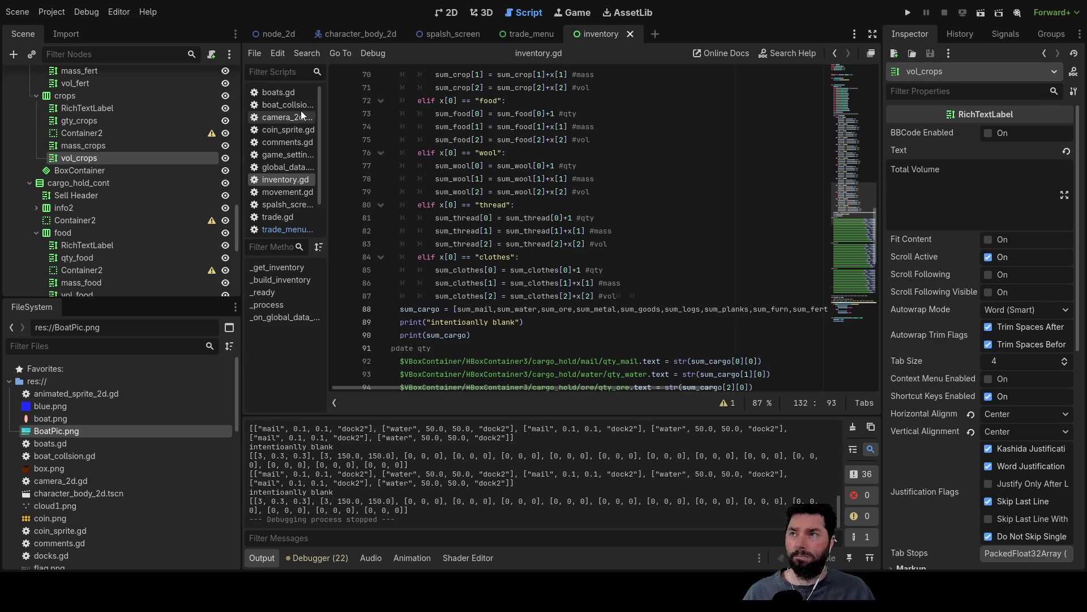
- In the 2D World scene, select the Inventory node and look into its scene
left_click(449, 13)
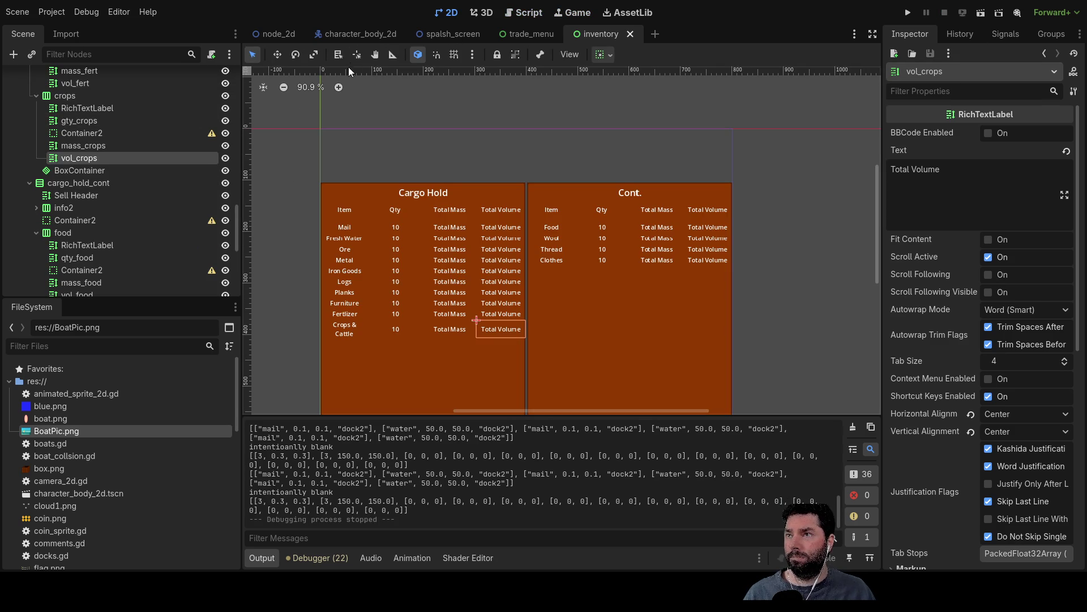
left_click(291, 33)
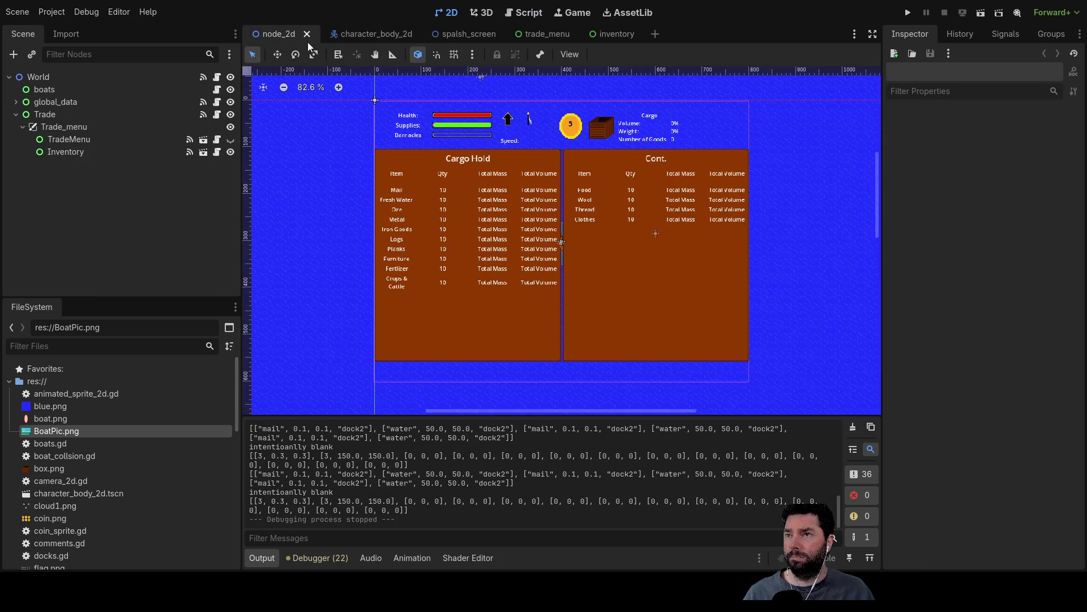
left_click(636, 121)
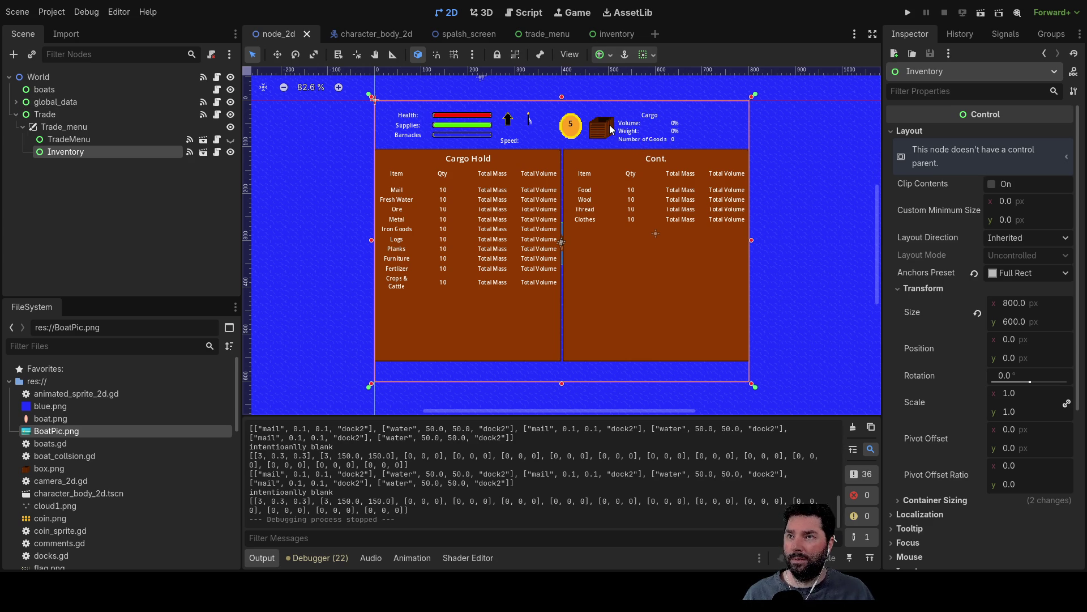
double_click(678, 134)
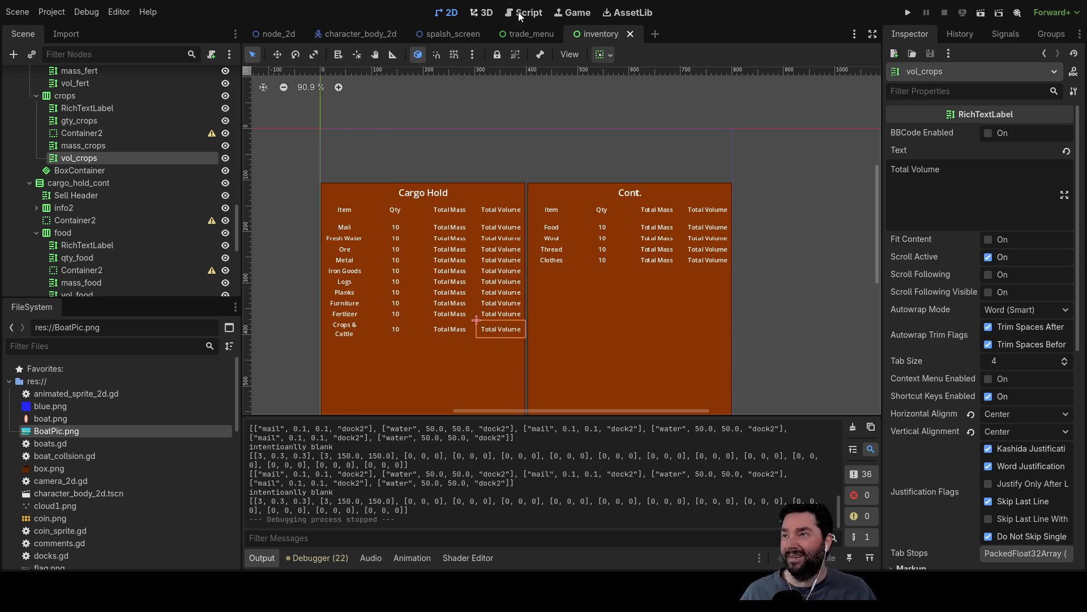
left_click(283, 34)
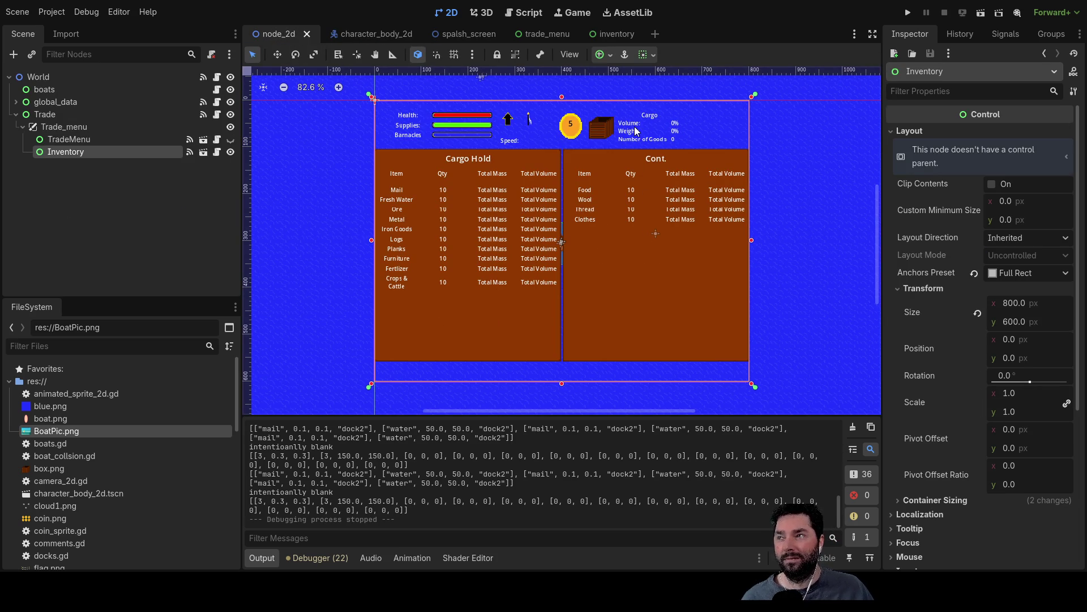
- Hide the Inventory panel with its eye icon and select the Cargo text label
left_click(230, 153)
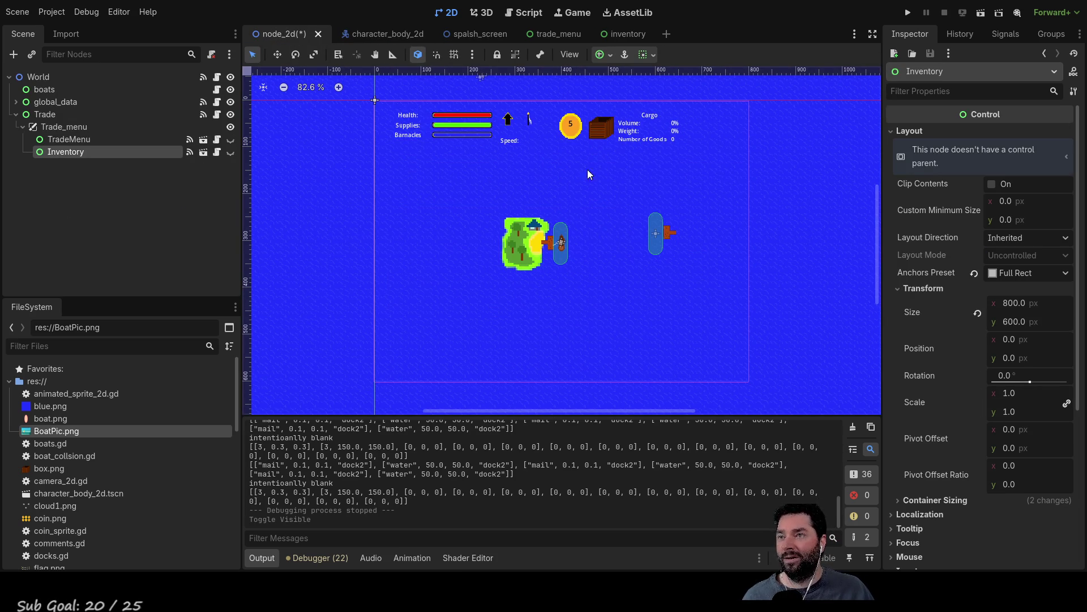
left_click(607, 132)
left_click(630, 133)
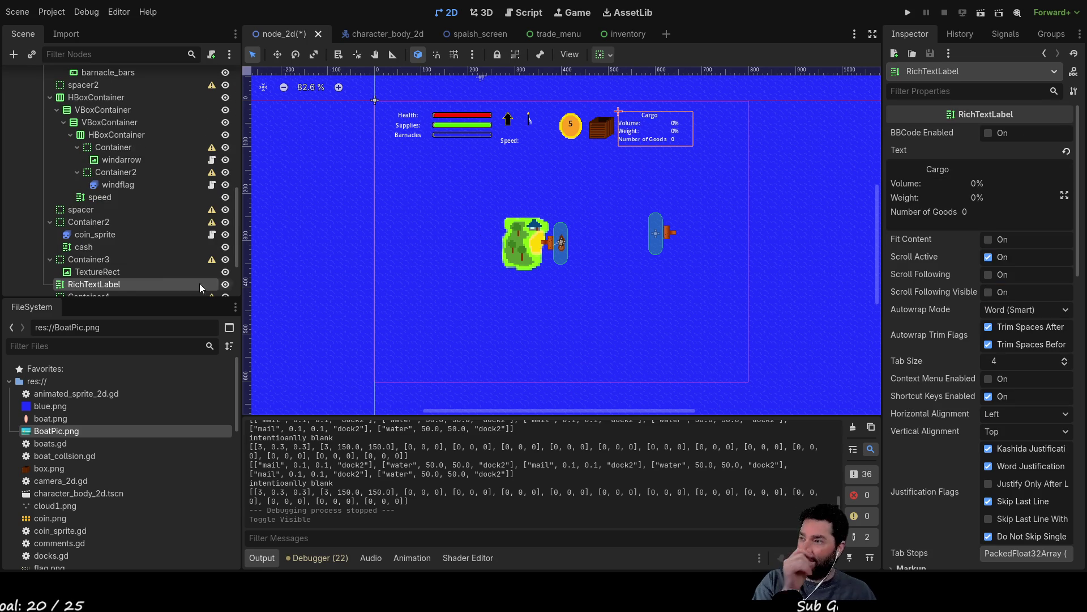
scroll(102, 286, "down", 2)
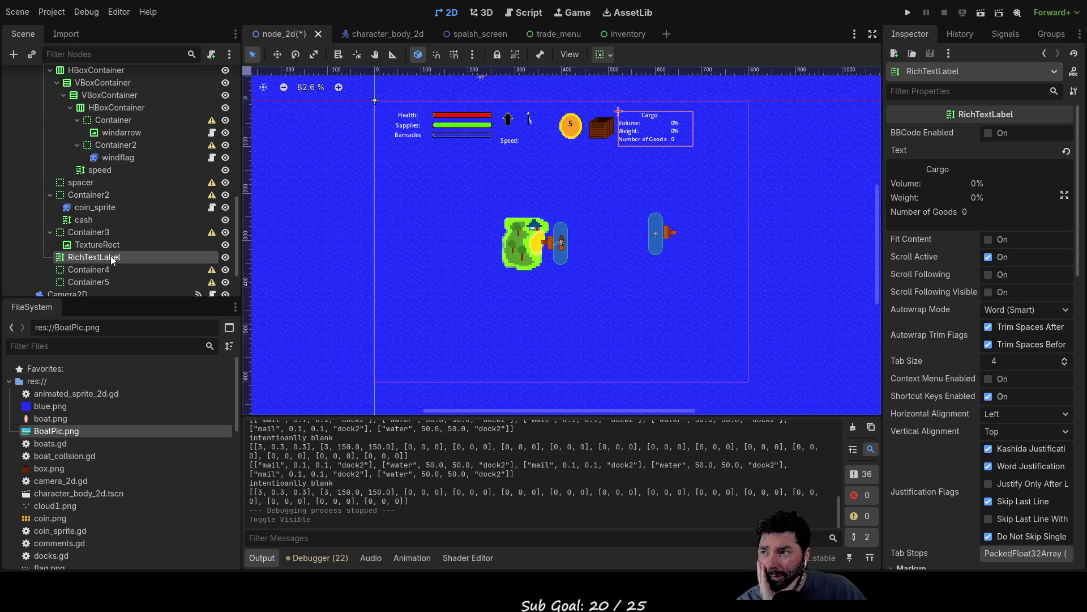
scroll(108, 256, "up", 5)
scroll(101, 251, "up", 2)
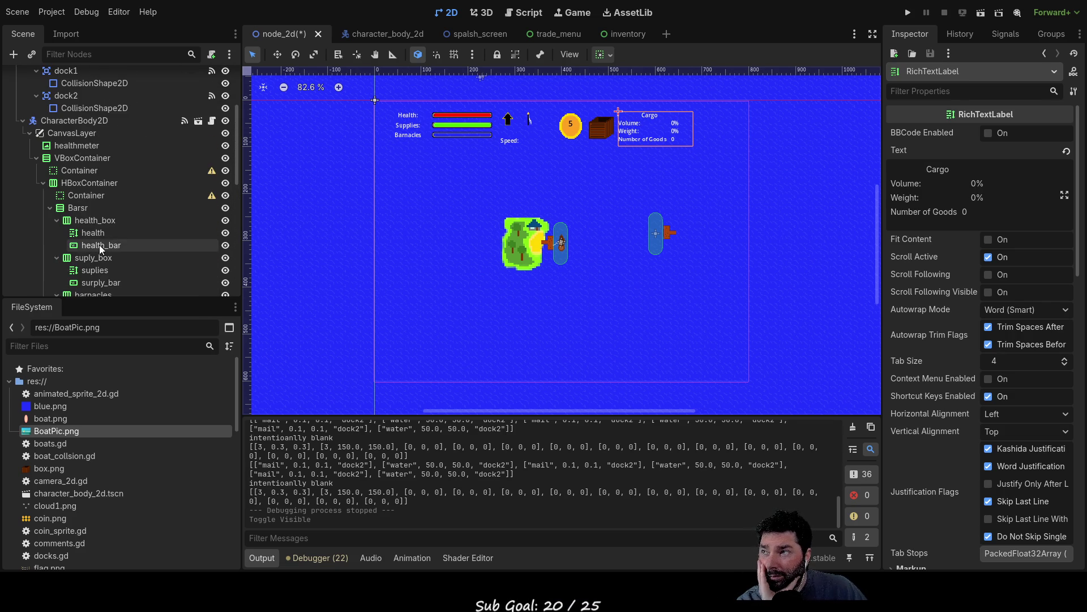
scroll(132, 218, "down", 3)
scroll(131, 218, "down", 5)
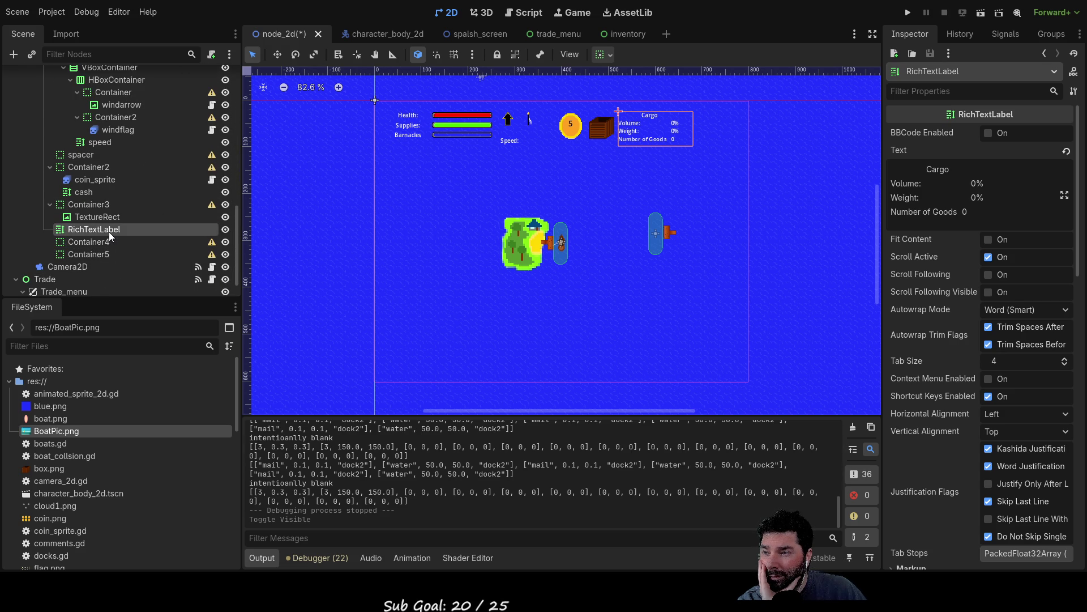
left_click(535, 16)
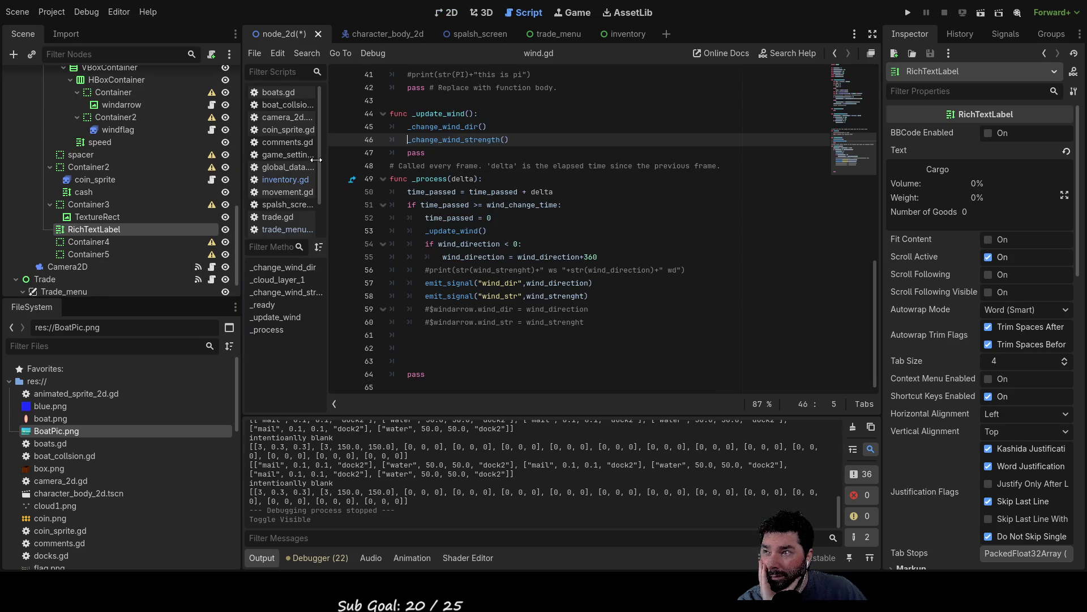
- Browse trade.gd, trade_menu.gd and coin_sprite.gd from the script list
left_click(283, 219)
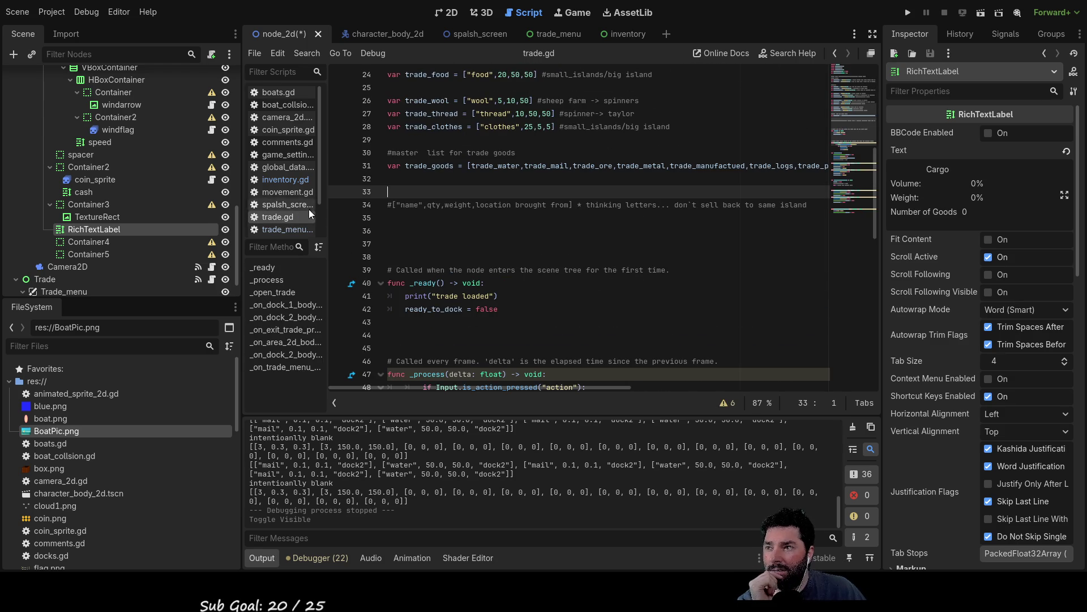
left_click(294, 229)
scroll(604, 298, "up", 15)
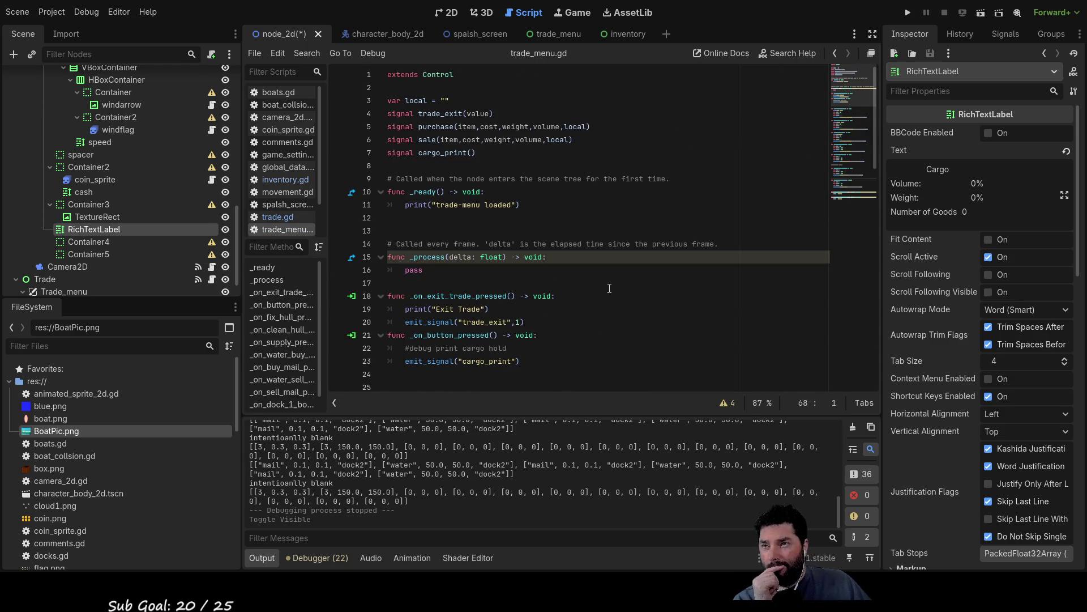
scroll(610, 289, "down", 12)
scroll(612, 292, "down", 4)
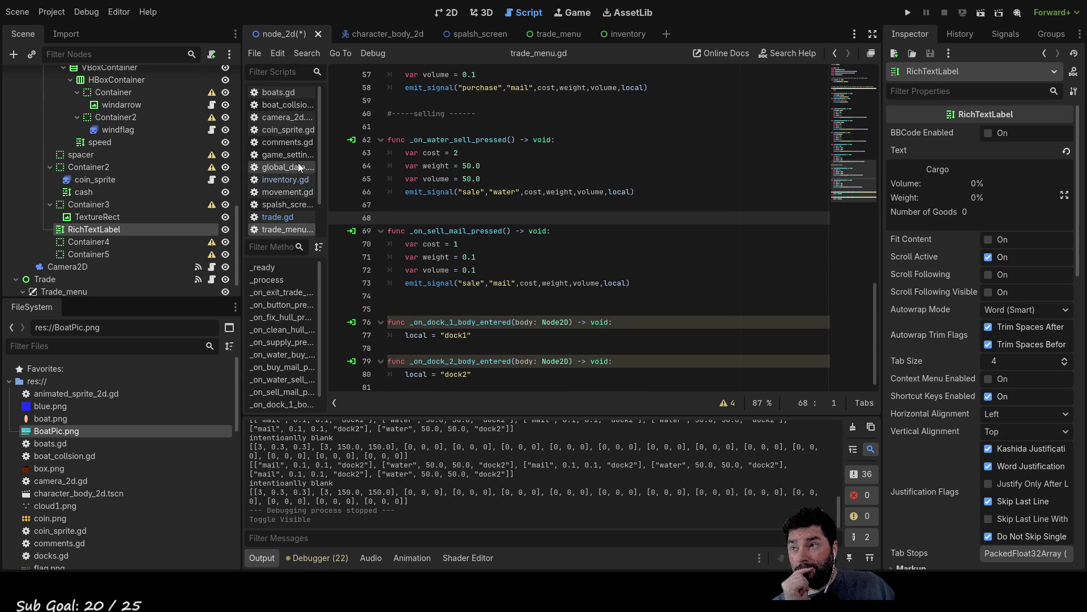
left_click(298, 131)
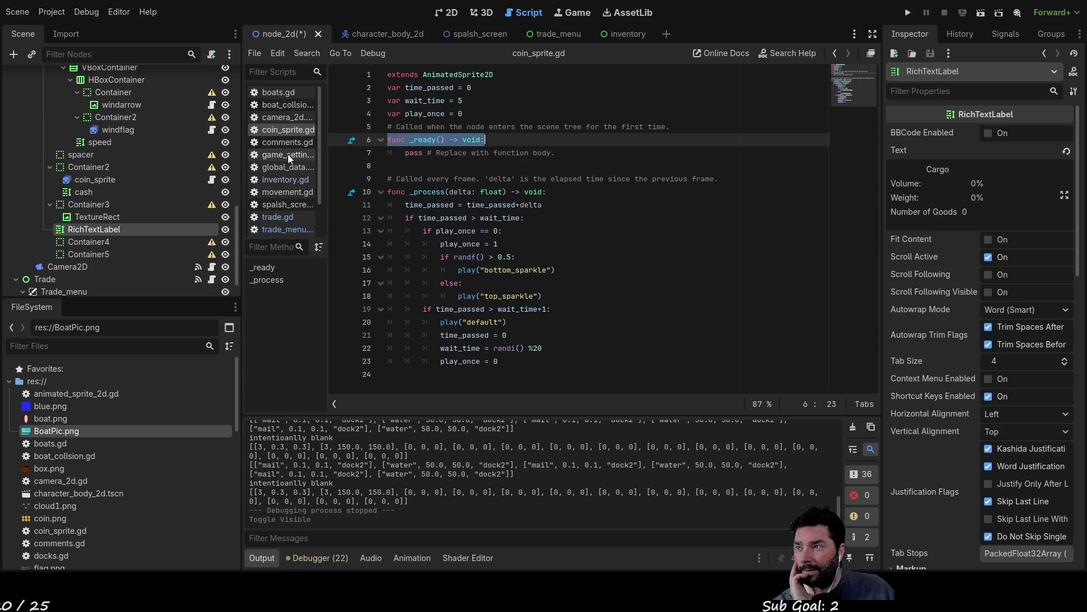
- Open global_data.gd and pick out the _hold_update call on line 136
left_click(292, 168)
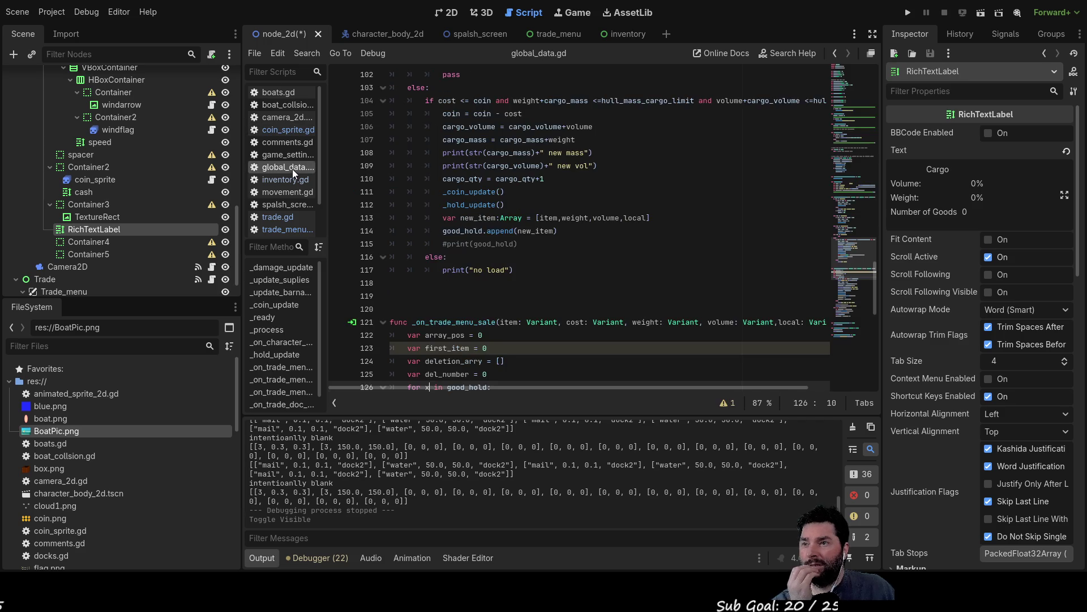
scroll(610, 261, "down", 5)
scroll(610, 262, "down", 5)
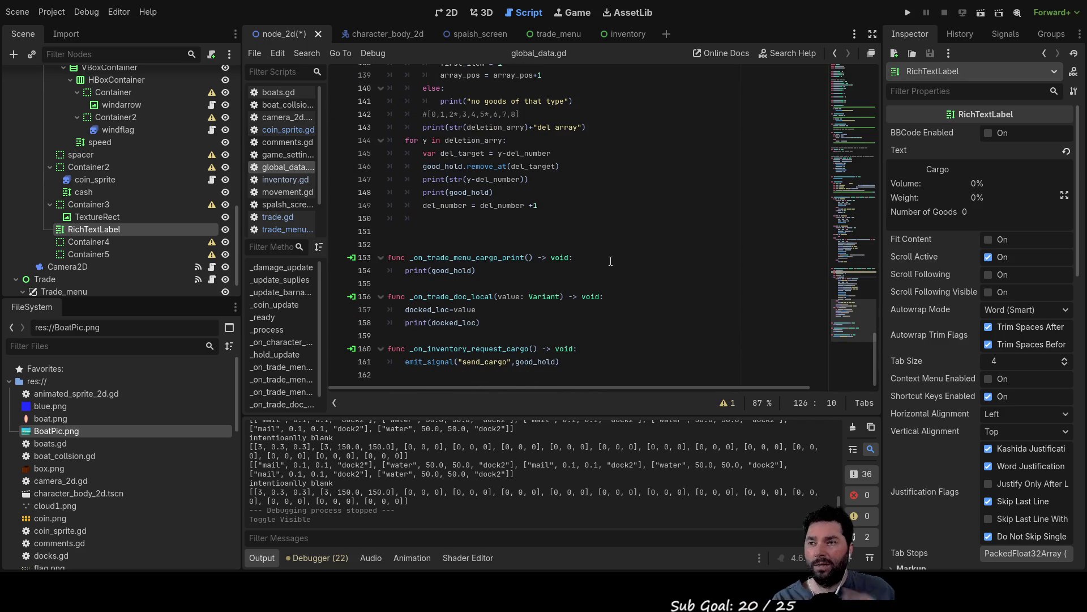
scroll(607, 273, "up", 9)
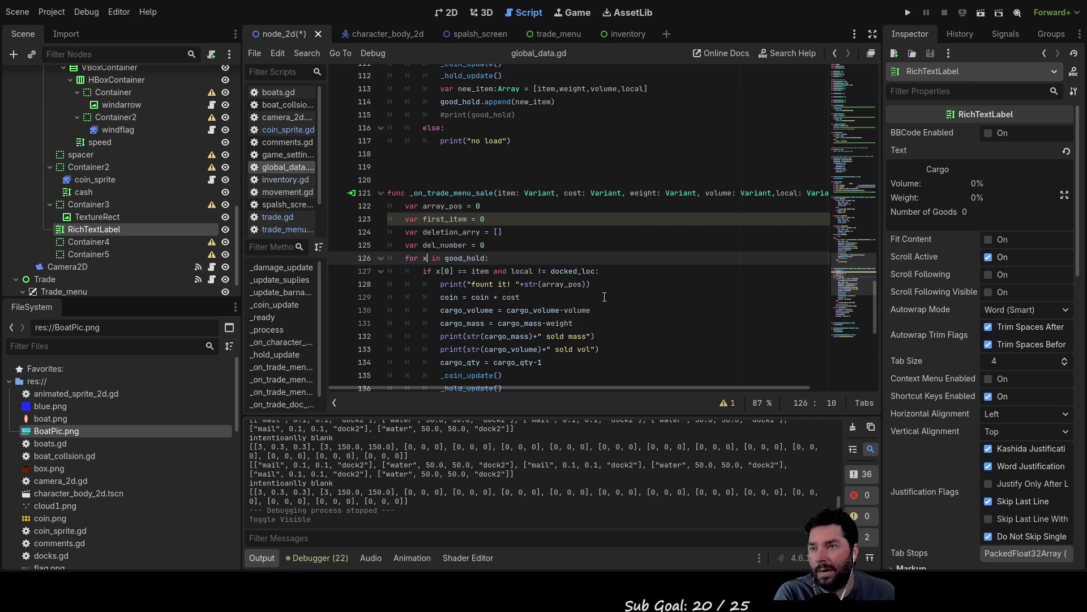
scroll(603, 296, "up", 2)
scroll(582, 294, "down", 4)
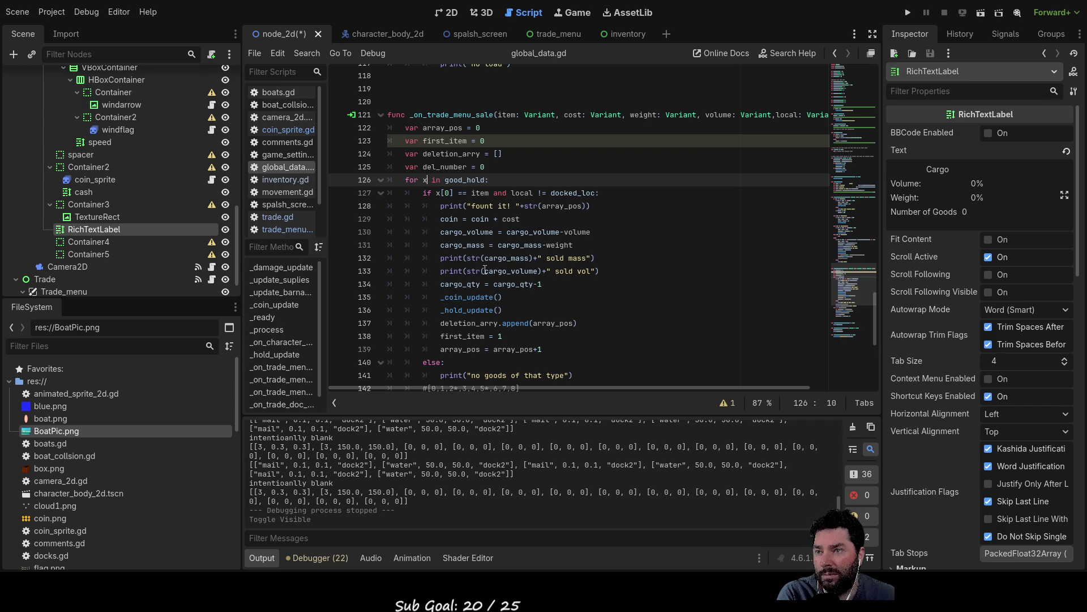
double_click(470, 310)
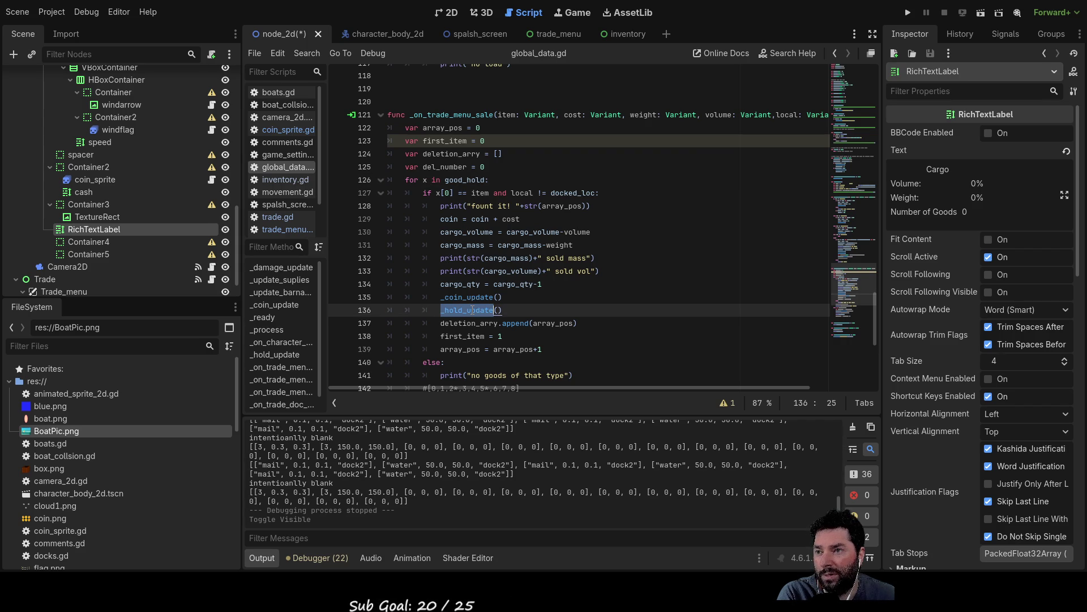
scroll(625, 321, "up", 15)
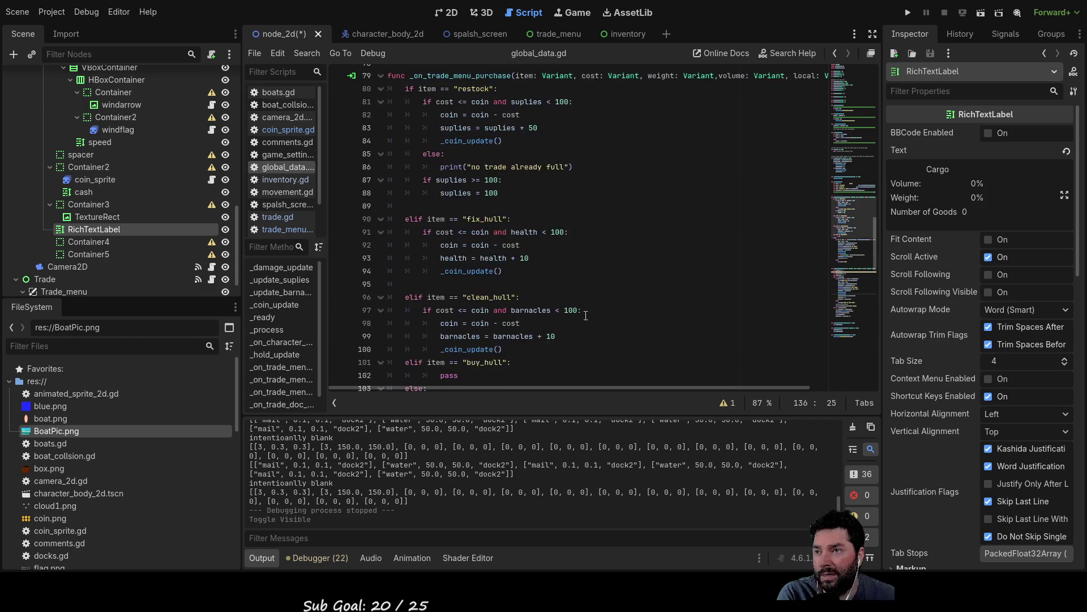
scroll(566, 283, "down", 5)
scroll(538, 255, "up", 8)
scroll(508, 225, "down", 4)
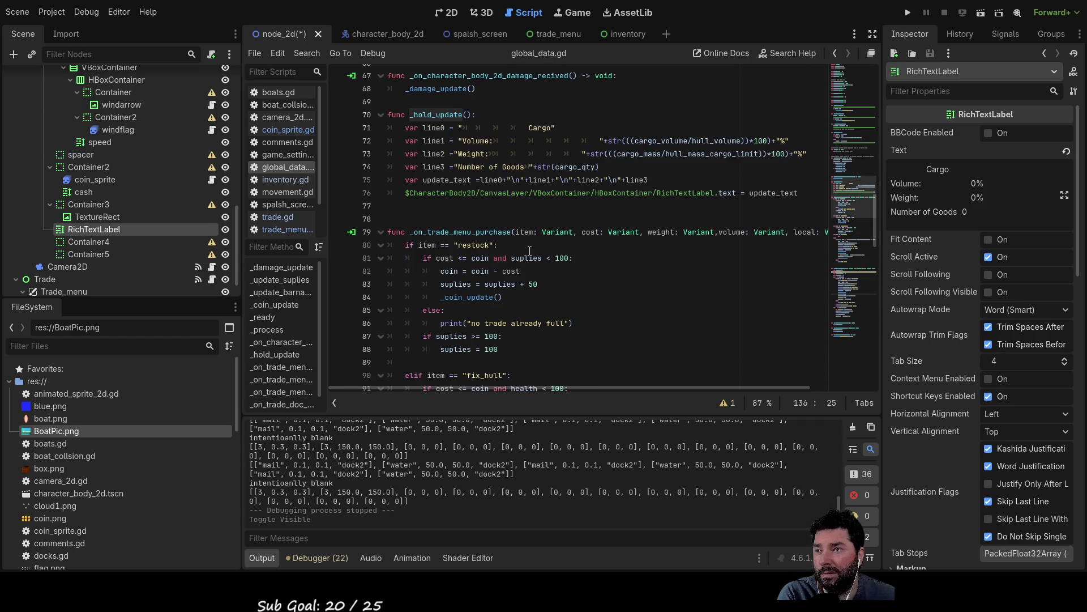
- Wrap the Volume percentage on line 72 in floor()
scroll(720, 285, "up", 1)
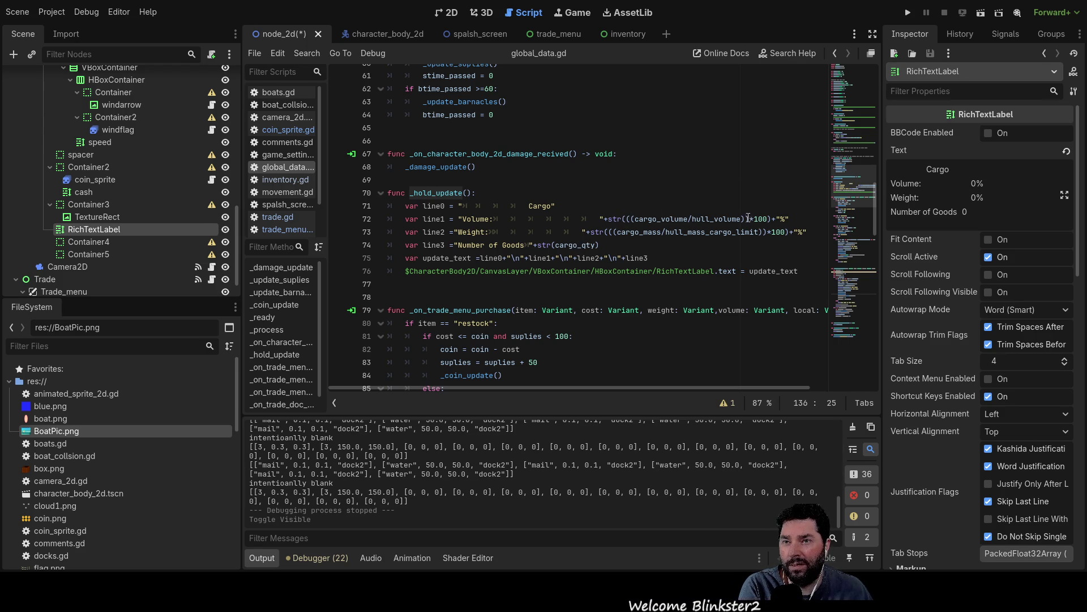
left_click(630, 219)
key("Left")
key("Left")
key("Right")
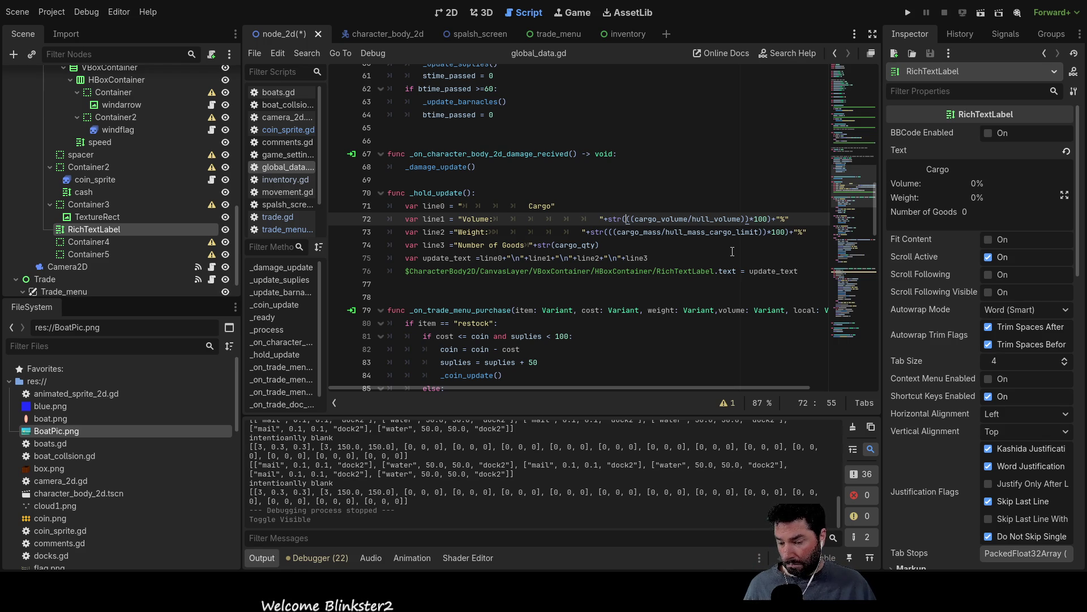
type("floor")
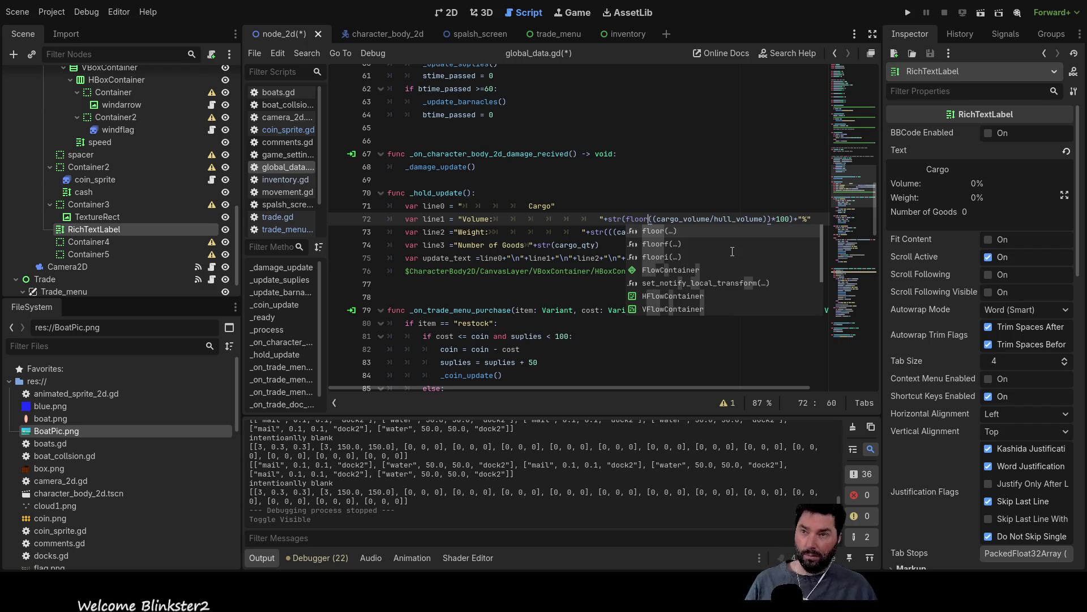
key("Return")
key("Right")
key("Right")
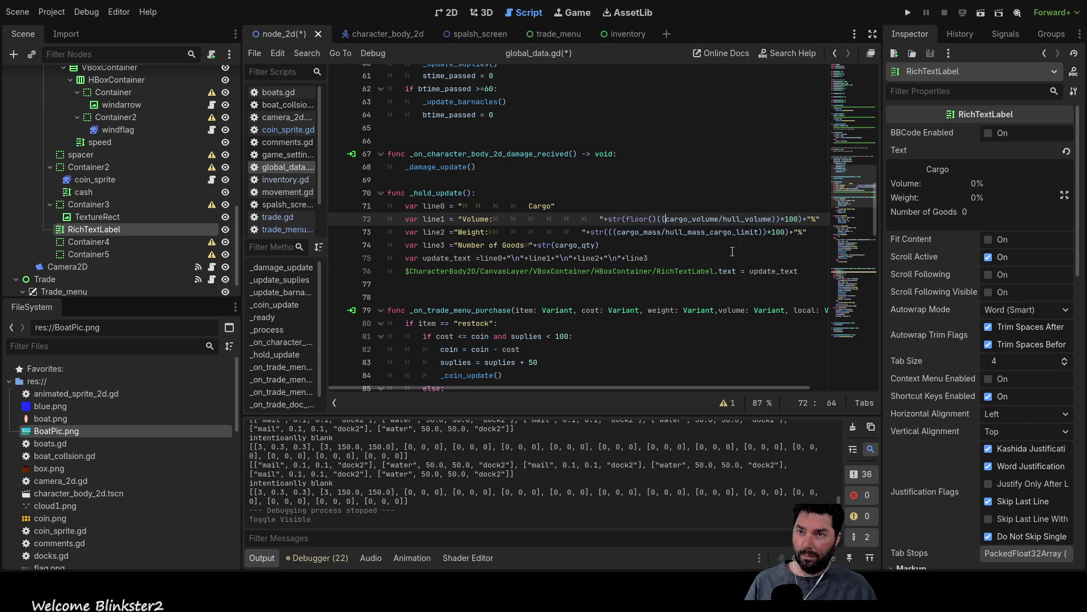
key("End")
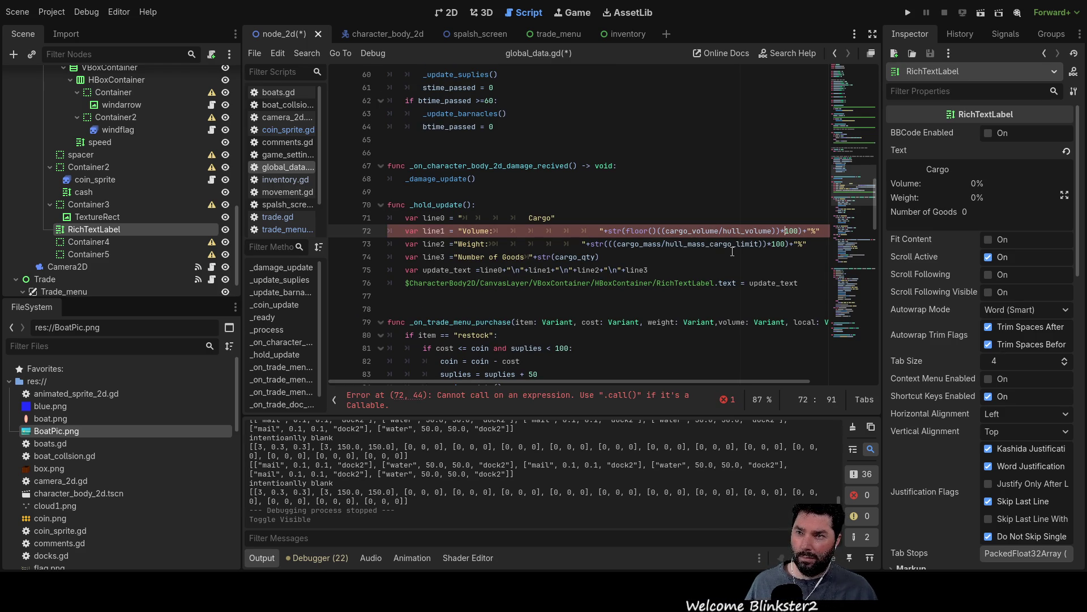
key("BackSpace")
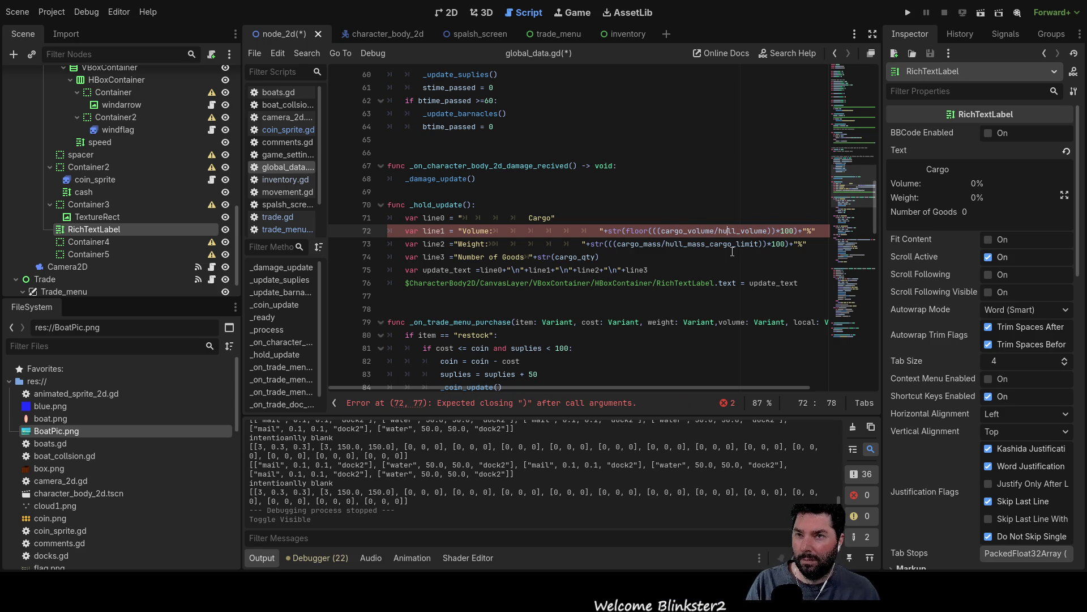
key("Right")
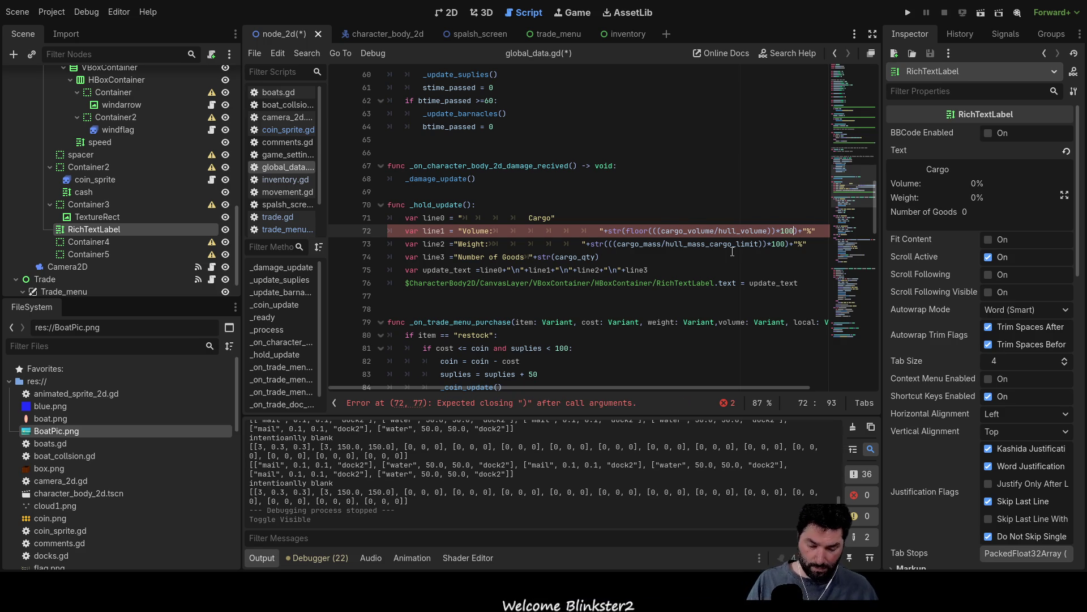
key("Right")
type(")")
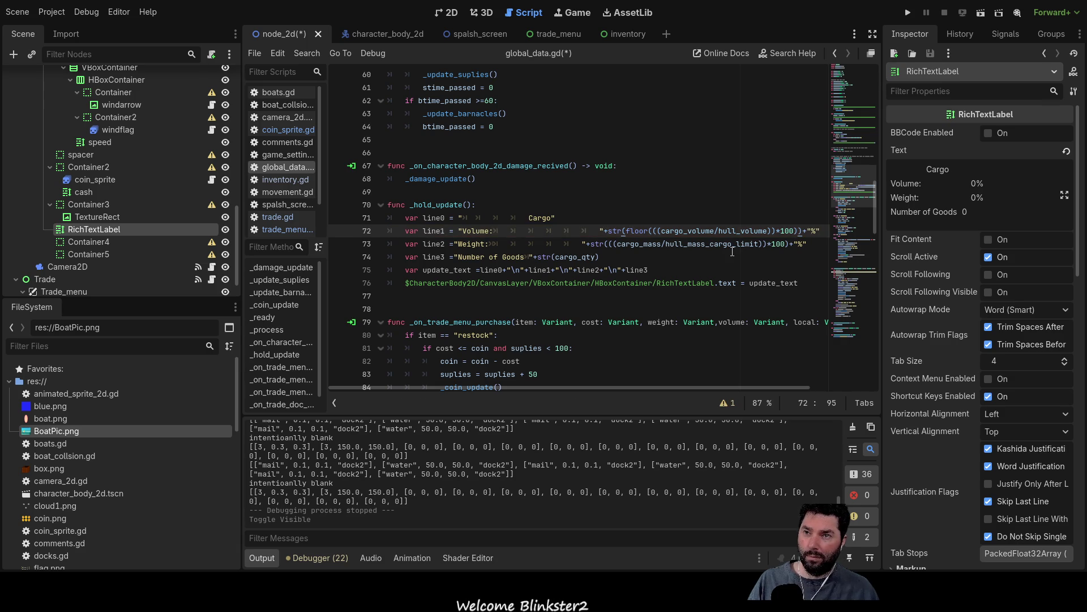
- Wrap the Weight percentage on line 73 in floor(
key("Down")
key("Left")
key("Left")
key("Left")
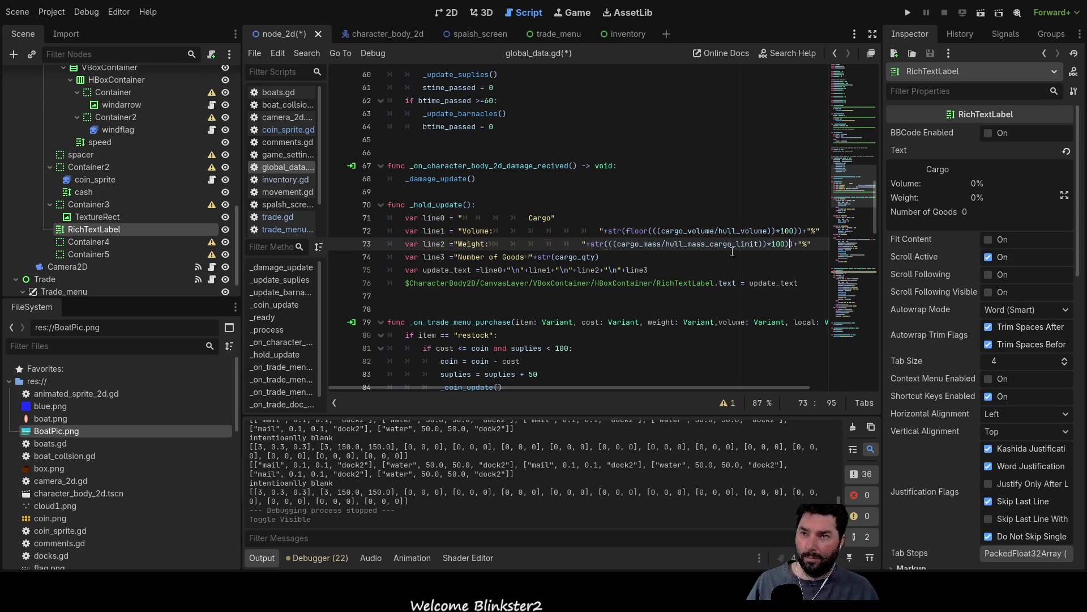
key("Left")
key("Left")
key("Left")
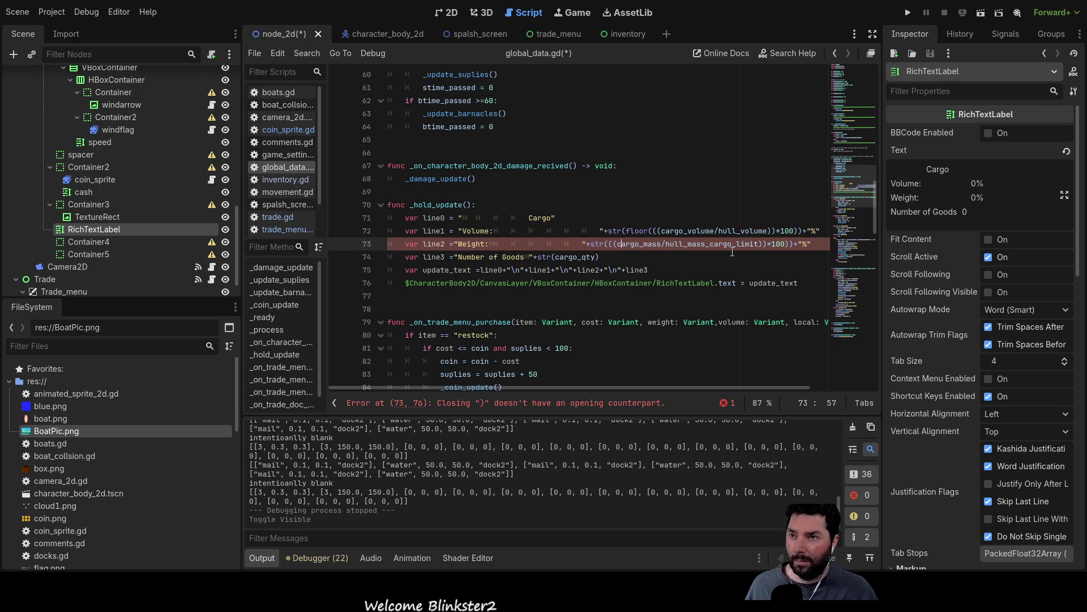
key("Left")
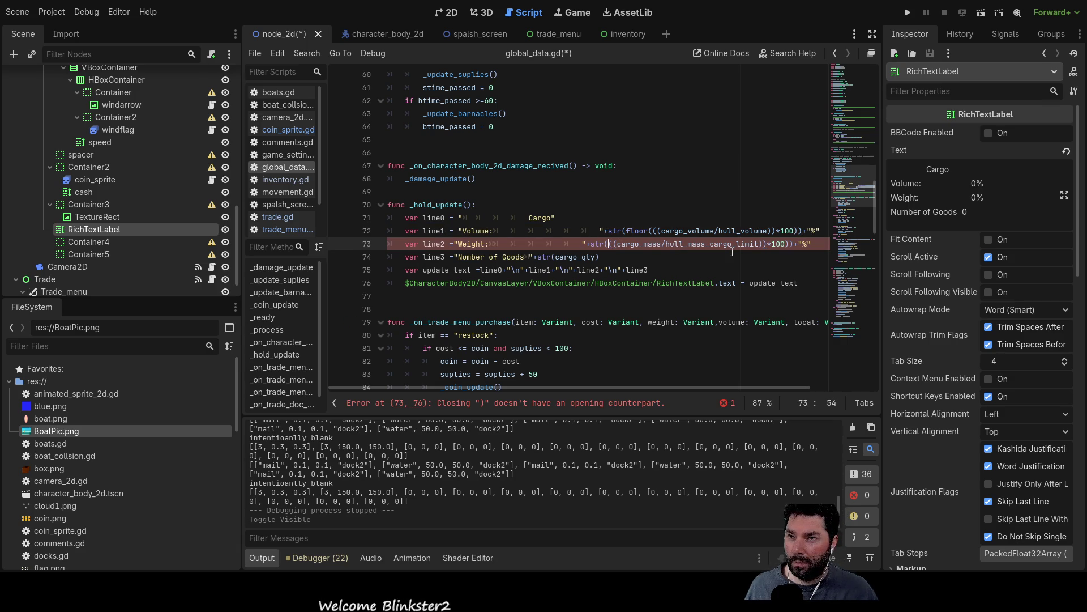
type("floor")
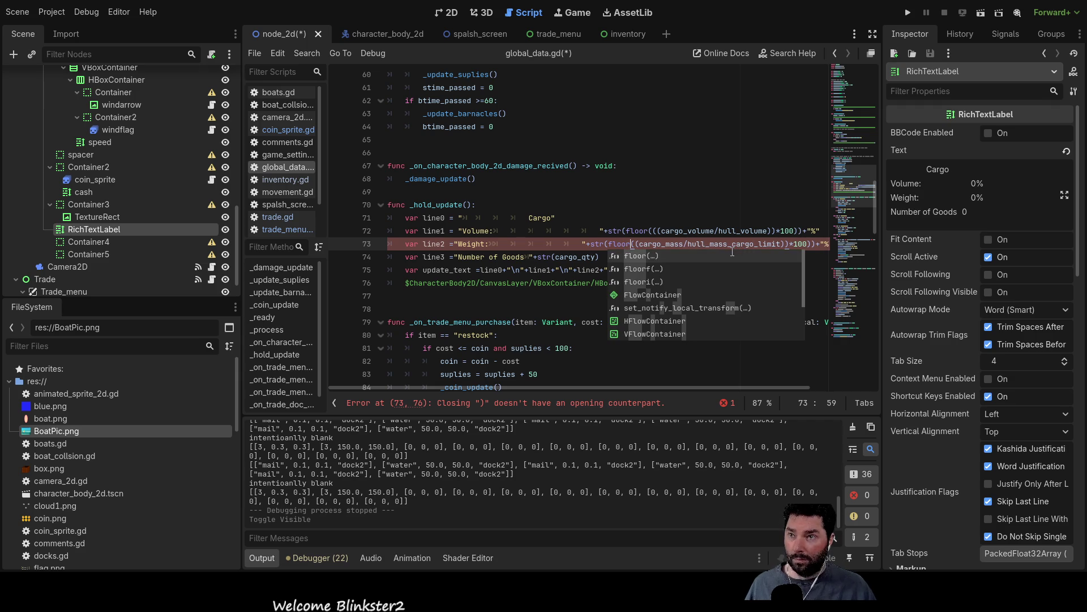
type("(")
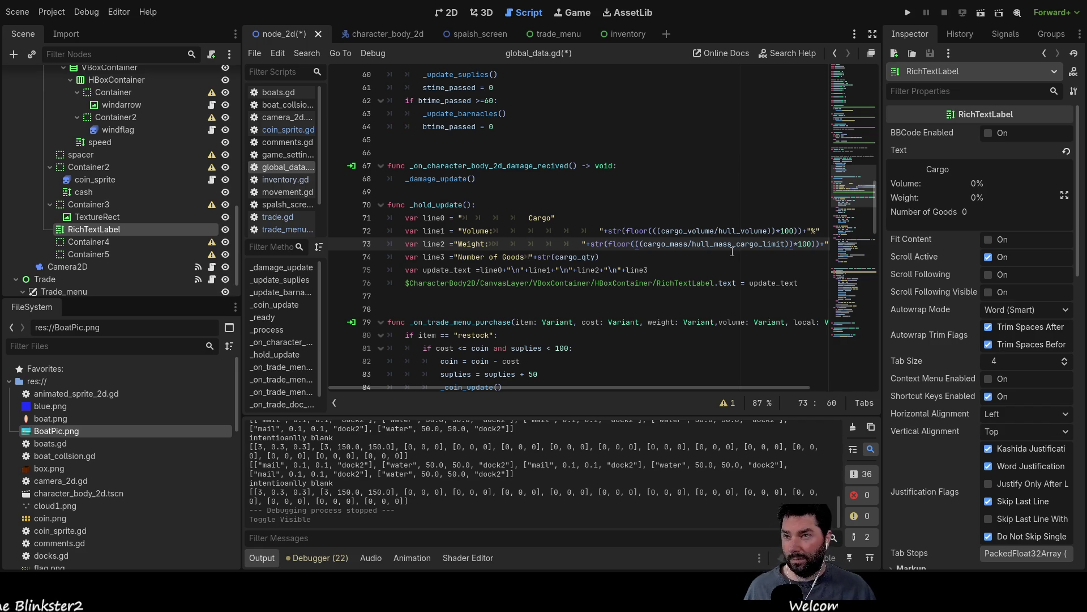
- Restore floor on line 72 after briefly trying round, then run the project with F5
key("Up")
key("Right")
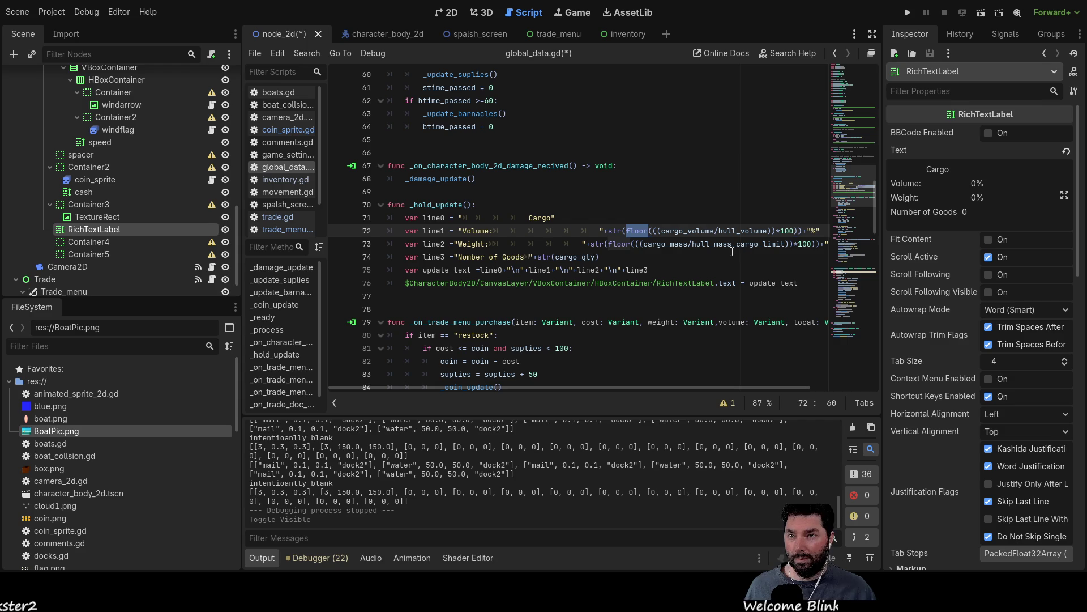
type("round")
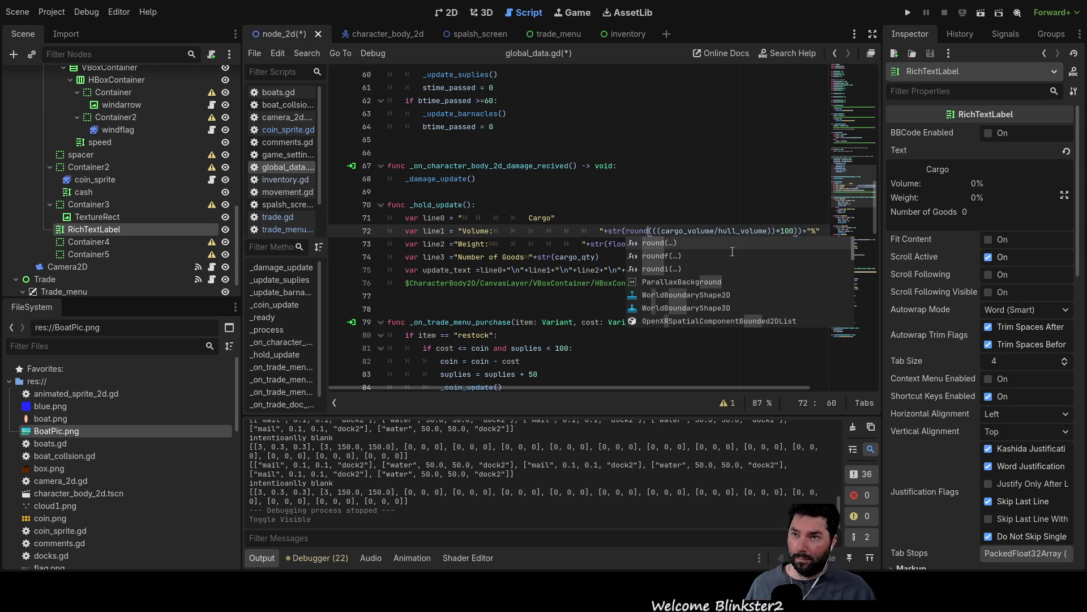
key("BackSpace")
key("BackSpace")
key("BackSpace")
type("floor")
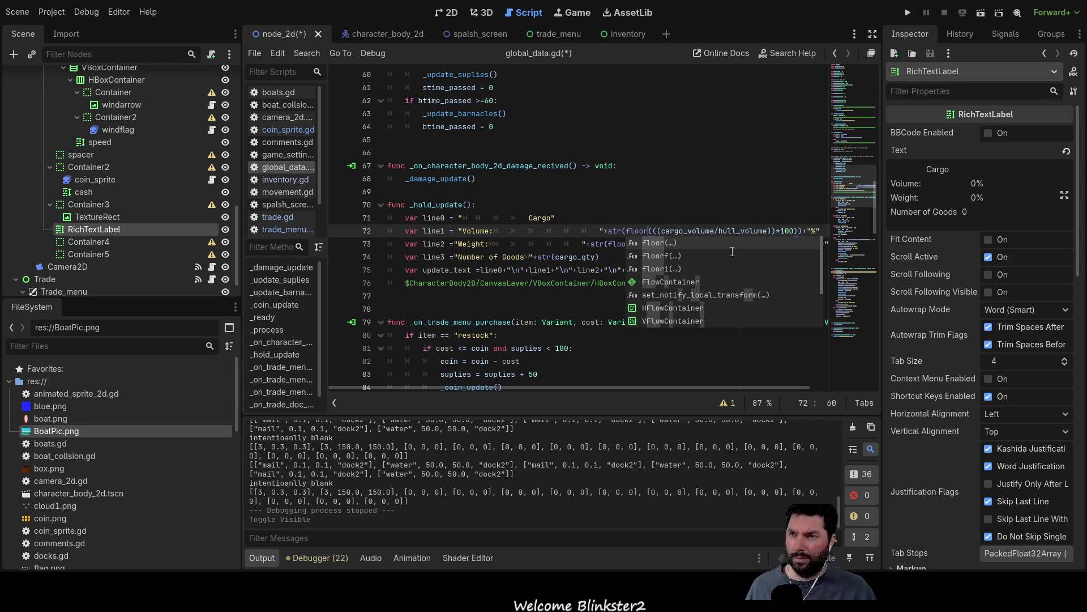
key("Escape")
key("Up")
key("Up")
key("Up")
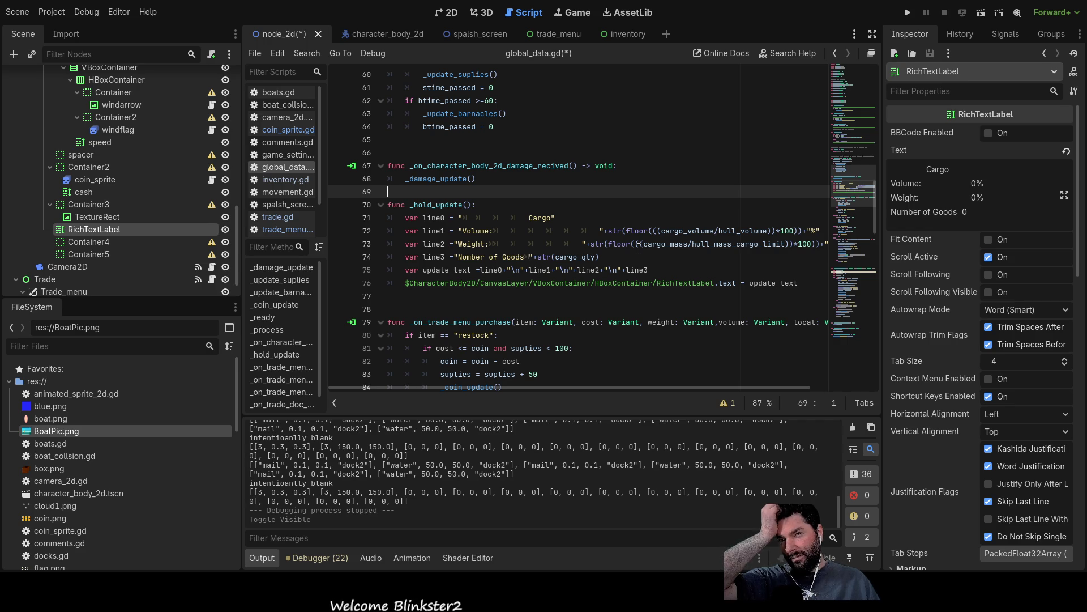
key("F5")
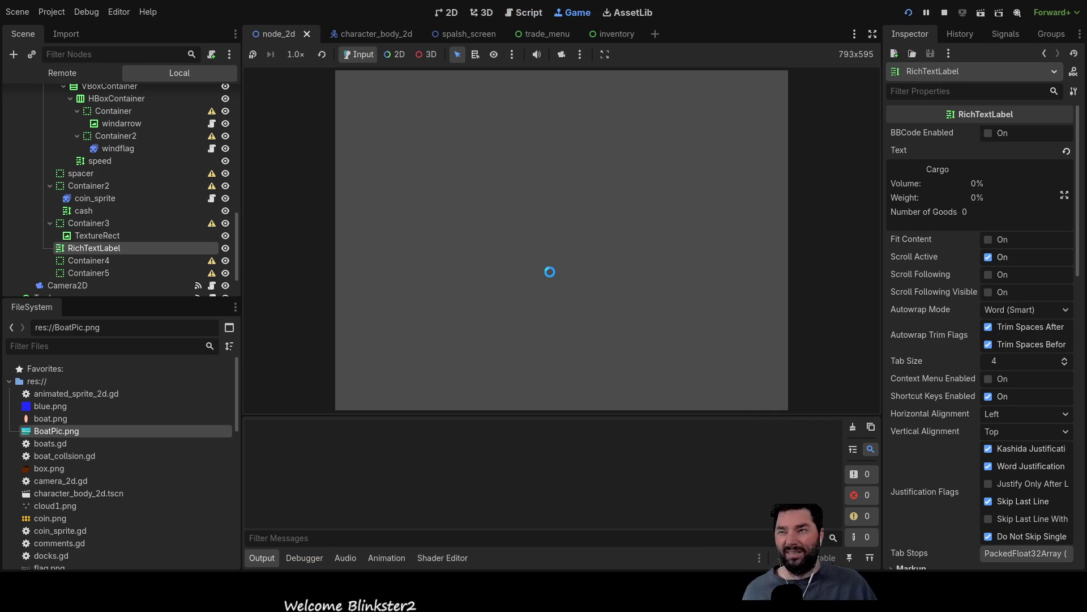
- Start the game, sail the boat to the dock and open the trade menu
left_click(369, 86)
key("w")
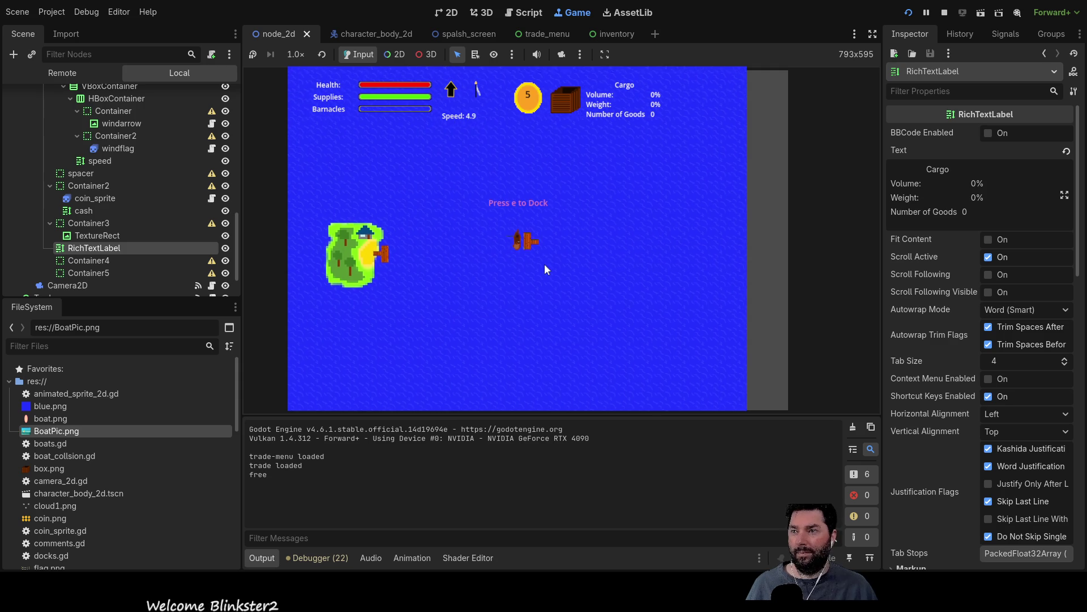
key("e")
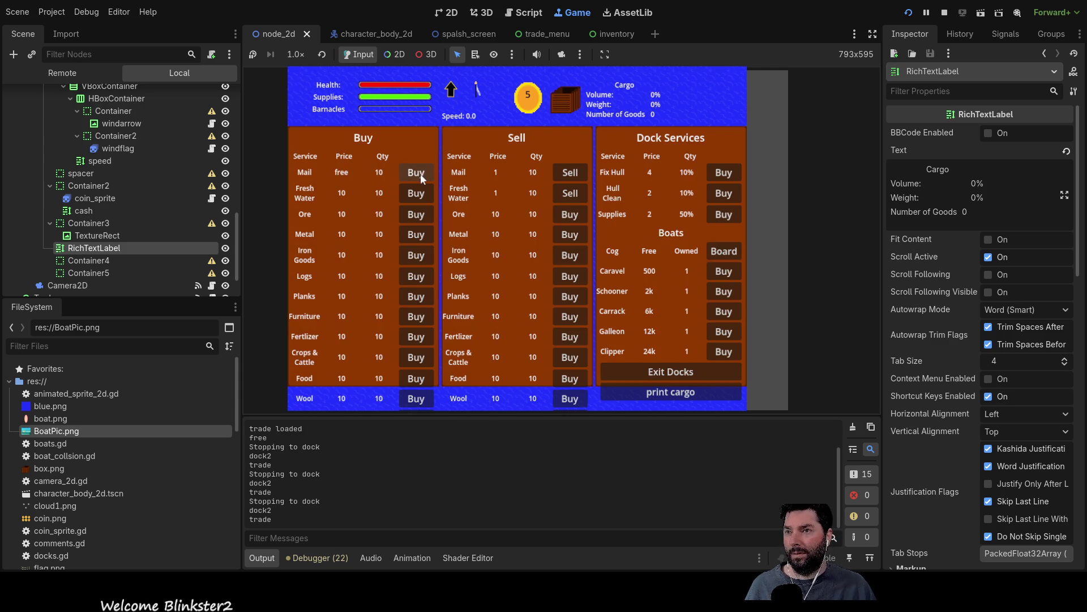
- Buy loads of Mail and Fresh Water until the hold is full
left_click(421, 179)
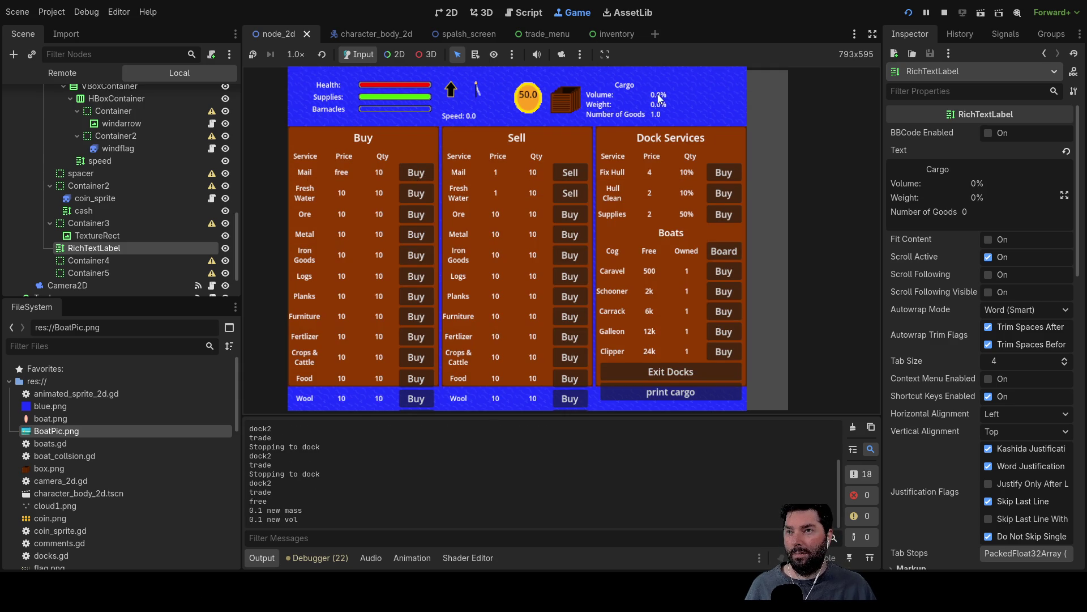
left_click(417, 197)
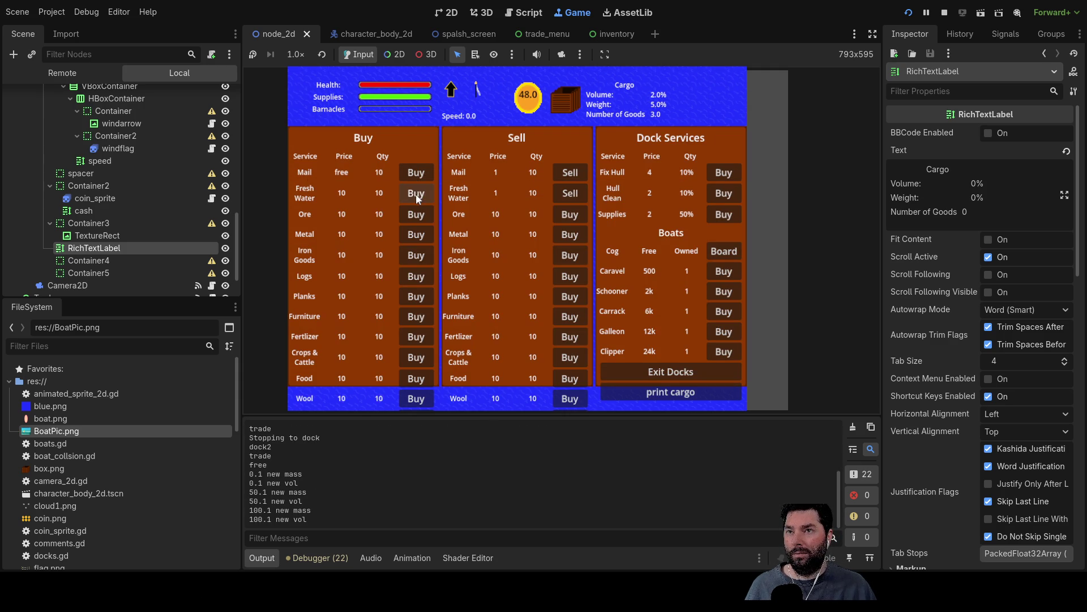
left_click(417, 198)
left_click(418, 197)
left_click(417, 174)
left_click(417, 174)
left_click(418, 174)
left_click(417, 198)
left_click(417, 197)
left_click(417, 198)
left_click(418, 198)
left_click(417, 198)
left_click(417, 198)
left_click(417, 198)
left_click(417, 198)
double_click(417, 194)
left_click(417, 194)
double_click(417, 195)
left_click(417, 195)
double_click(417, 195)
left_click(417, 195)
double_click(416, 194)
left_click(417, 195)
left_click(417, 195)
left_click(417, 195)
left_click(417, 195)
left_click(417, 195)
left_click(416, 172)
left_click(416, 172)
left_click(417, 173)
left_click(417, 172)
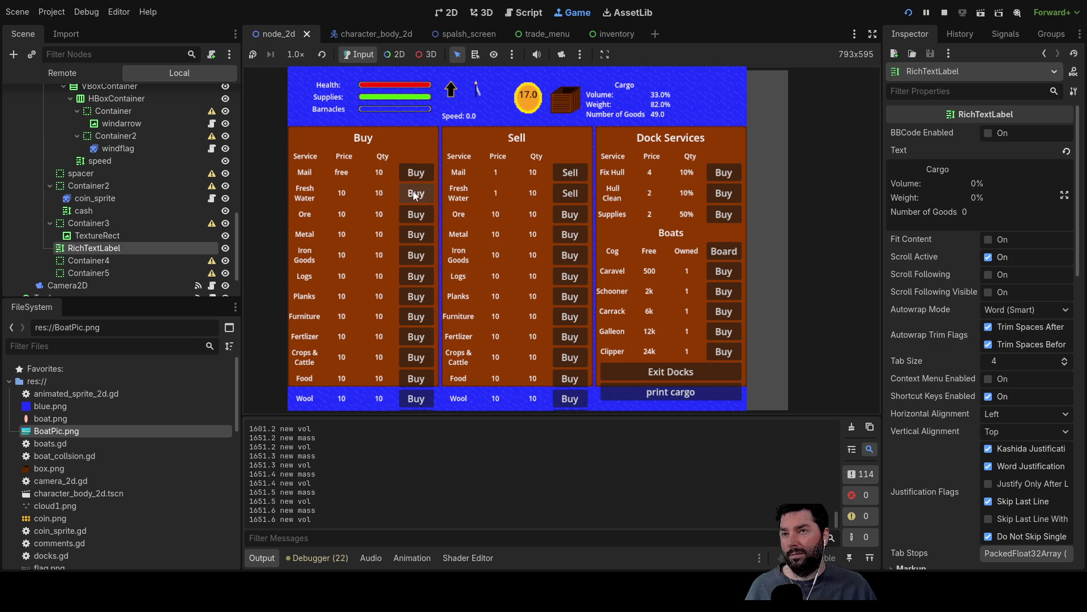
left_click(416, 195)
left_click(416, 195)
left_click(416, 194)
left_click(416, 195)
left_click(416, 195)
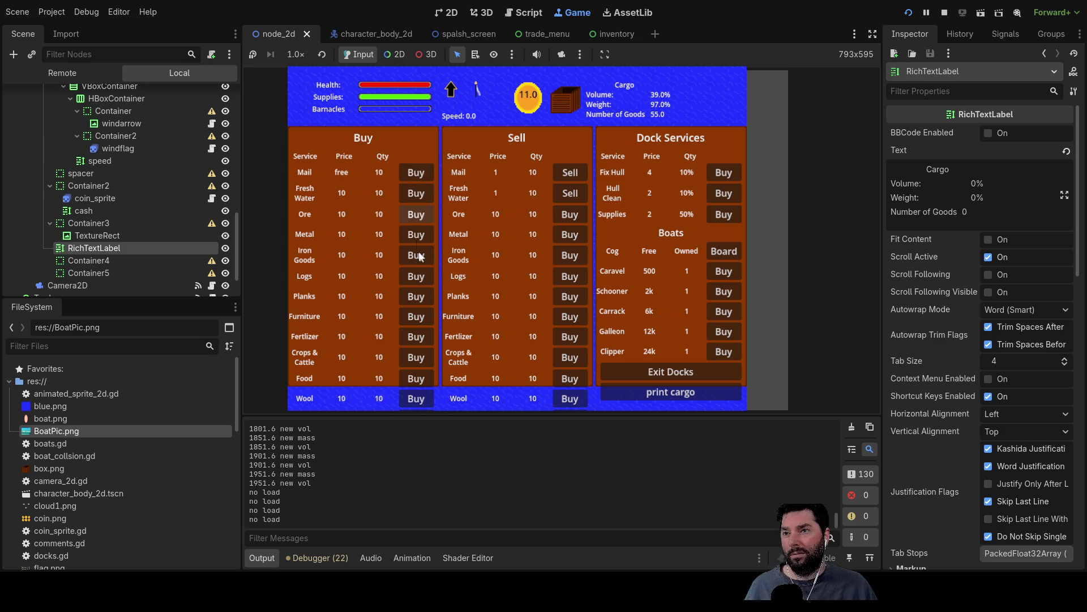
left_click(416, 194)
left_click(416, 194)
left_click(416, 193)
left_click(416, 193)
left_click(416, 194)
left_click(416, 194)
left_click(416, 194)
left_click(416, 194)
left_click(416, 194)
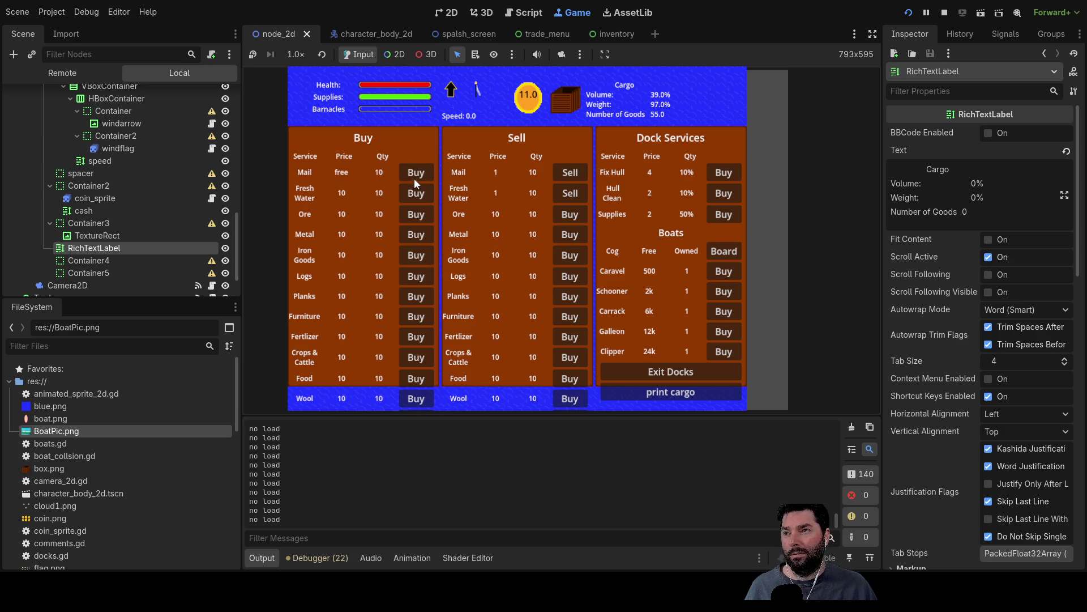
- Keep buying Mail until cargo shows 189 goods at 98% weight, then exit the docks
left_click(418, 177)
left_click(418, 177)
left_click(418, 177)
left_click(417, 176)
left_click(418, 177)
left_click(418, 176)
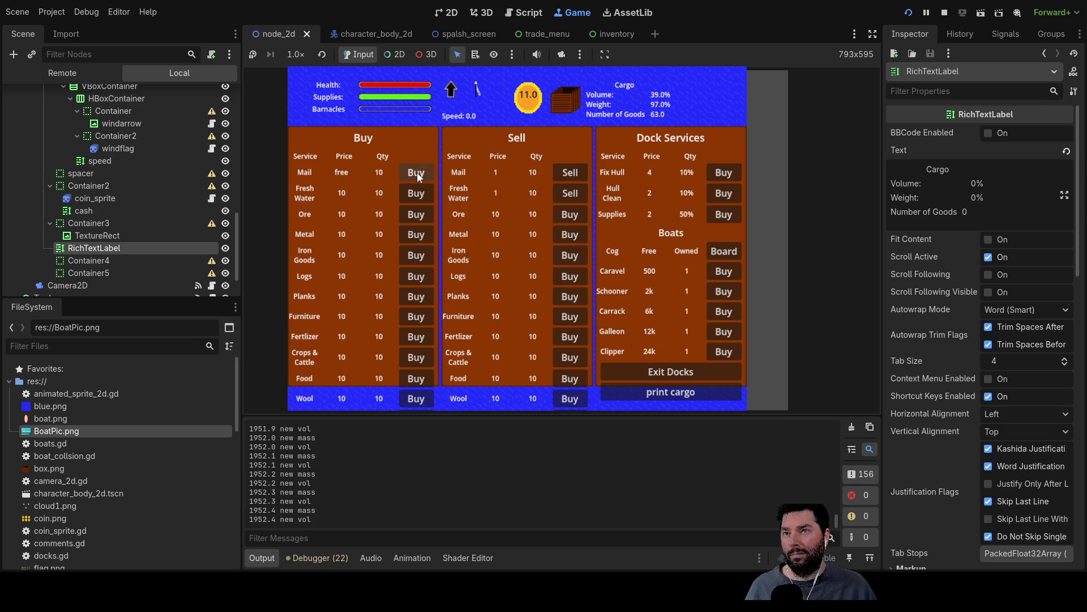
left_click(418, 177)
left_click(417, 177)
left_click(418, 177)
left_click(417, 177)
left_click(418, 177)
left_click(418, 177)
left_click(418, 177)
left_click(418, 177)
left_click(417, 176)
left_click(417, 177)
left_click(418, 177)
left_click(417, 176)
left_click(417, 177)
left_click(418, 177)
left_click(418, 178)
left_click(418, 178)
left_click(418, 177)
left_click(418, 177)
left_click(418, 178)
left_click(418, 177)
left_click(418, 178)
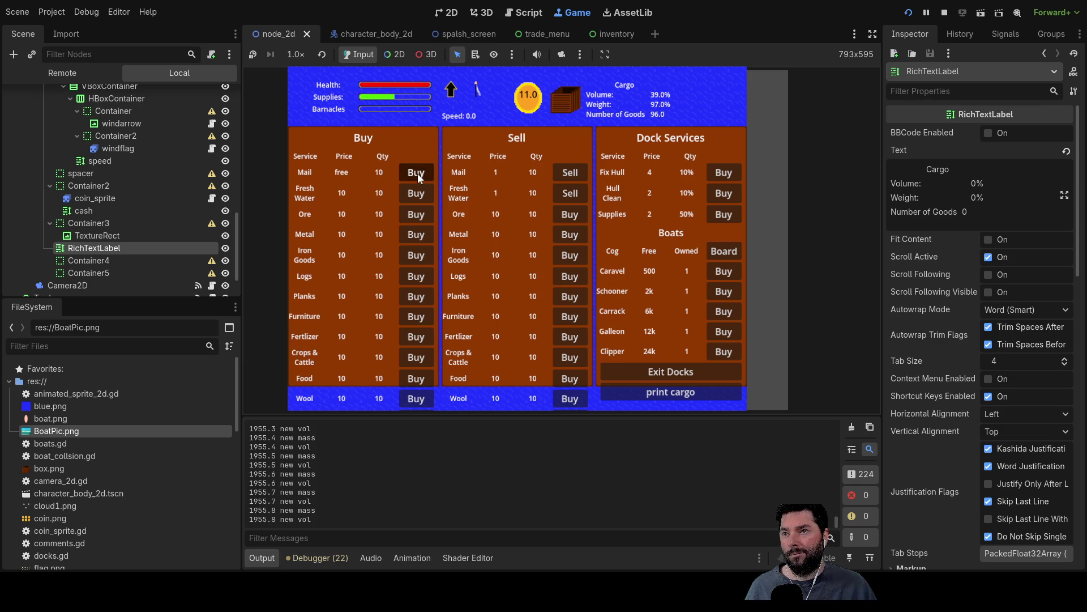
left_click(418, 177)
left_click(418, 177)
left_click(418, 177)
left_click(418, 177)
left_click(418, 177)
left_click(418, 177)
left_click(418, 177)
left_click(418, 177)
left_click(418, 177)
left_click(418, 178)
left_click(418, 178)
left_click(418, 177)
left_click(418, 177)
left_click(418, 177)
left_click(418, 178)
left_click(418, 178)
left_click(418, 177)
left_click(418, 177)
left_click(418, 177)
left_click(418, 177)
left_click(418, 177)
left_click(418, 177)
left_click(418, 177)
left_click(418, 177)
left_click(418, 178)
left_click(418, 178)
left_click(418, 177)
left_click(418, 177)
left_click(418, 177)
left_click(418, 178)
left_click(418, 177)
left_click(418, 177)
left_click(418, 178)
left_click(418, 177)
left_click(418, 178)
left_click(418, 177)
left_click(418, 177)
left_click(418, 178)
left_click(418, 178)
left_click(418, 178)
left_click(418, 178)
left_click(418, 177)
left_click(418, 177)
left_click(418, 177)
left_click(419, 177)
left_click(419, 178)
left_click(419, 178)
left_click(416, 178)
left_click(416, 178)
left_click(417, 177)
left_click(417, 176)
left_click(417, 177)
left_click(417, 177)
left_click(417, 176)
left_click(417, 176)
left_click(417, 176)
left_click(417, 176)
left_click(417, 176)
left_click(417, 176)
left_click(417, 176)
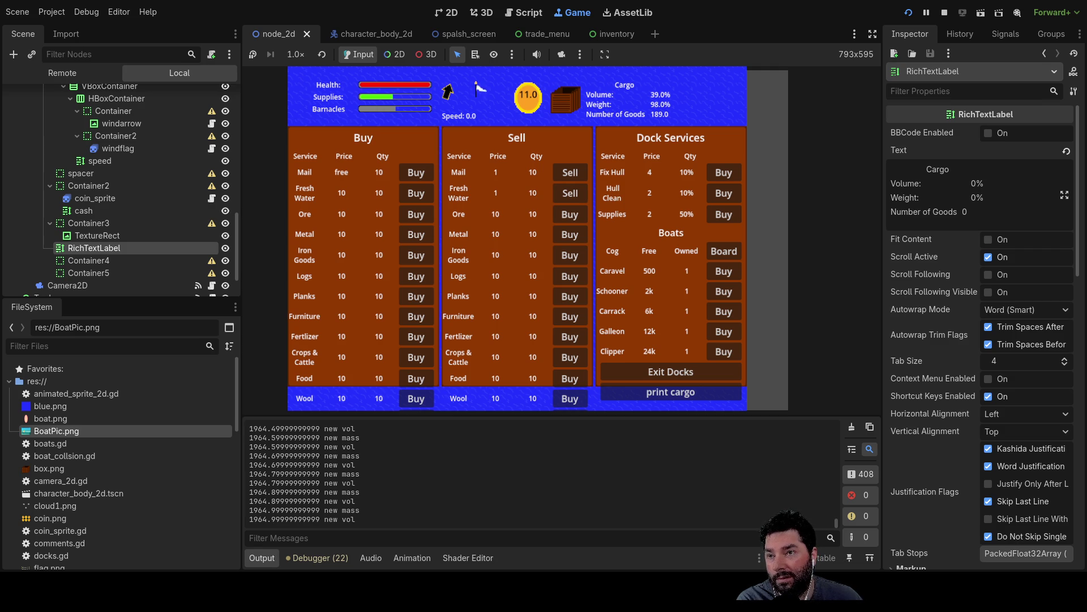
left_click(679, 373)
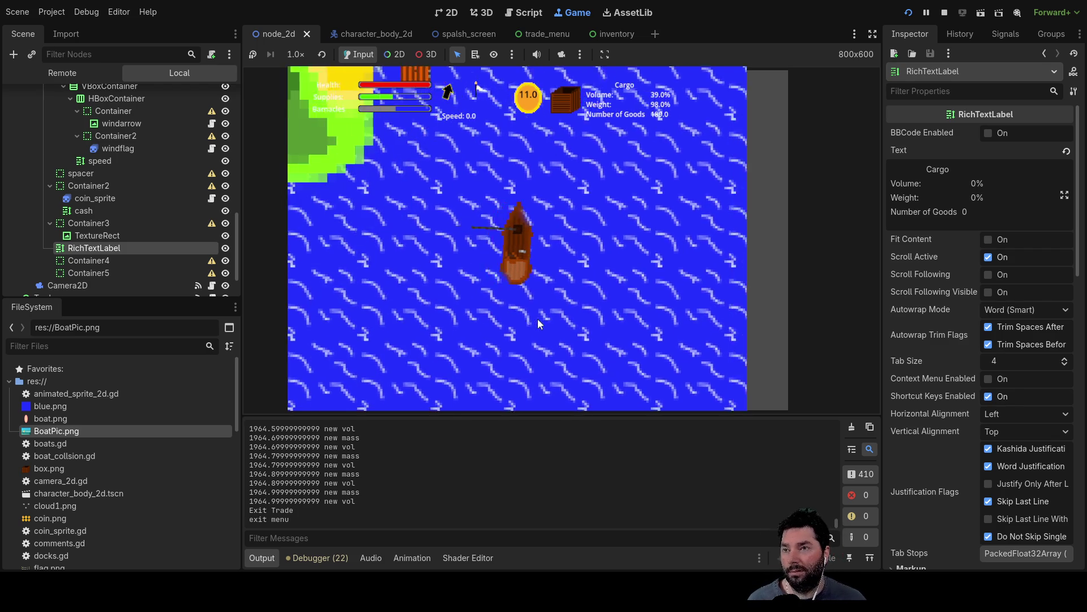
- Sail the loaded boat around the island and past the dock, then stop the run with F8
key("w")
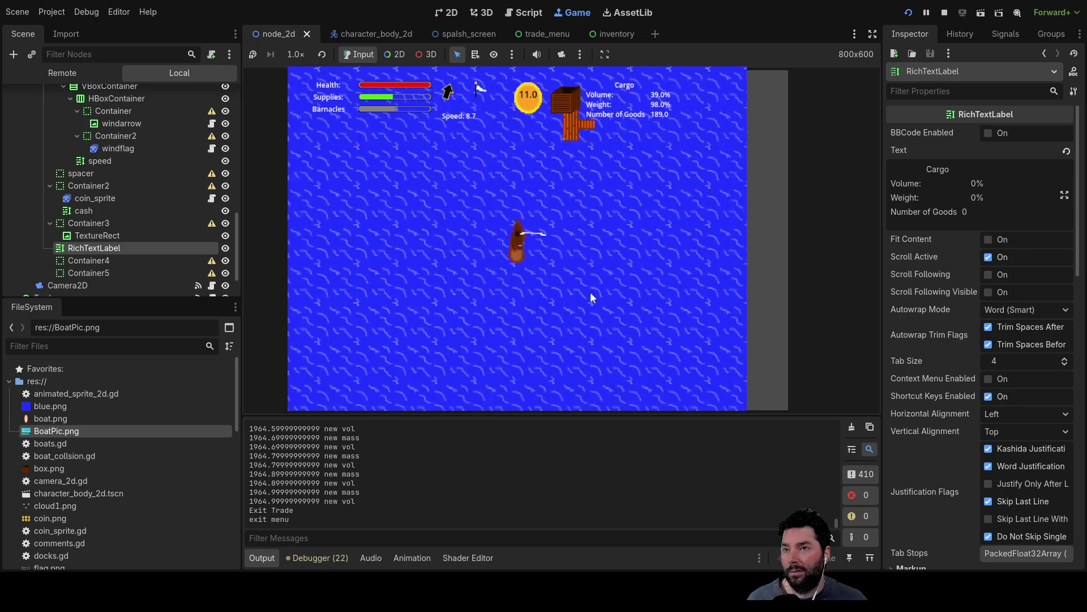
key("a")
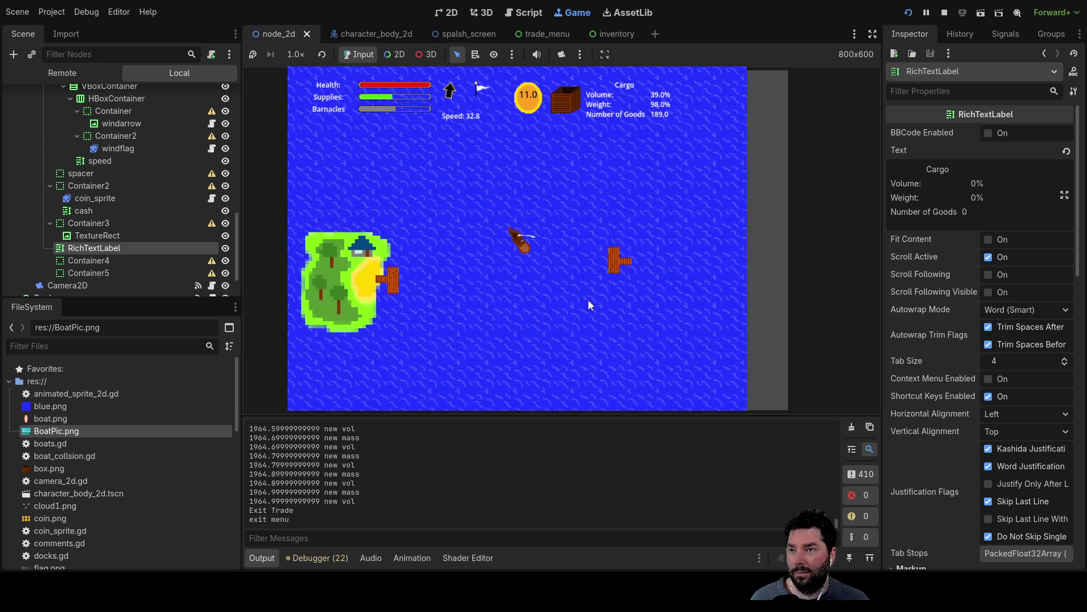
key("a")
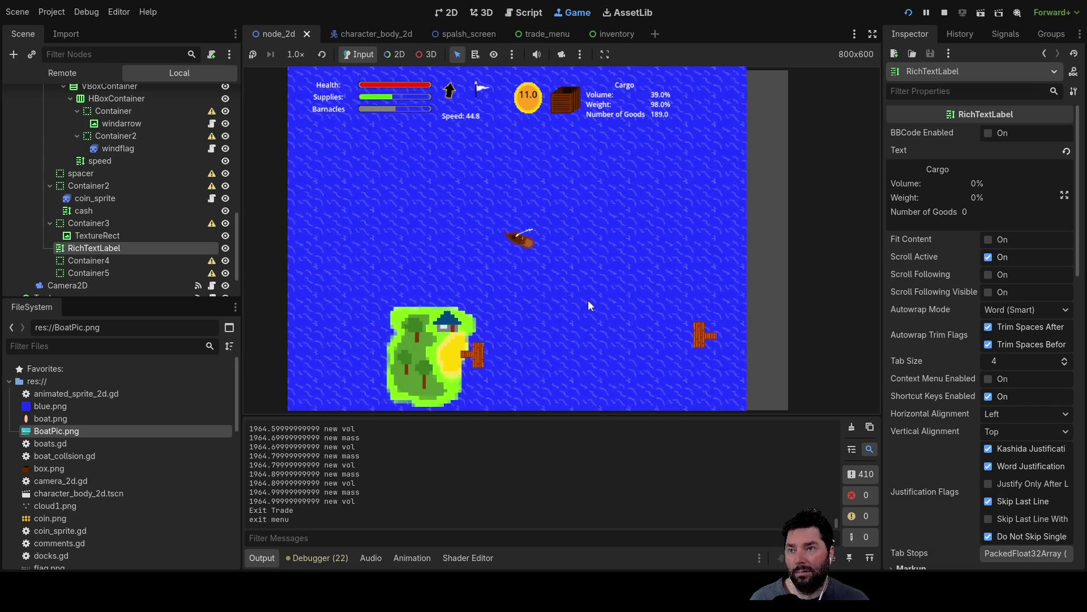
key("a")
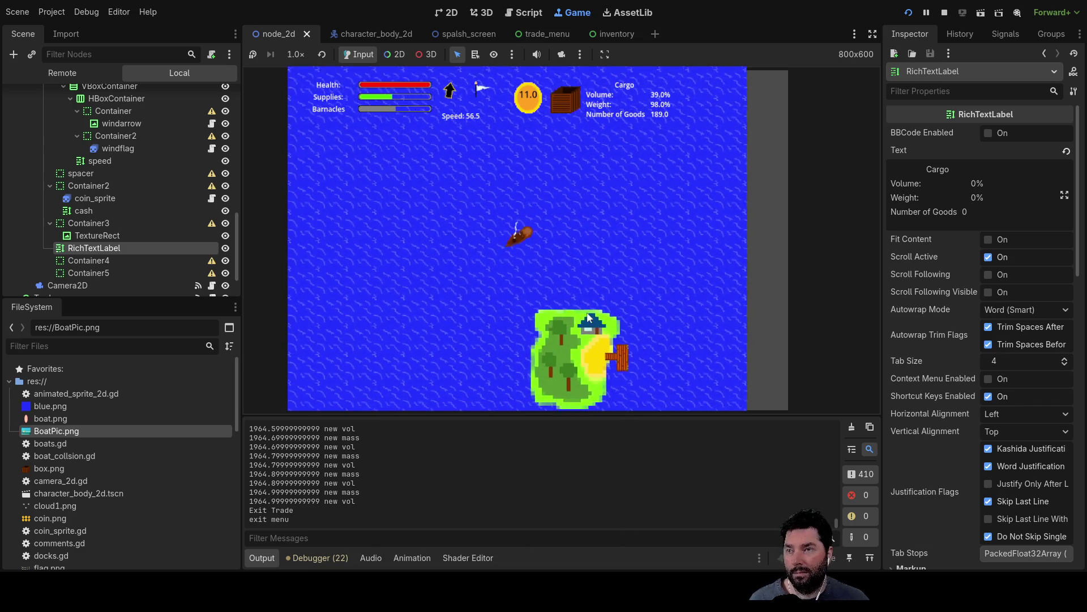
key("a")
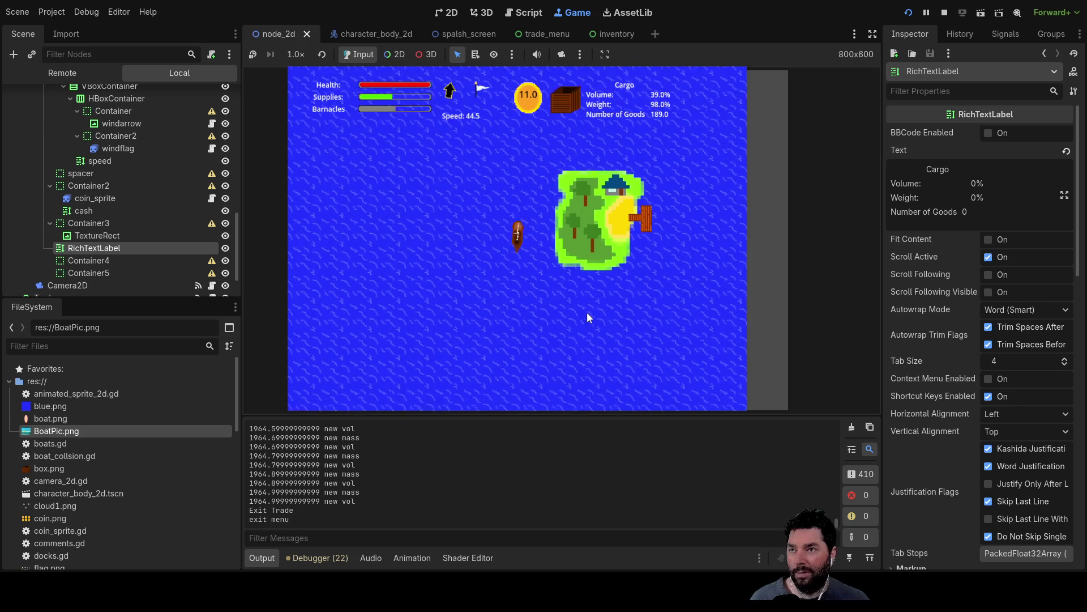
key("a")
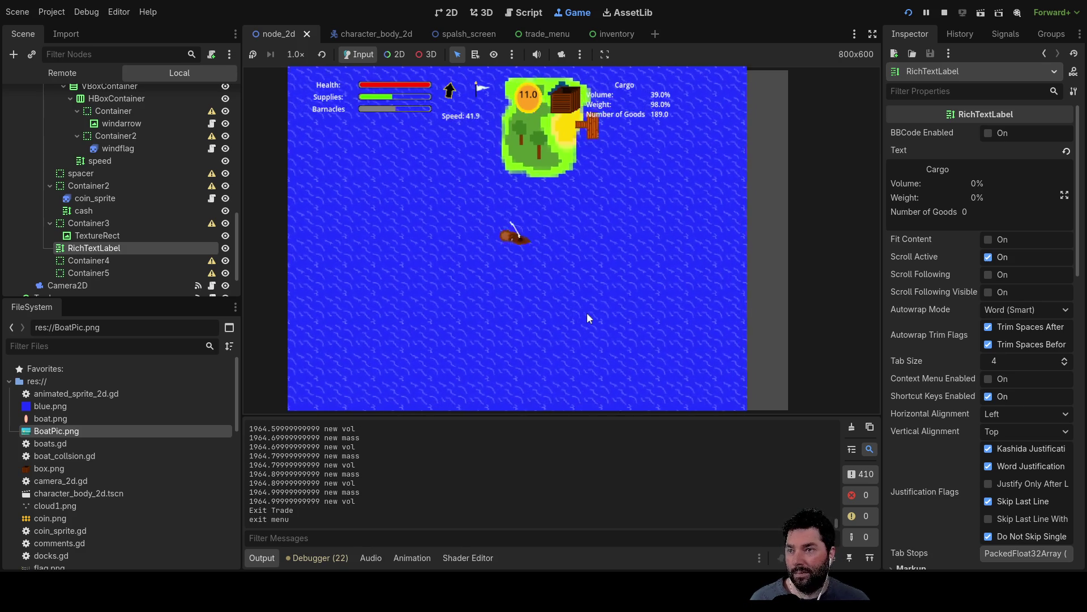
key("a")
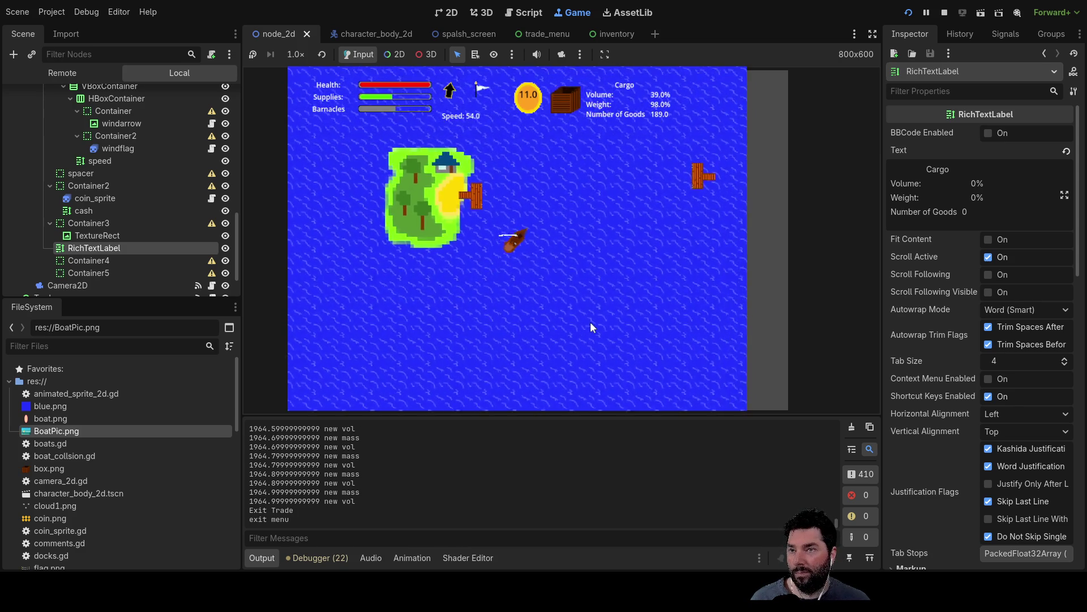
key("d")
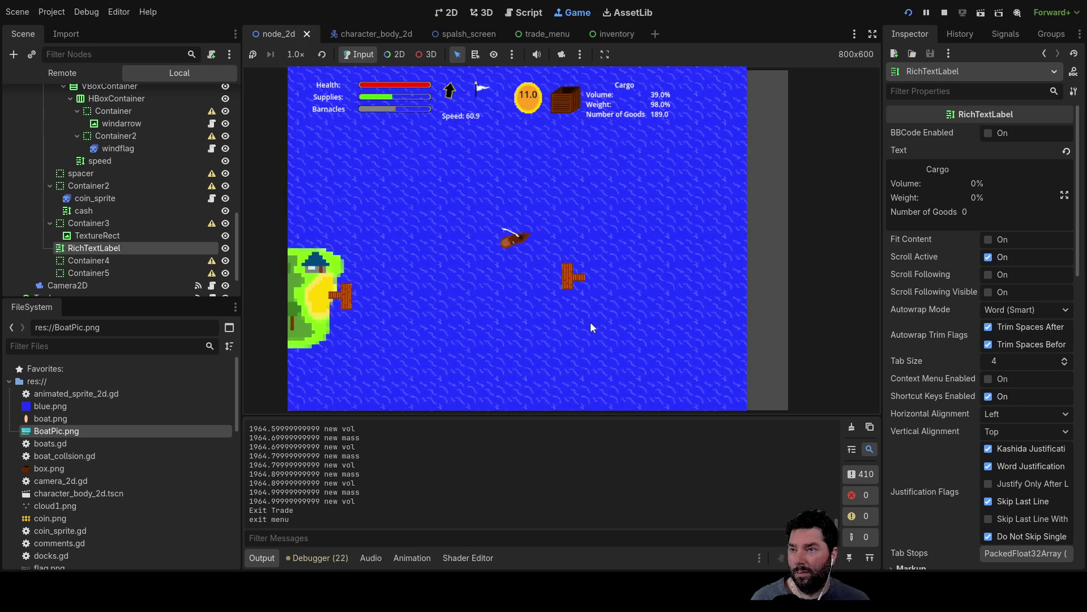
key("d")
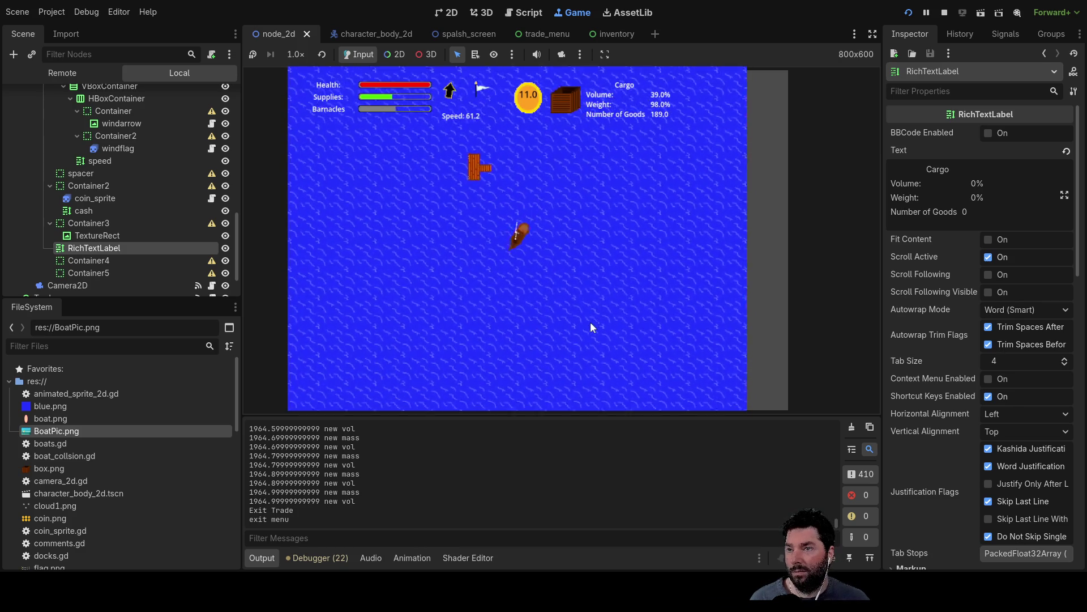
key("d")
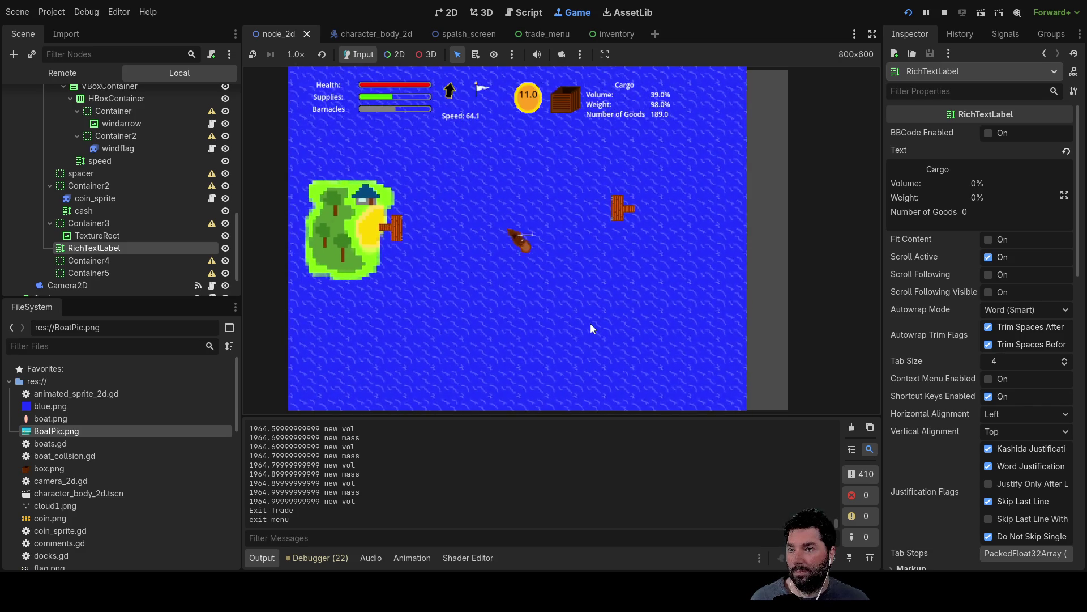
key("d")
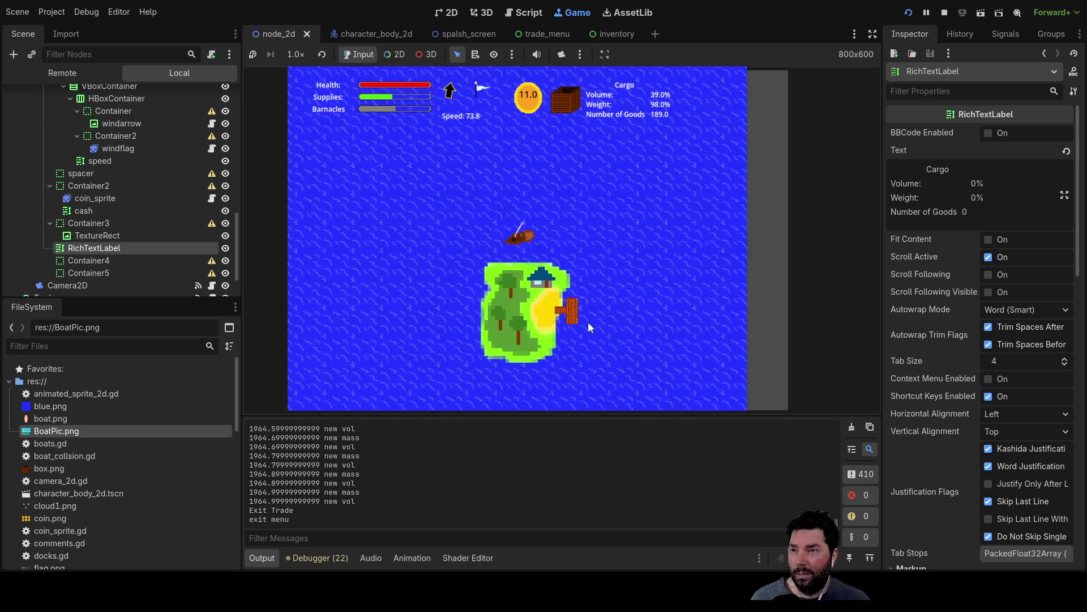
key("d")
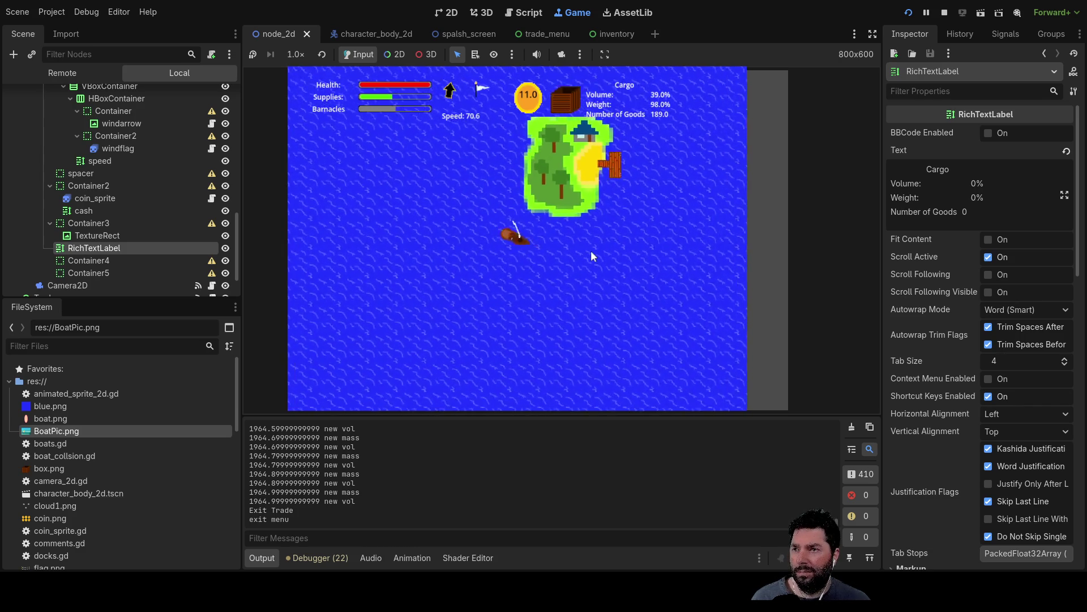
key("a")
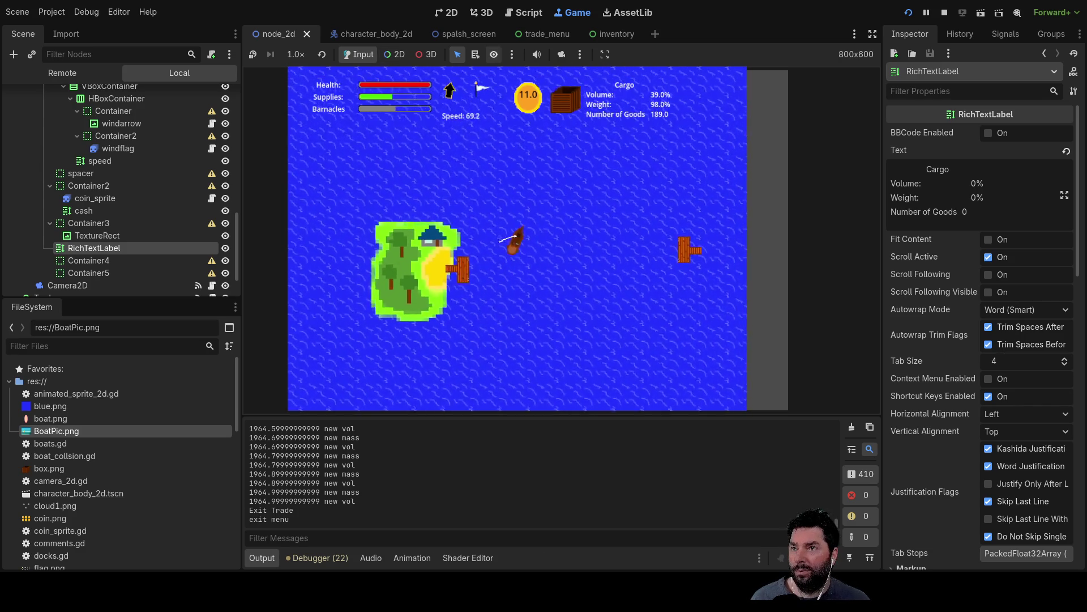
key("F8")
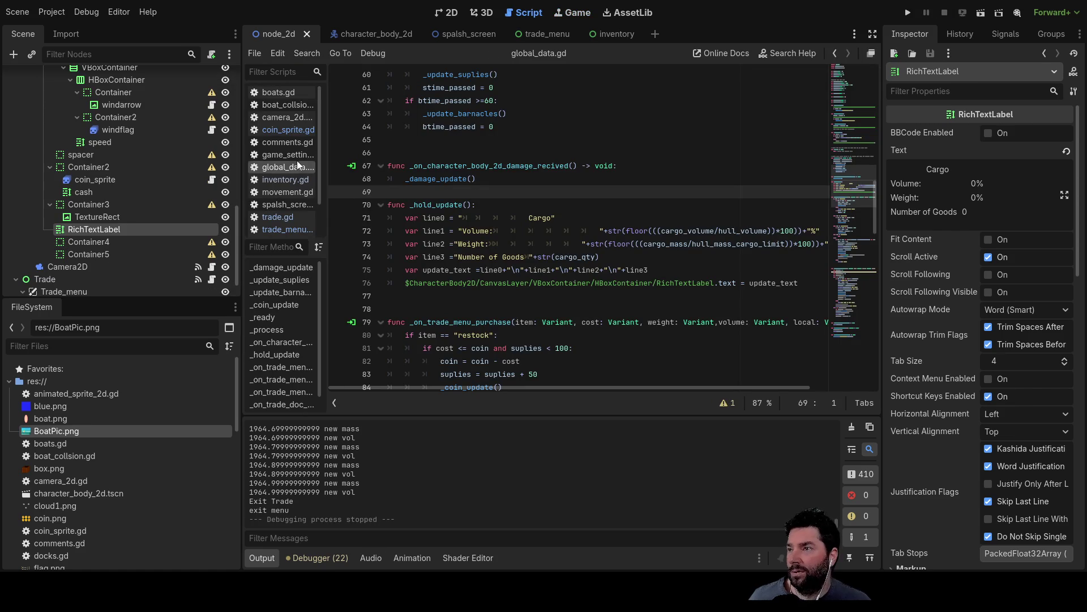
- In comments.gd, start a new indented line under 'dammage [tick]' in the done section
left_click(293, 144)
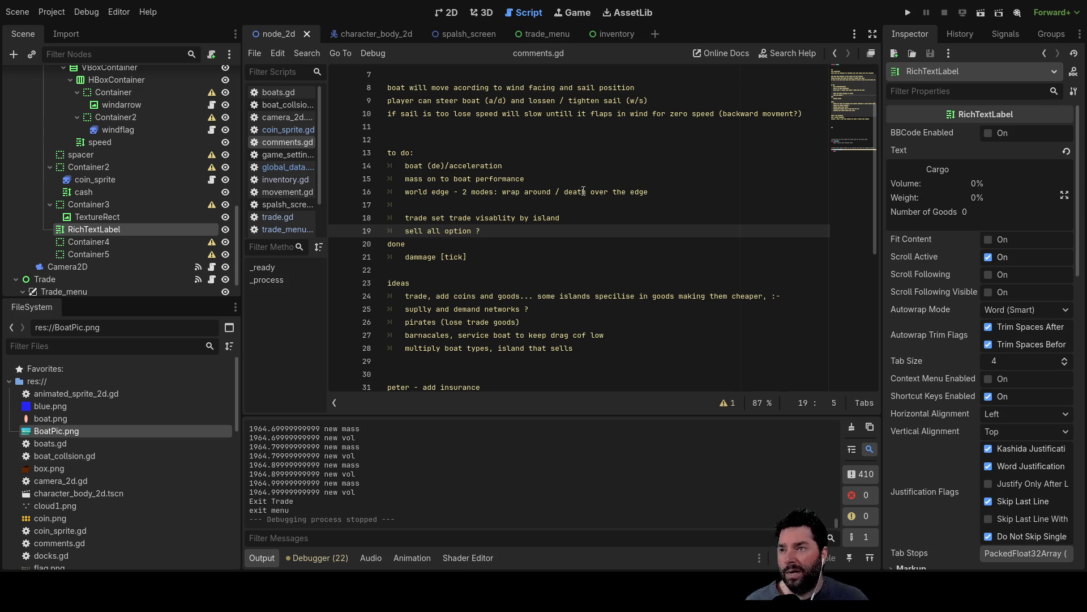
left_click(662, 193)
left_click(407, 204)
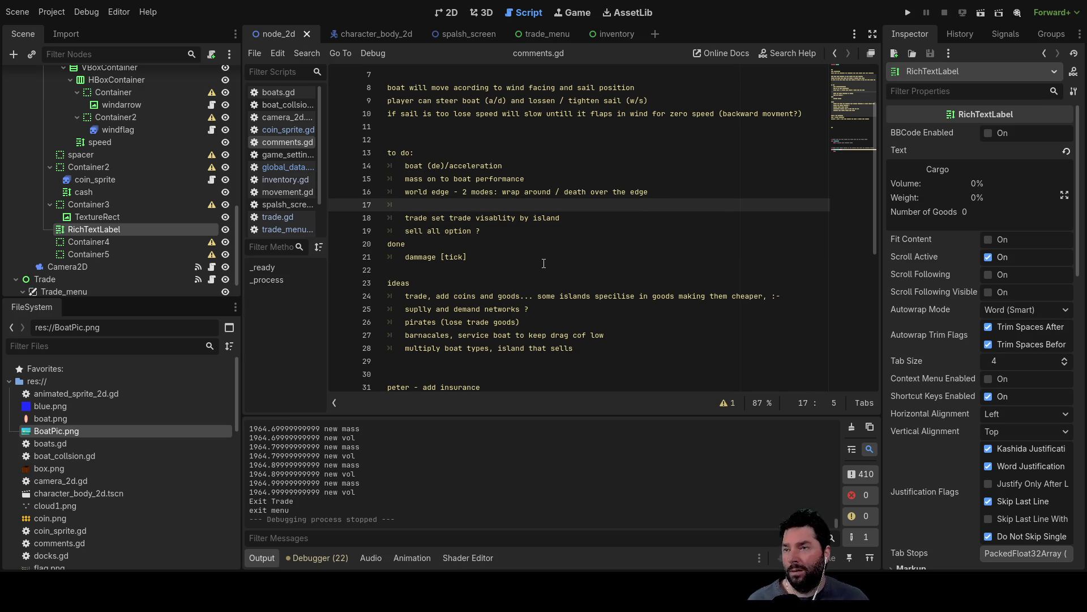
key("Down")
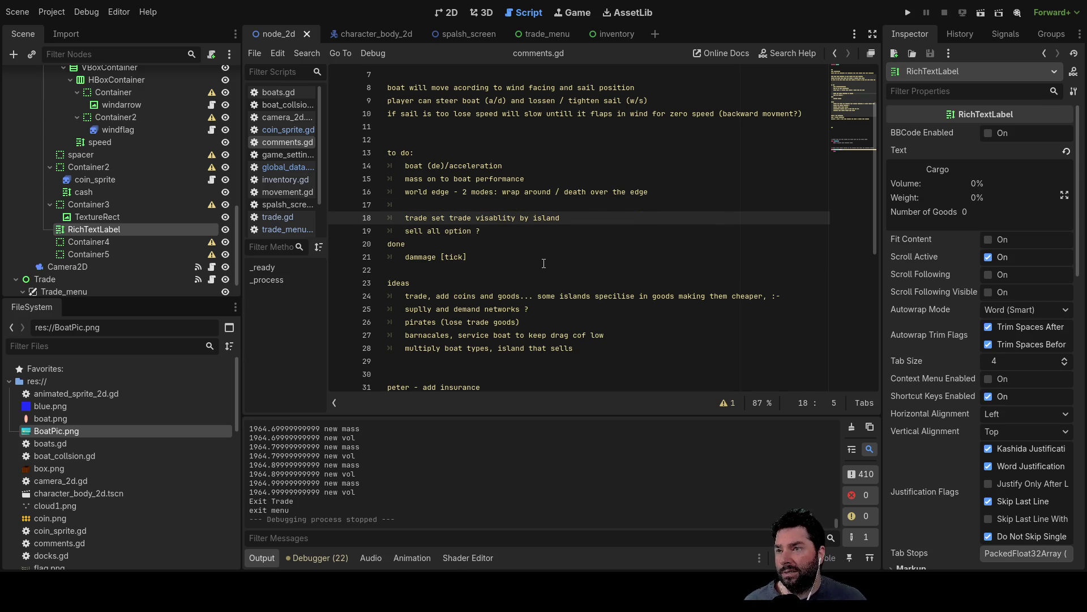
key("Up")
key("Down")
key("Down")
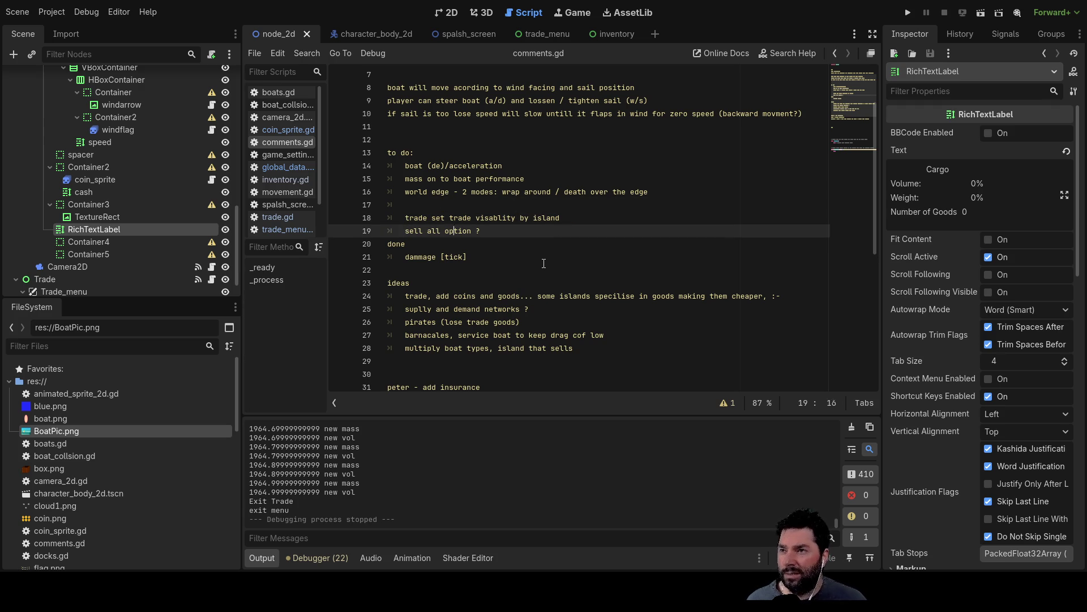
key("Down")
key("Up")
key("Down")
left_click(544, 264)
key("Up")
key("Down")
key("Tab")
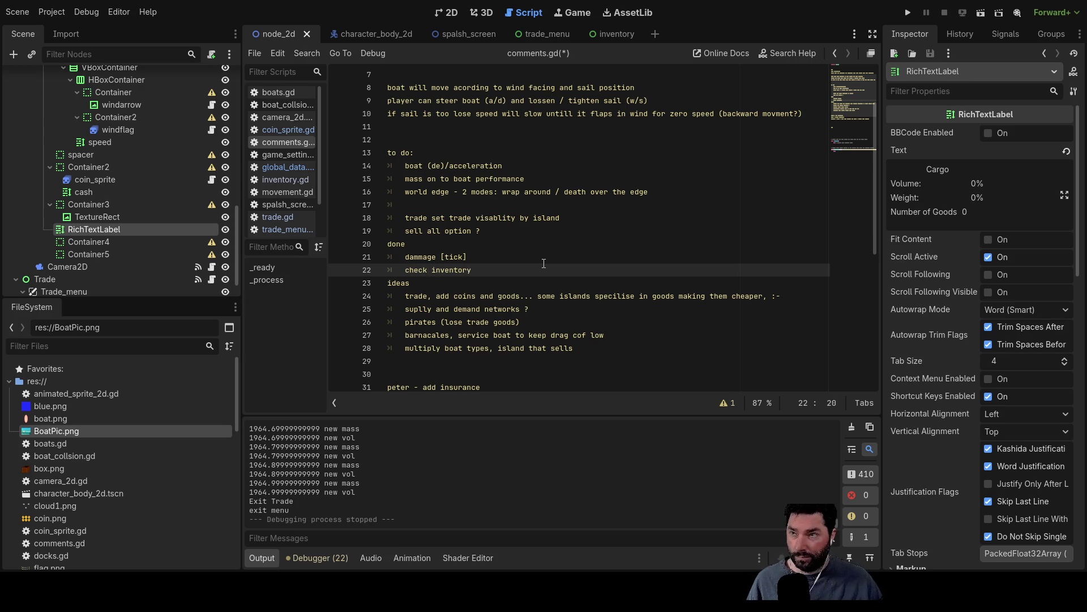
- Add blank lines after 'check inventory [tick]' before the ideas section
key("Up")
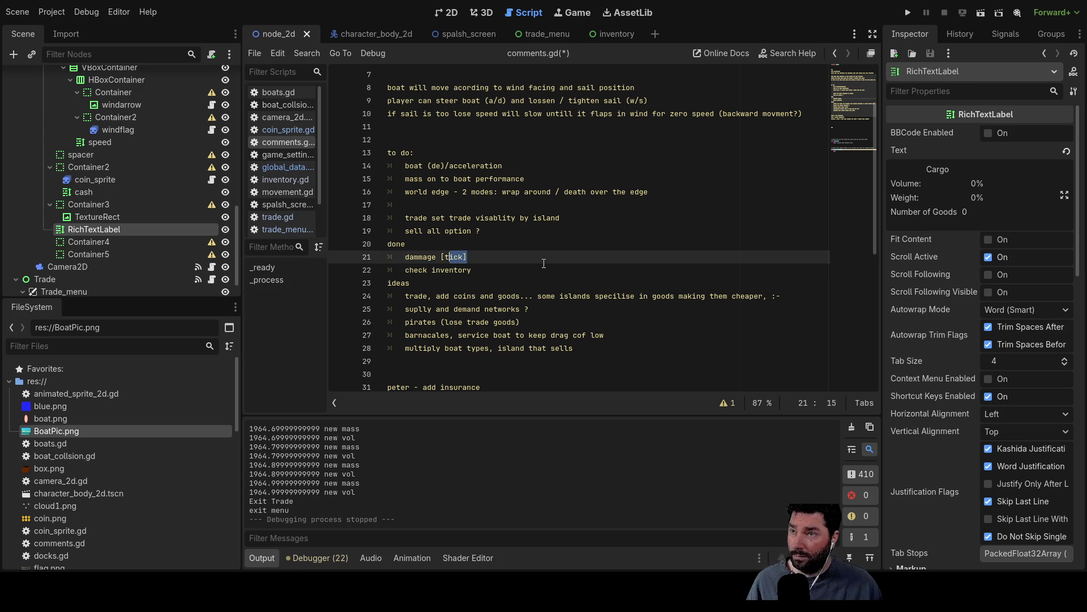
key("Down")
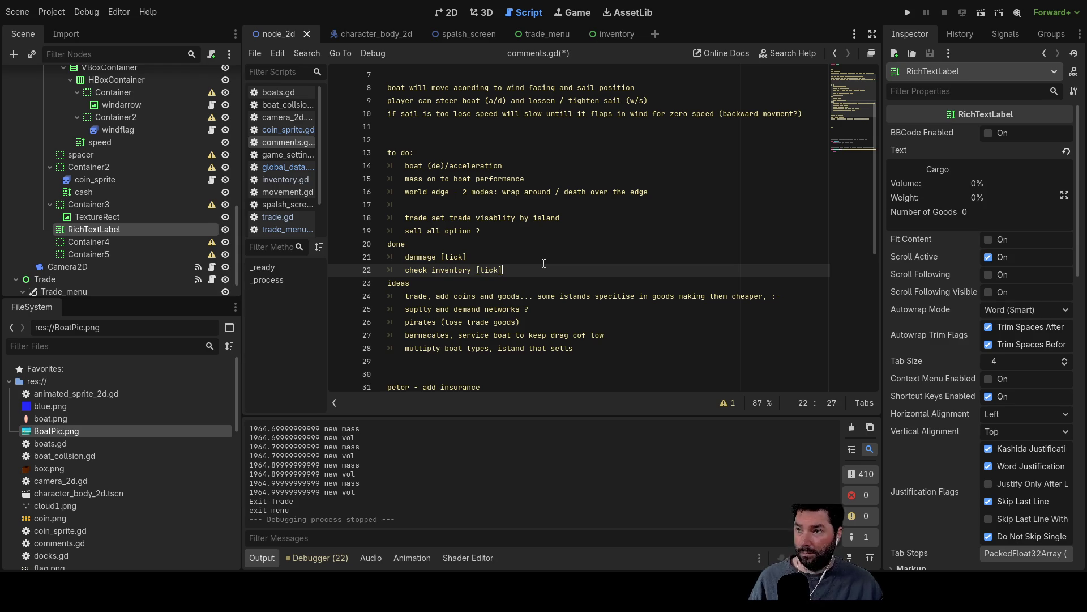
key("Return")
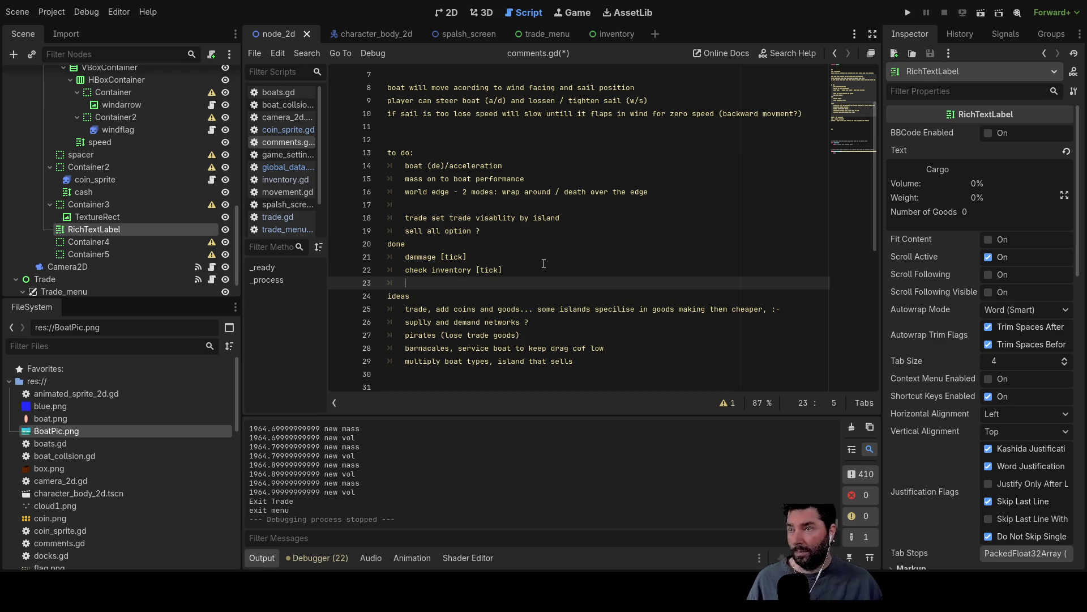
key("Return")
key("Return")
key("Up")
key("Up")
key("Up")
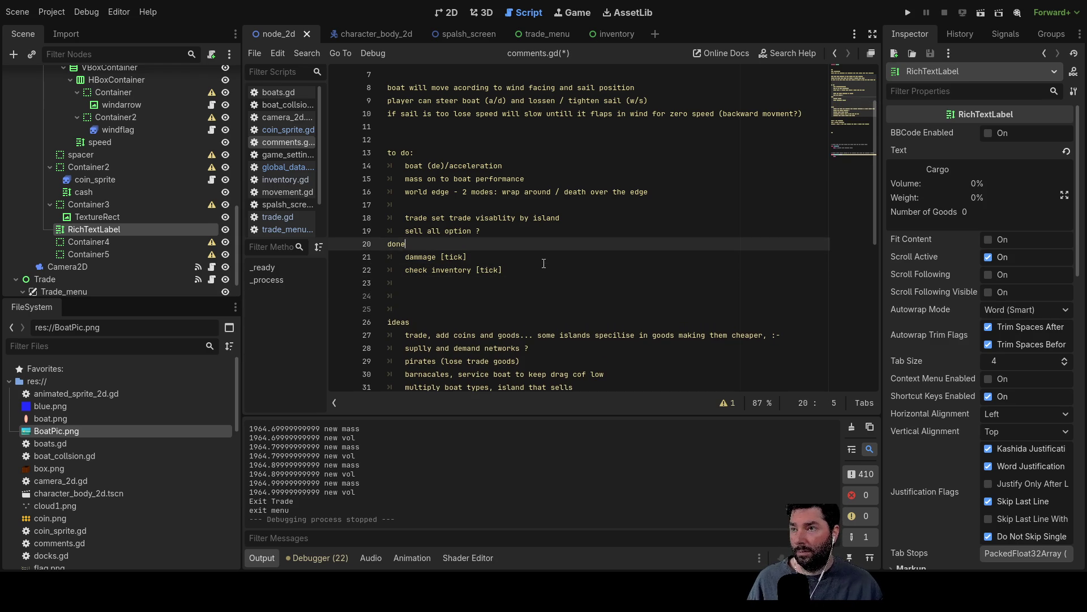
- Insert blank lines above done and add a 'boat selection' to-do item after map edge
key("Return")
key("Return")
key("Return")
key("Up")
key("Up")
key("Up")
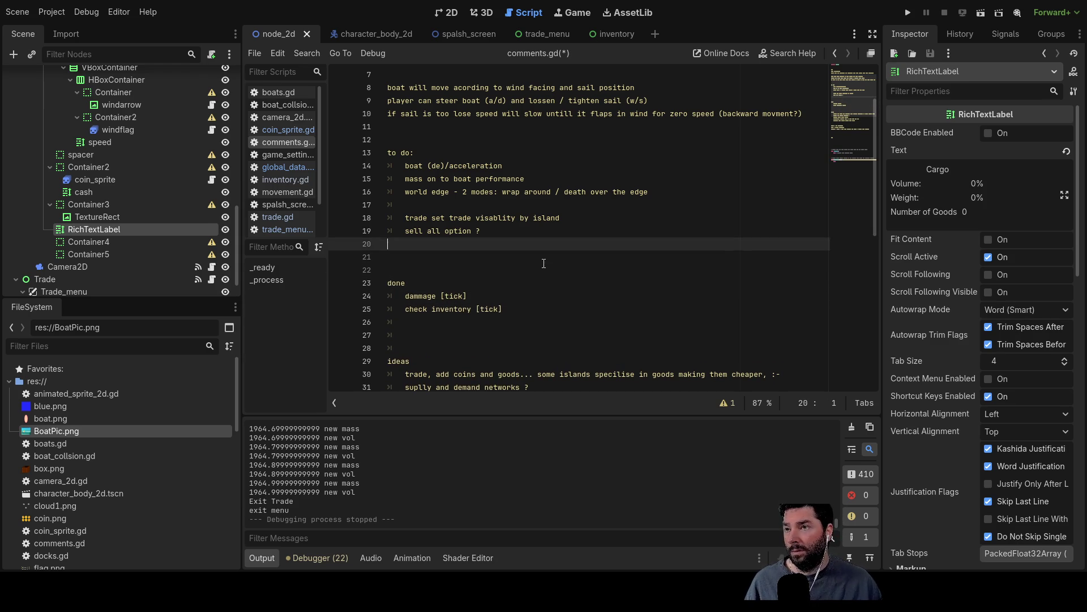
key("Tab")
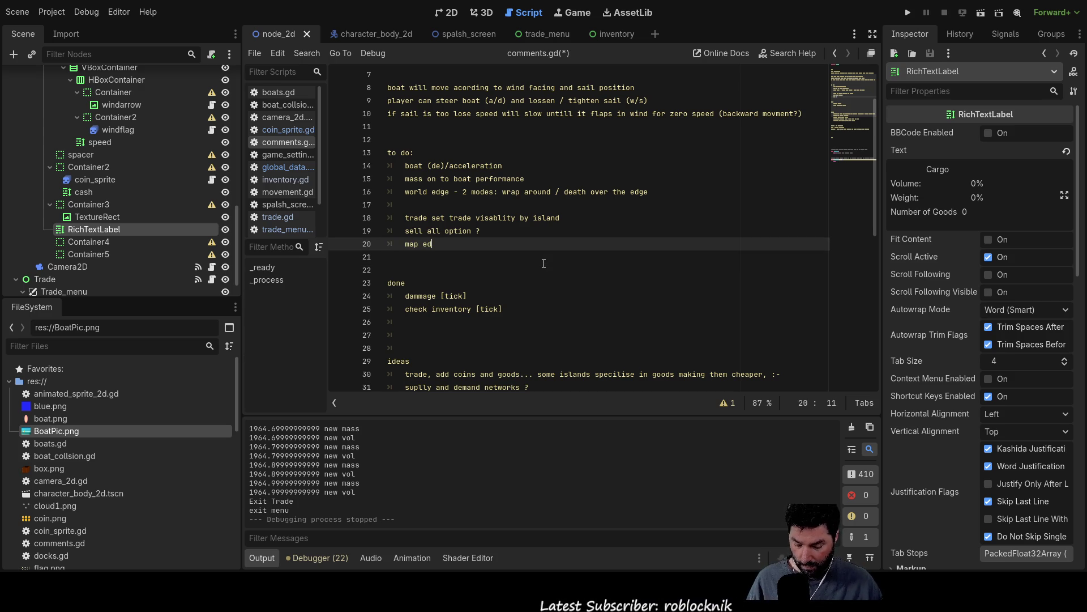
key("Down")
key("Tab")
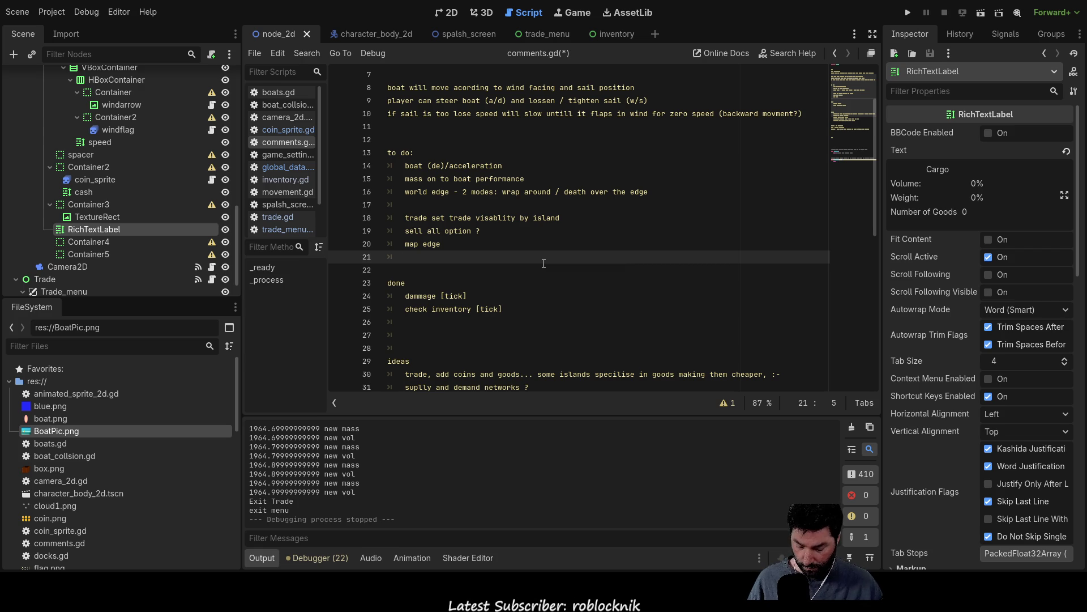
type("boa")
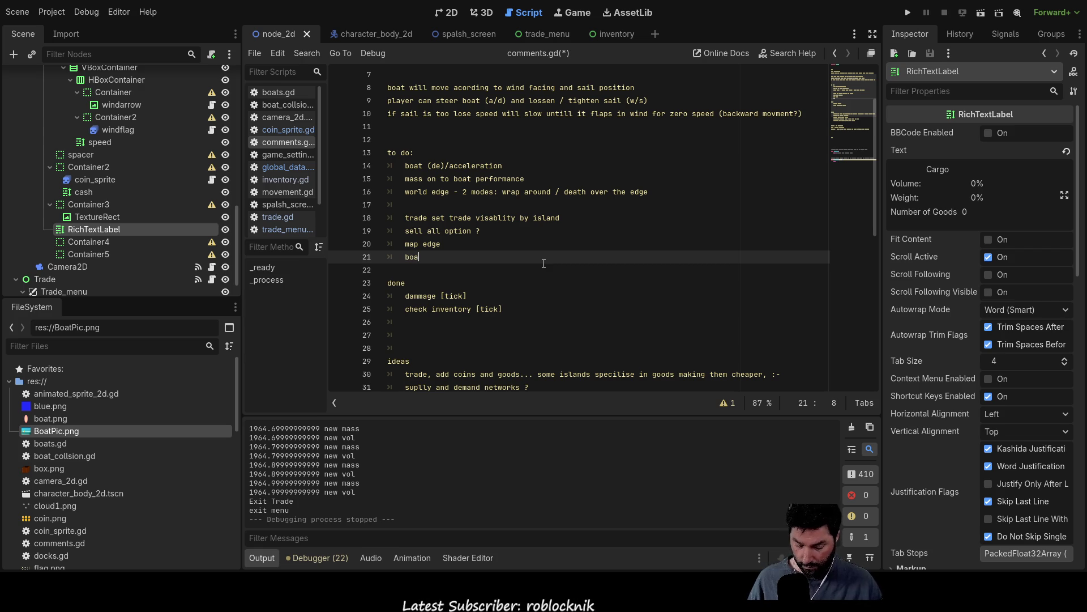
type("t selection")
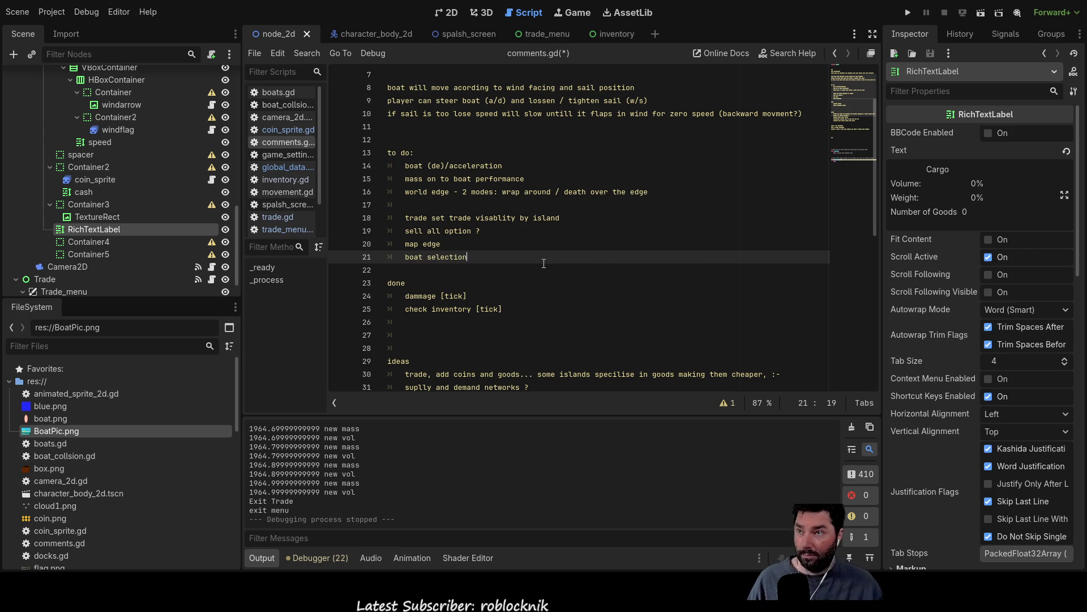
key("Down")
- Add the to-do item 'restrict trade by quanity avalable' below boat selection
key("Tab")
key("Return")
key("Up")
type("re")
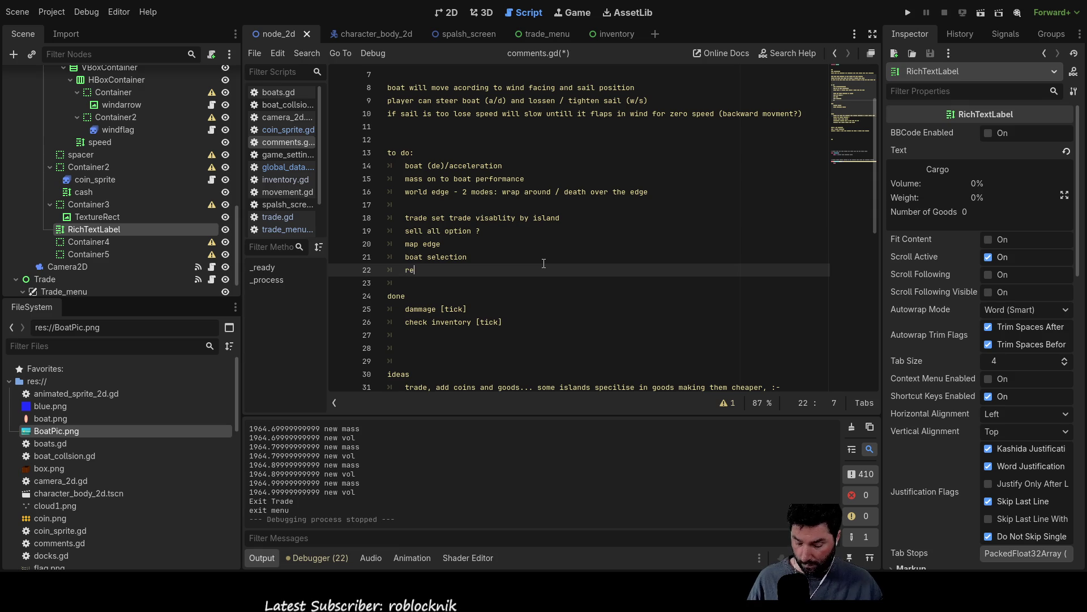
type("strict")
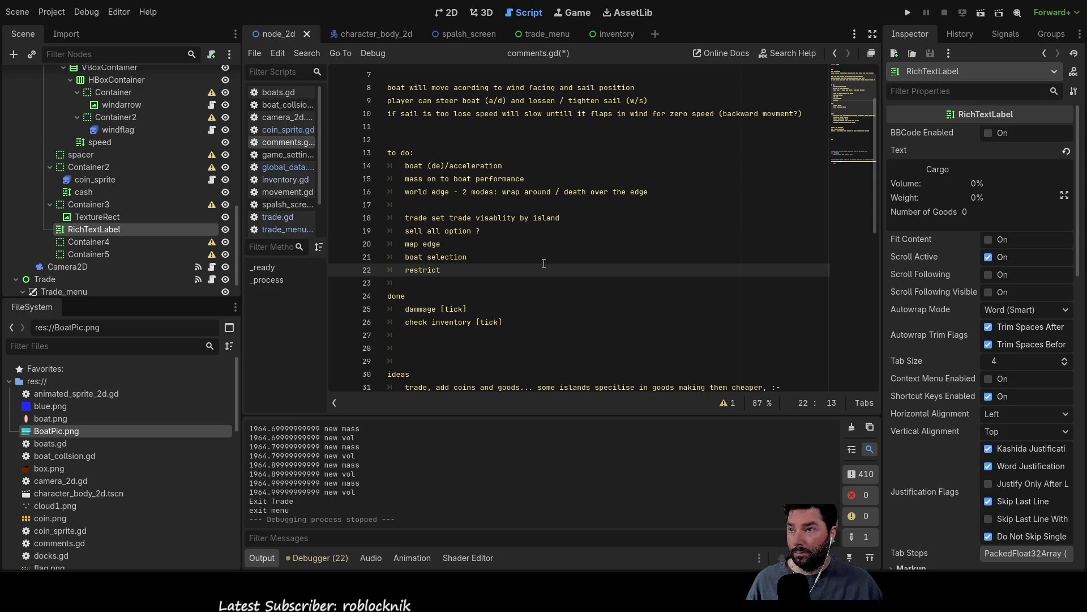
type(" trade by quanity av")
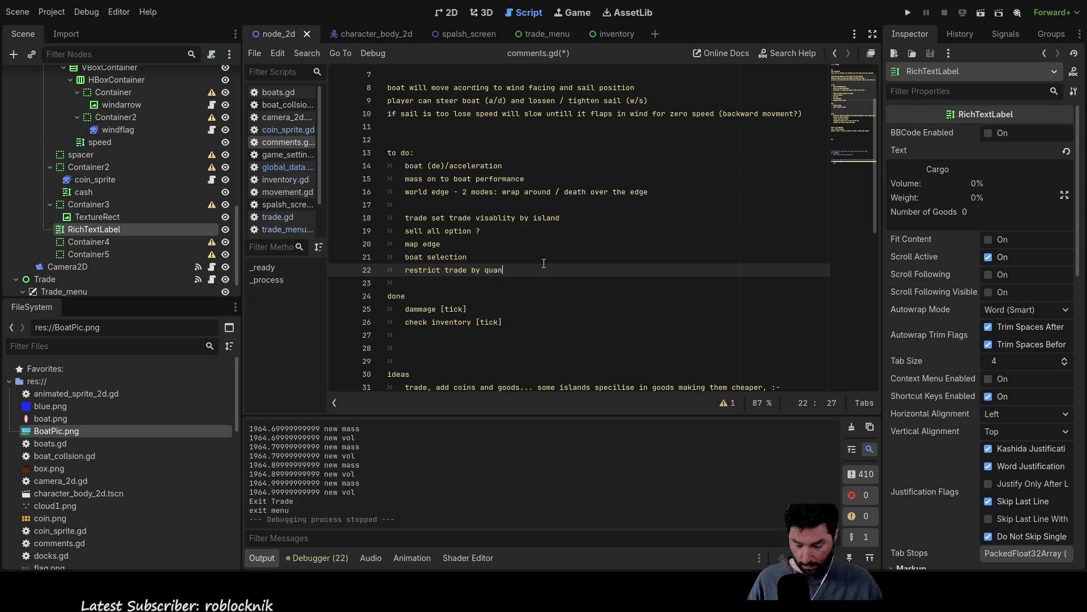
type("alable")
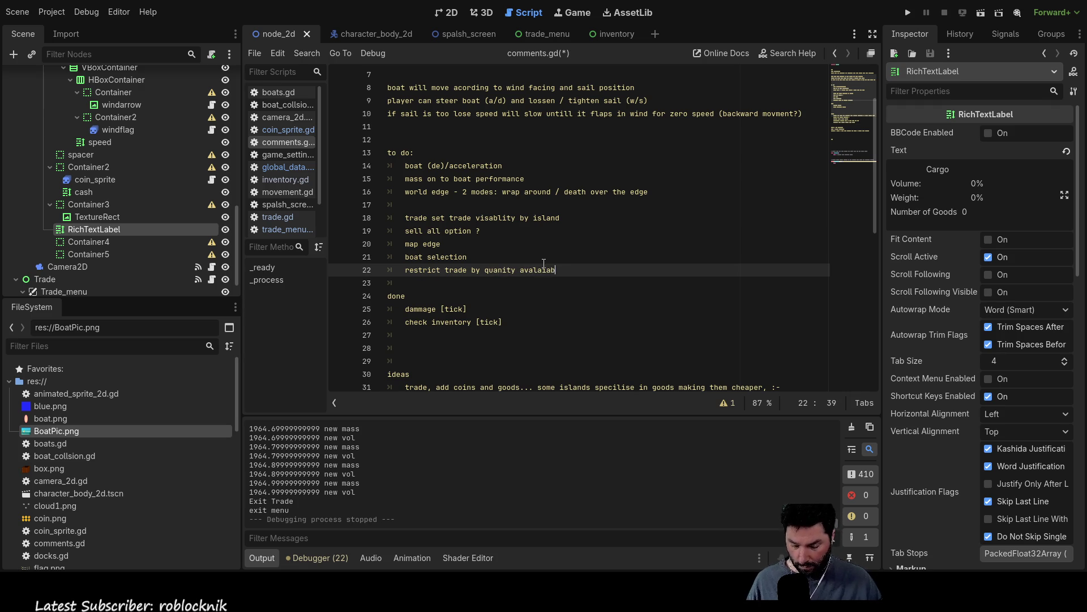
key("Up")
key("Down")
key("Down")
key("Up")
key("Up")
key("Up")
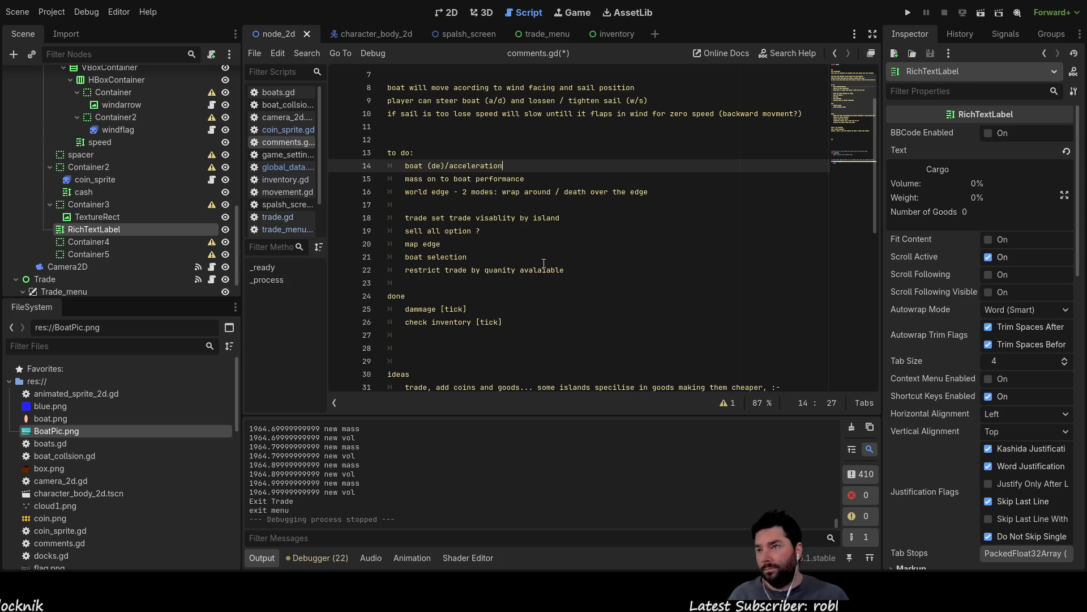
- Delete the 'map edge' to-do line and tidy the blank lines around world edge and trade visibility
key("Down")
key("Down")
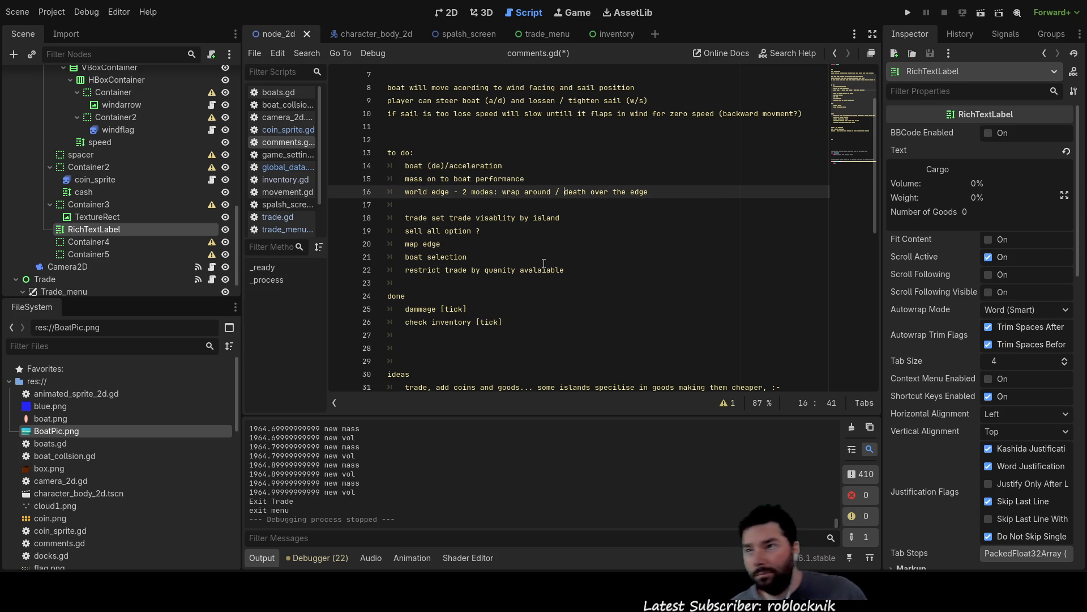
key("Left")
key("Left")
key("Left")
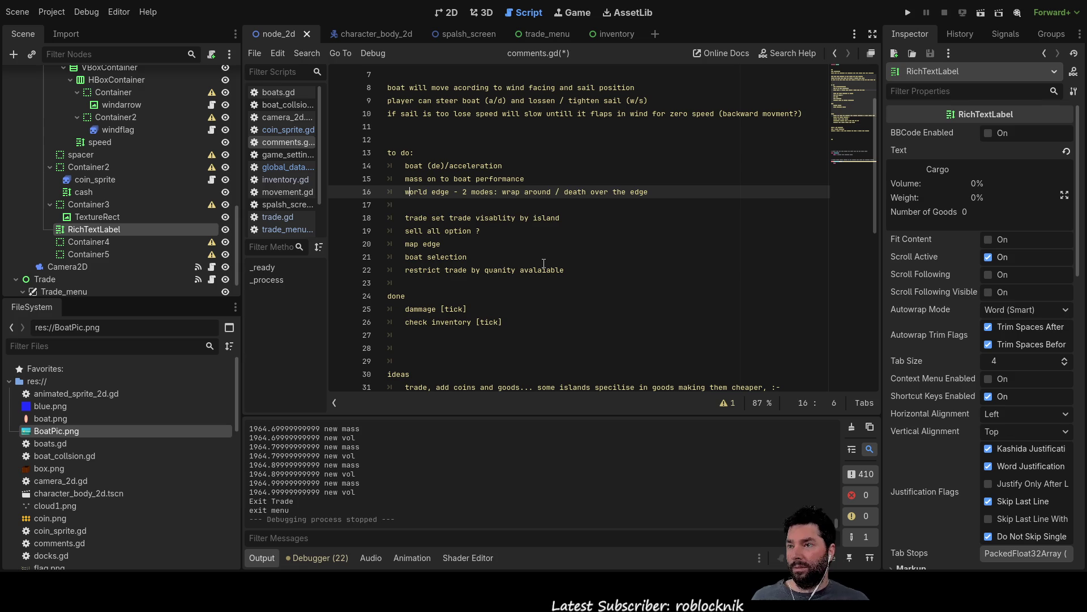
key("Down")
key("Down")
key("Down")
key("shift+Right")
key("shift+Right")
key("shift+Right")
key("shift+Right")
key("shift+Right")
key("shift+Right")
key("BackSpace")
key("BackSpace")
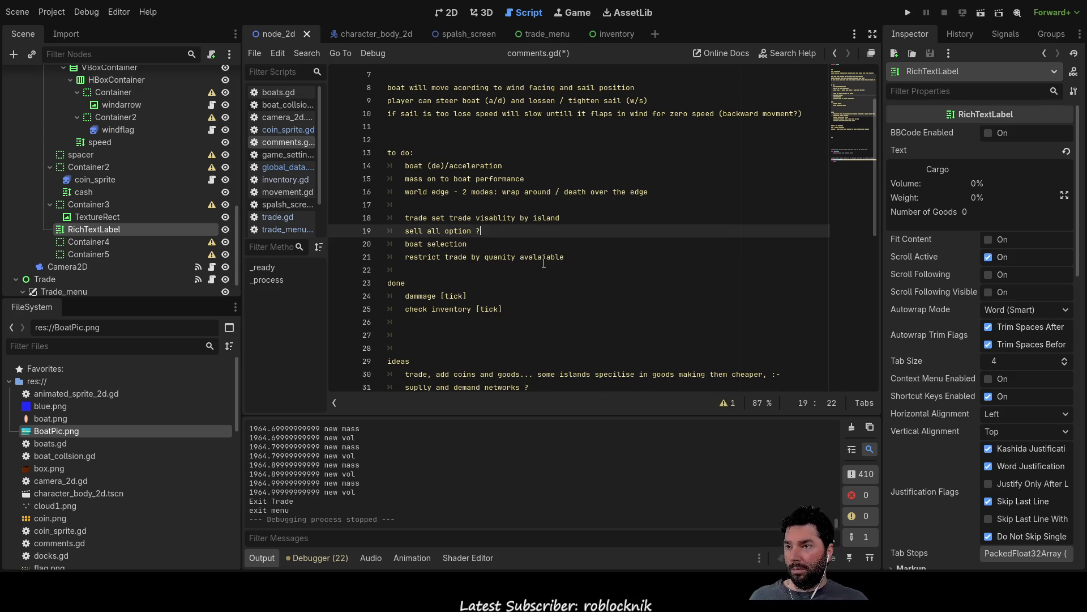
key("Up")
key("Up")
key("Up")
key("Down")
key("Up")
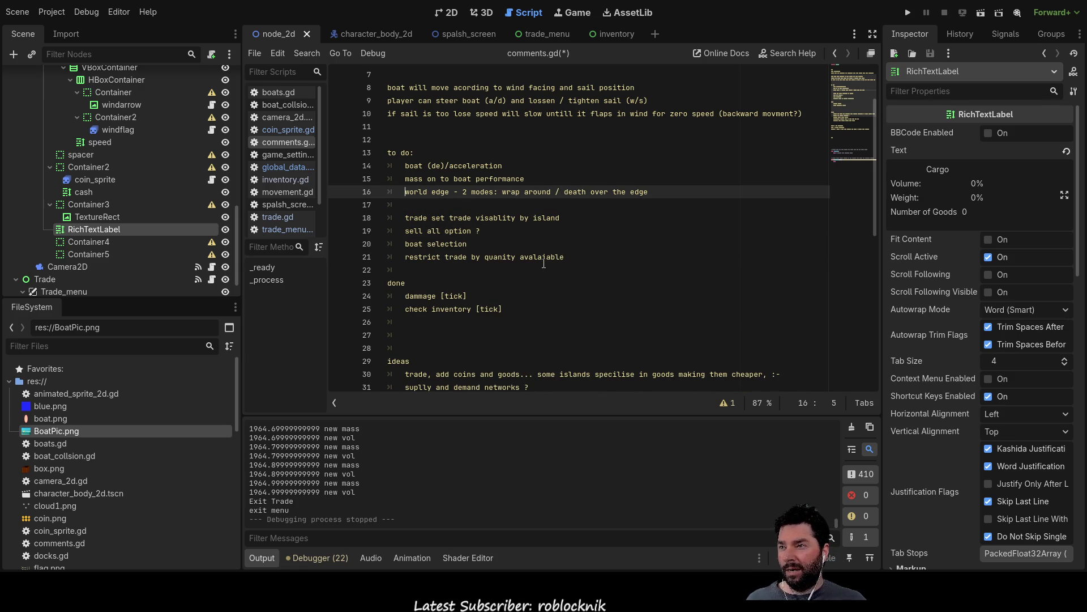
key("Return")
key("Down")
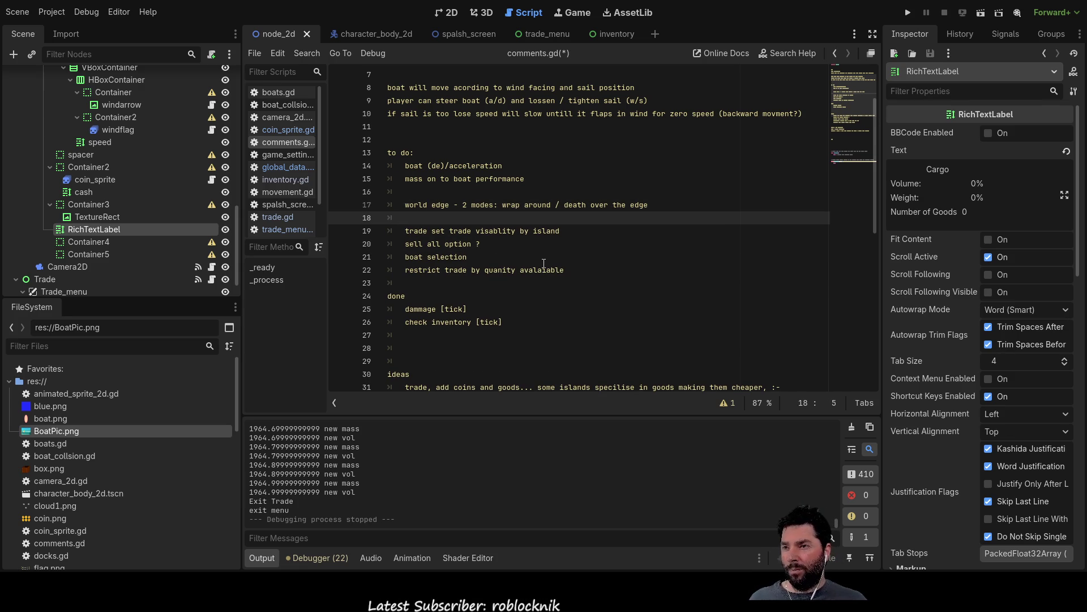
key("Up")
key("Up")
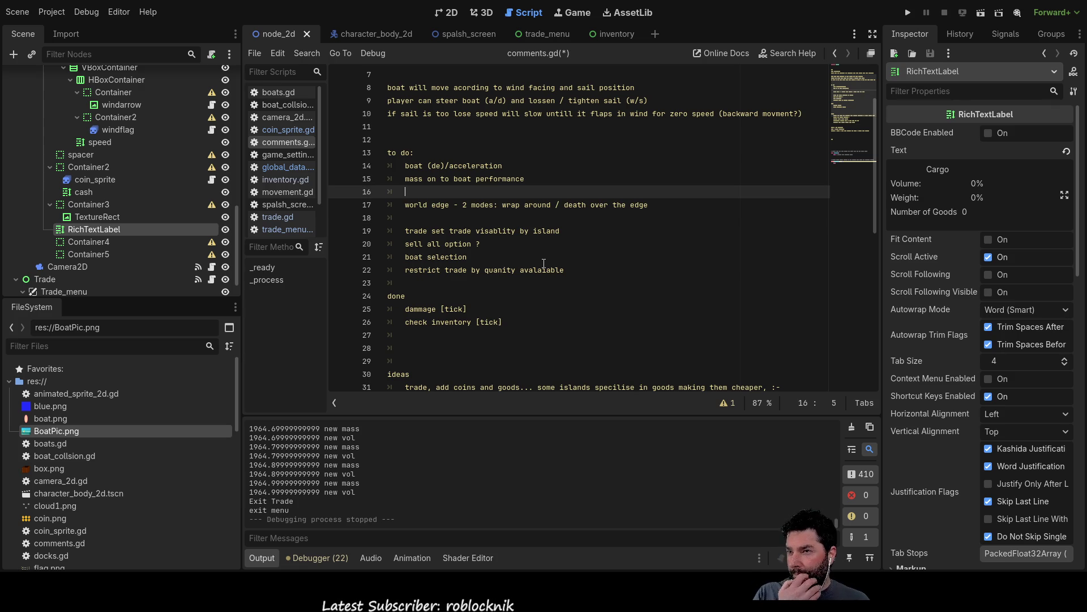
key("Down")
key("Down")
key("Down")
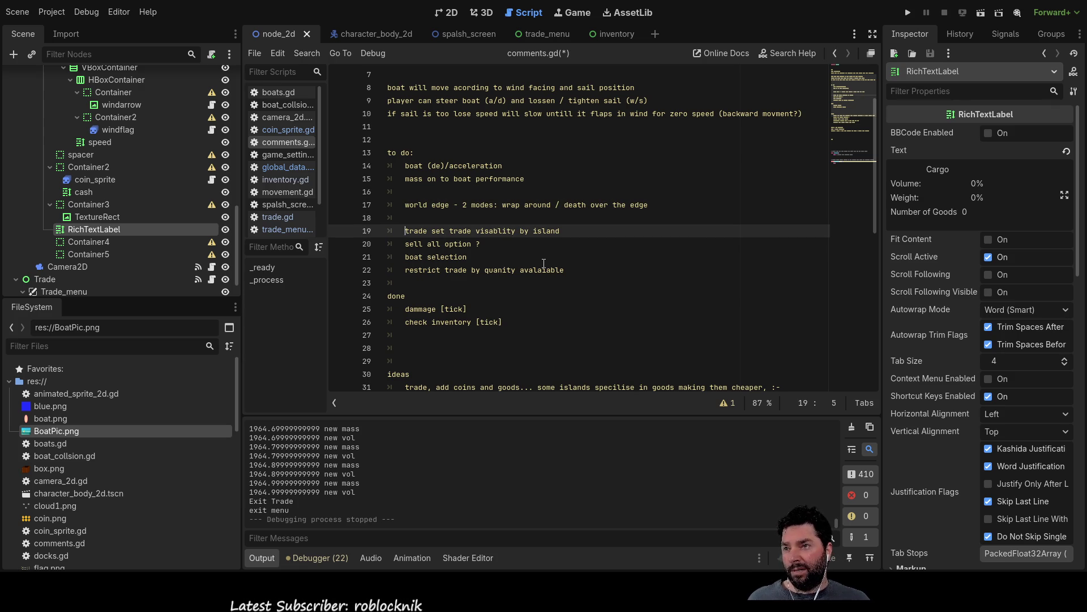
key("BackSpace")
key("BackSpace")
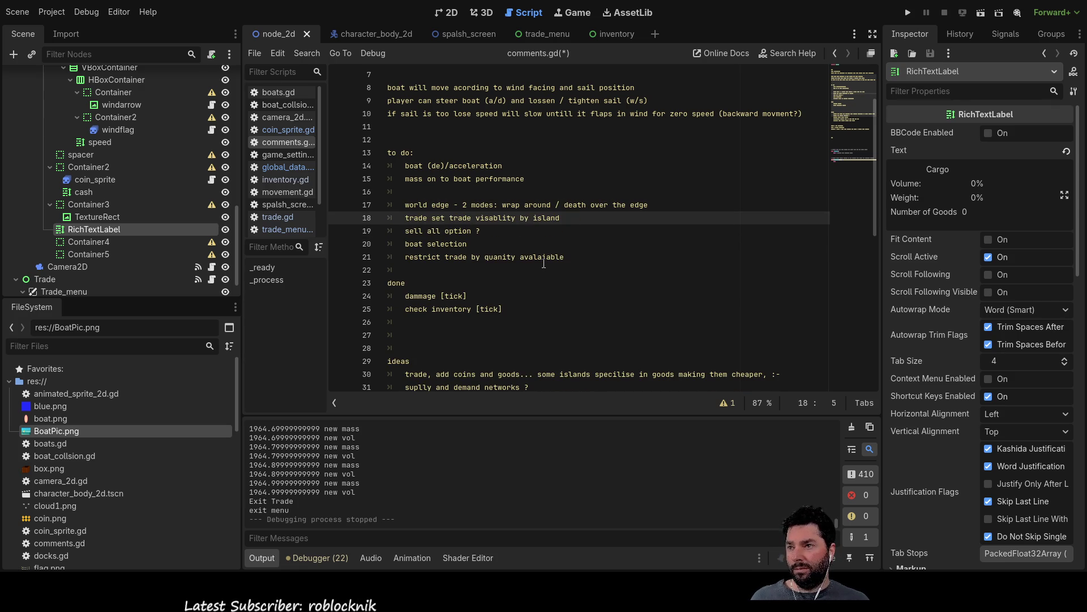
- Delete the 'sell all option ?' to-do item
key("Down")
key("Right")
key("End")
key("shift+Left")
key("shift+Left")
key("shift+Left")
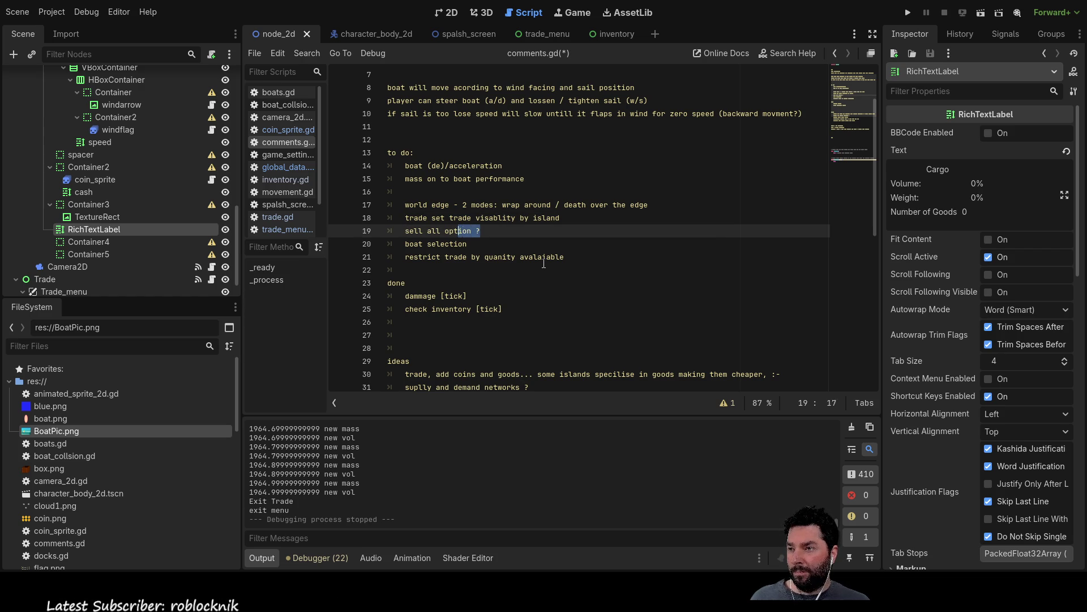
key("ctrl+shift+Left")
key("ctrl+shift+Left")
key("ctrl+shift+Left")
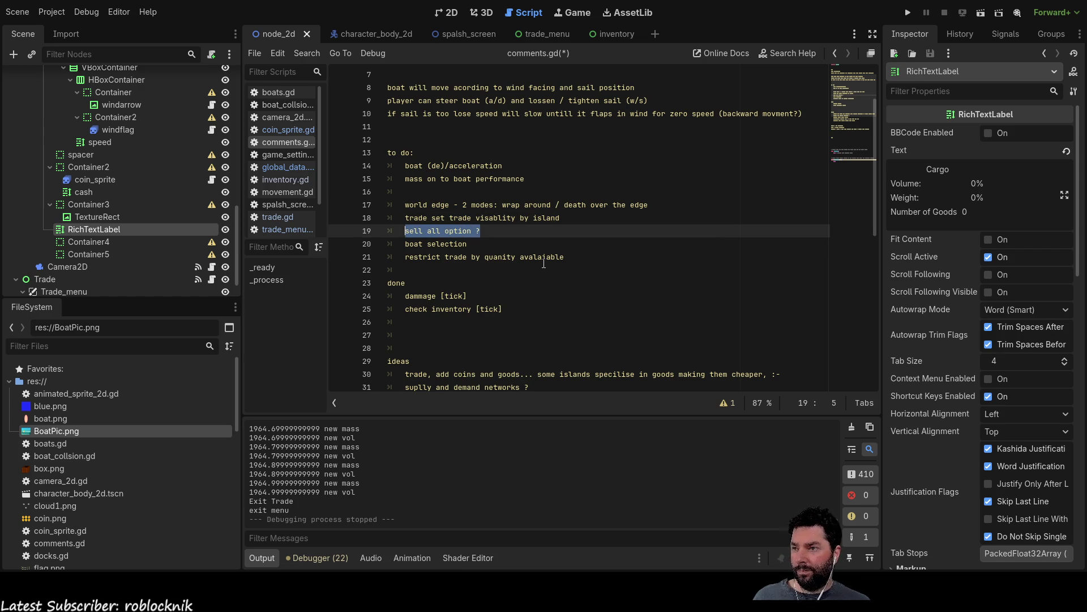
key("BackSpace")
key("BackSpace")
key("BackSpace")
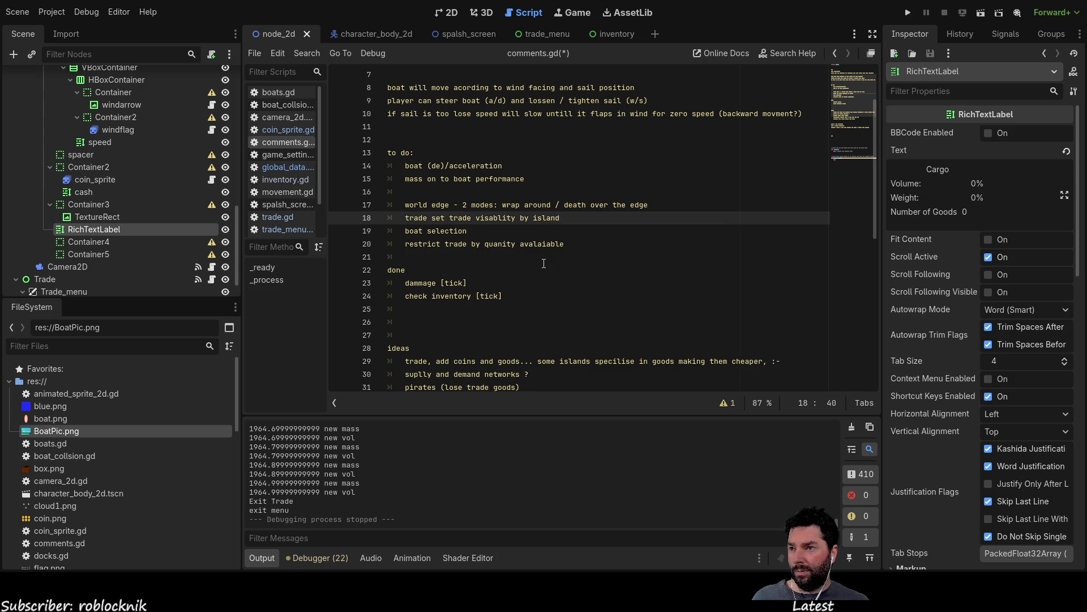
- Copy ' [tick]' onto 'purchaces/sale routine' and add 'service menu [tick]' to the done list
key("Down")
key("Down")
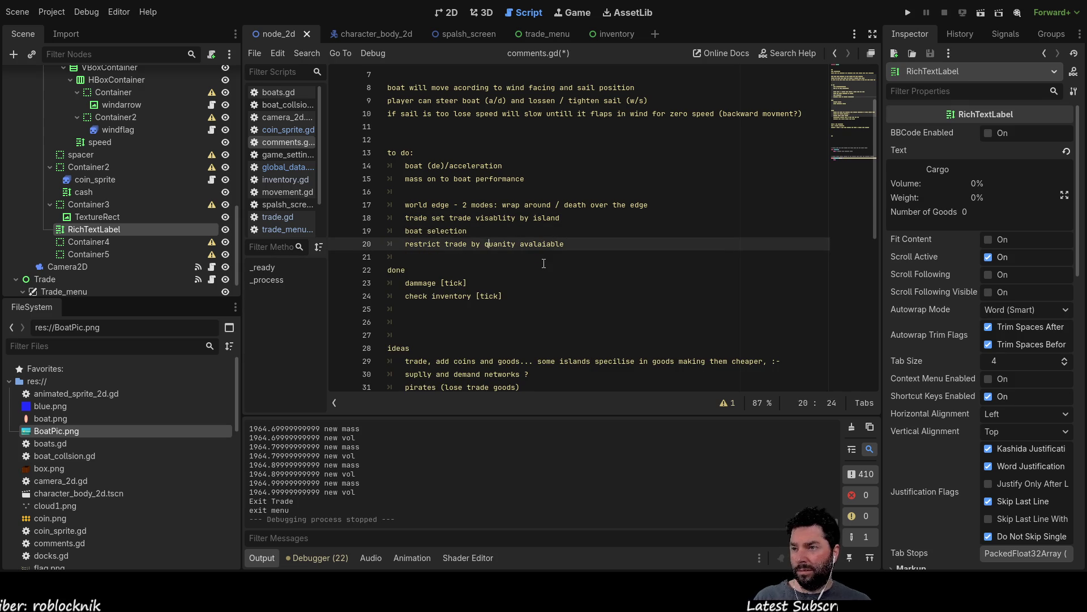
key("Down")
key("Down")
key("Down")
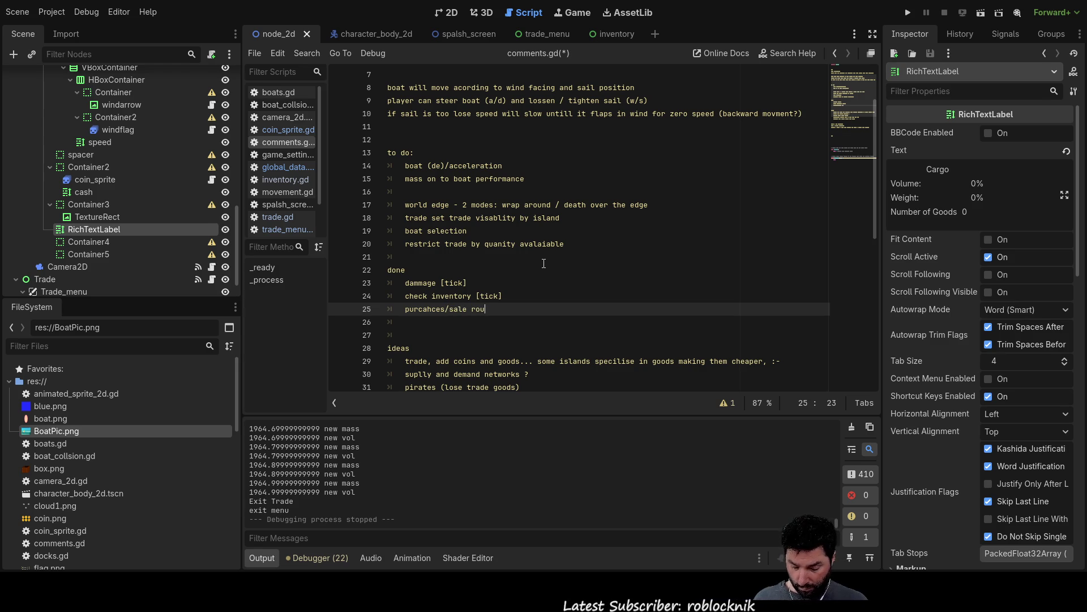
key("Up")
key("shift+Left")
key("shift+Left")
key("shift+Left")
key("ctrl+c")
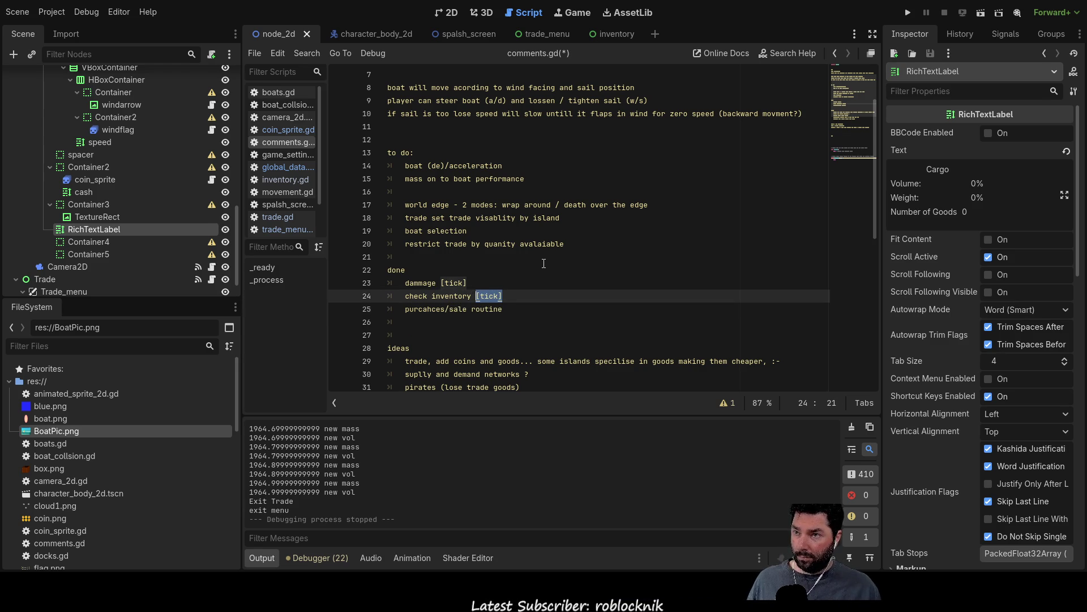
key("Down")
key("End")
key("ctrl+v")
key("Return")
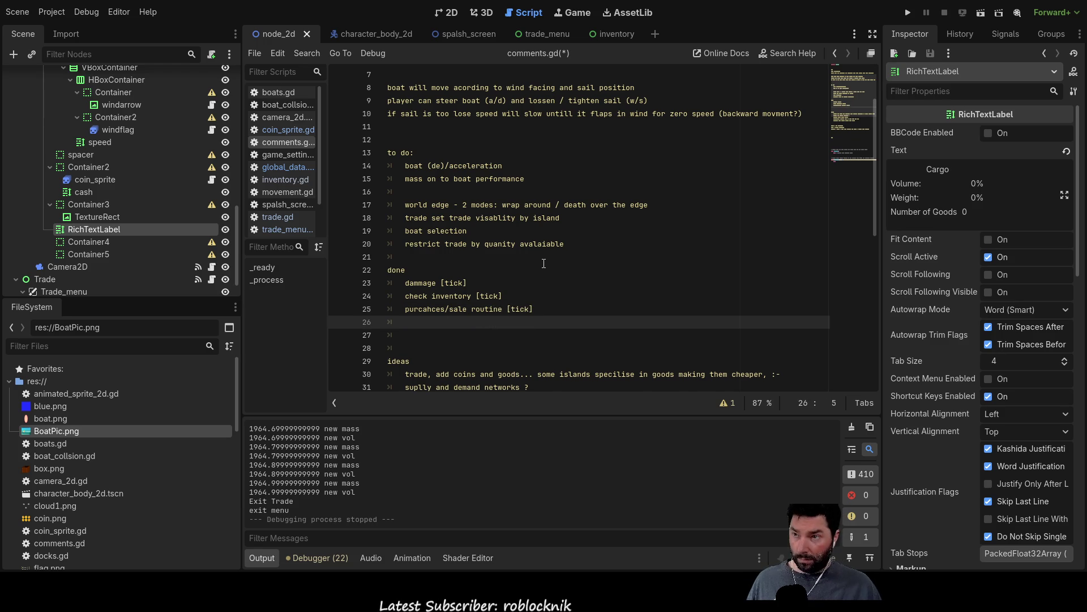
type("service")
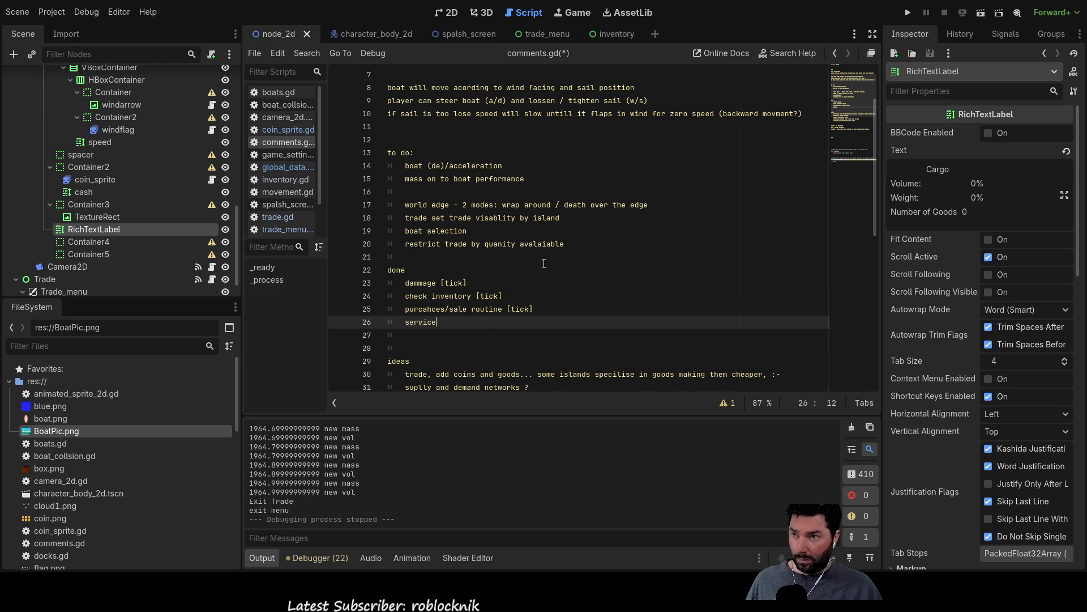
type(" menu")
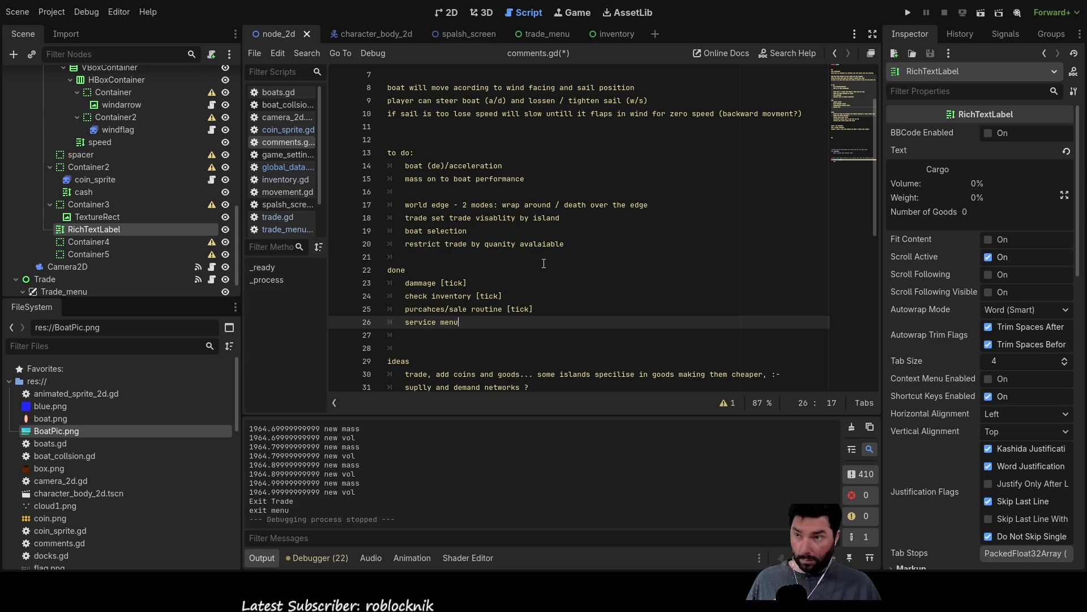
type(" [tick]")
key("Up")
key("Up")
key("Up")
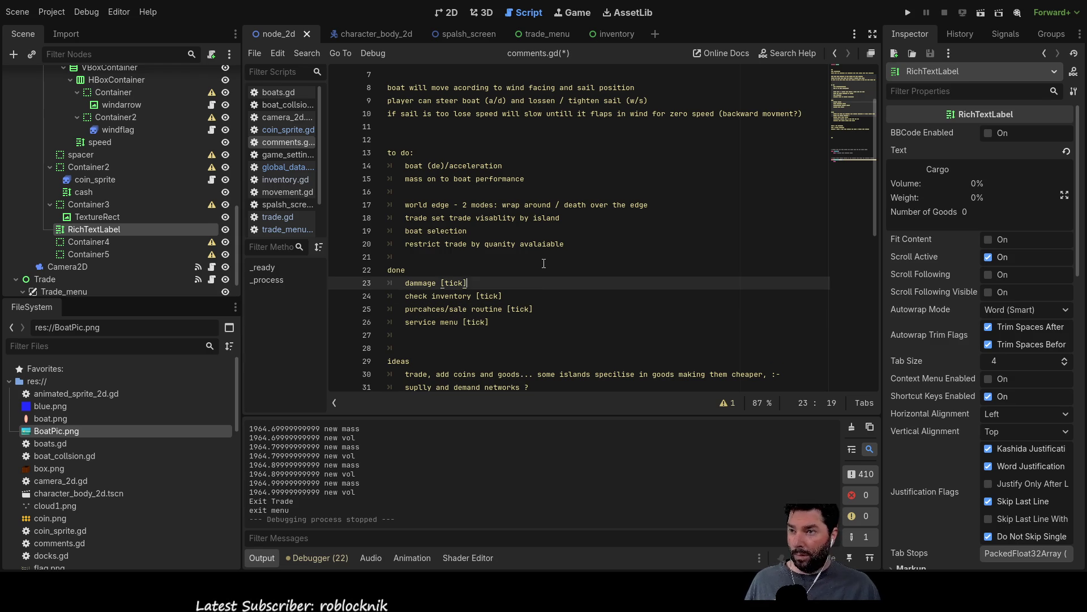
- Run the game to test it, then return to the 2D editor showing the World scene
left_click(908, 12)
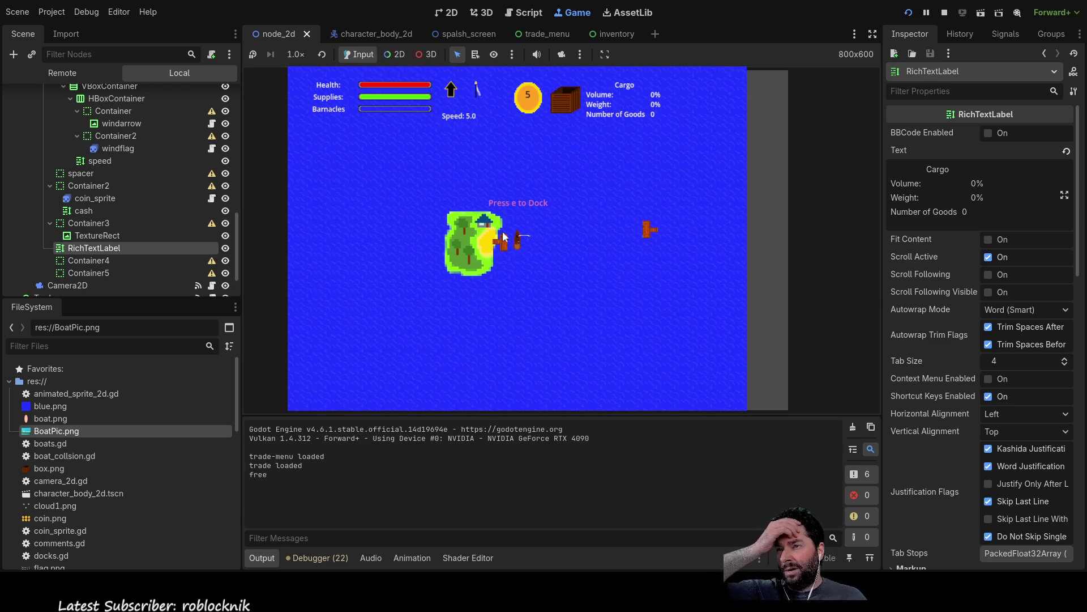
scroll(523, 259, "up", 2)
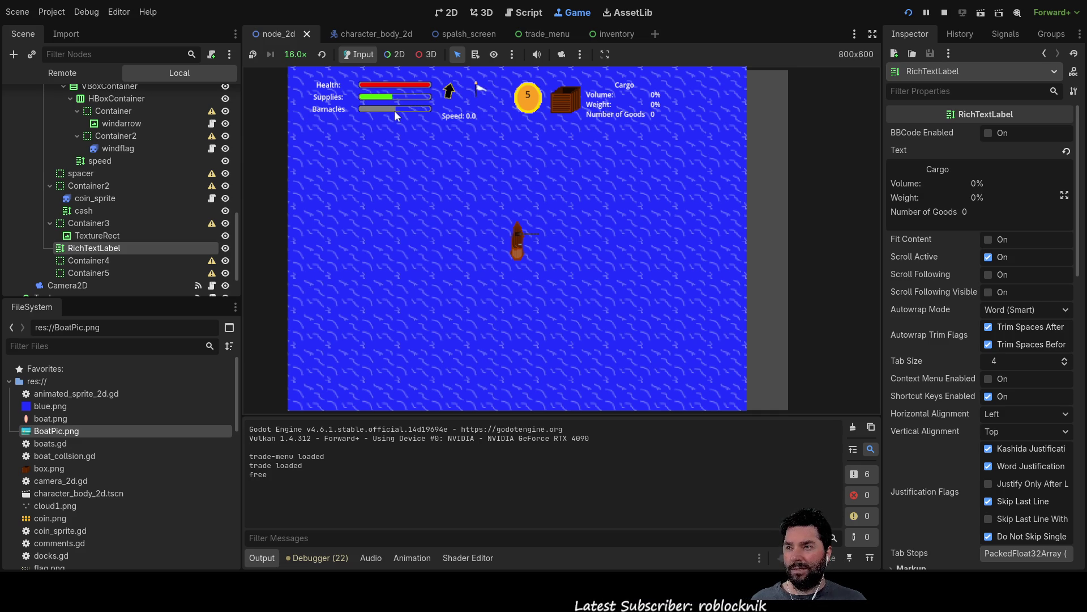
left_click(448, 16)
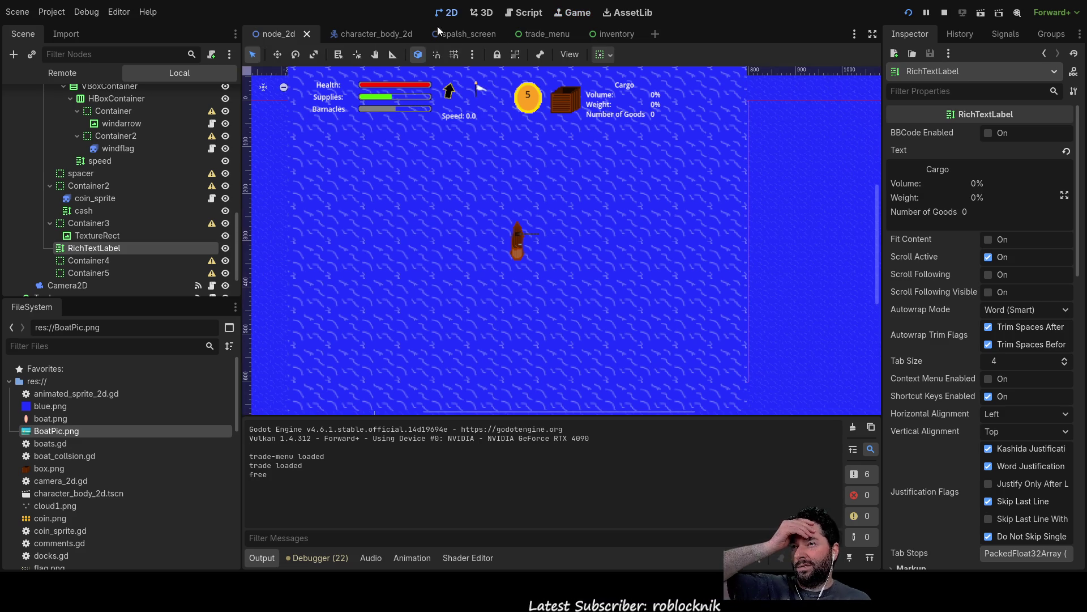
scroll(116, 174, "up", 5)
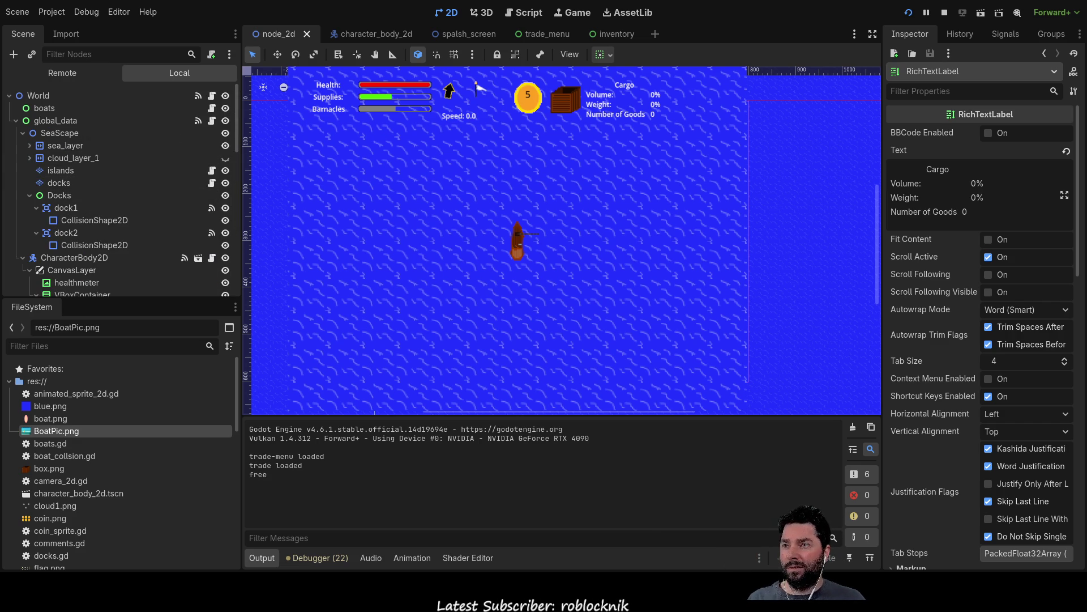
- Set barnacle_bars' Range Value to 50, then view the running game at 1.0x zoom
left_click(395, 109)
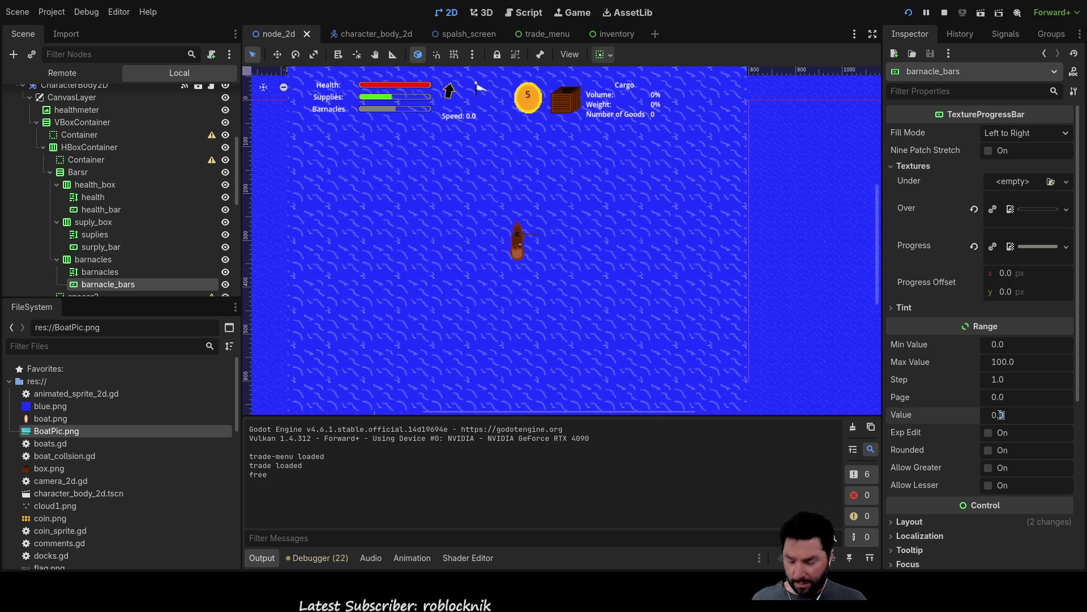
left_click(1000, 415)
type("50")
key("Return")
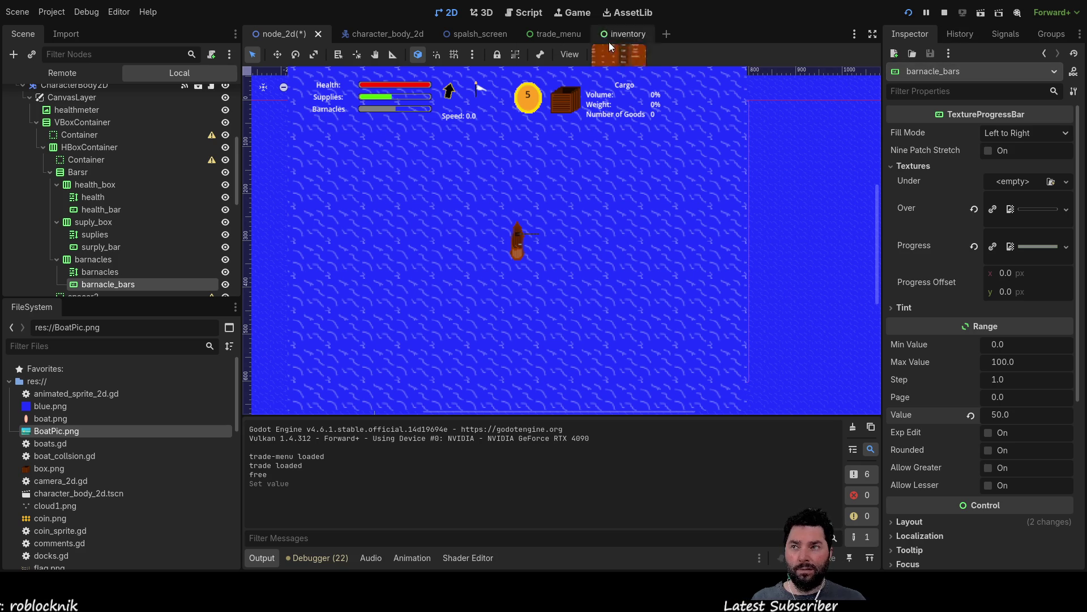
left_click(586, 12)
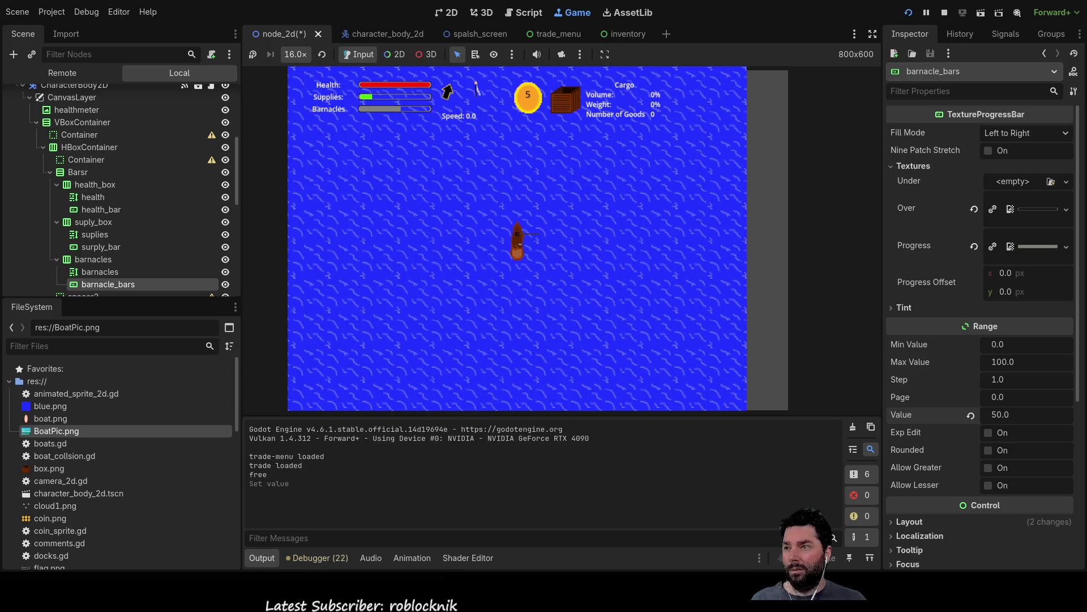
left_click(321, 54)
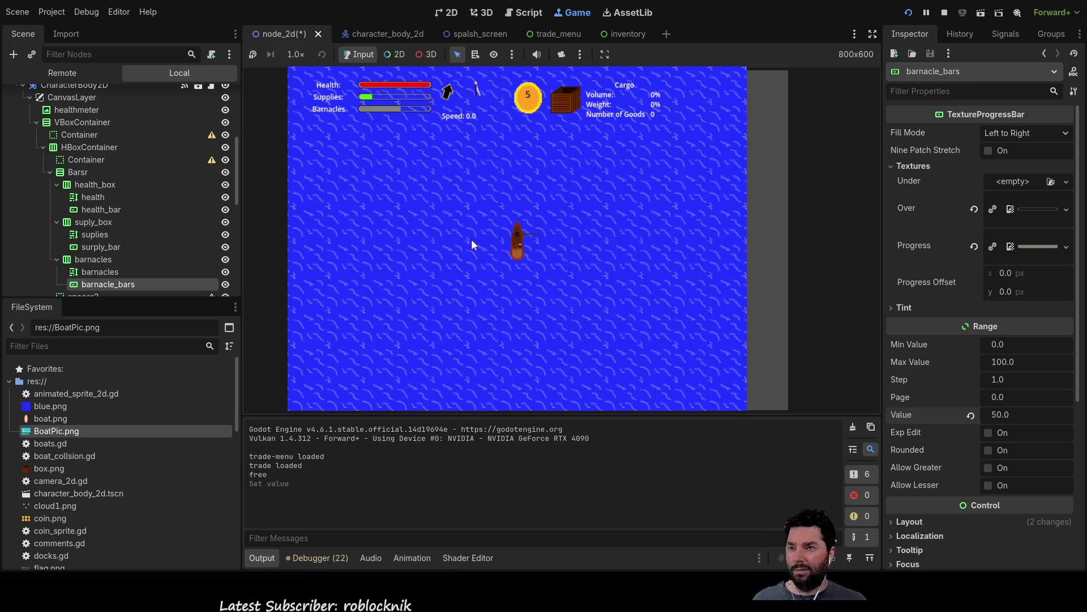
- In the running game, dock at the island and buy a hull cleaning, then go to the script editor
key("e")
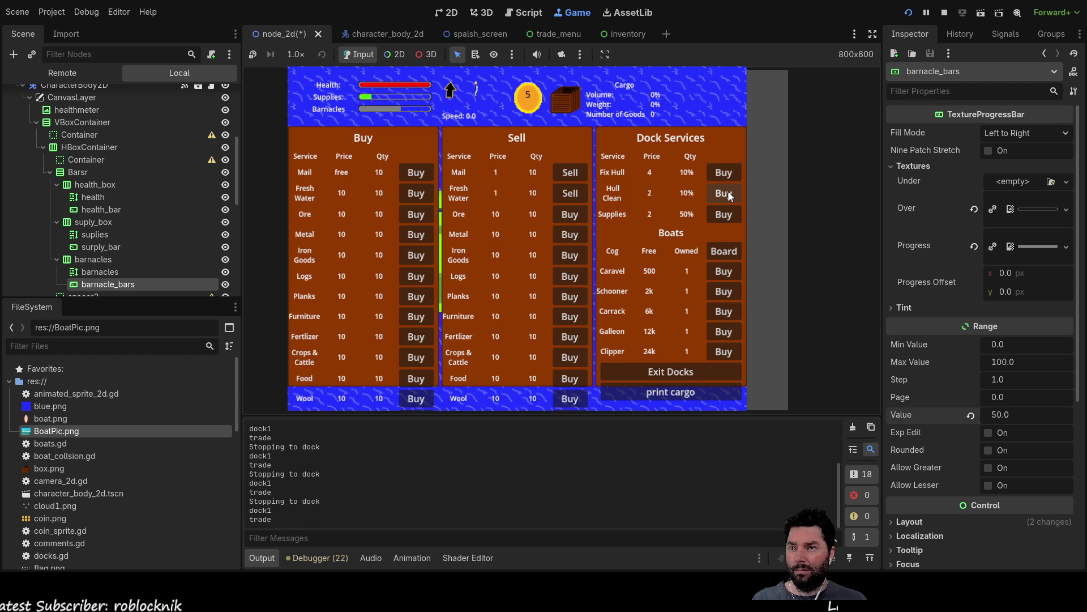
left_click(729, 196)
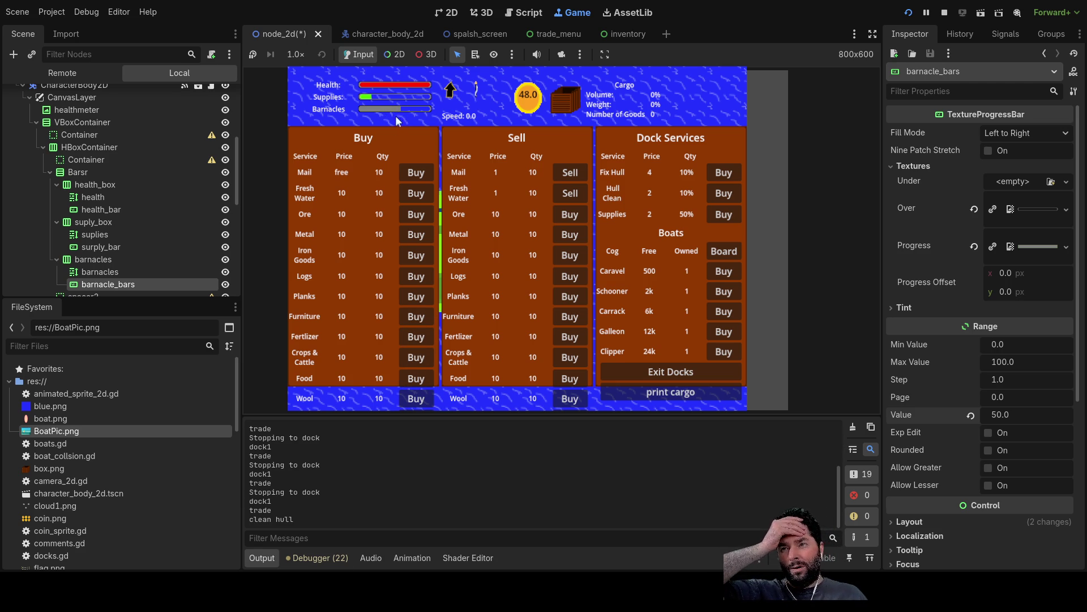
left_click(524, 13)
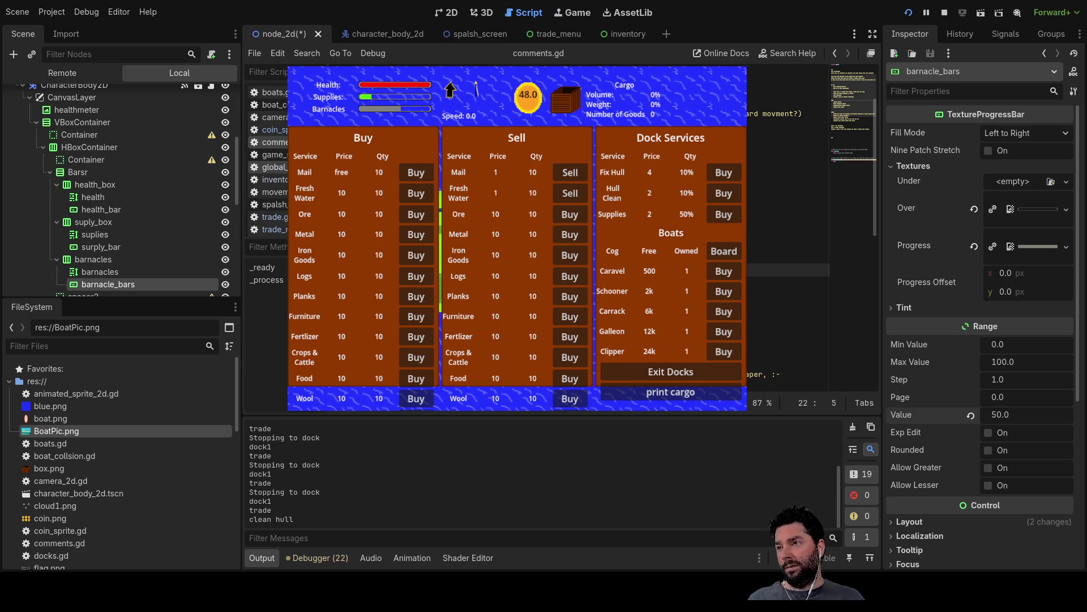
- Open global_data.gd and select the barnacle_bars value assignment line
left_click(271, 167)
scroll(787, 254, "down", 3)
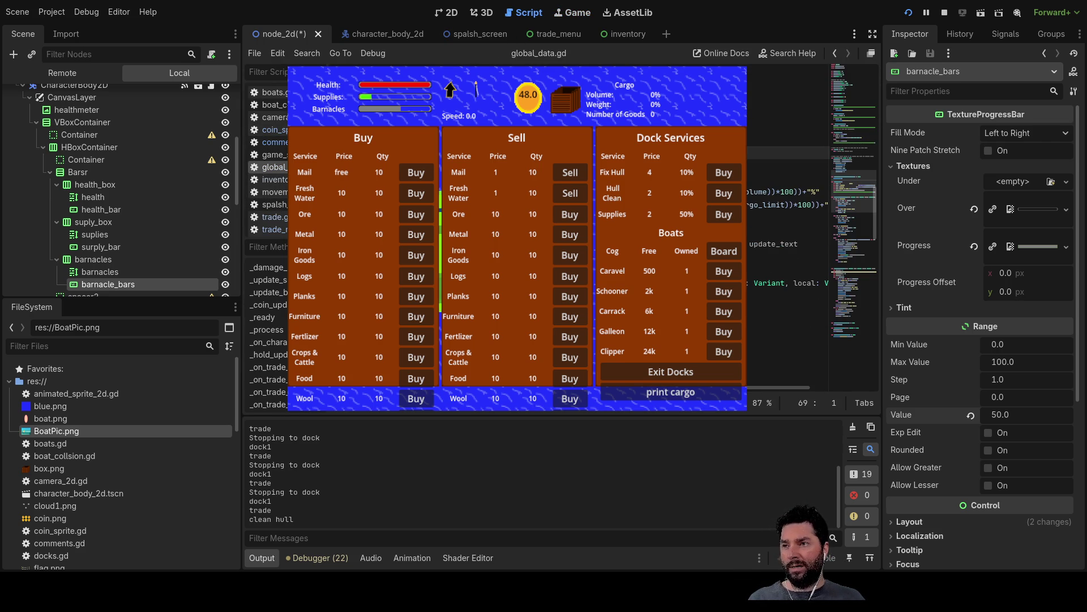
scroll(787, 255, "down", 5)
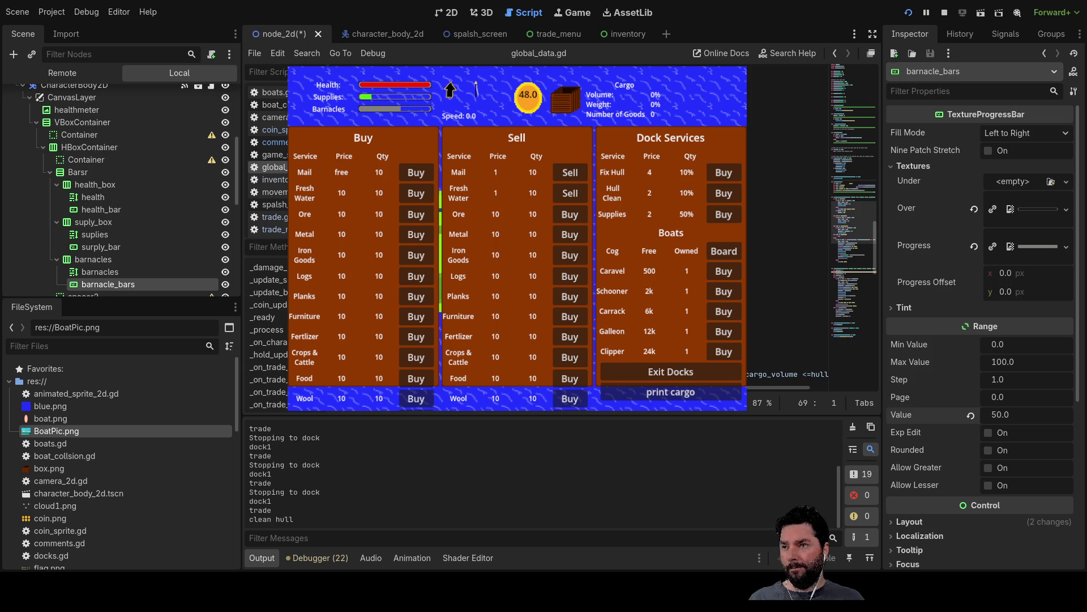
scroll(787, 255, "down", 4)
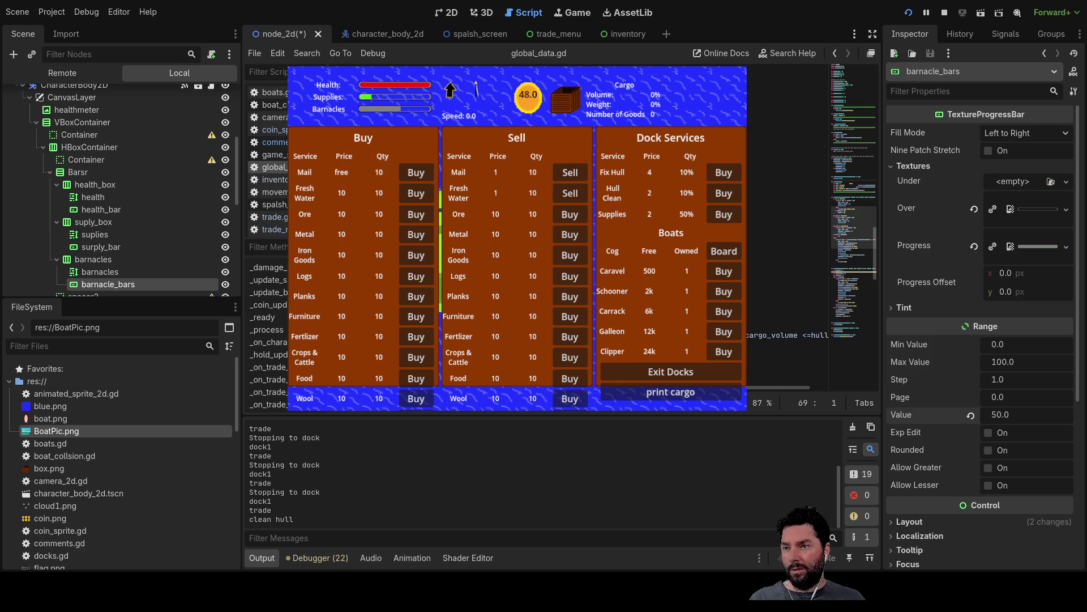
left_click(788, 282)
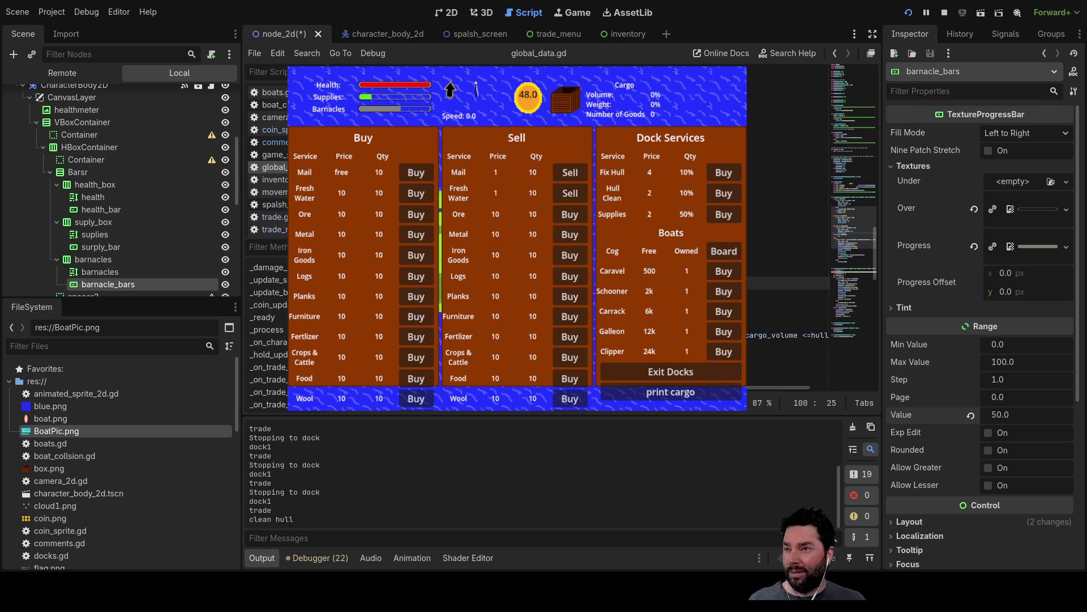
scroll(788, 255, "up", 4)
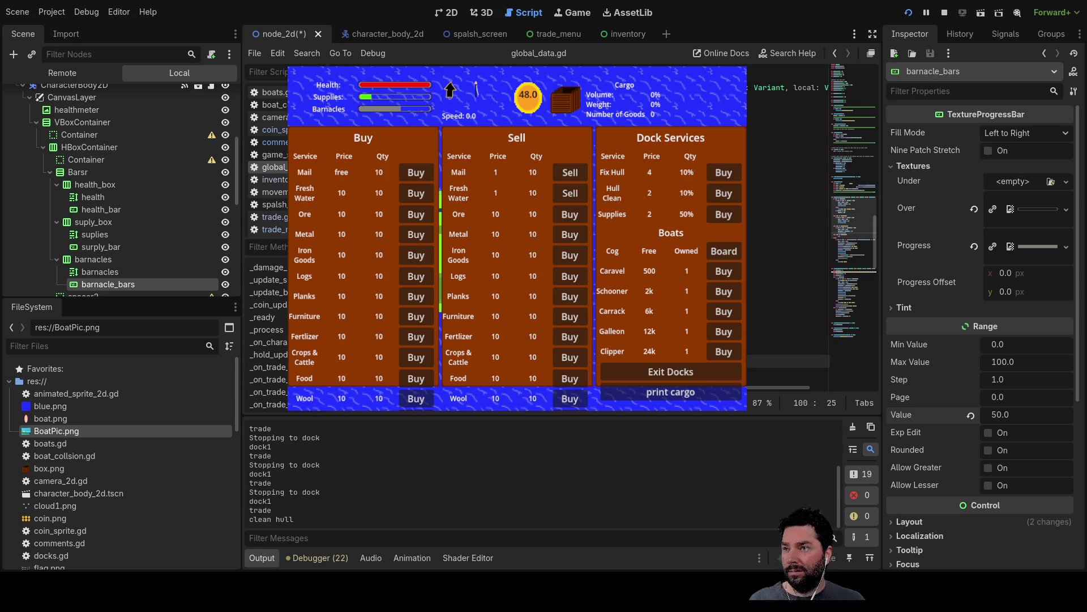
scroll(787, 255, "up", 8)
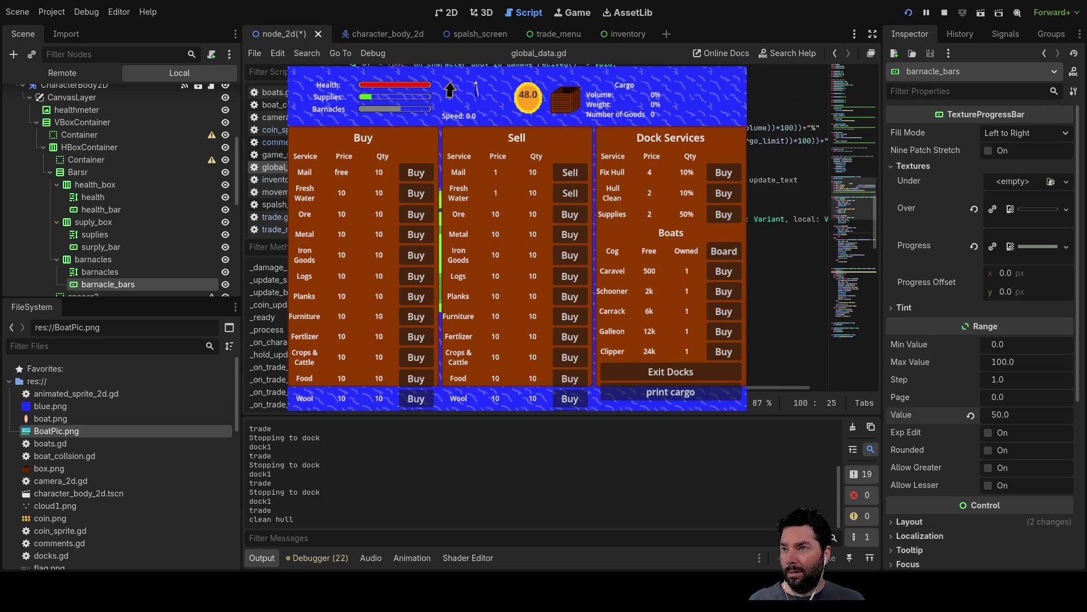
scroll(787, 255, "up", 3)
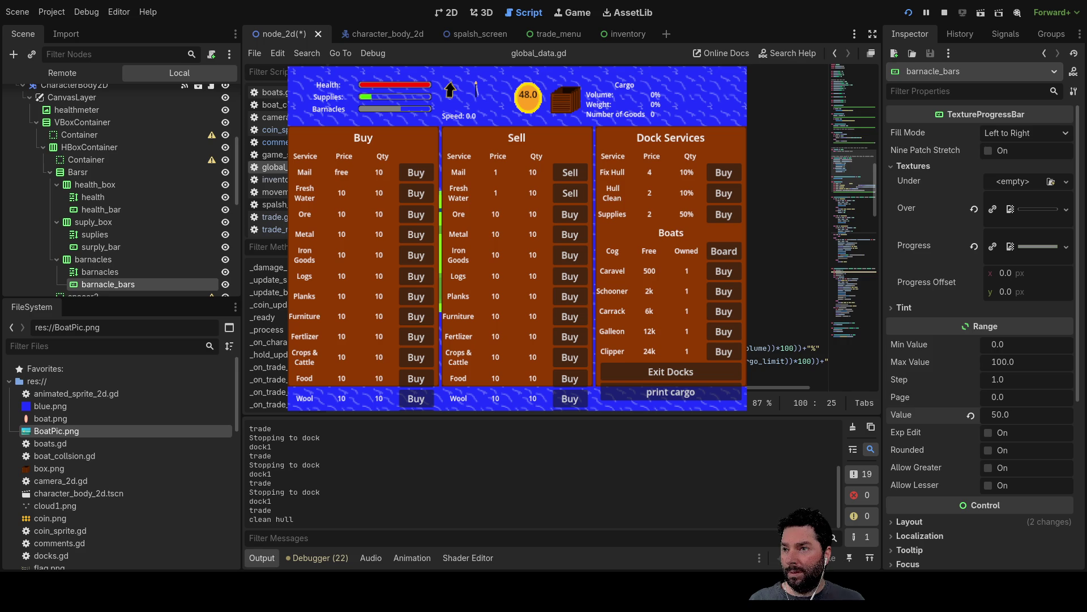
left_click(787, 231)
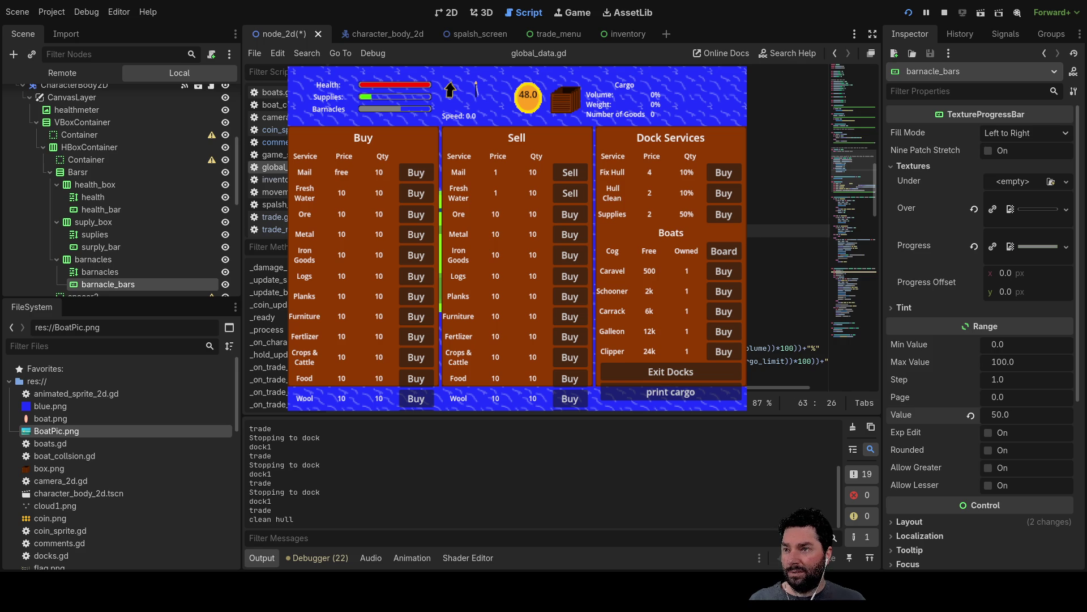
scroll(788, 231, "up", 5)
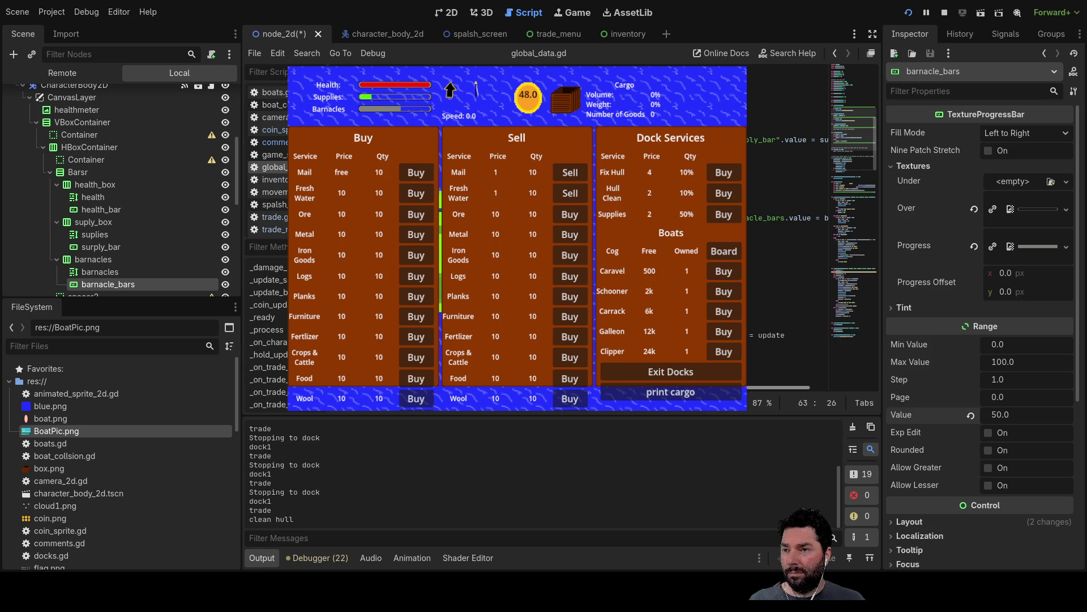
left_click_drag(776, 387, 810, 387)
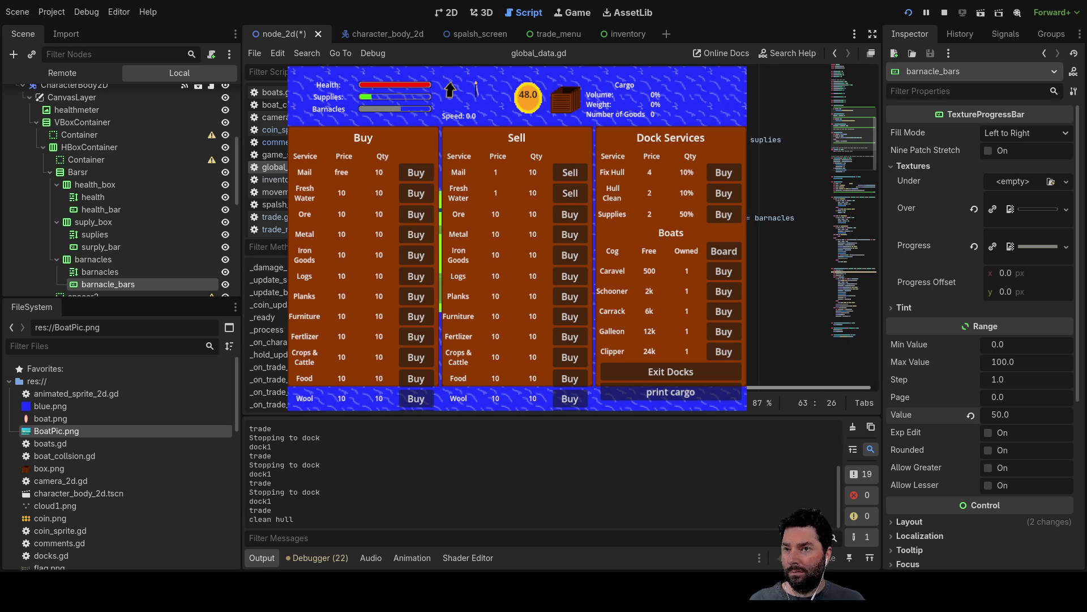
left_click_drag(797, 218, 748, 218)
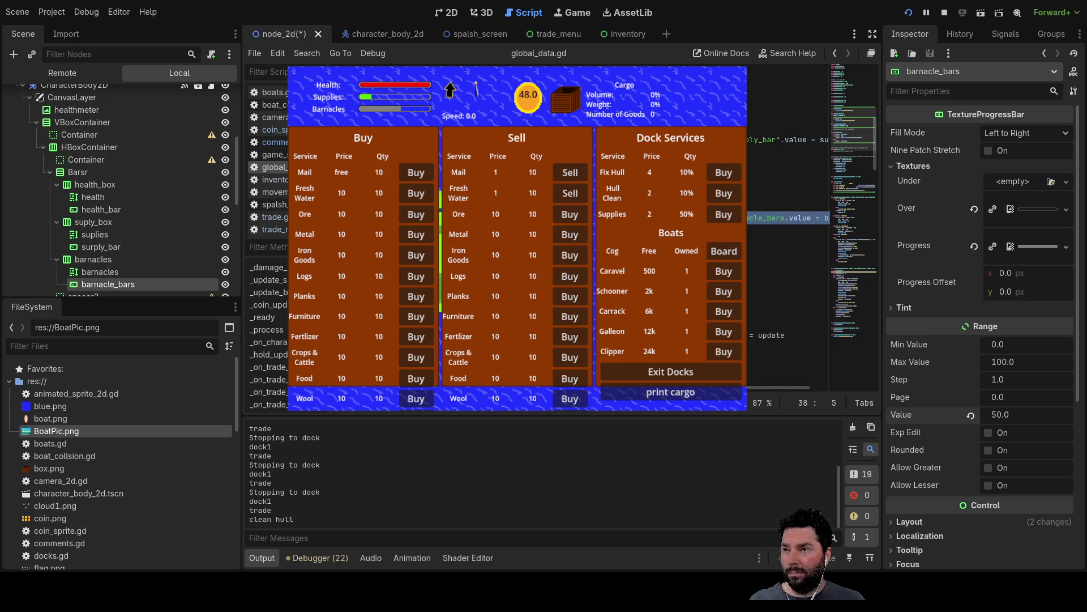
- Paste the barnacle bar value update after line 100 and insert a new line after line 94
scroll(787, 255, "down", 5)
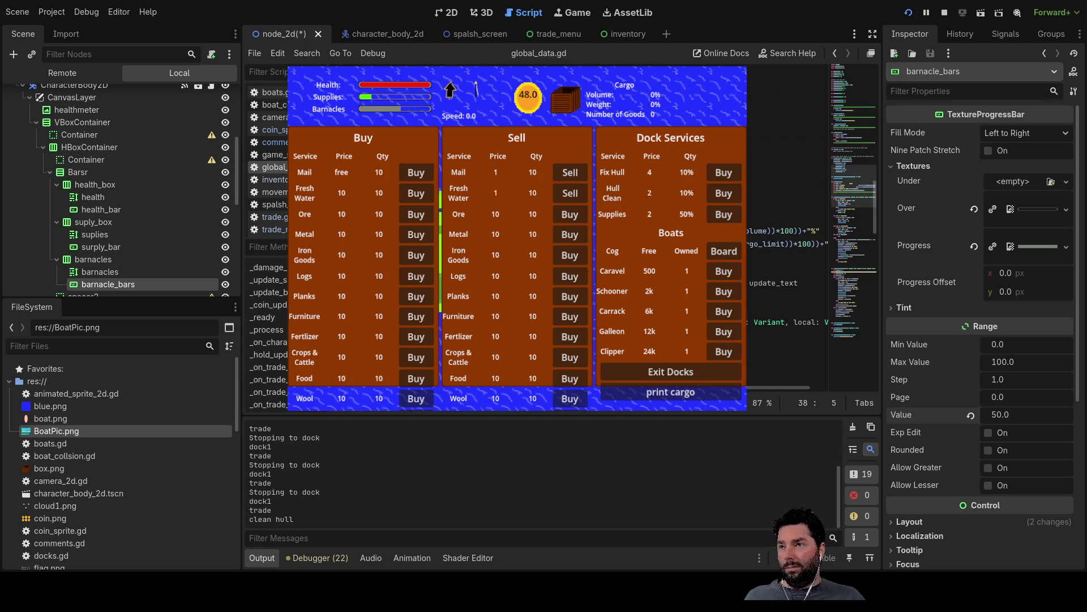
scroll(788, 260, "up", 3)
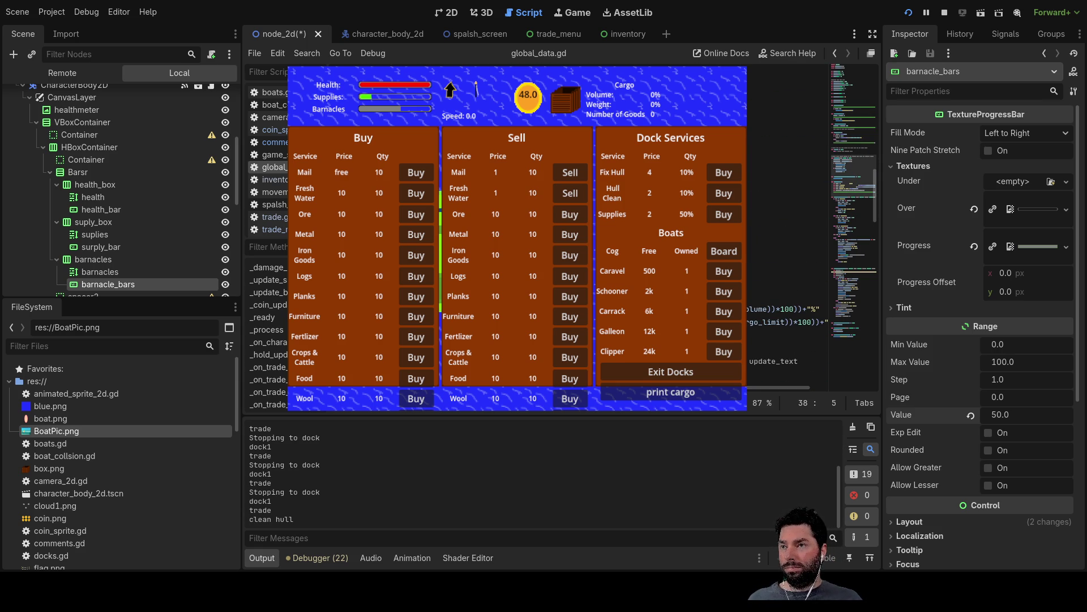
scroll(788, 238, "down", 5)
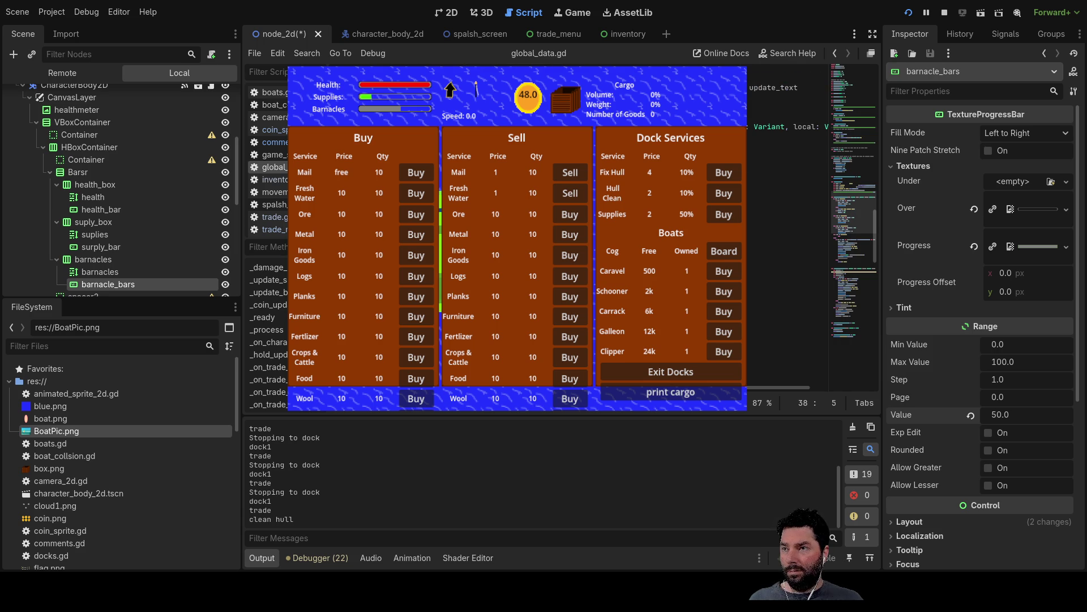
scroll(787, 238, "down", 5)
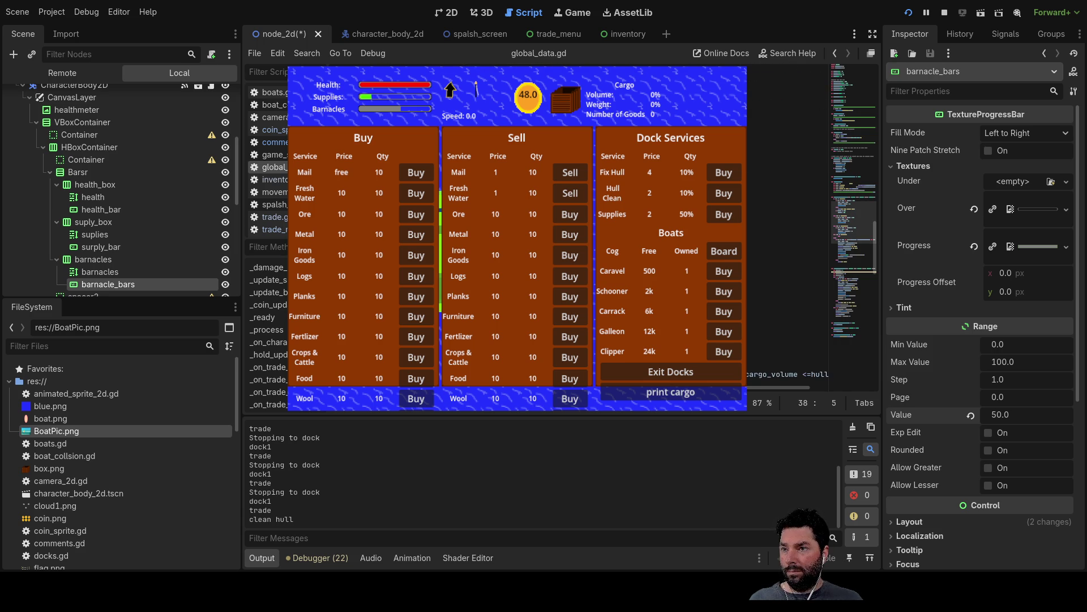
left_click(787, 243)
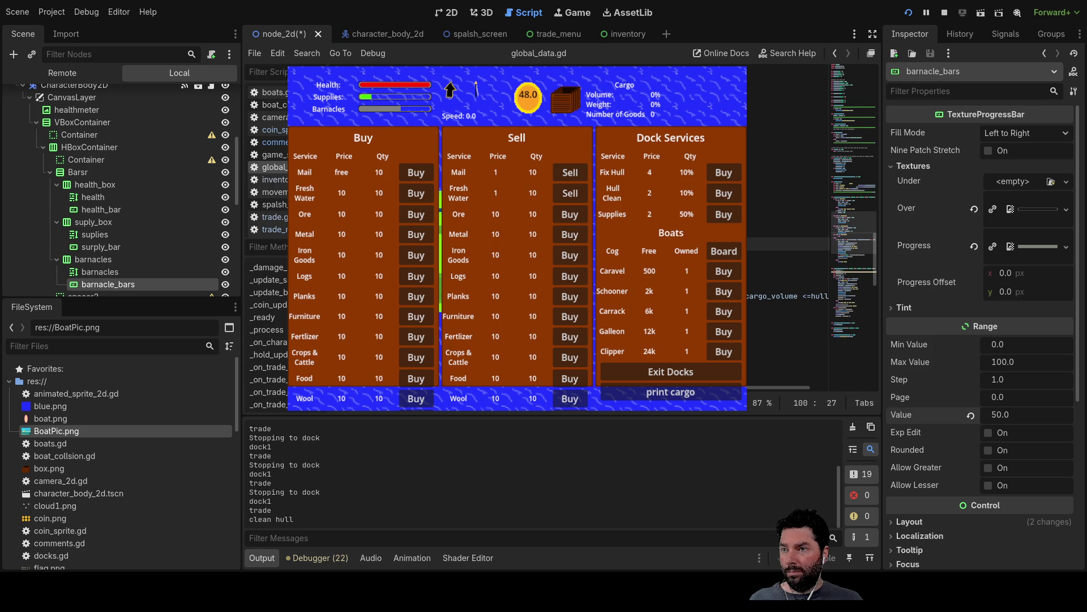
key("Return")
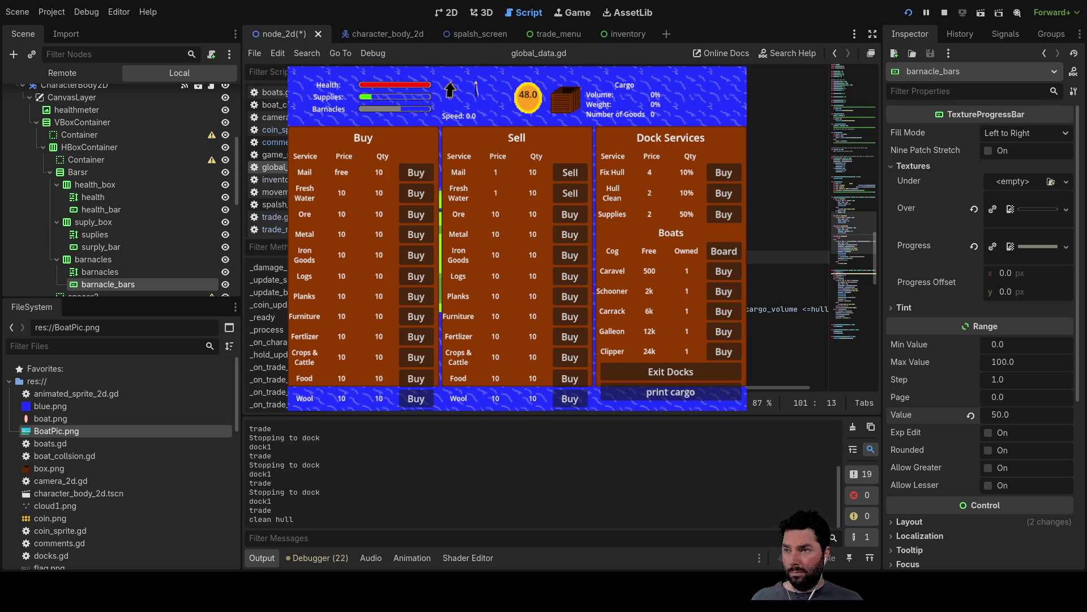
key("ctrl+v")
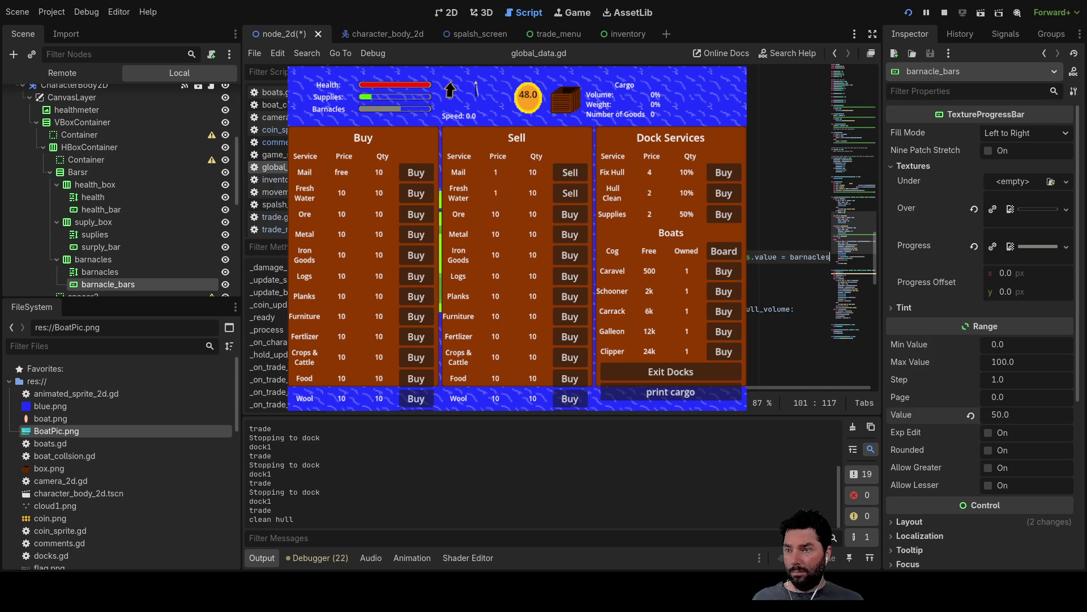
scroll(787, 283, "left", 4)
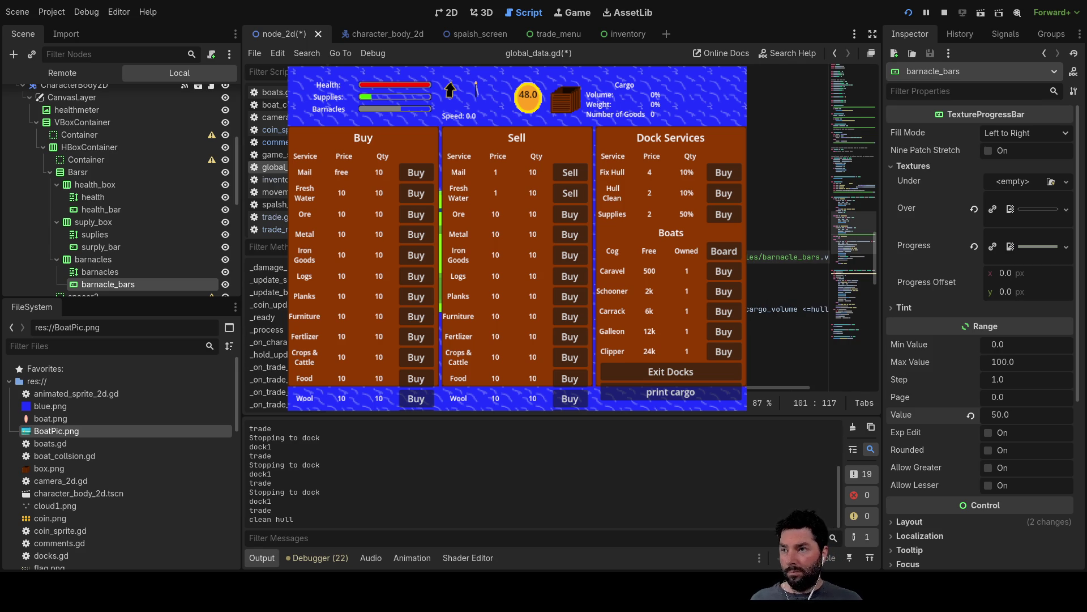
left_click(306, 178)
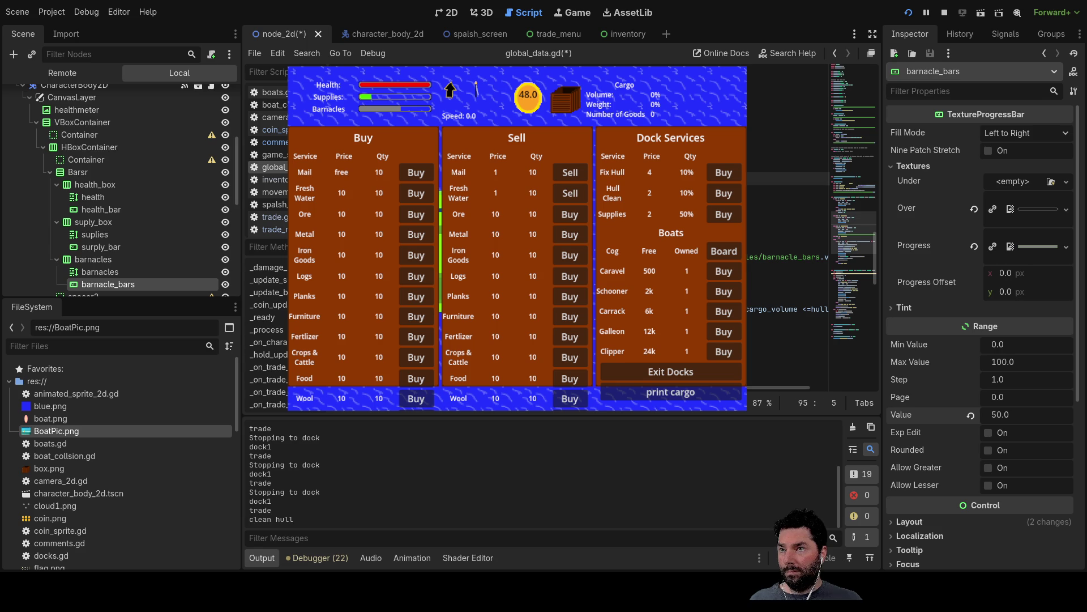
left_click(340, 165)
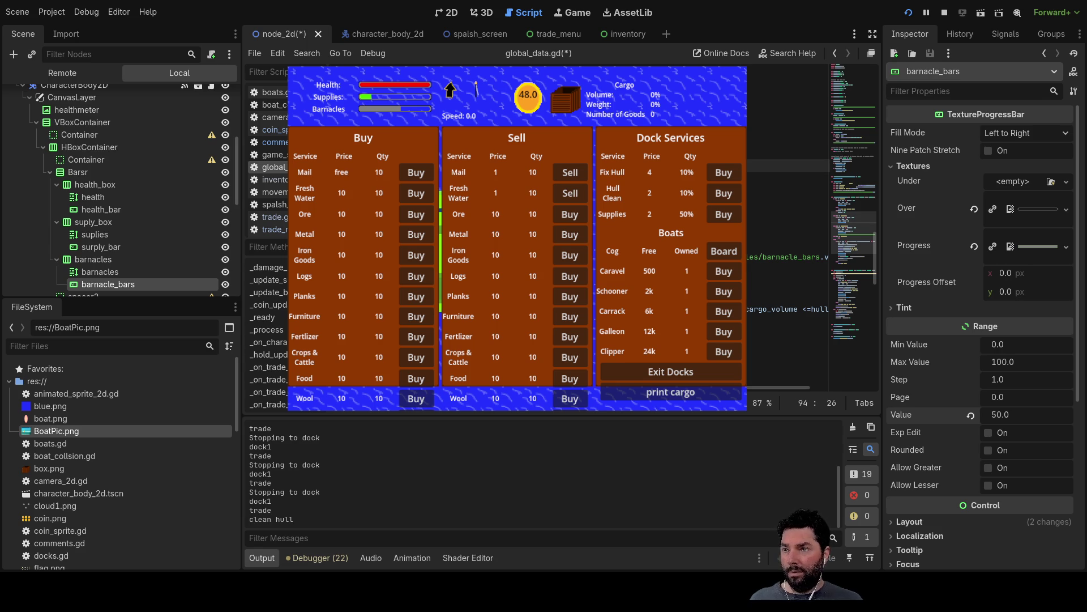
key("Return")
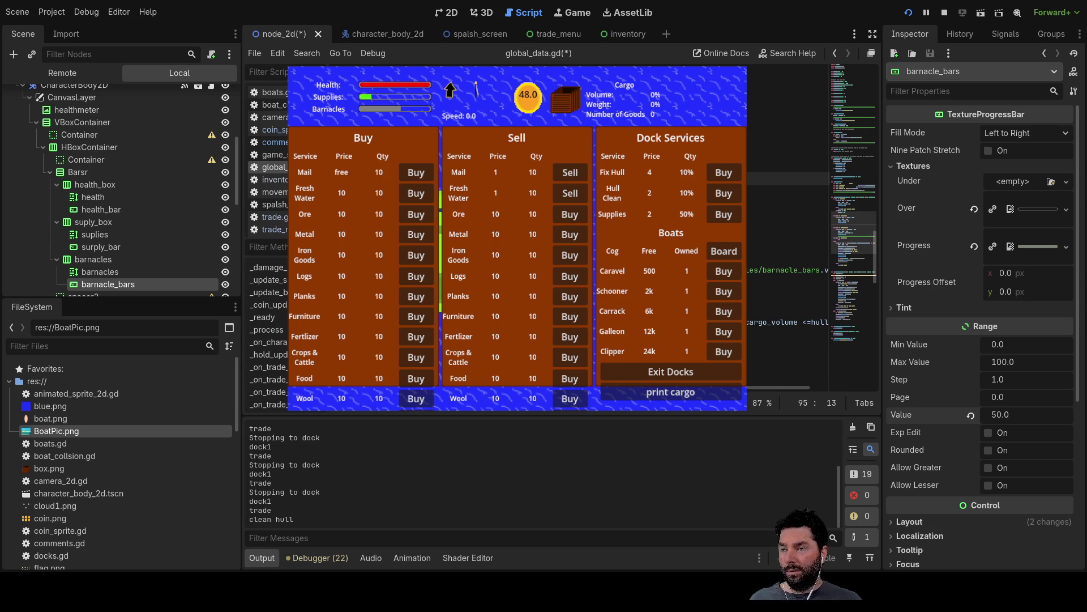
- Select the health bar value assignment on line 26 of global_data.gd
scroll(787, 266, "up", 1)
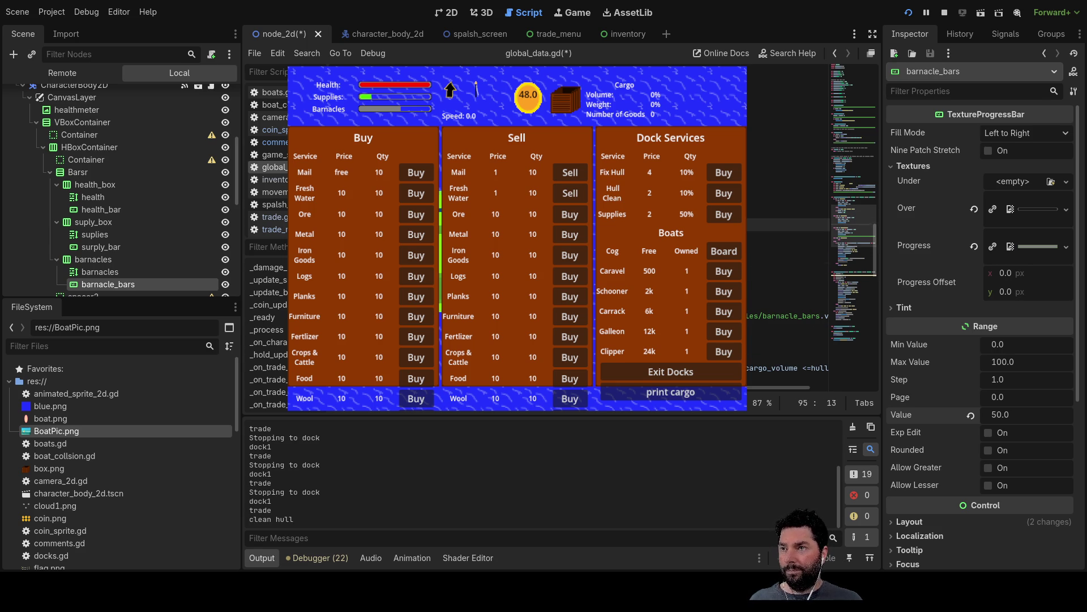
scroll(787, 266, "up", 5)
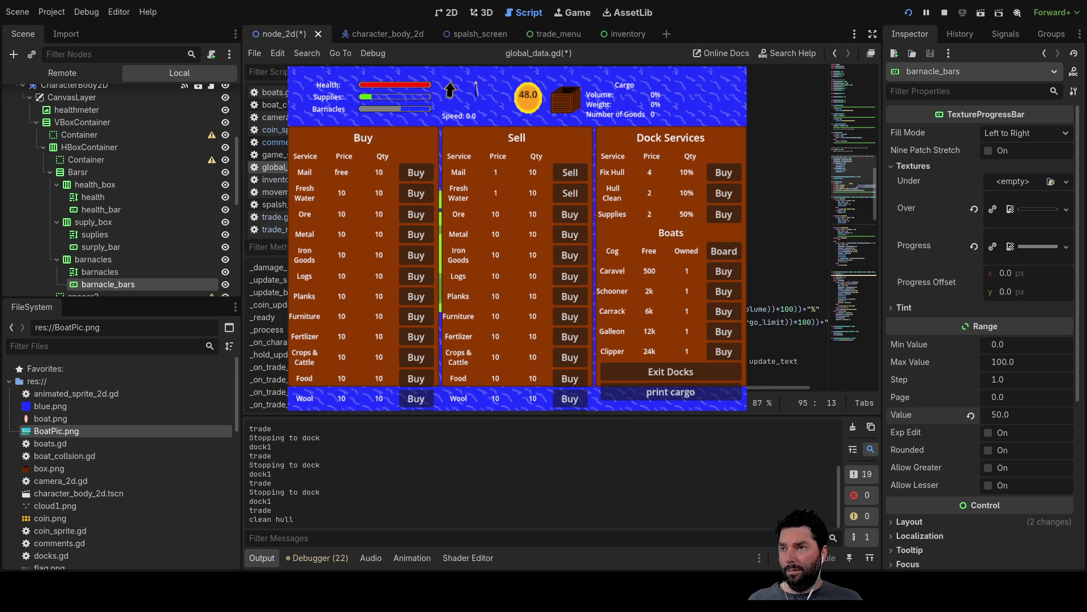
scroll(788, 266, "up", 2)
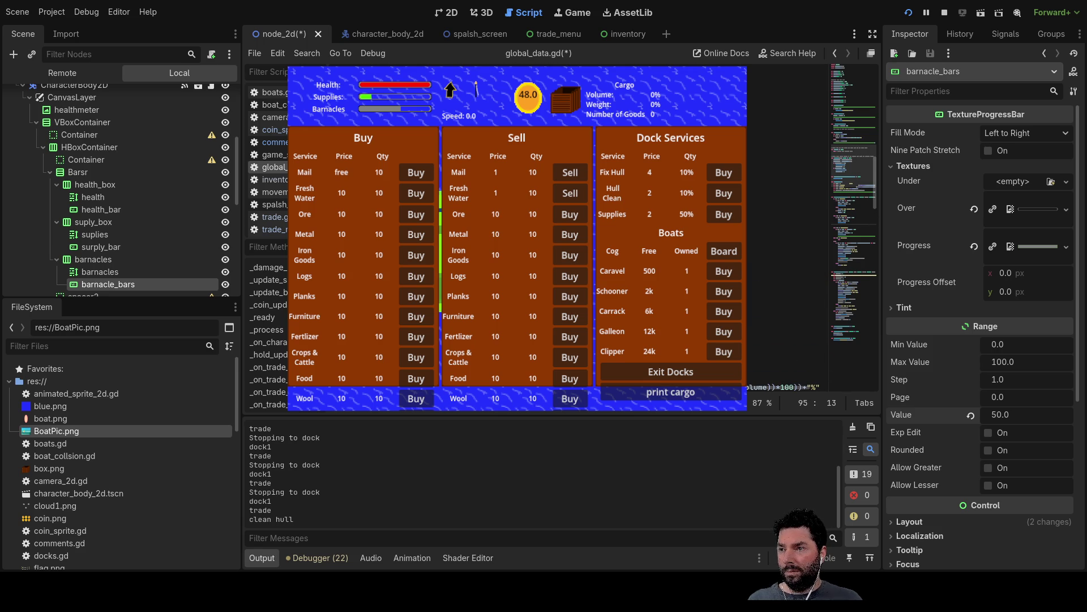
left_click(787, 335)
scroll(788, 266, "up", 3)
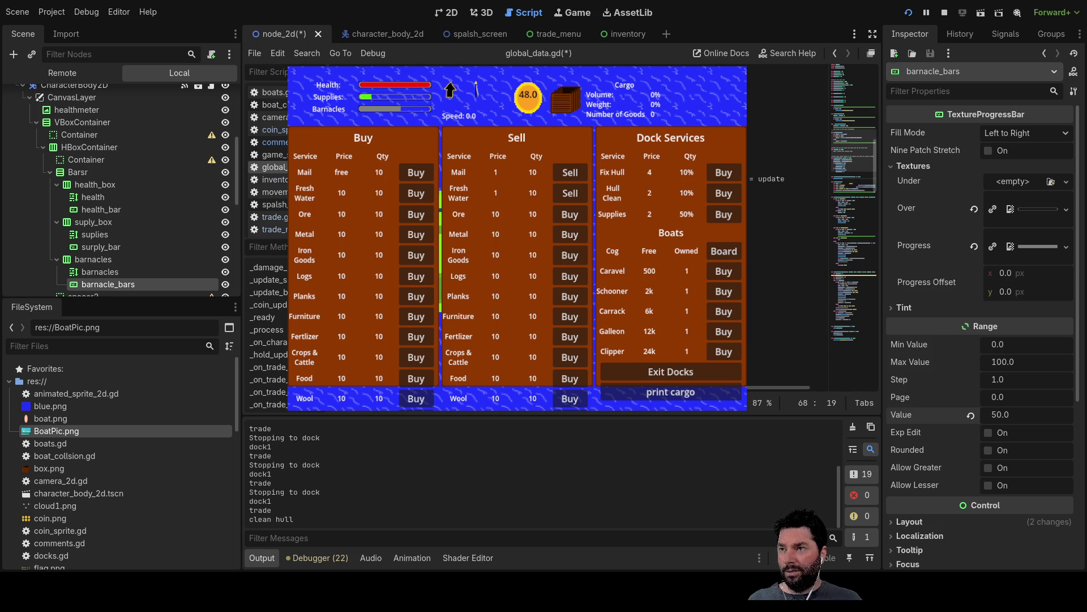
scroll(787, 266, "up", 4)
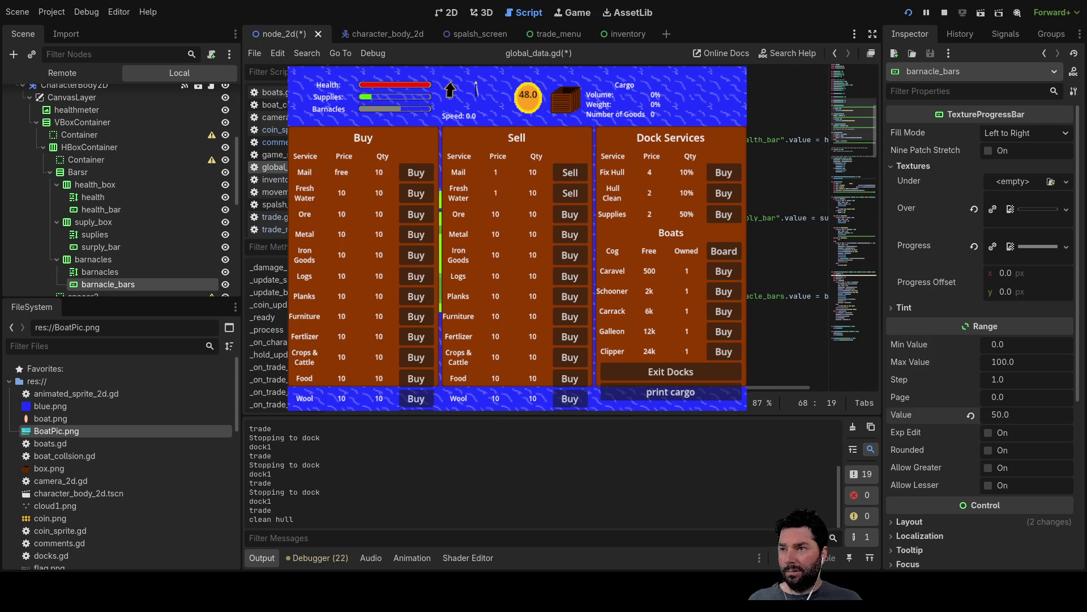
left_click_drag(753, 140, 825, 145)
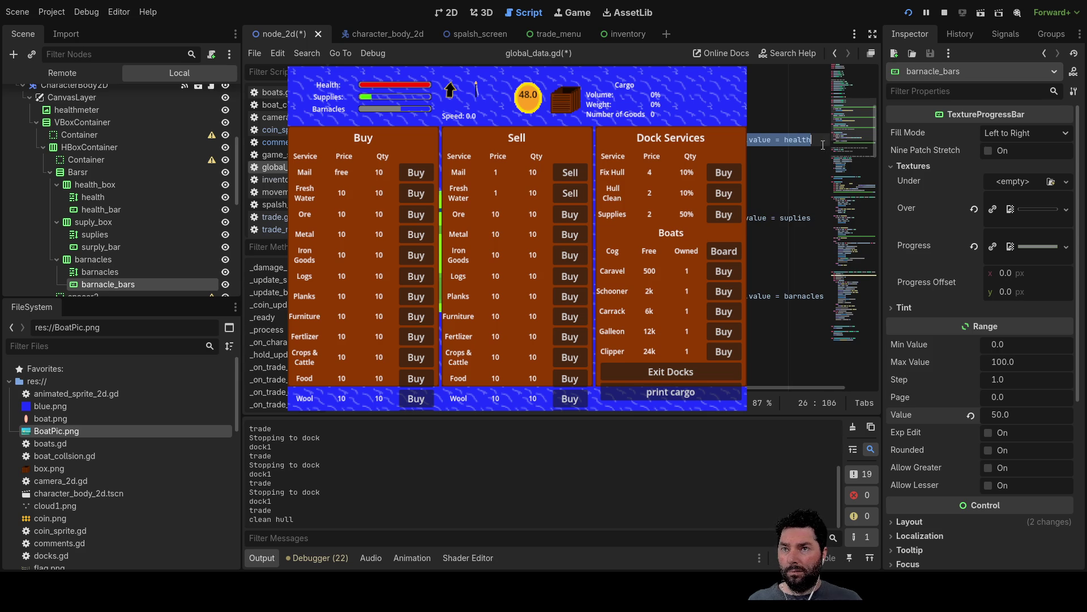
scroll(792, 226, "down", 10)
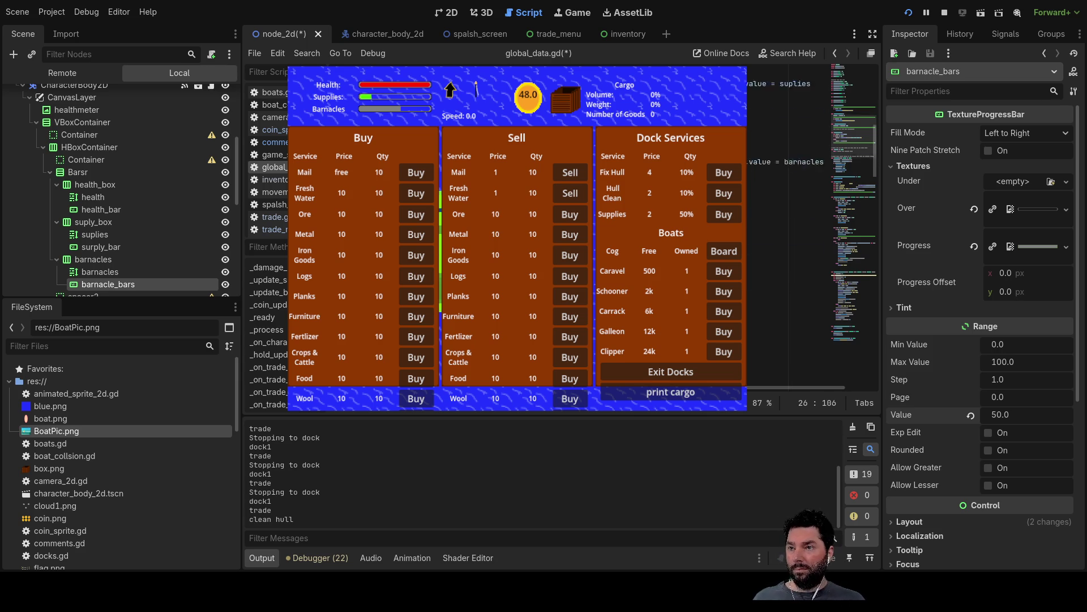
scroll(793, 227, "up", 3)
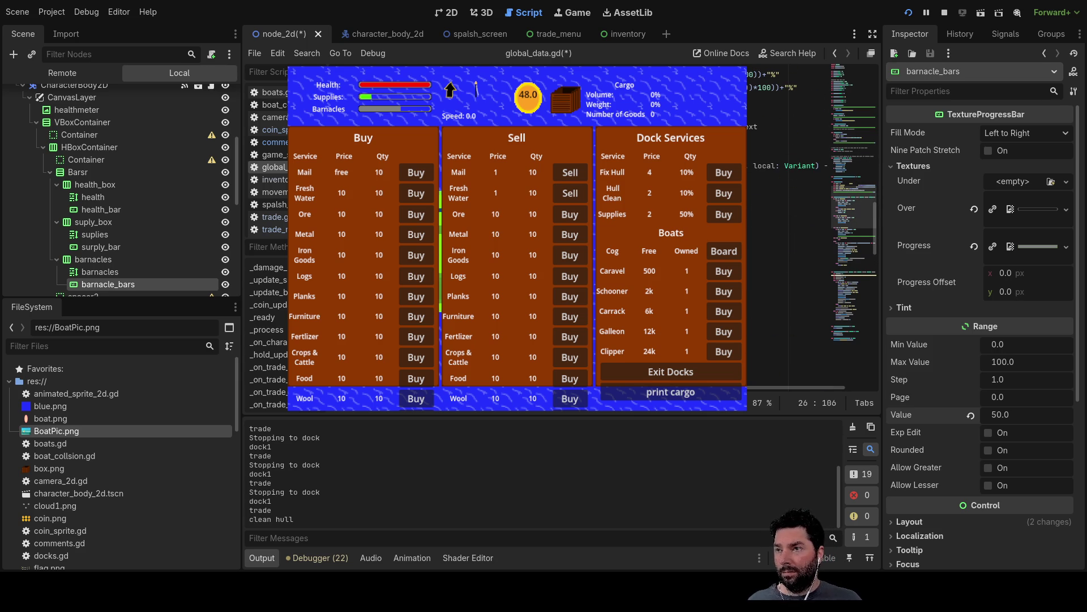
scroll(793, 226, "up", 3)
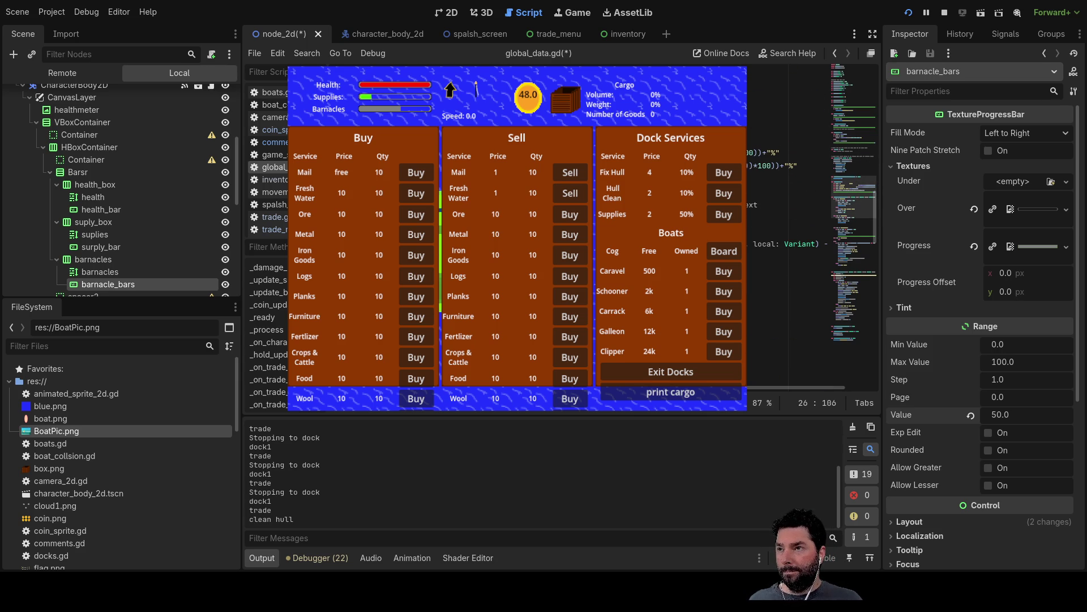
scroll(787, 227, "down", 3)
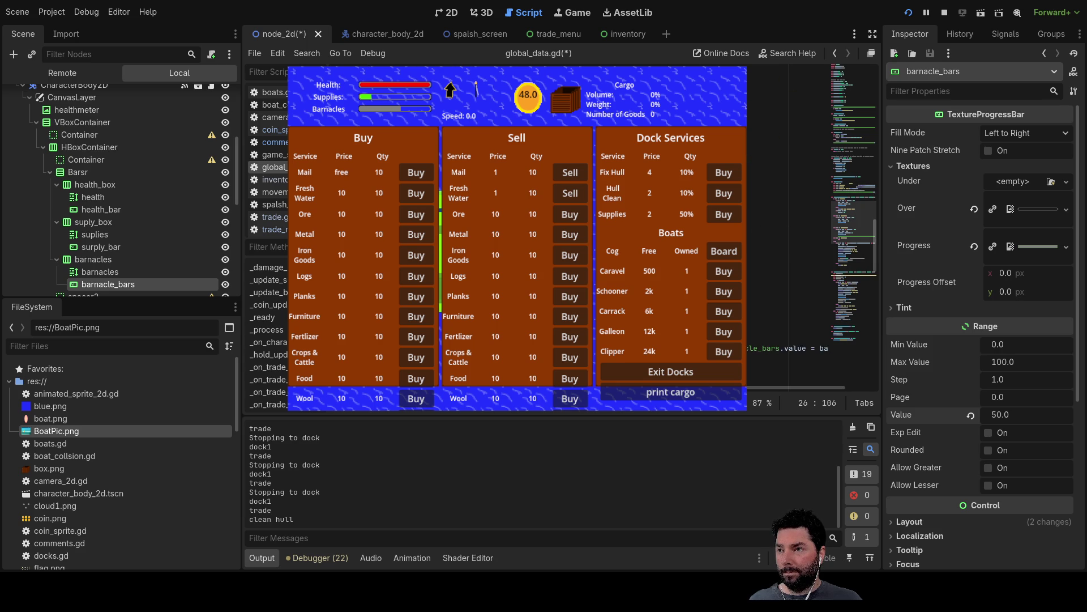
scroll(787, 227, "down", 3)
scroll(788, 226, "up", 2)
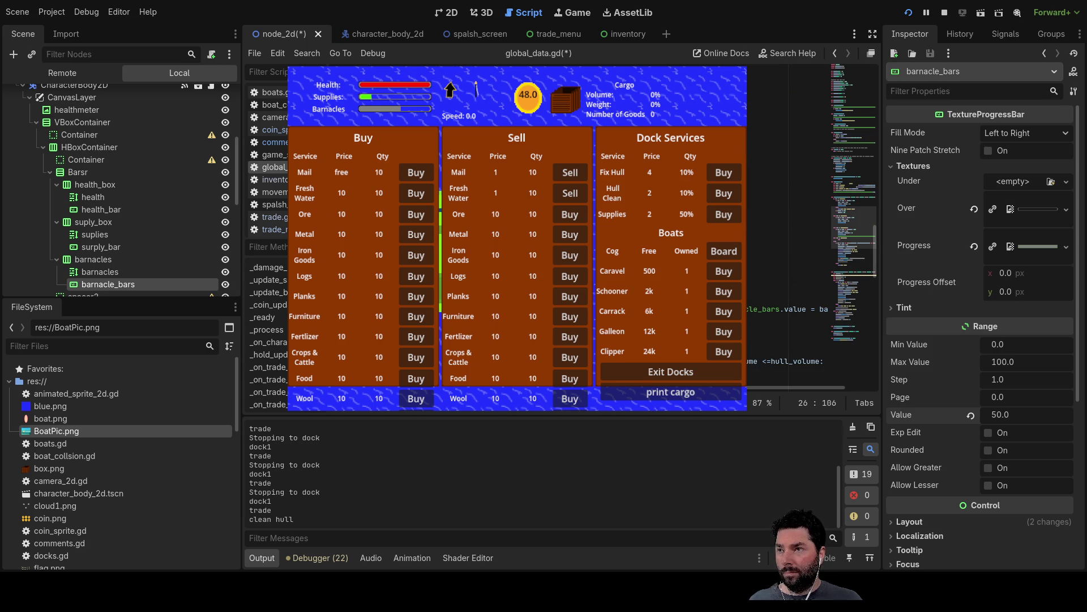
- Move to the end of line 84 and open an empty line 85 beneath it
left_click(787, 205)
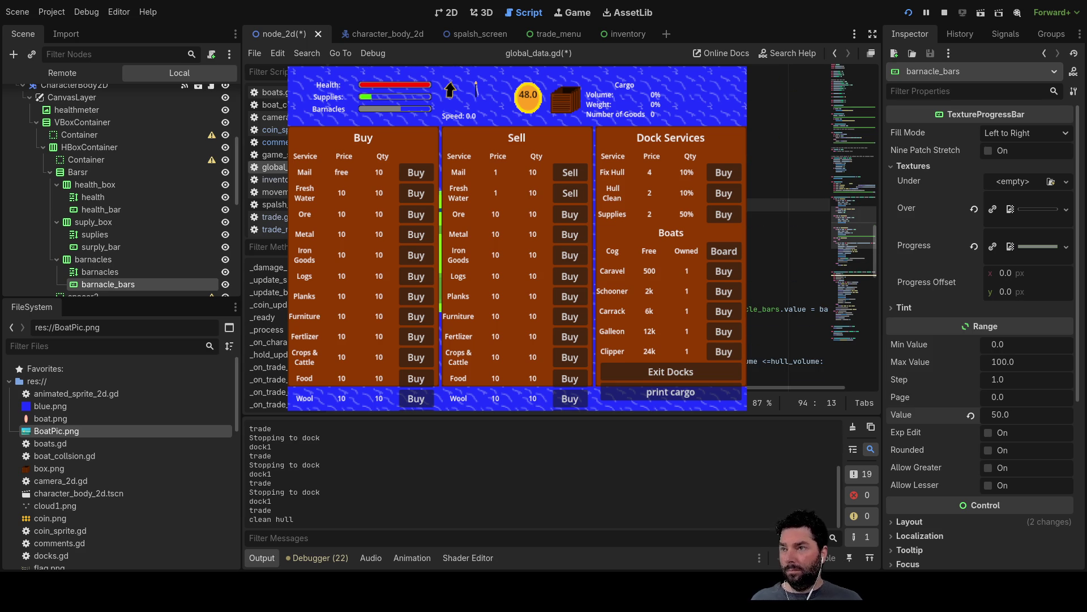
left_click(816, 218)
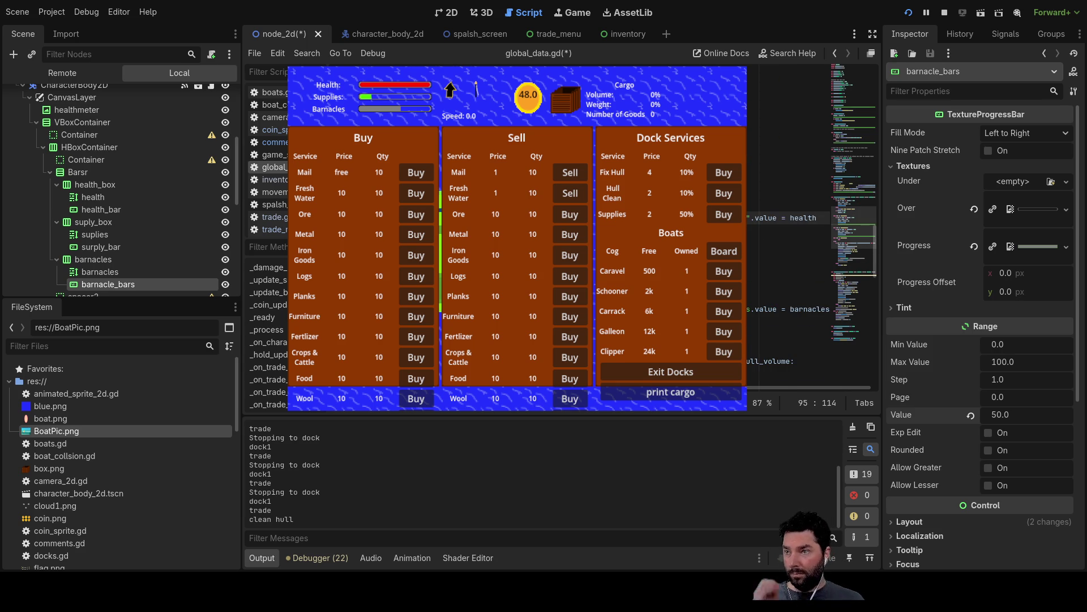
scroll(787, 283, "left", 3)
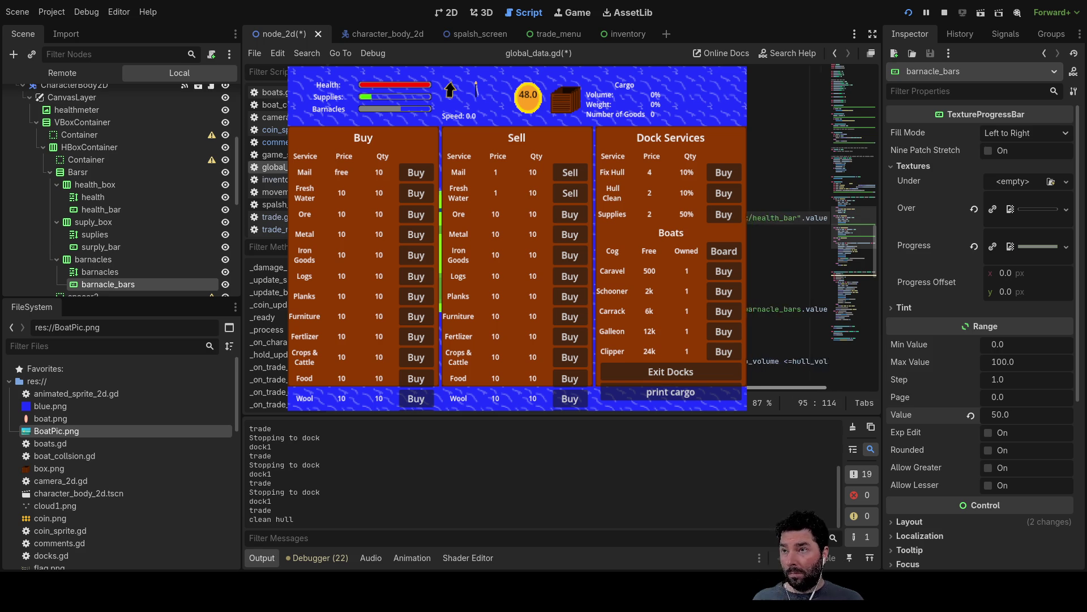
scroll(787, 283, "up", 1)
scroll(787, 255, "up", 1)
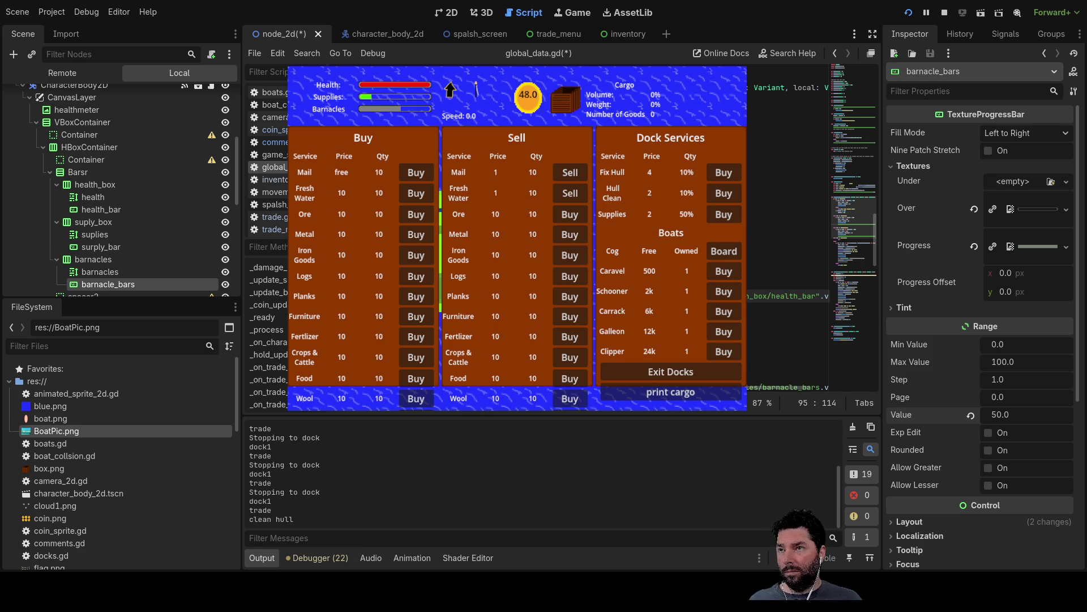
scroll(788, 254, "up", 1)
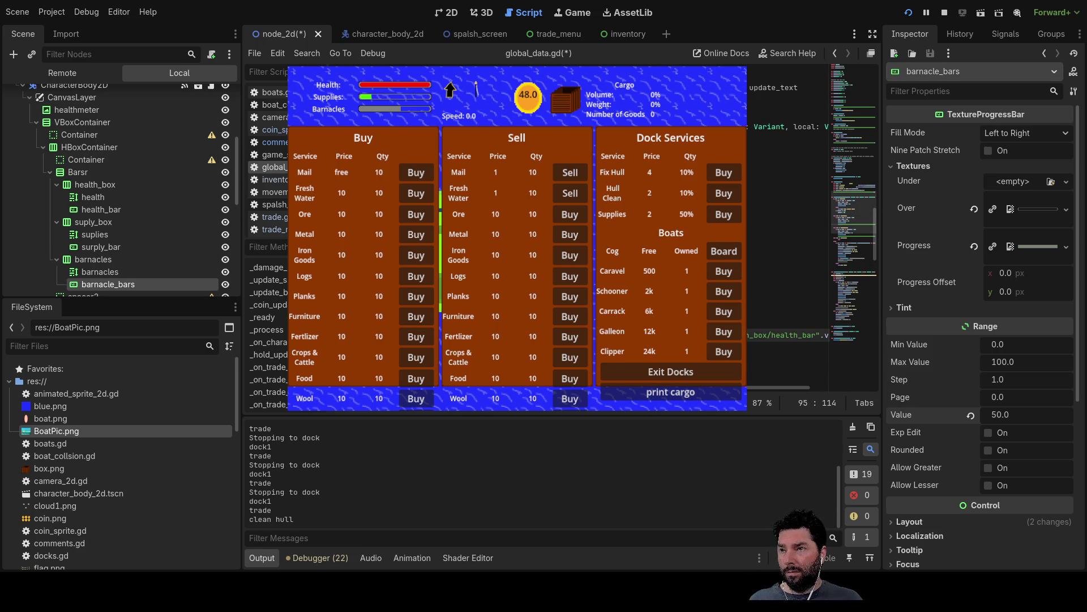
left_click(788, 192)
key("Down")
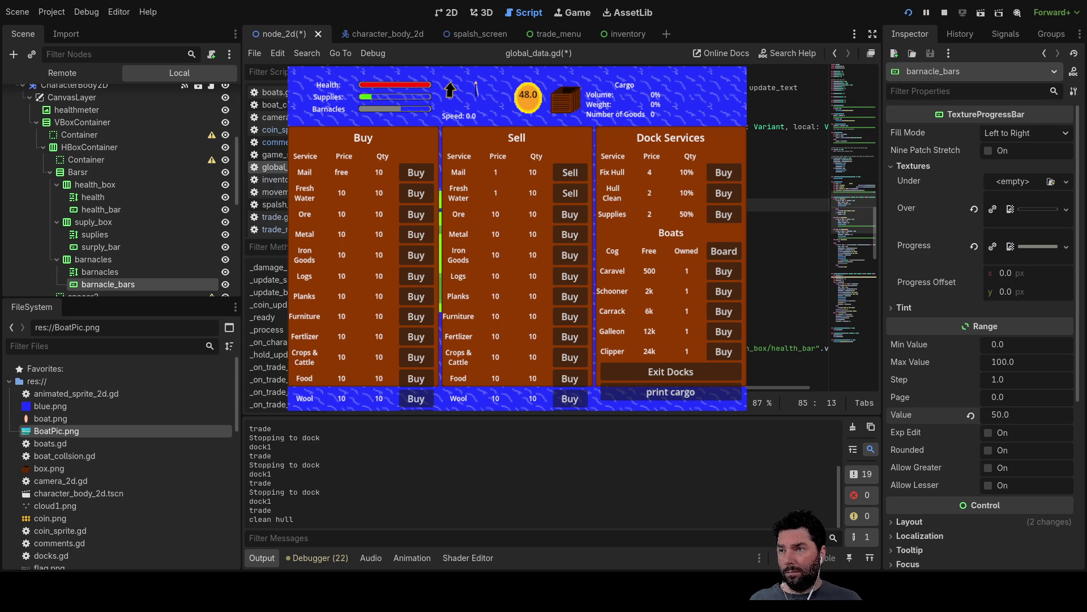
scroll(787, 226, "up", 3)
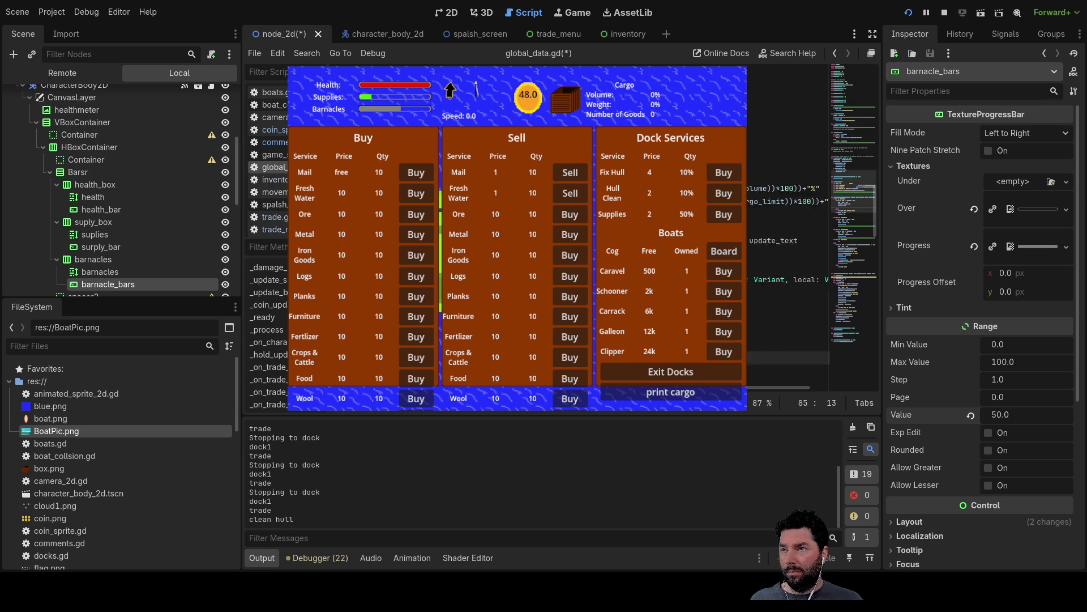
scroll(787, 227, "up", 2)
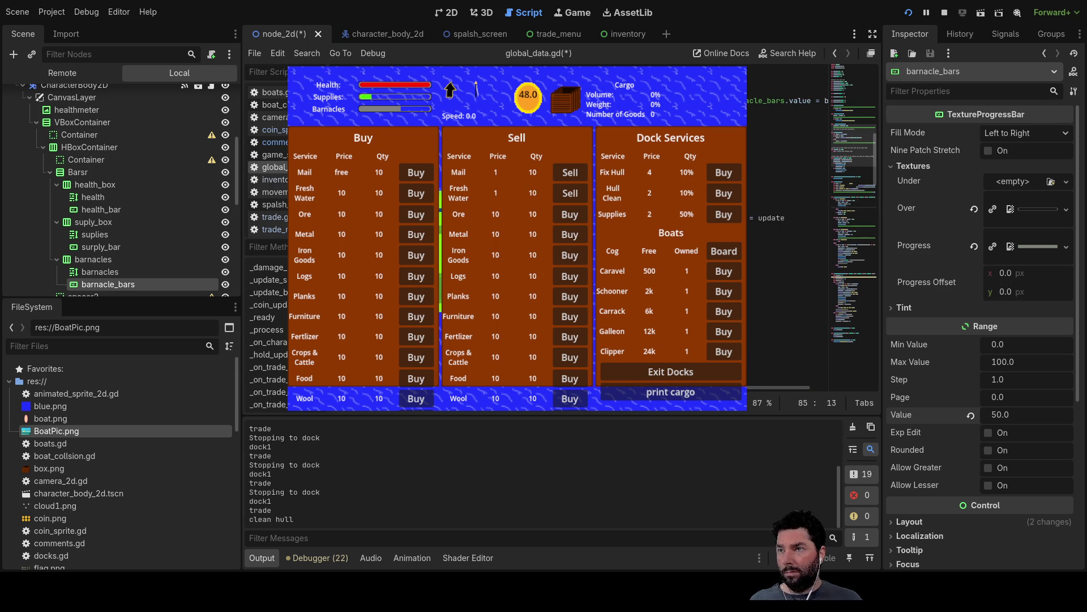
scroll(787, 227, "up", 5)
- Copy the surply_bar 'value = suplies' statement and paste it onto empty line 85
triple_click(819, 180)
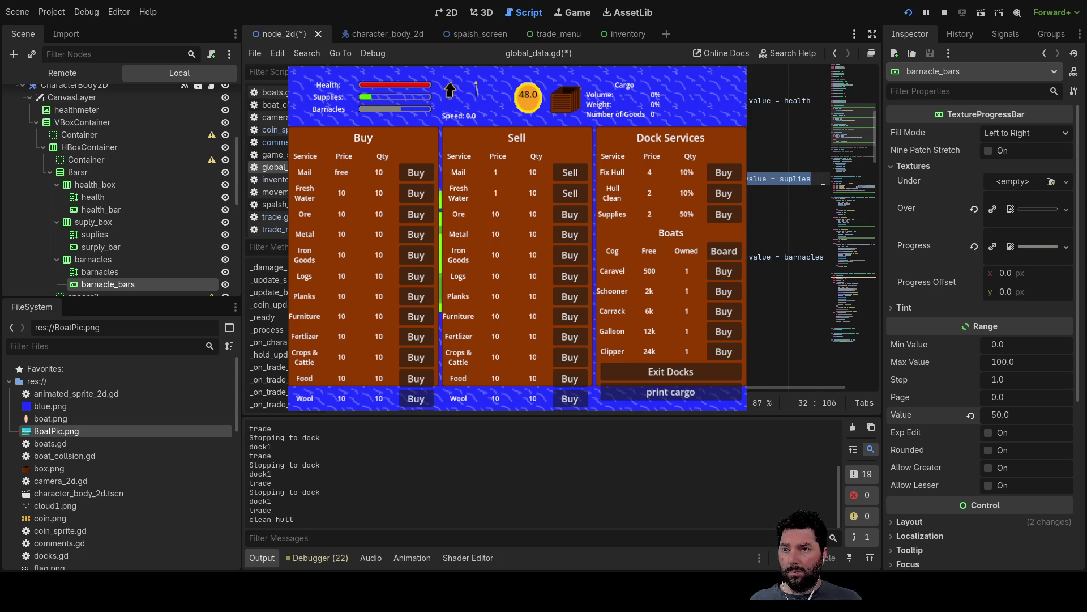
scroll(796, 195, "down", 10)
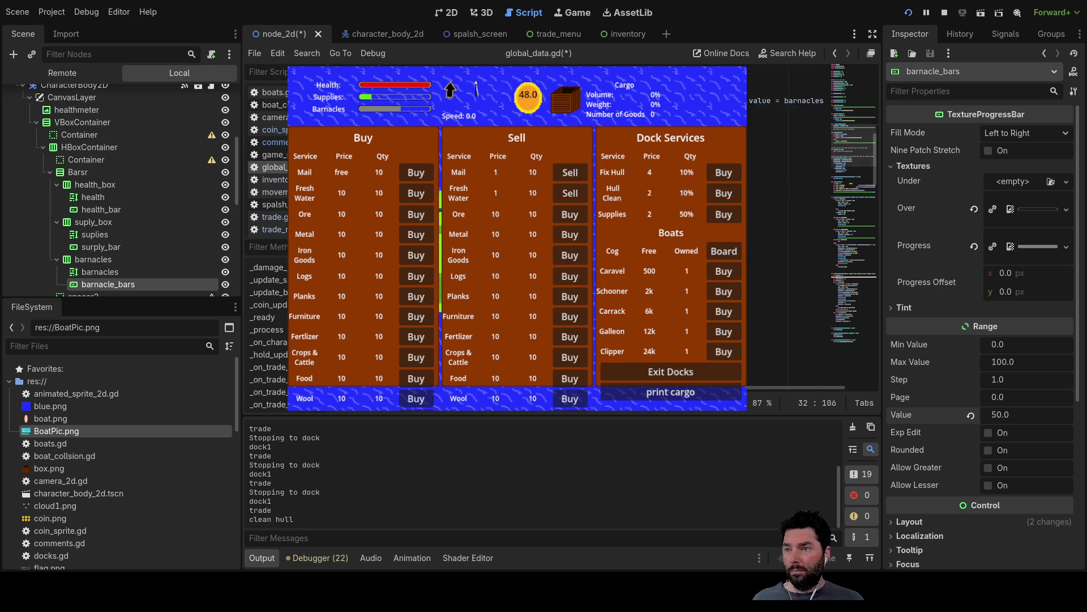
scroll(787, 254, "down", 5)
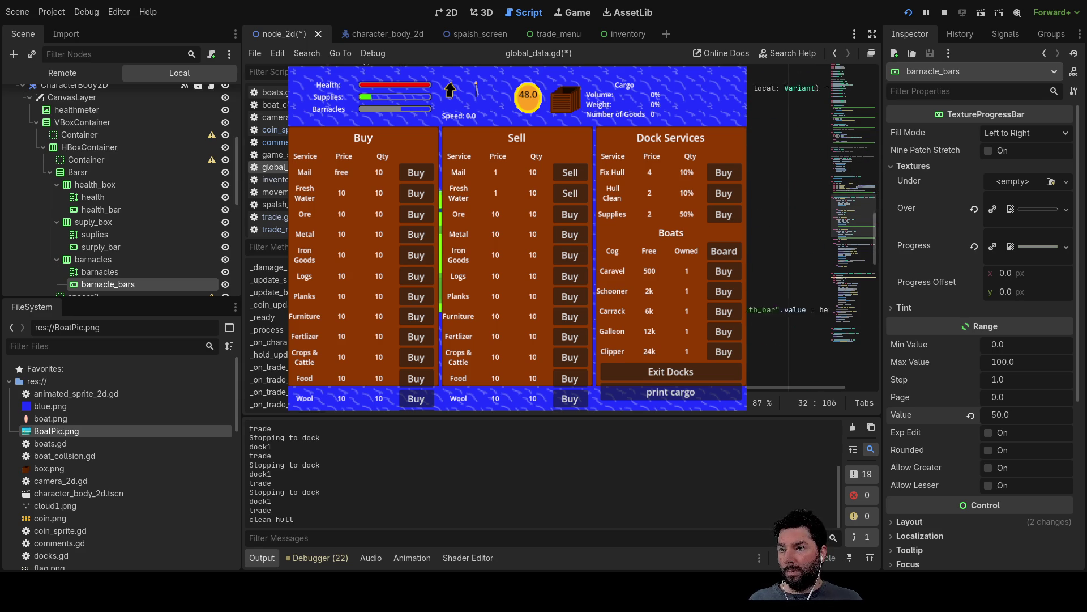
scroll(788, 255, "up", 2)
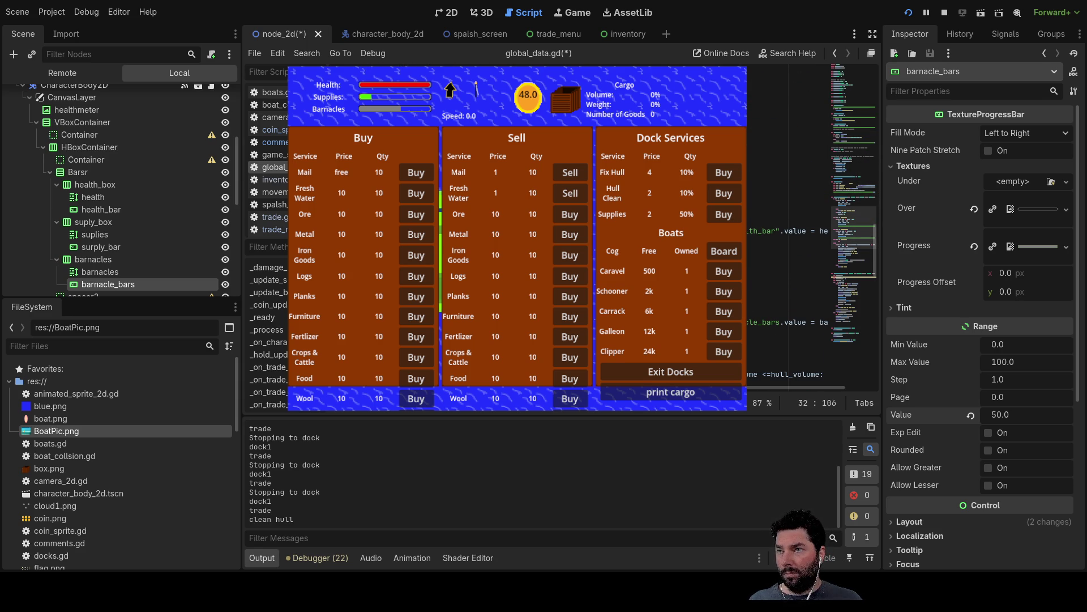
scroll(787, 255, "down", 4)
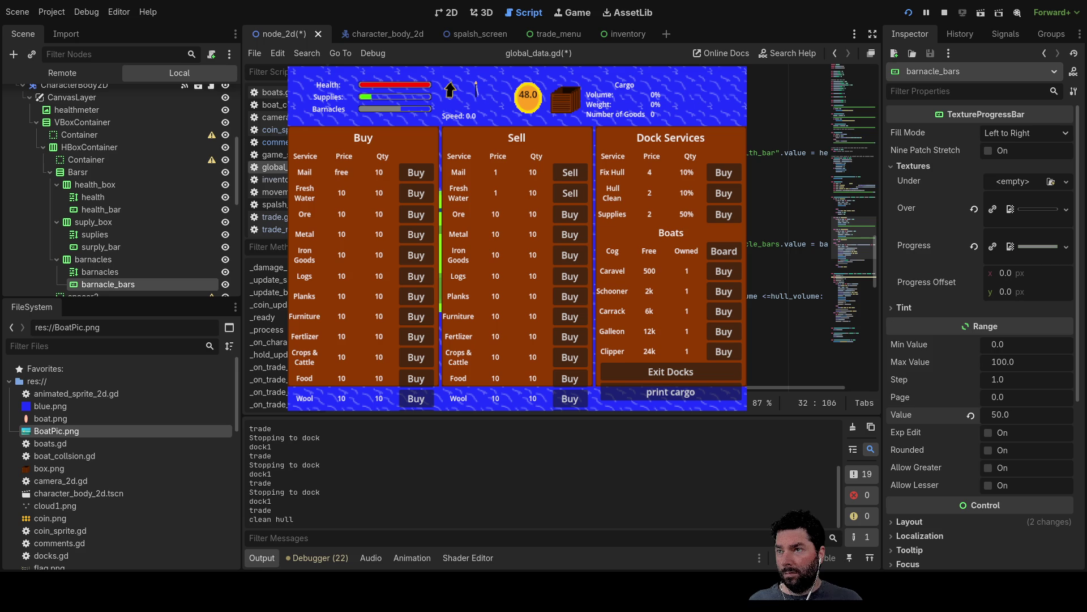
scroll(787, 254, "up", 10)
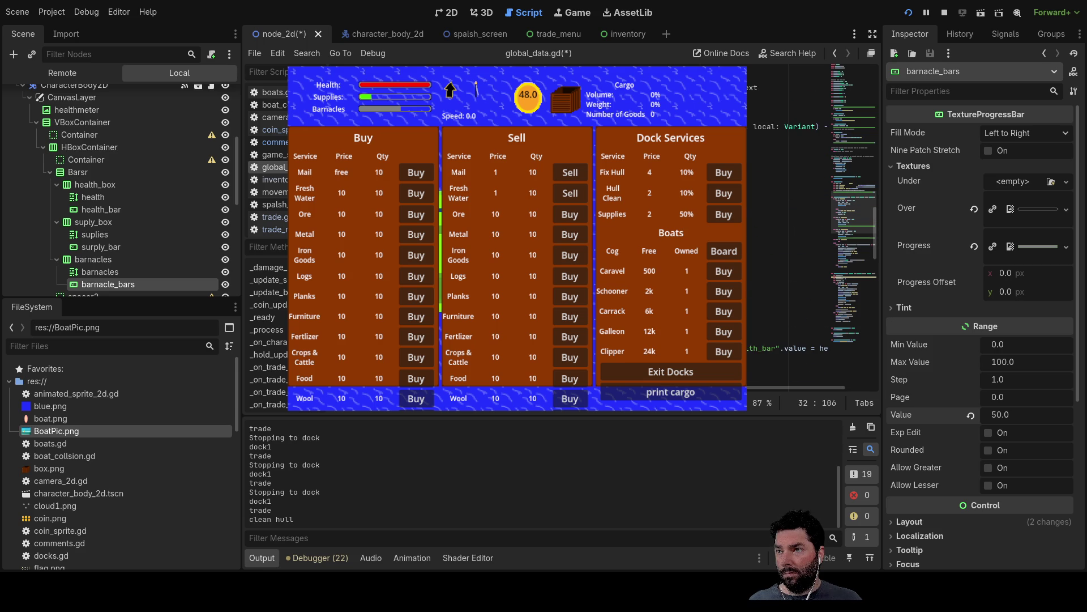
left_click(788, 204)
key("ctrl+v")
scroll(787, 226, "left", 3)
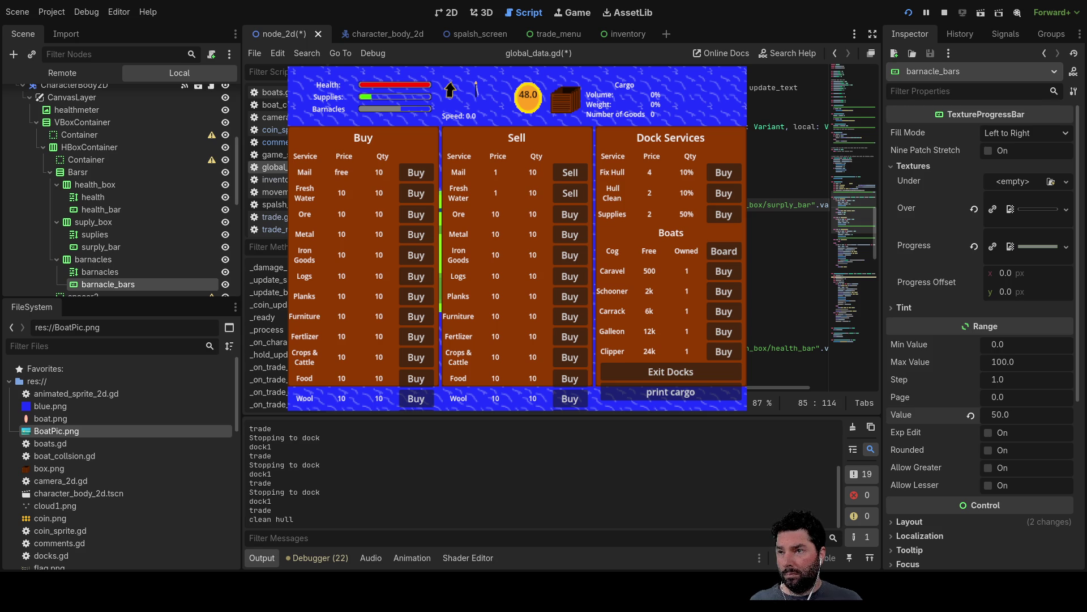
left_click(787, 270)
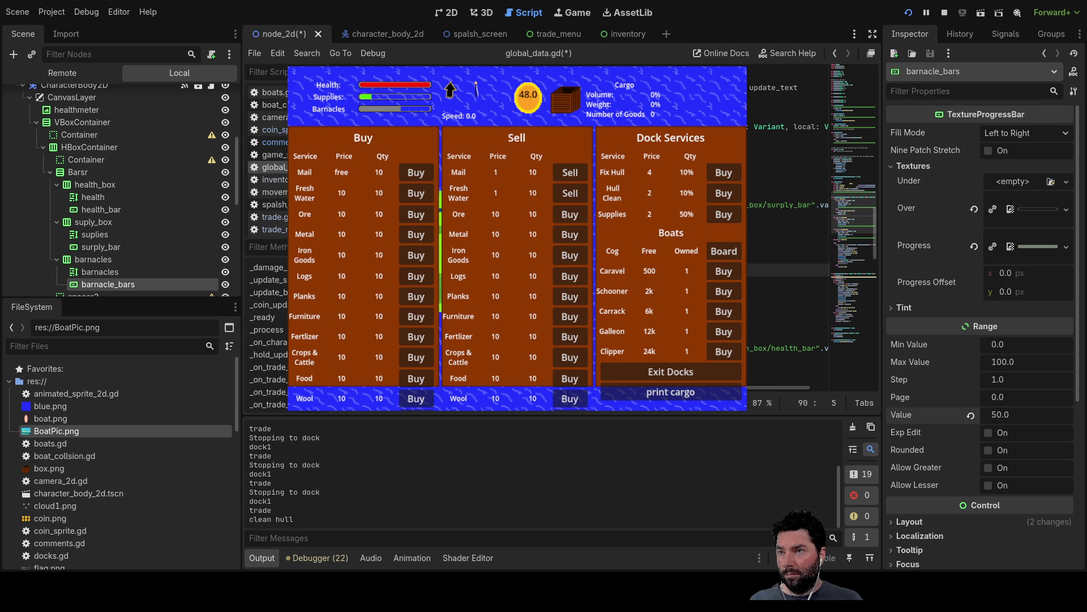
- Cut the surply_bar statement from line 85, paste it on line 90, and delete the blank line
left_click(787, 205)
left_click_drag(787, 205, 820, 210)
key("ctrl+c")
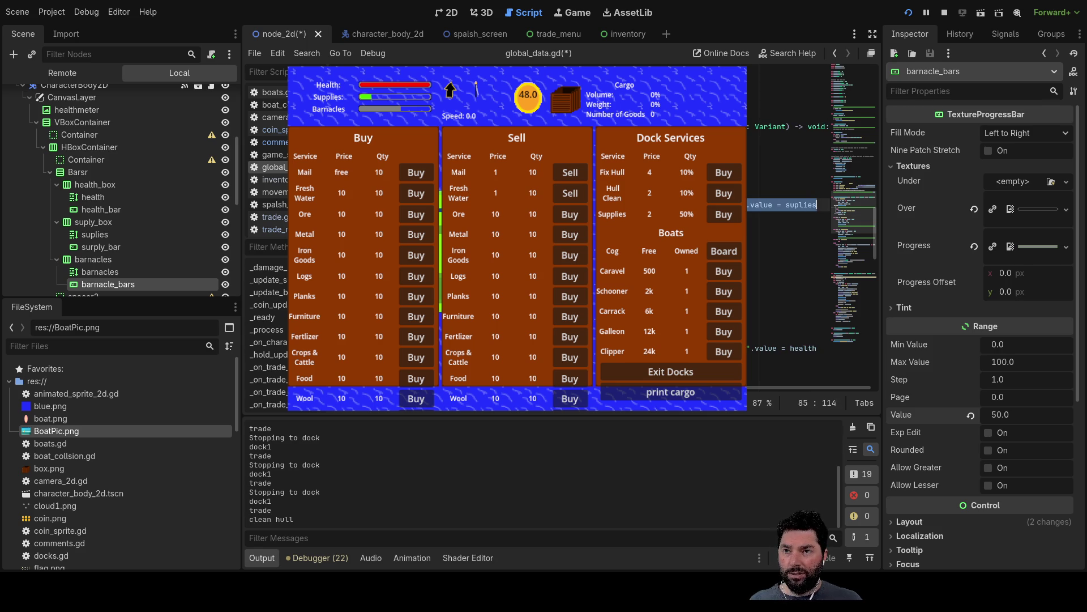
key("BackSpace")
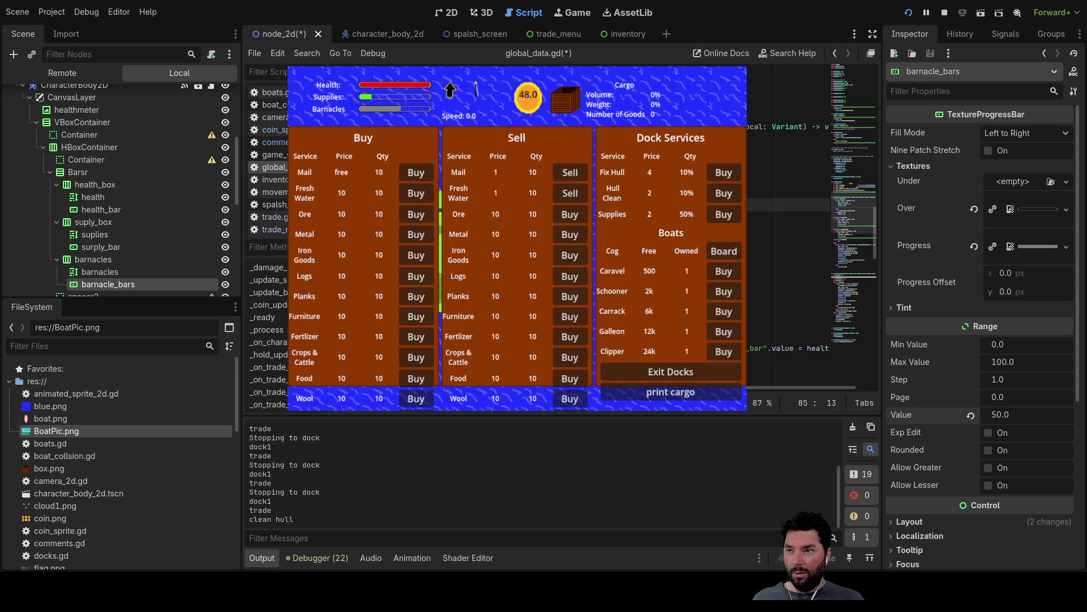
left_click(793, 270)
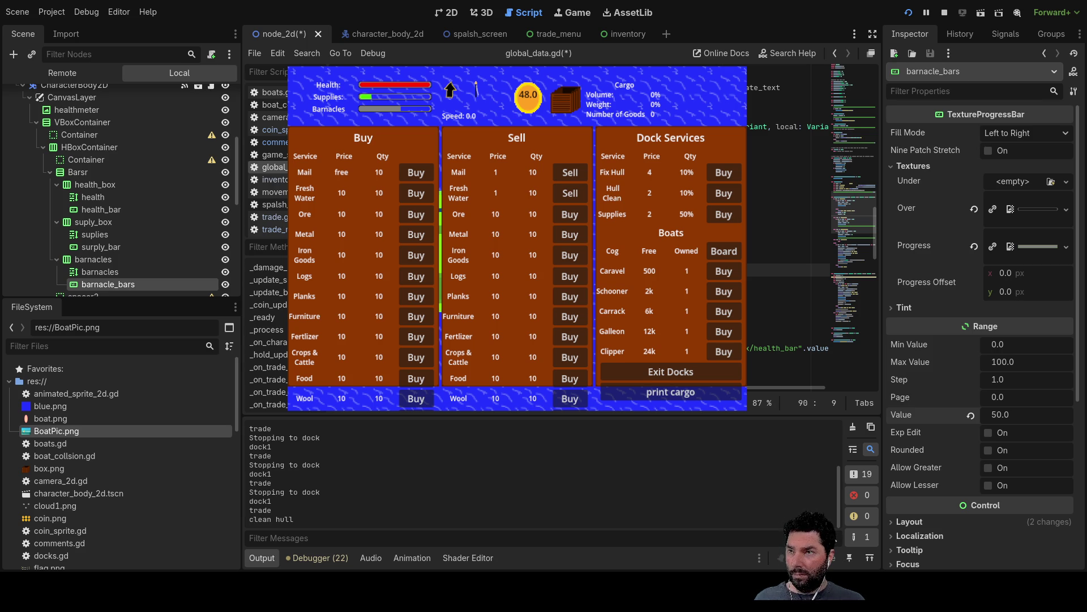
key("ctrl+v")
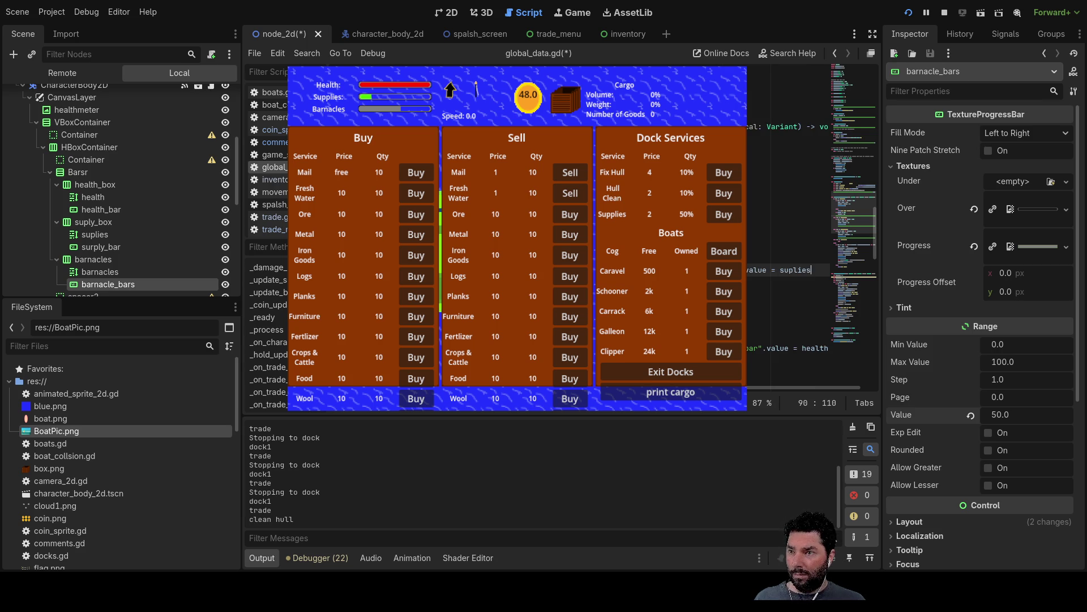
scroll(788, 238, "left", 5)
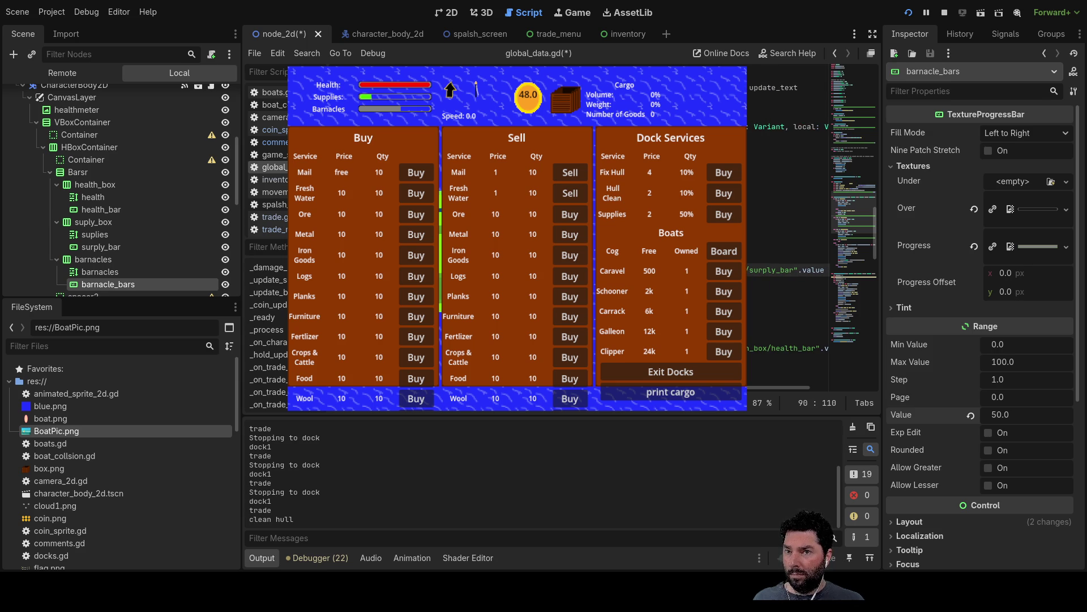
key("Up")
key("Up")
key("Up")
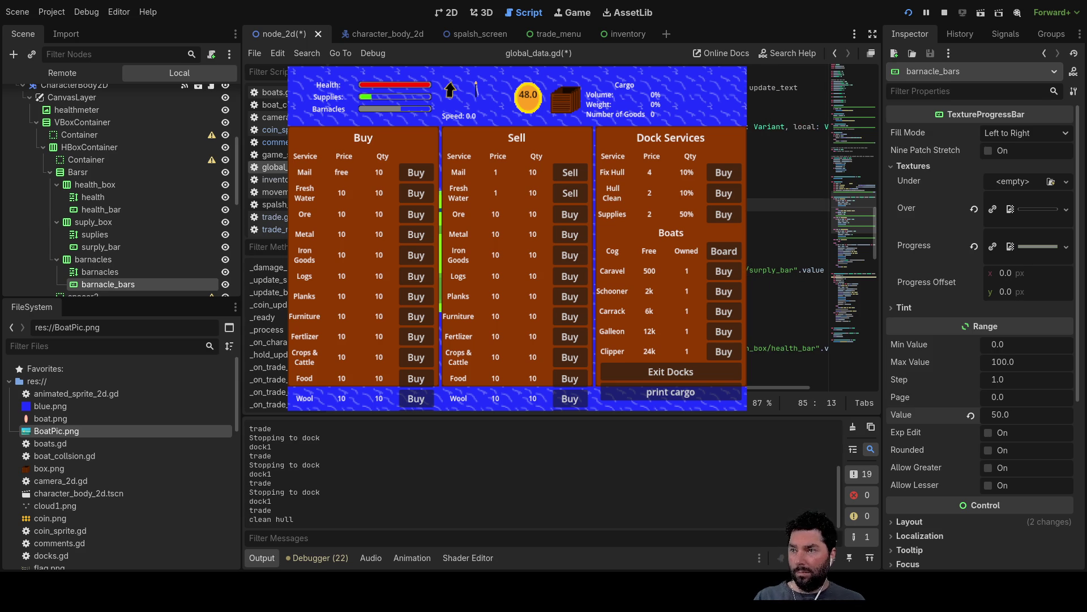
key("Left")
key("Left")
key("Left")
key("BackSpace")
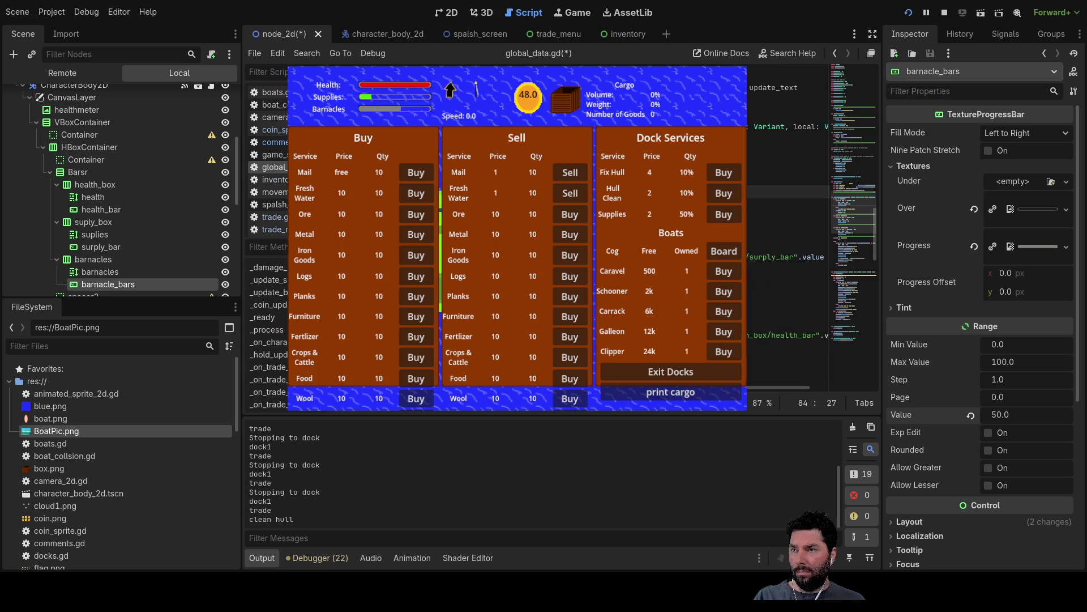
scroll(787, 238, "down", 3)
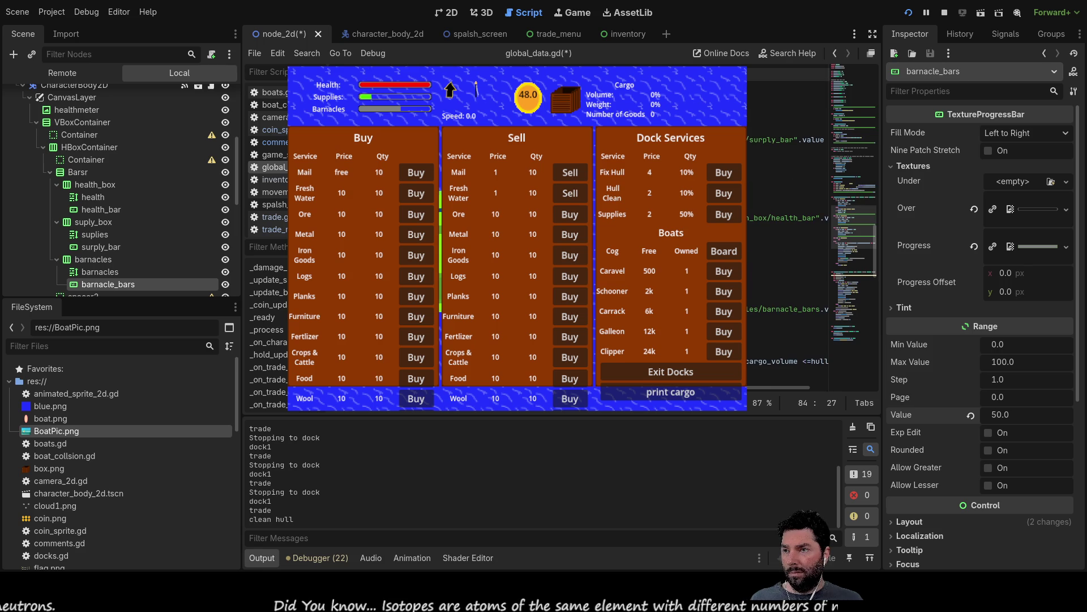
scroll(787, 238, "up", 2)
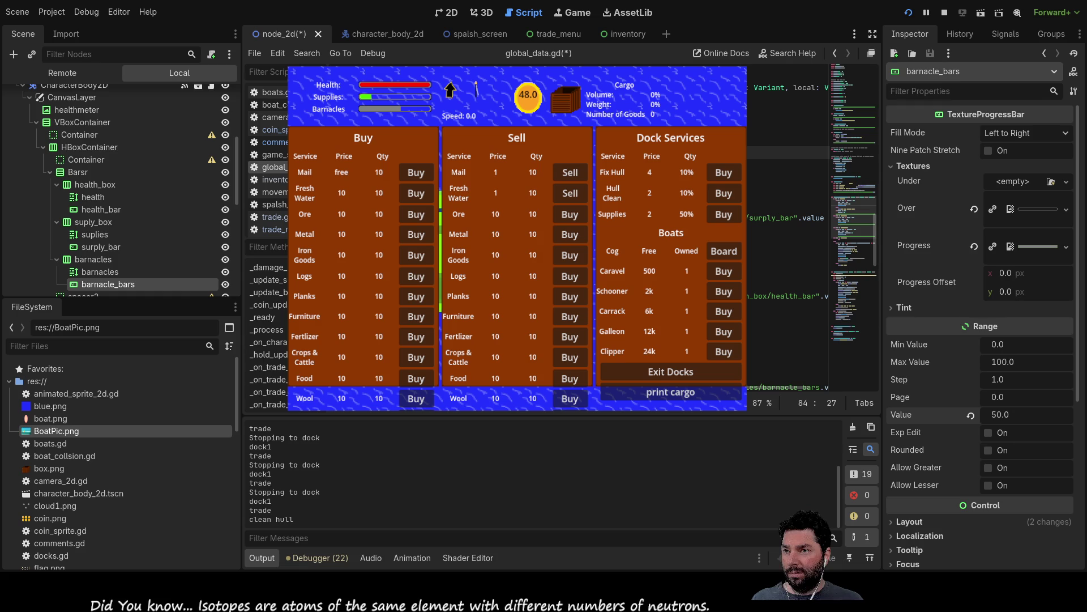
scroll(787, 238, "down", 1)
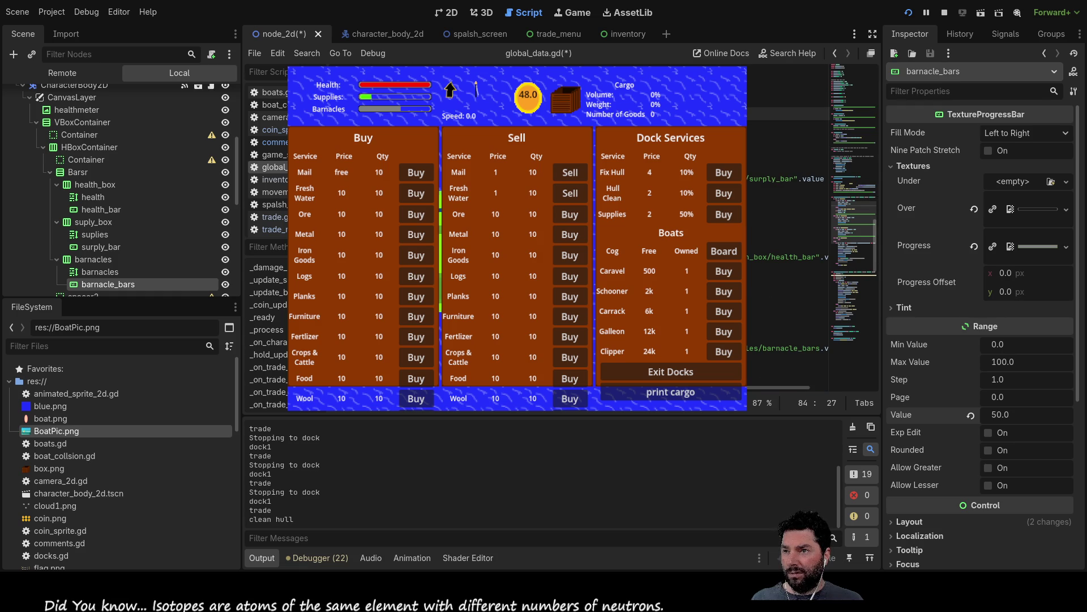
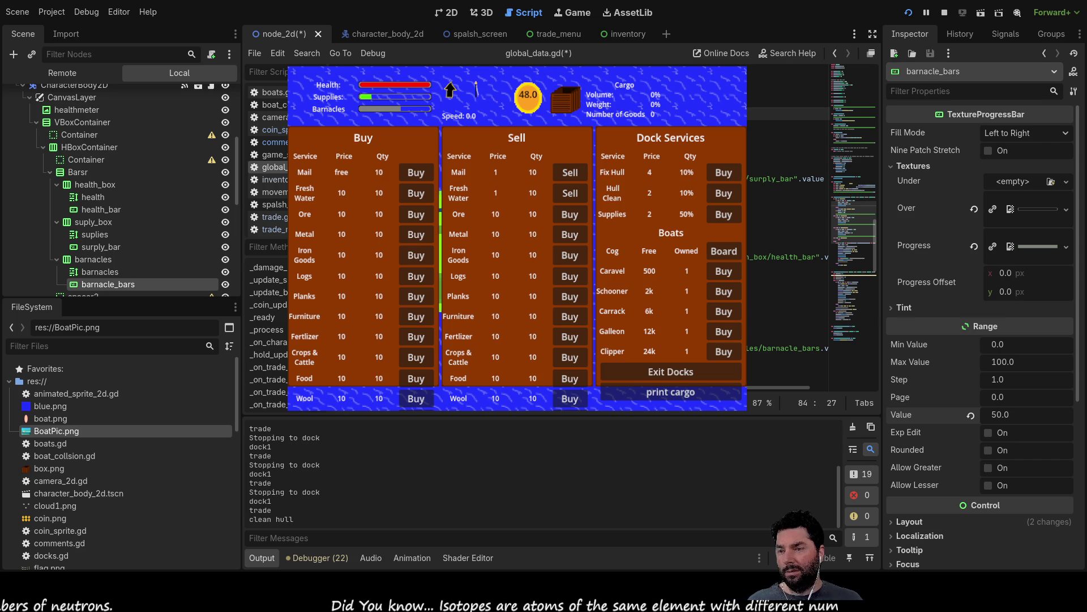
- Insert blank lines above the barnacle_bars line in global_data.gd and begin a print(cargo_volu line
scroll(787, 227, "down", 3)
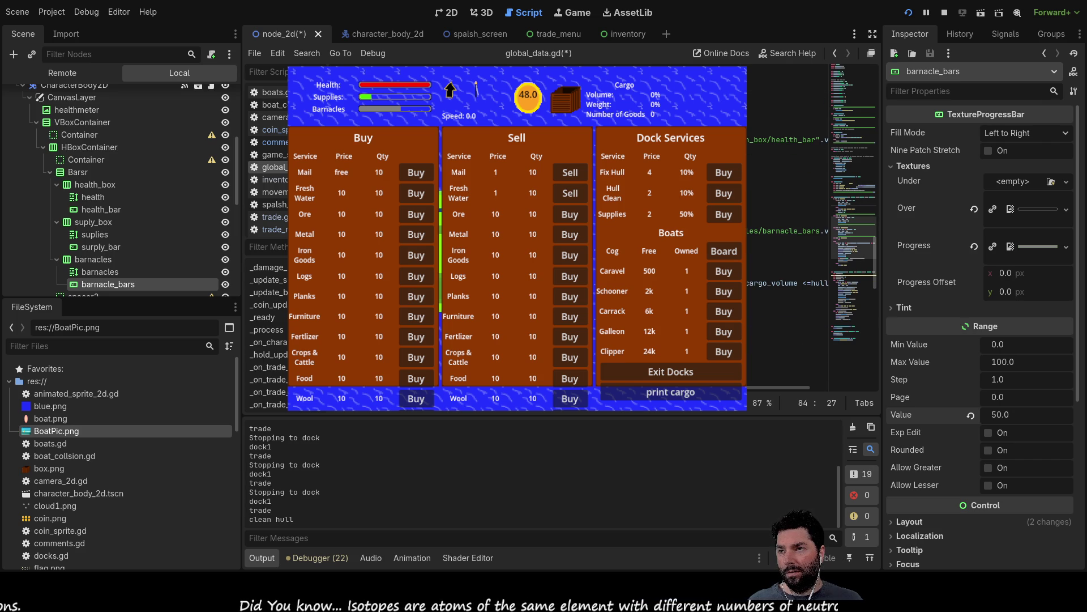
left_click(790, 204)
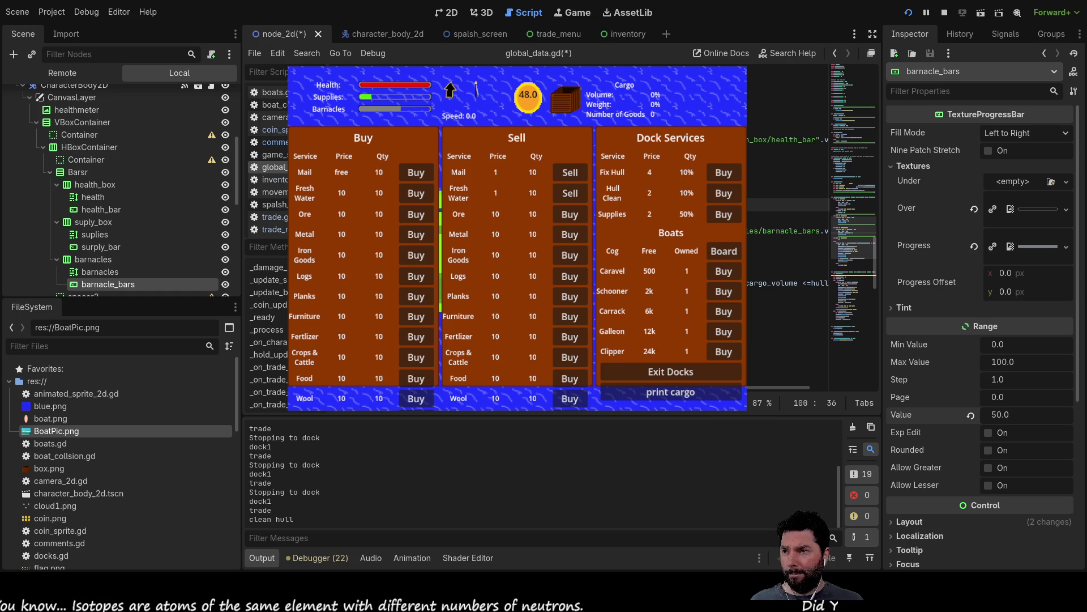
left_click(787, 231)
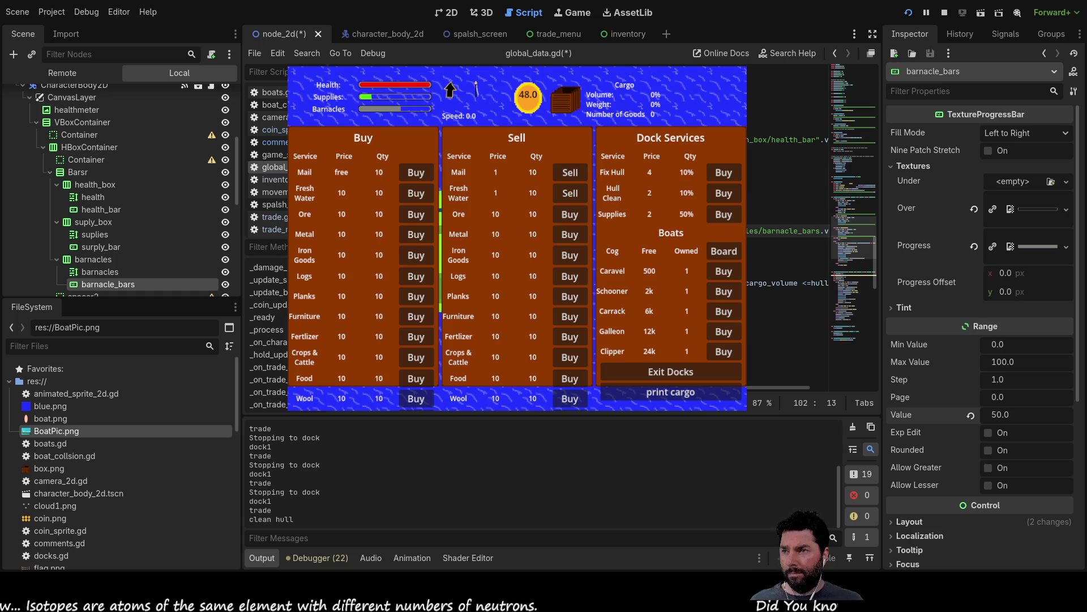
key("Return")
key("Up")
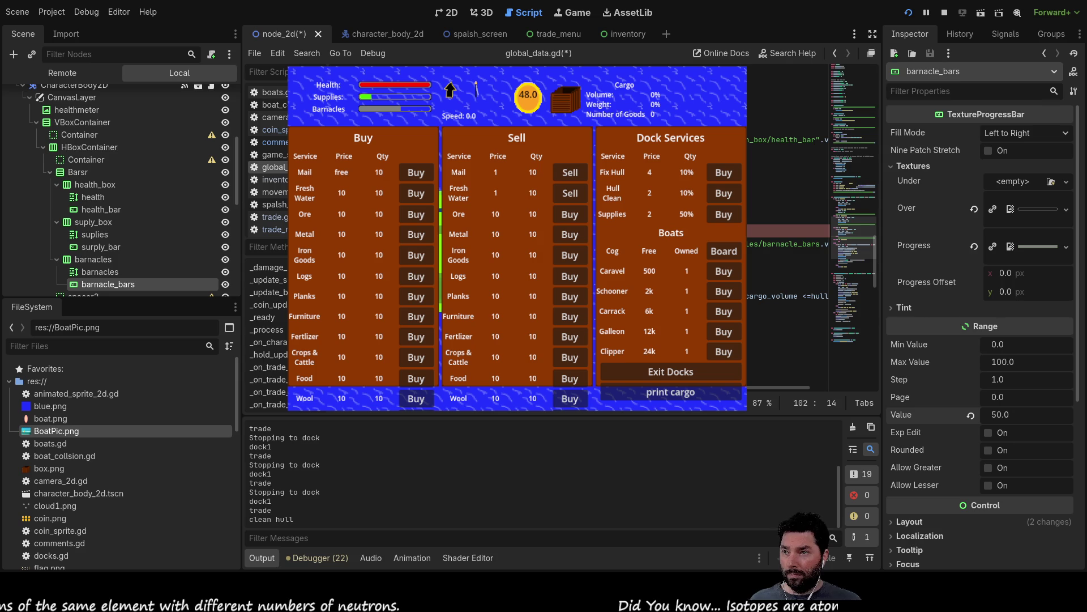
key("Return")
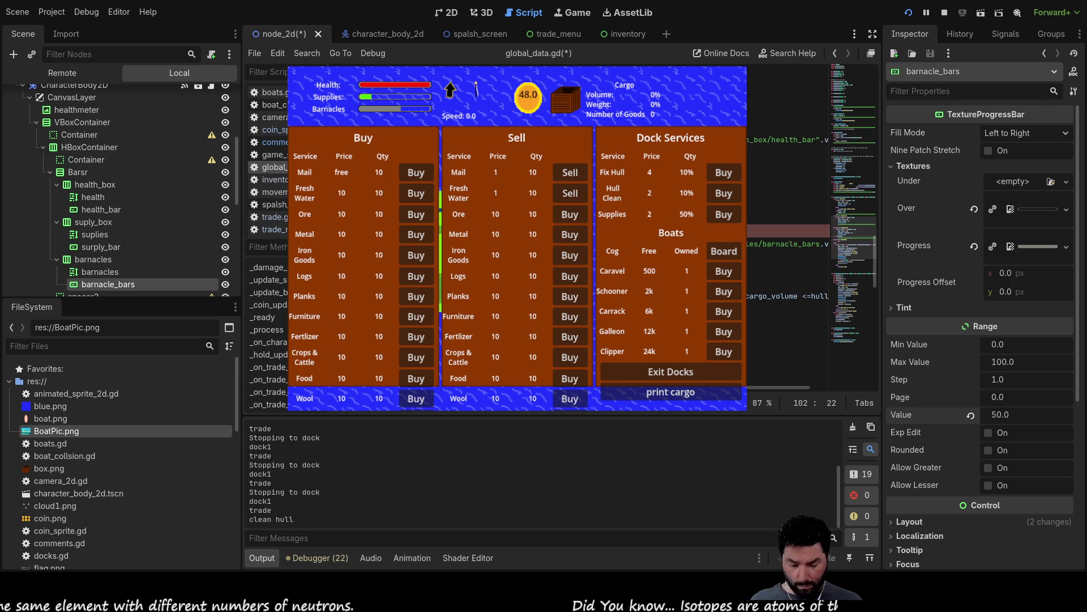
key("Return")
type("print(")
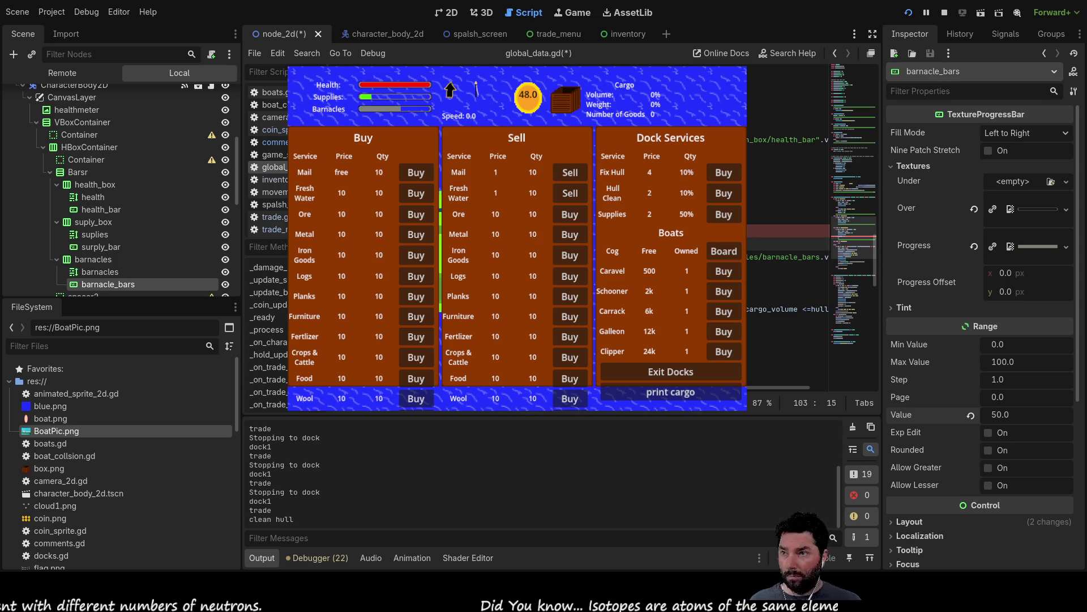
type("cargo_volu")
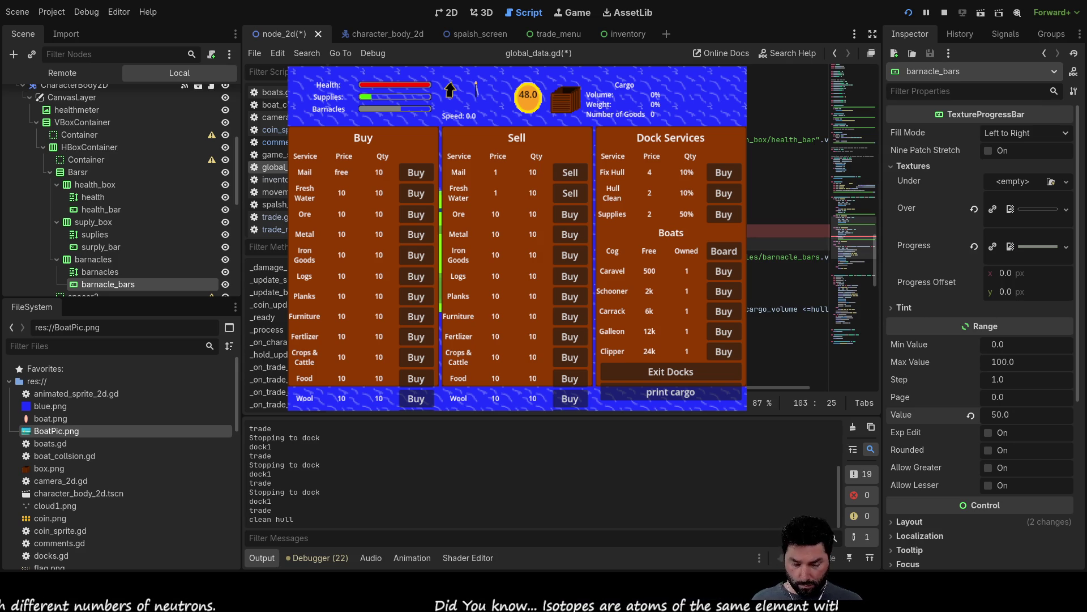
- Append 'value' to the end of line 95
key("Down")
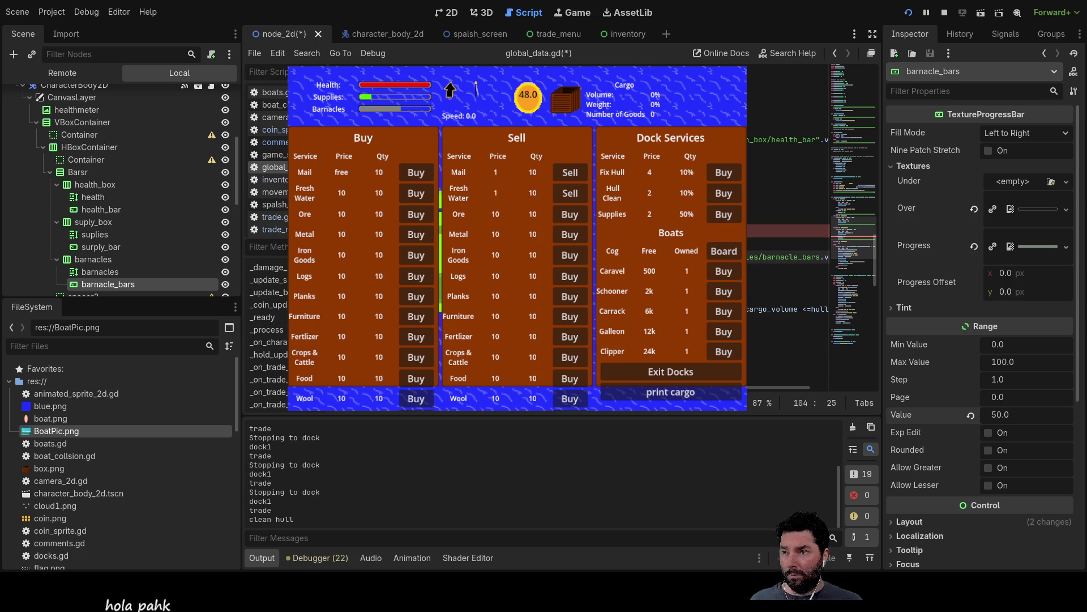
key("Up")
key("Up")
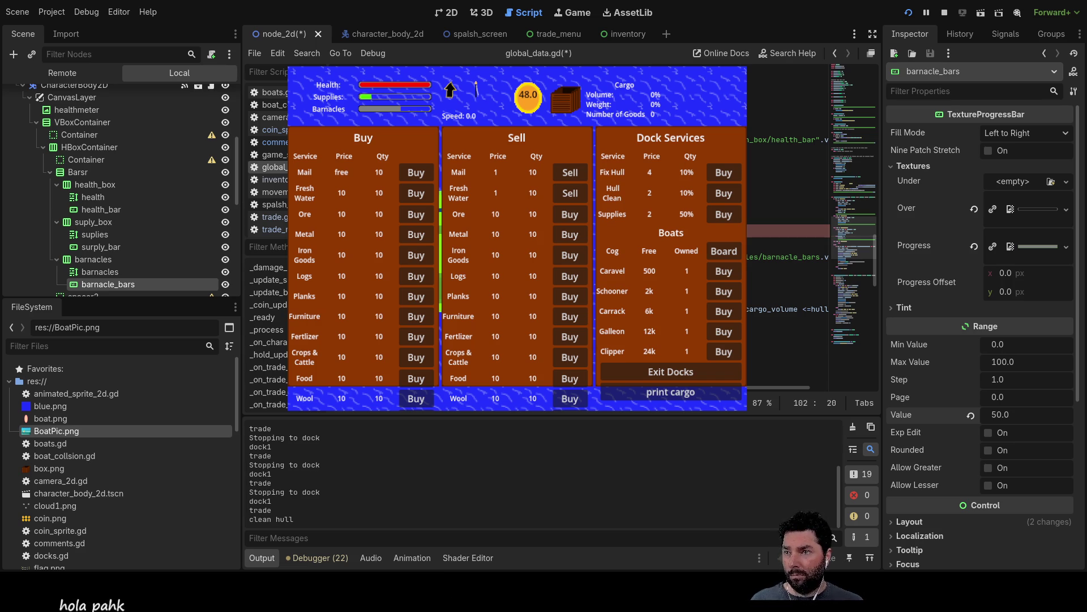
key("Down")
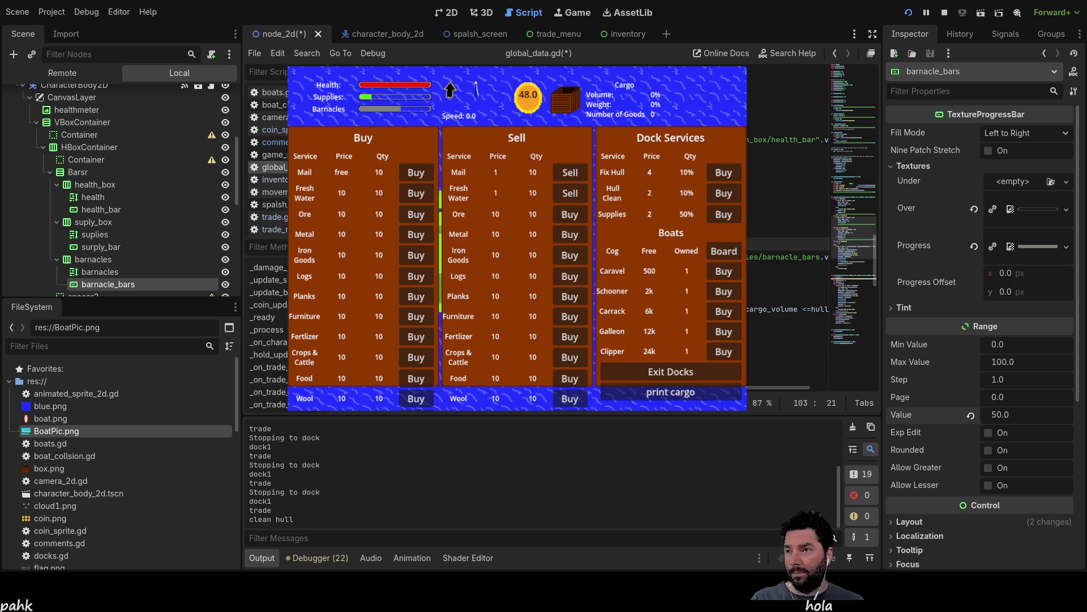
key("Down")
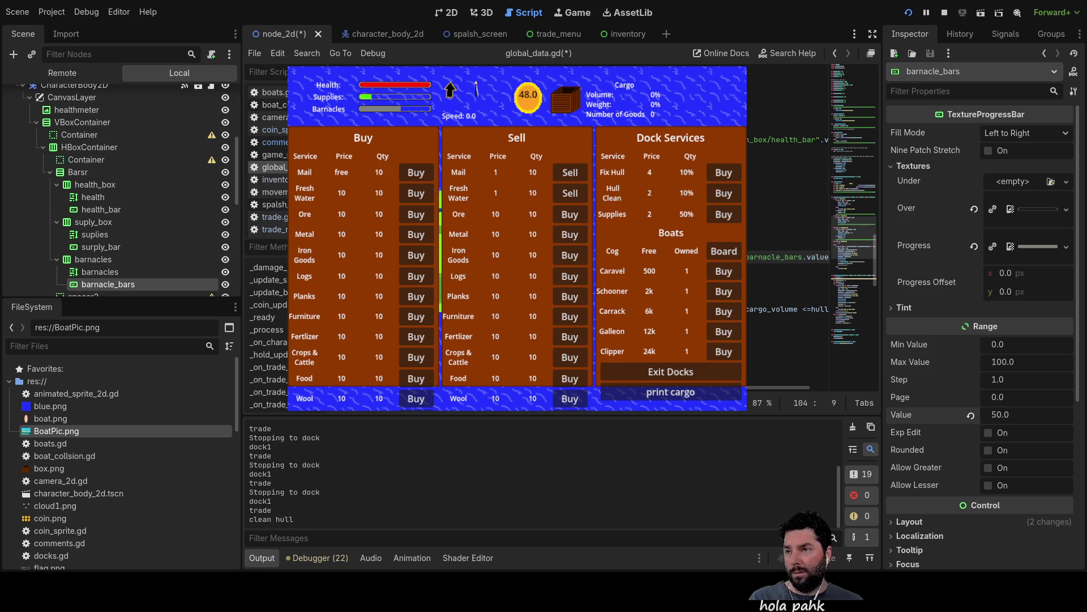
key("Up")
key("Up")
key("Up")
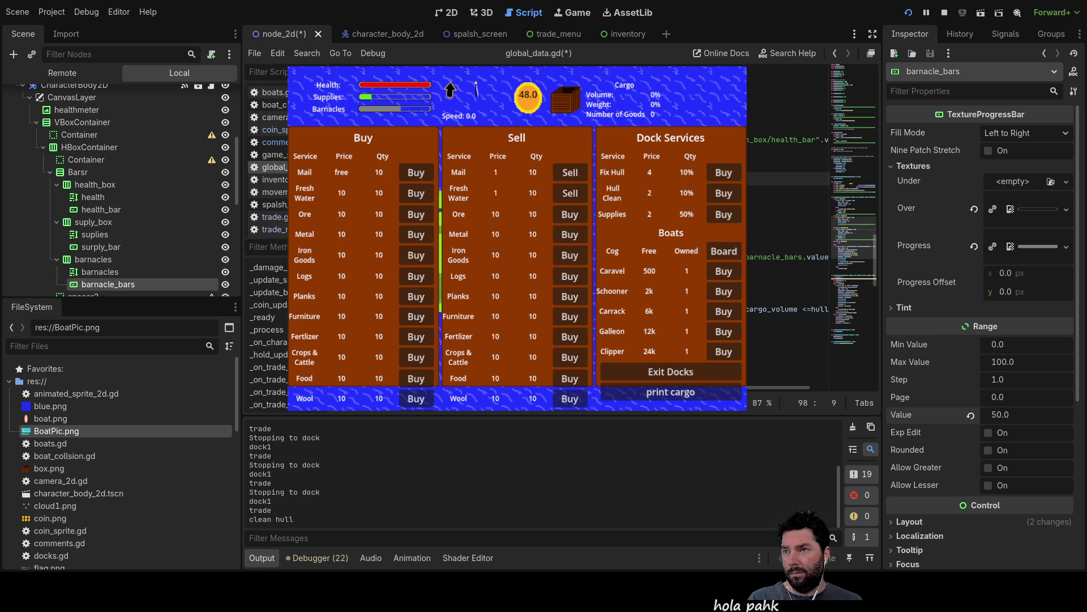
key("Up")
key("Down")
key("Down")
key("Down")
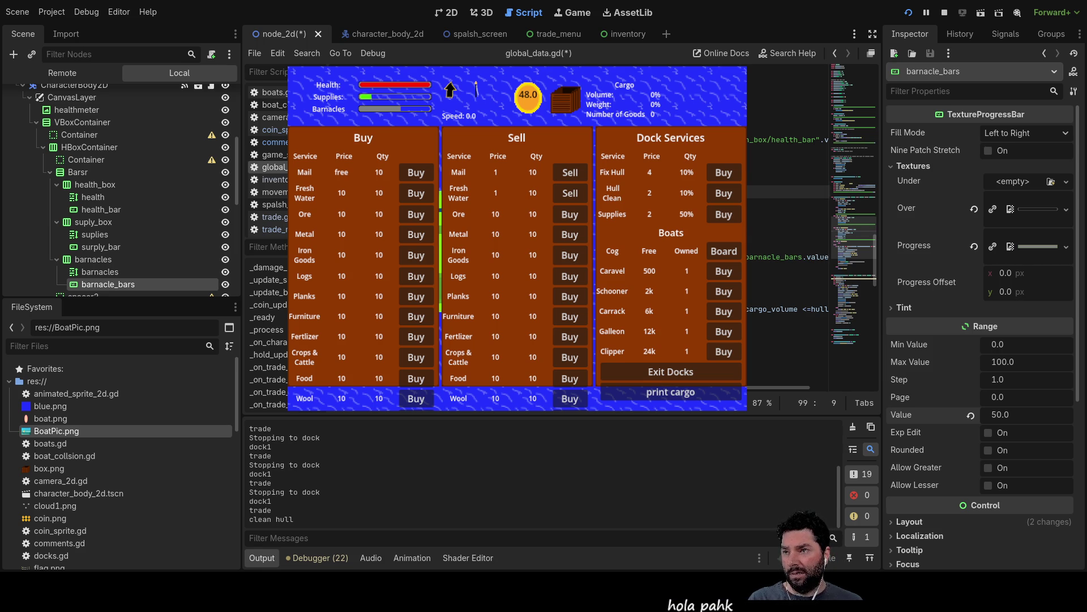
key("Up")
key("Up")
key("Up")
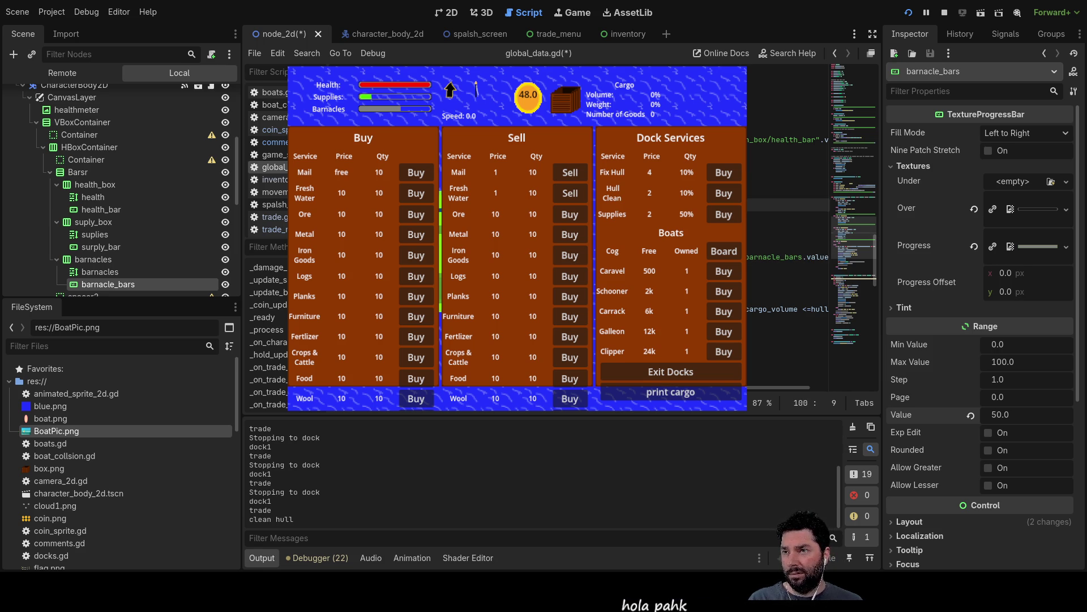
key("End")
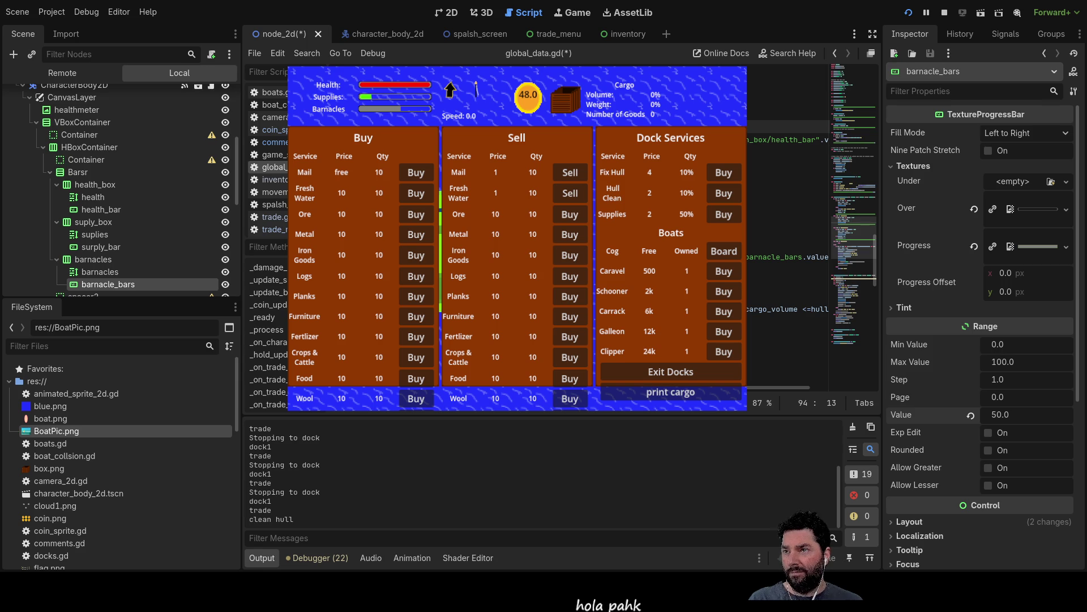
key("Up")
key("Up")
key("Up")
key("Down")
key("Down")
key("Down")
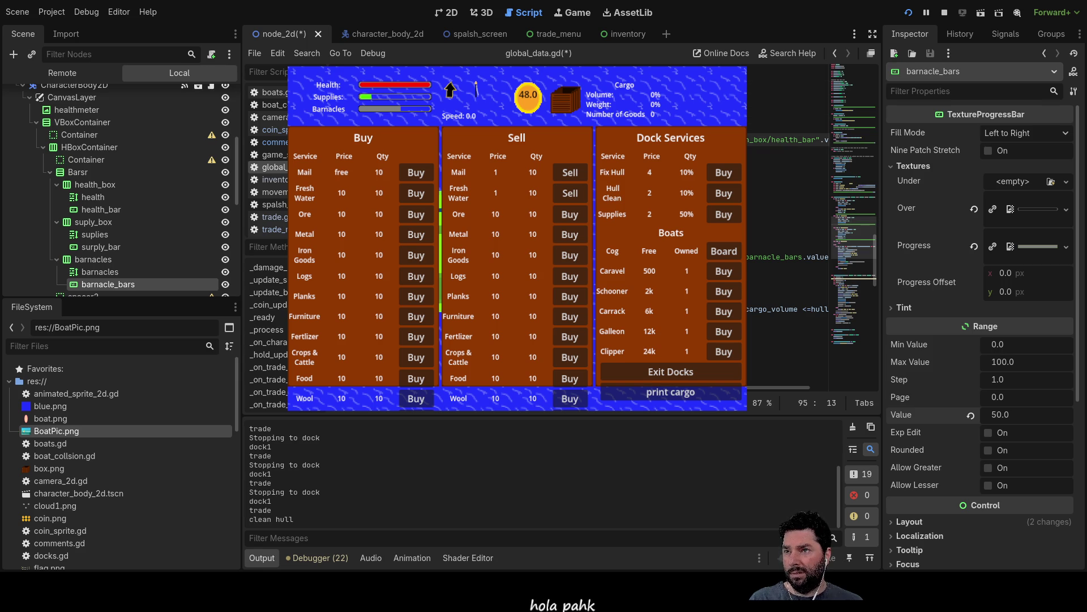
key("Up")
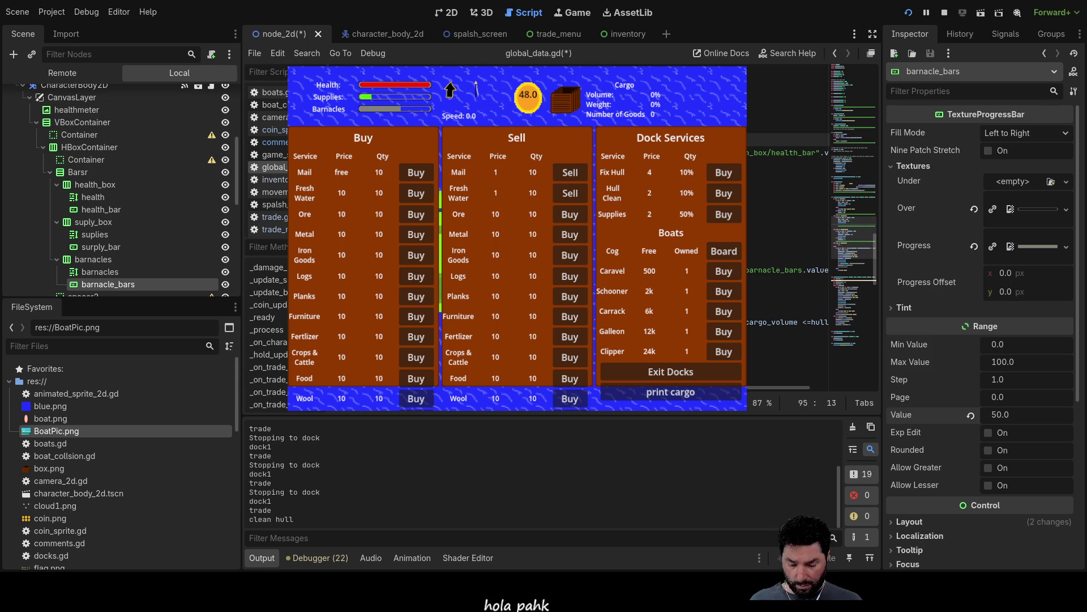
key("End")
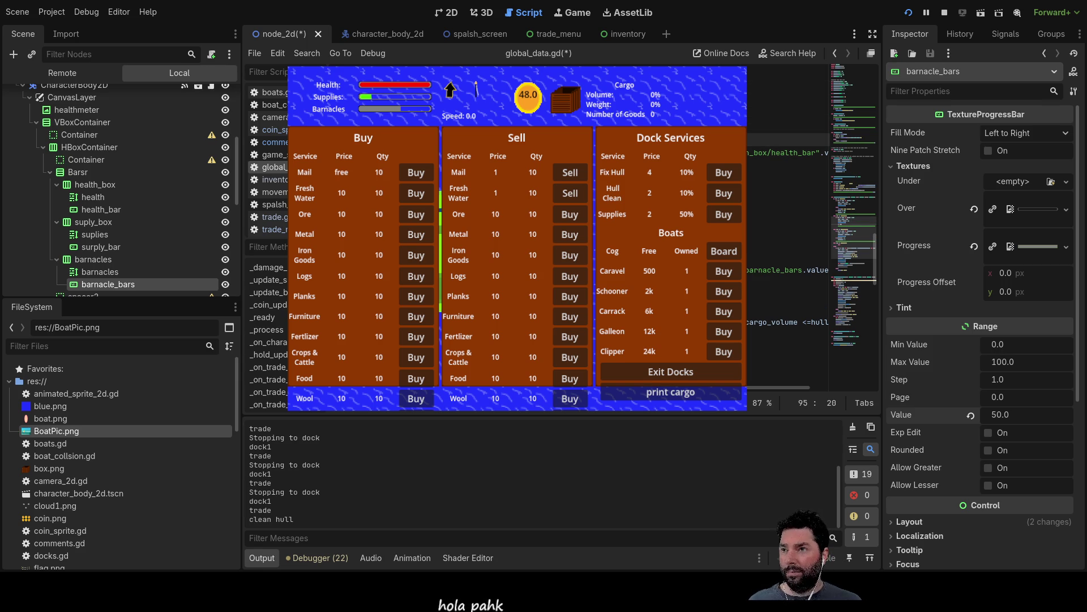
type("value")
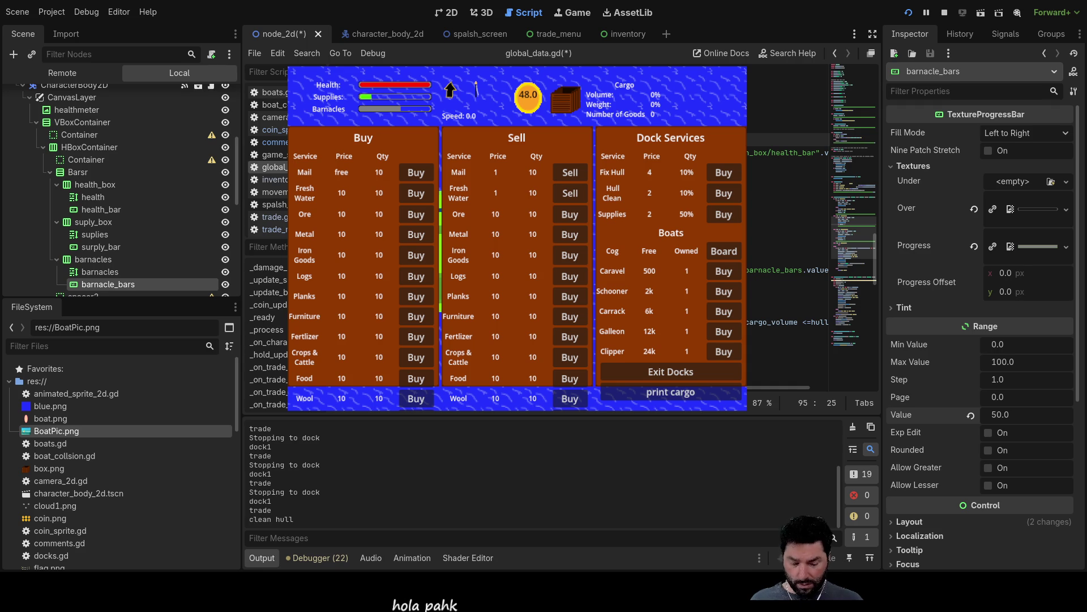
- Add a new indented line starting 'if bar' below line 95
key("Return")
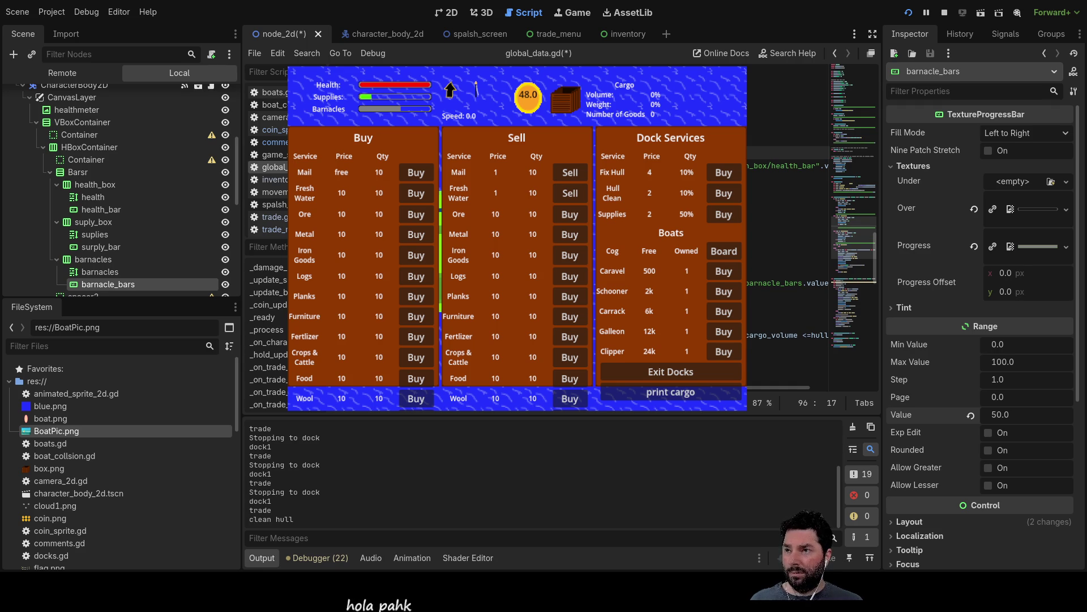
type("if")
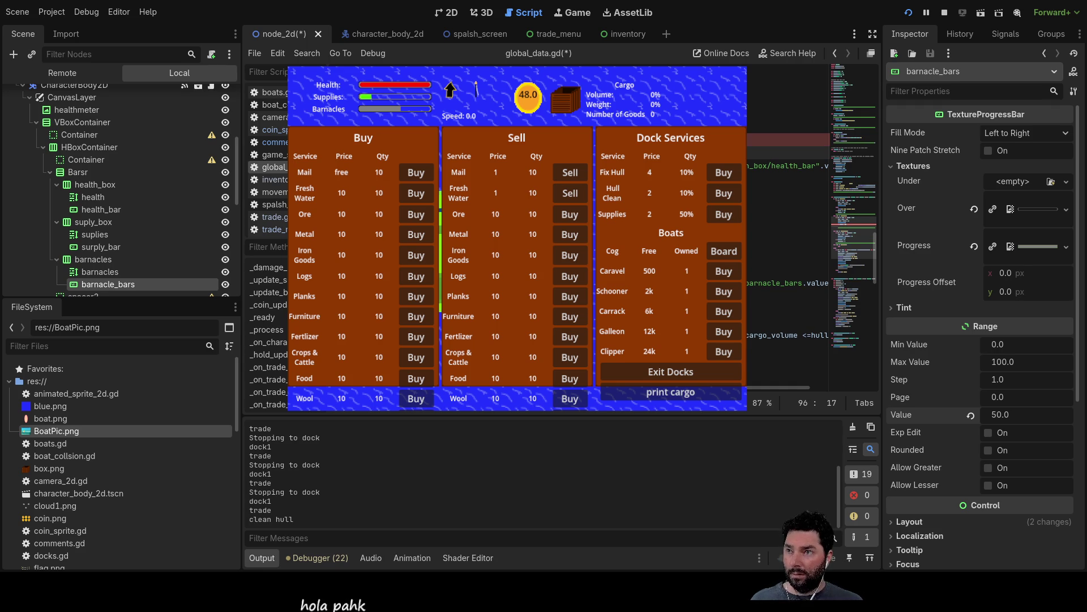
type(" bar")
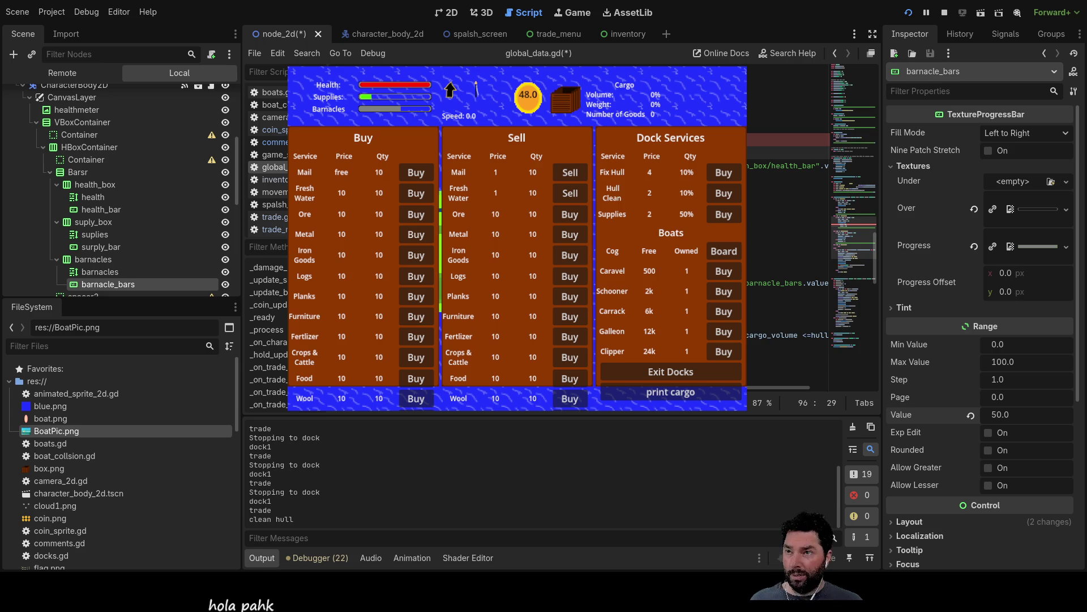
key("Down")
key("Up")
key("Up")
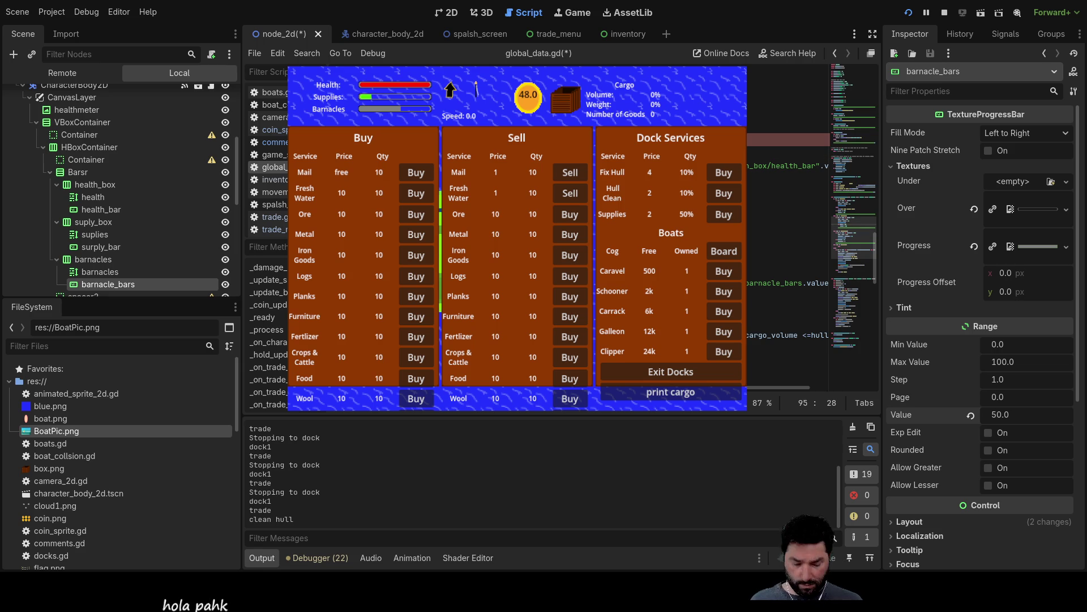
key("Down")
key("Down")
key("Up")
key("Up")
key("Up")
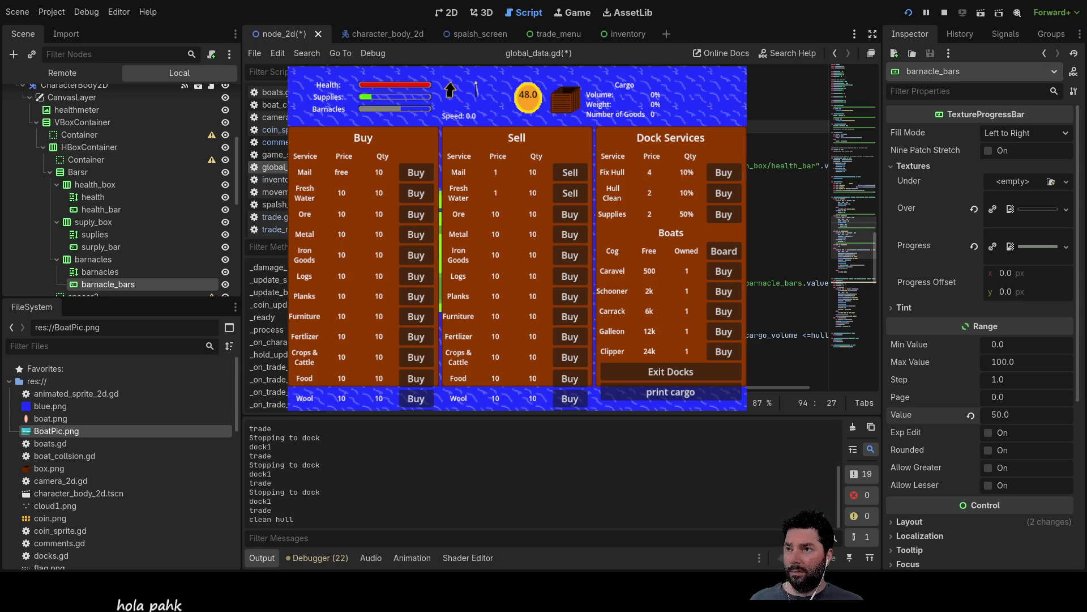
key("Up")
key("Up")
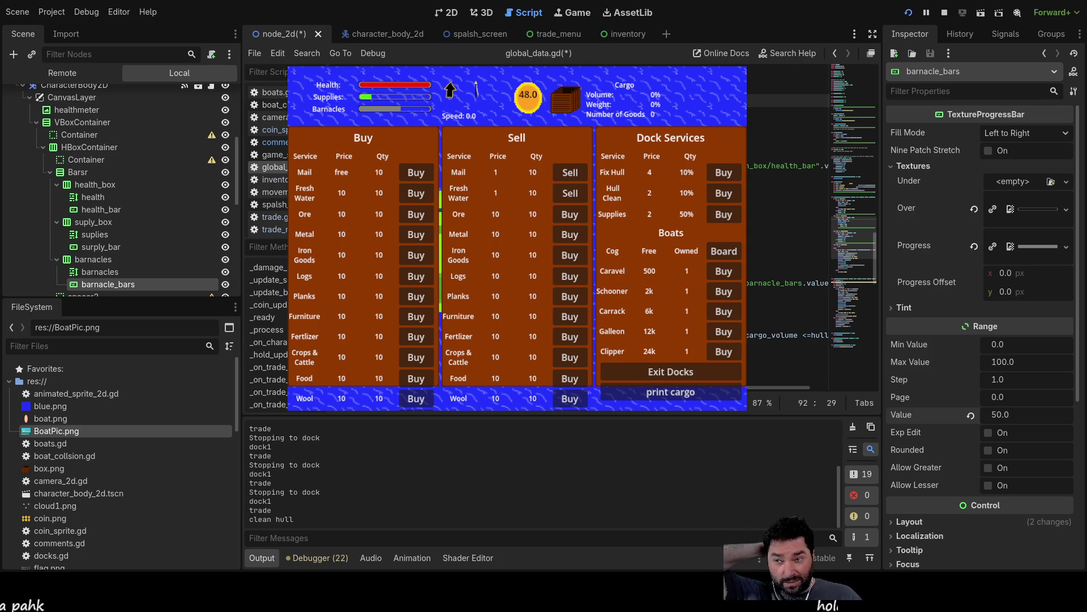
key("Down")
key("Down")
key("Down")
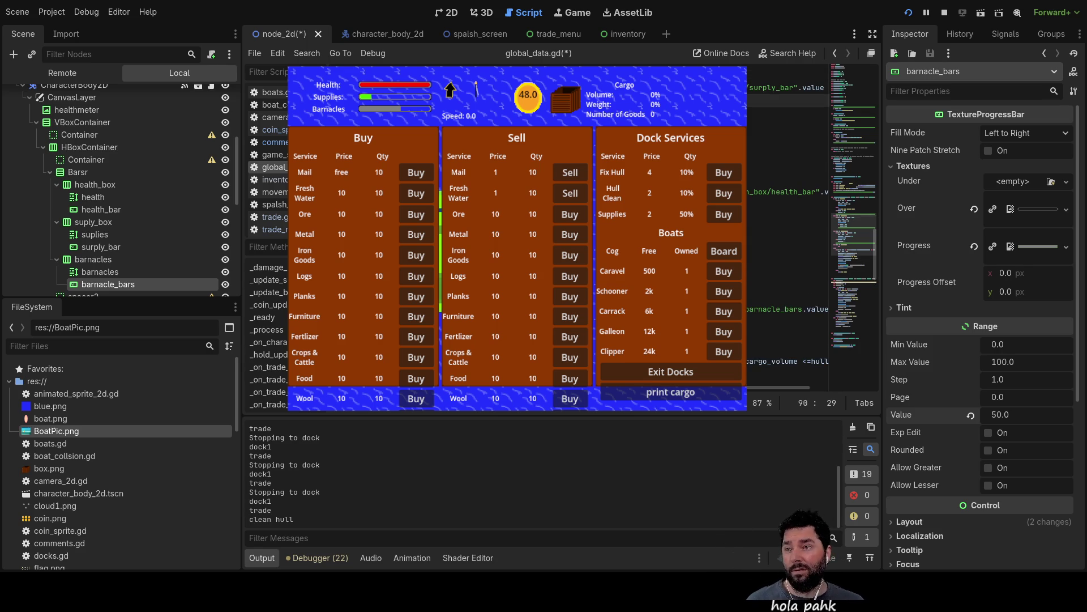
- Delete several characters from line 97 of global_data.gd
key("Down")
key("Down")
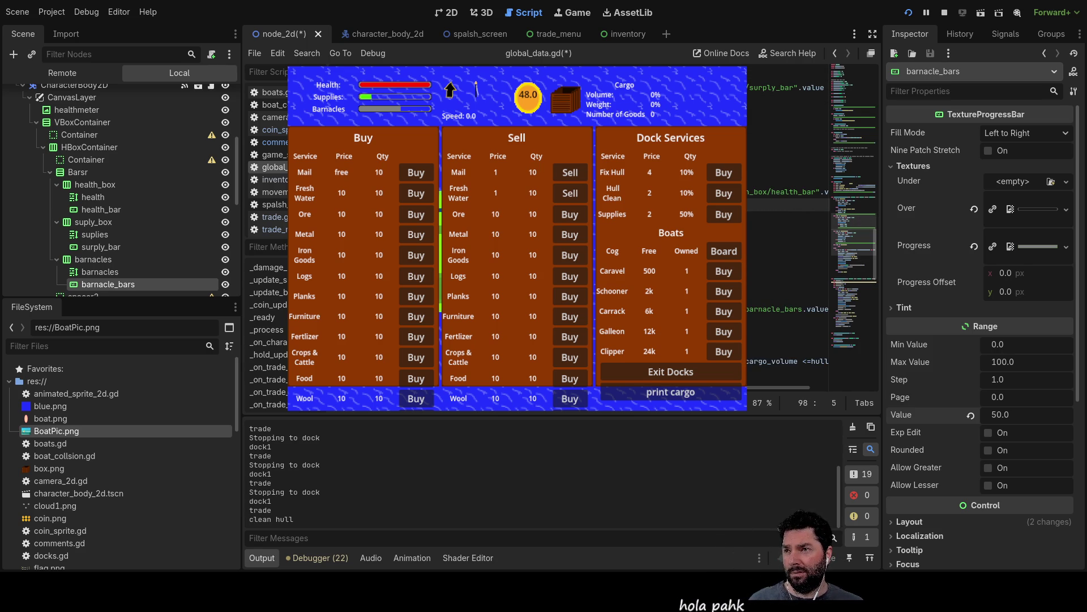
key("Up")
key("Home")
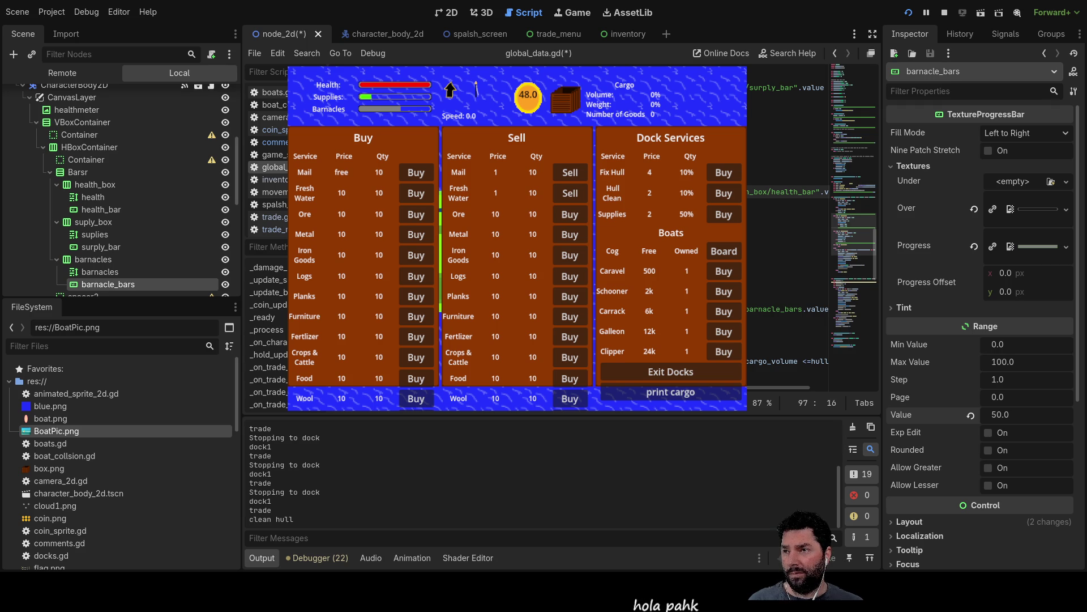
key("Left")
key("Down")
key("Down")
key("Up")
key("Down")
key("Up")
key("Up")
key("Up")
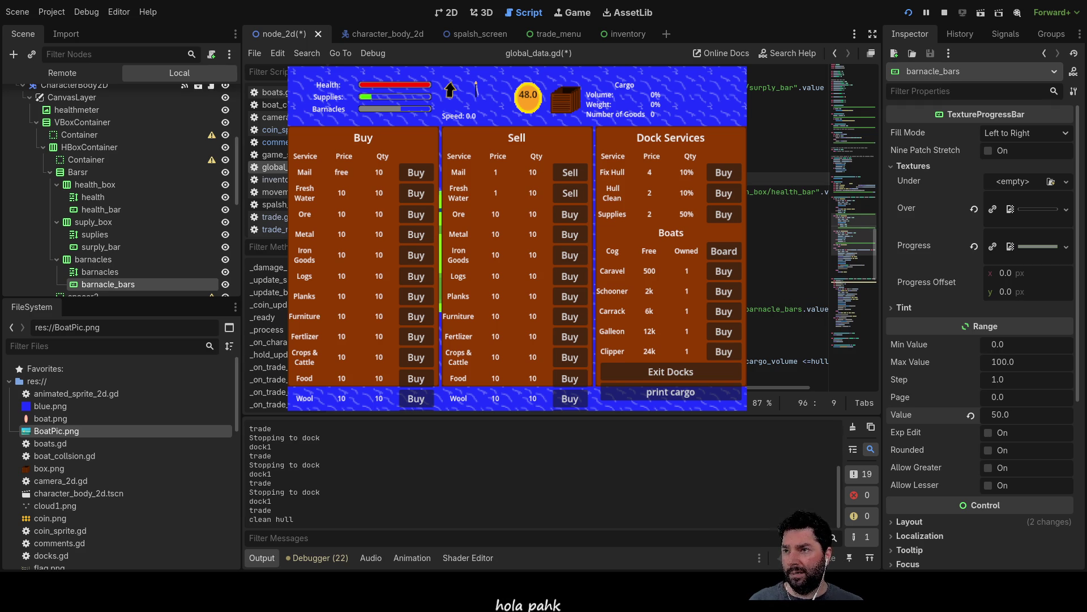
key("Down")
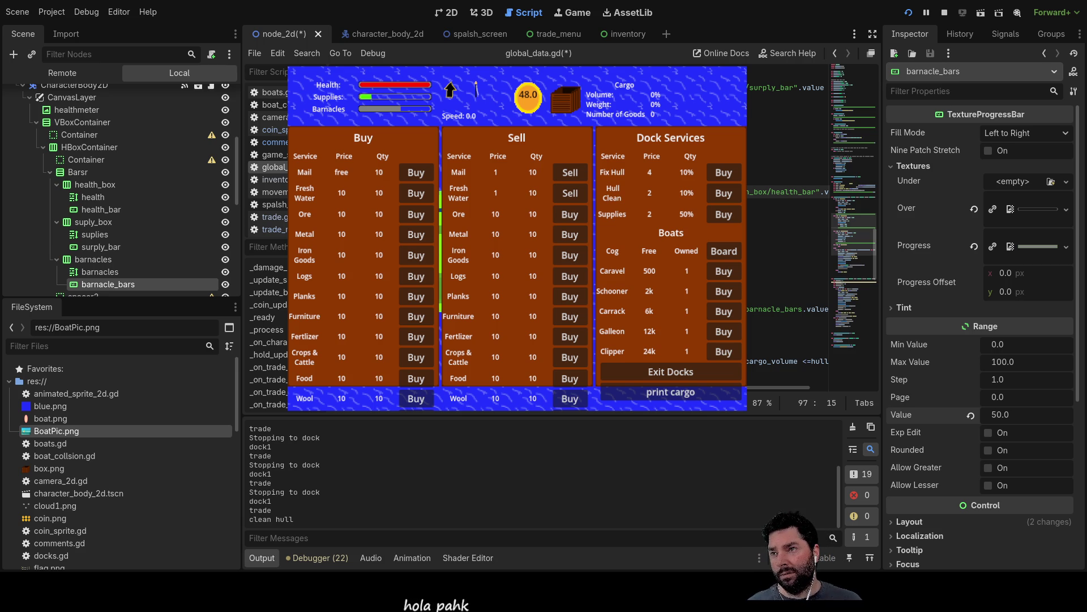
key("BackSpace")
key("BackSpace")
key("BackSpace")
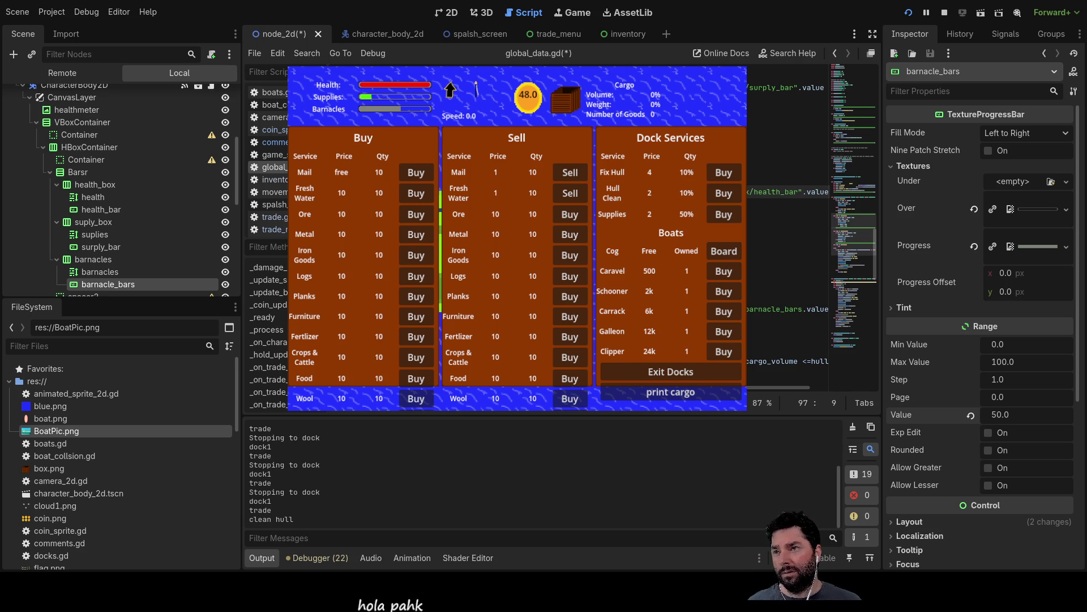
- Review the fix_hull cost check, the health bar update and the barnacle_bars update lines
key("Up")
key("Up")
key("Up")
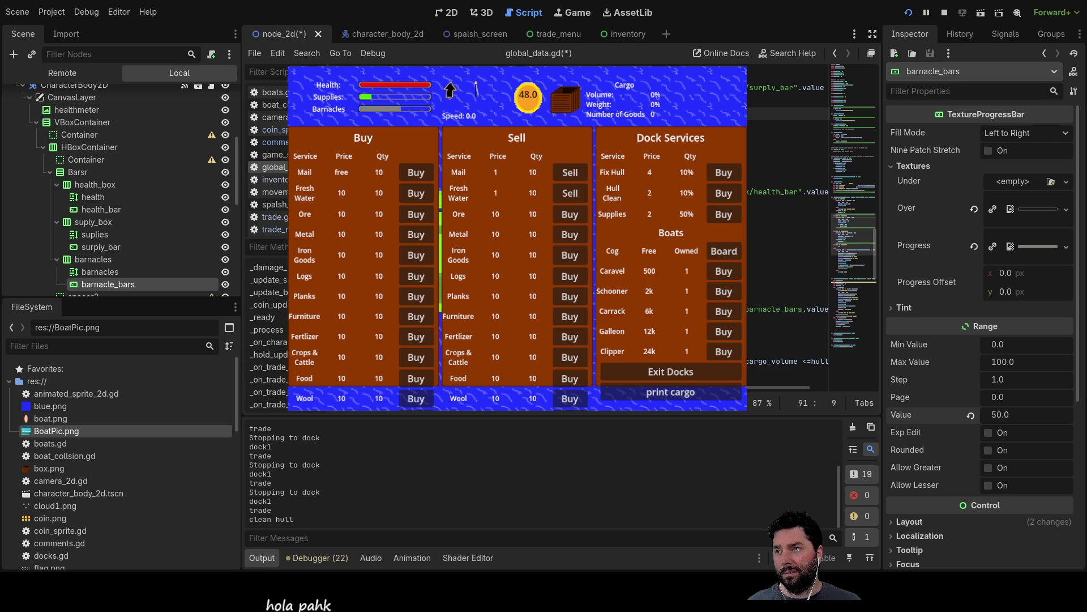
key("Down")
key("Down")
key("Down")
key("Up")
key("Up")
key("Up")
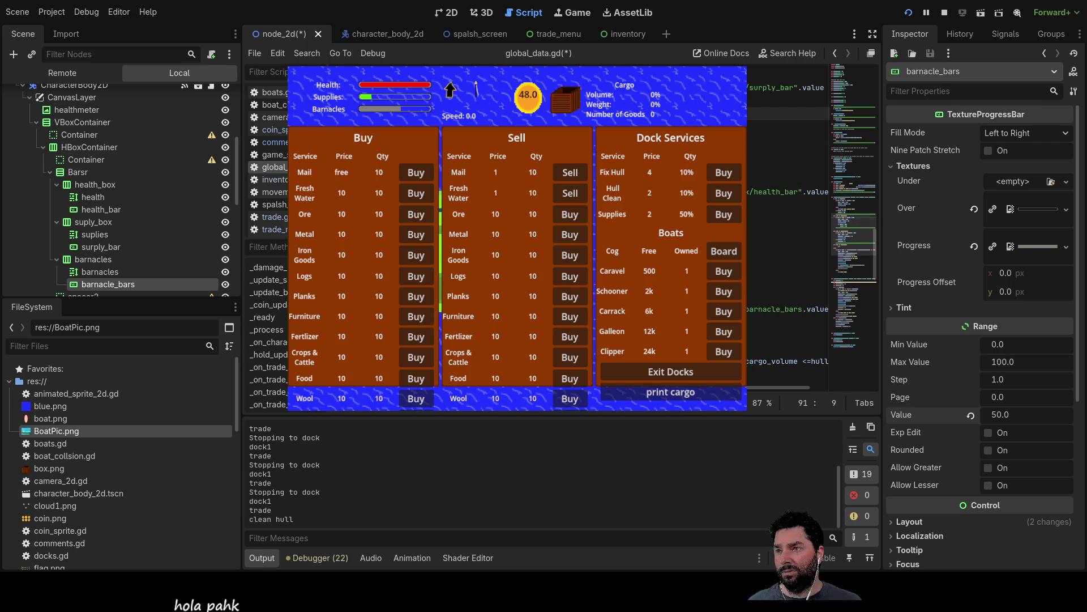
key("Down")
key("Down")
key("Down")
key("Right")
key("Right")
key("Right")
key("Down")
key("Down")
key("Down")
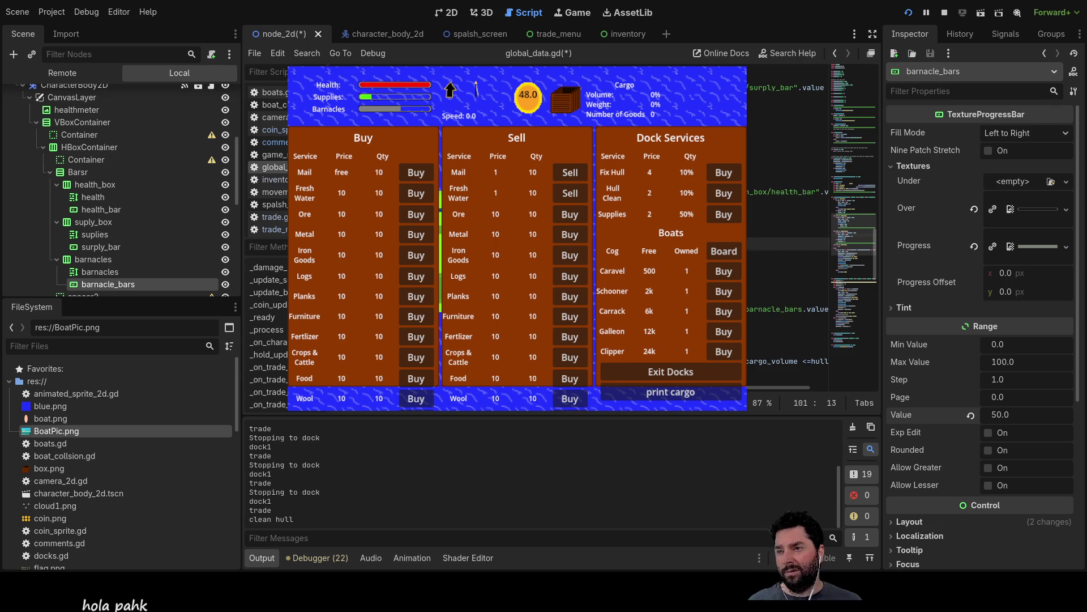
key("Down")
key("Down")
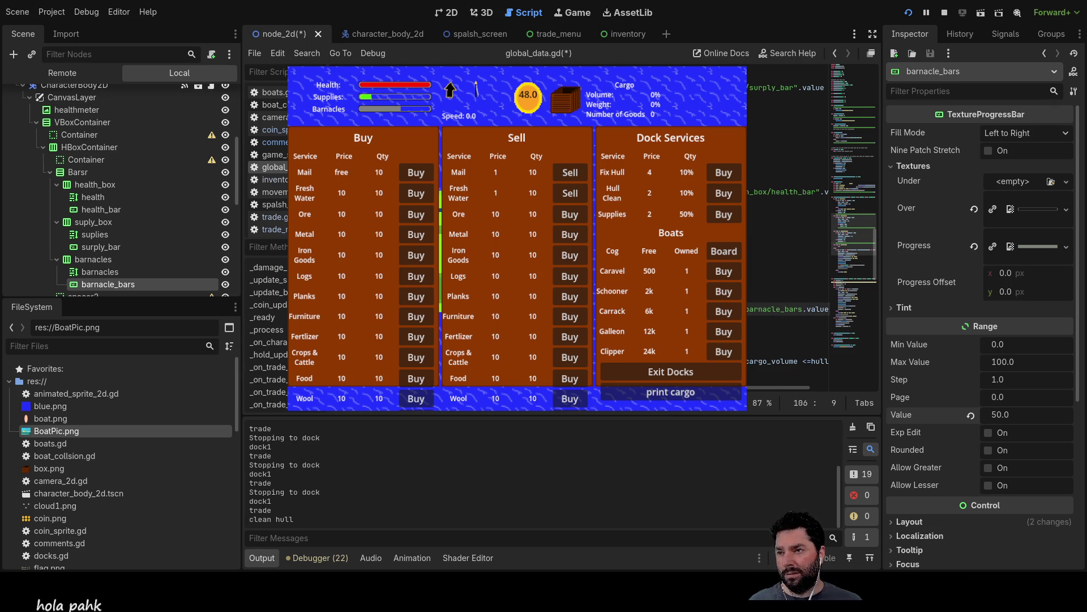
key("Right")
key("Right")
key("Right")
key("Left")
key("Left")
key("Left")
key("Up")
key("Up")
key("Up")
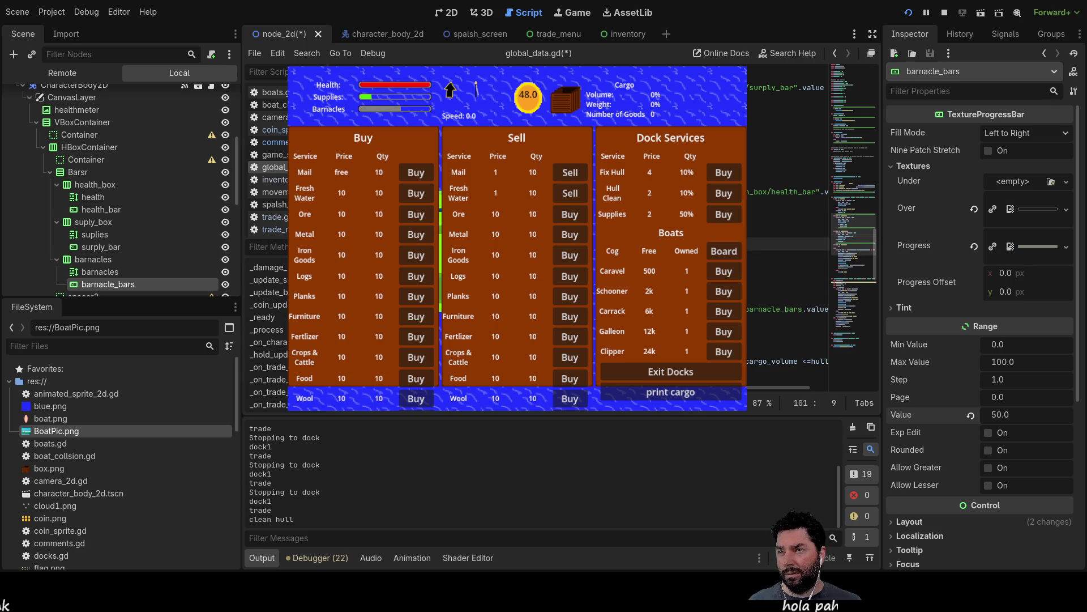
- Review the fix_hull health checks and cap, then stop and relaunch the game
key("Up")
key("Up")
key("Up")
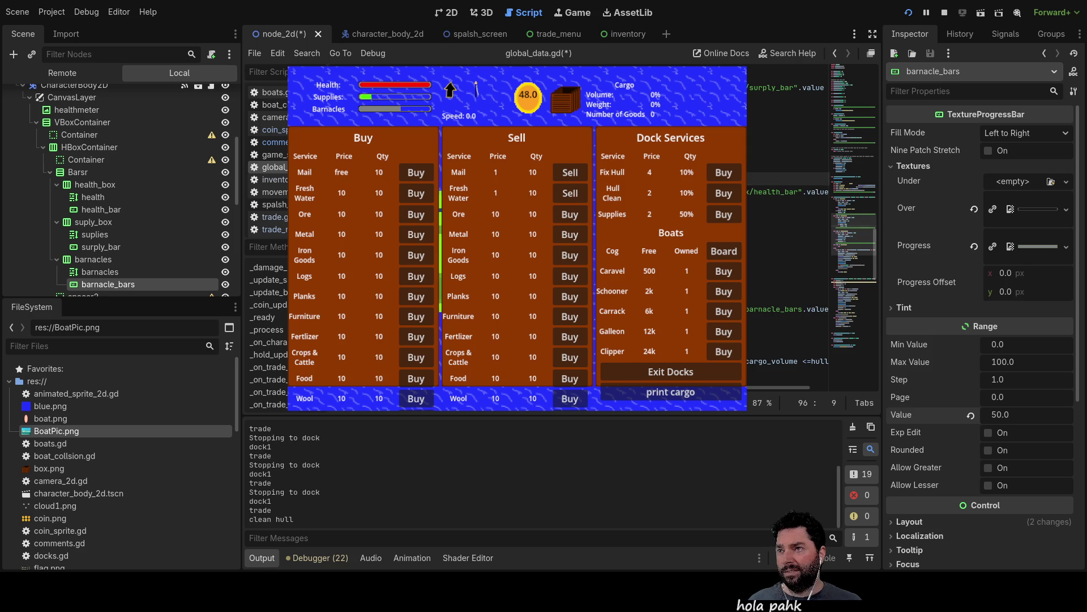
key("Down")
key("Down")
key("Down")
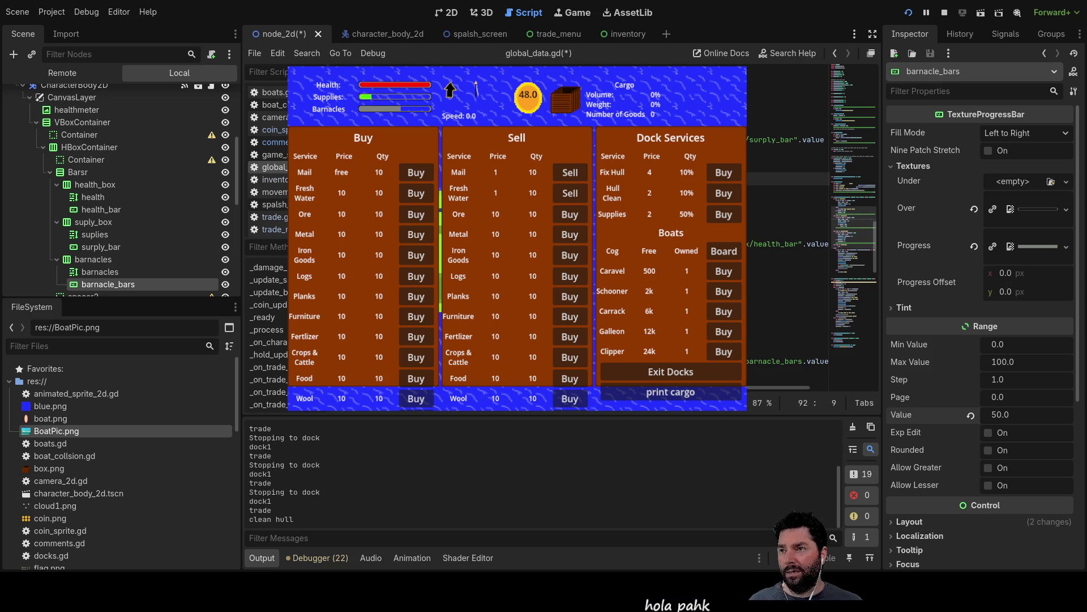
key("Down")
key("Up")
key("Up")
key("Up")
key("Down")
key("Down")
key("Down")
key("Down")
key("Down")
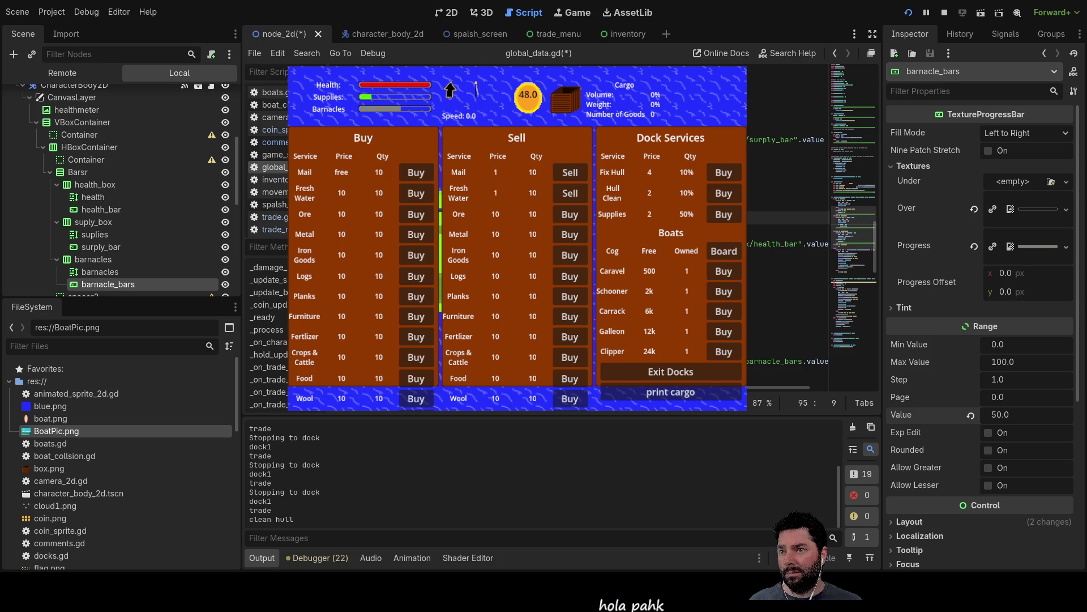
key("Down")
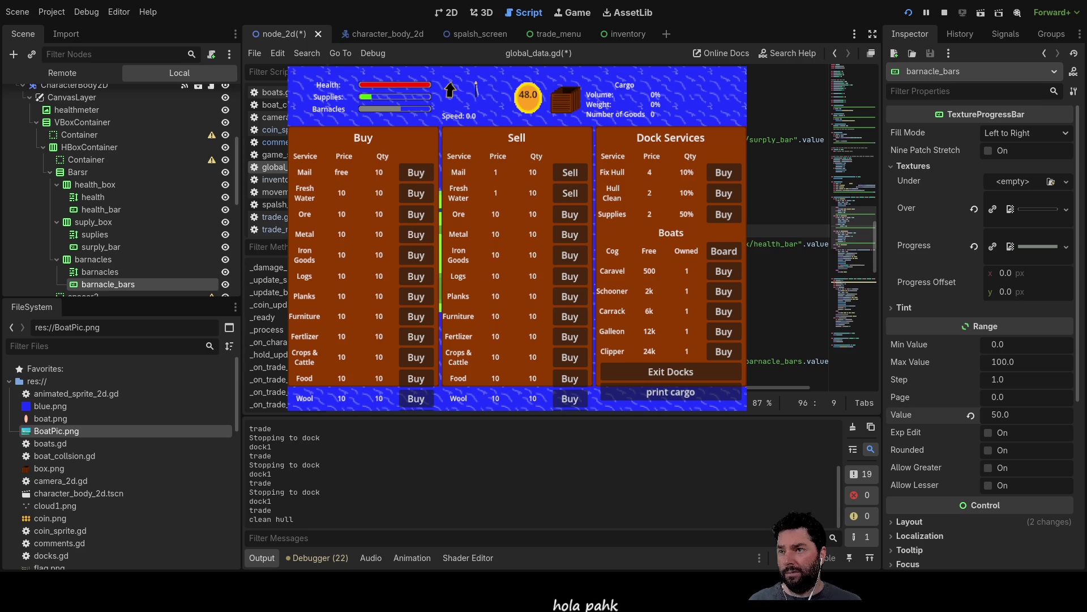
key("Down")
key("Down")
key("Down")
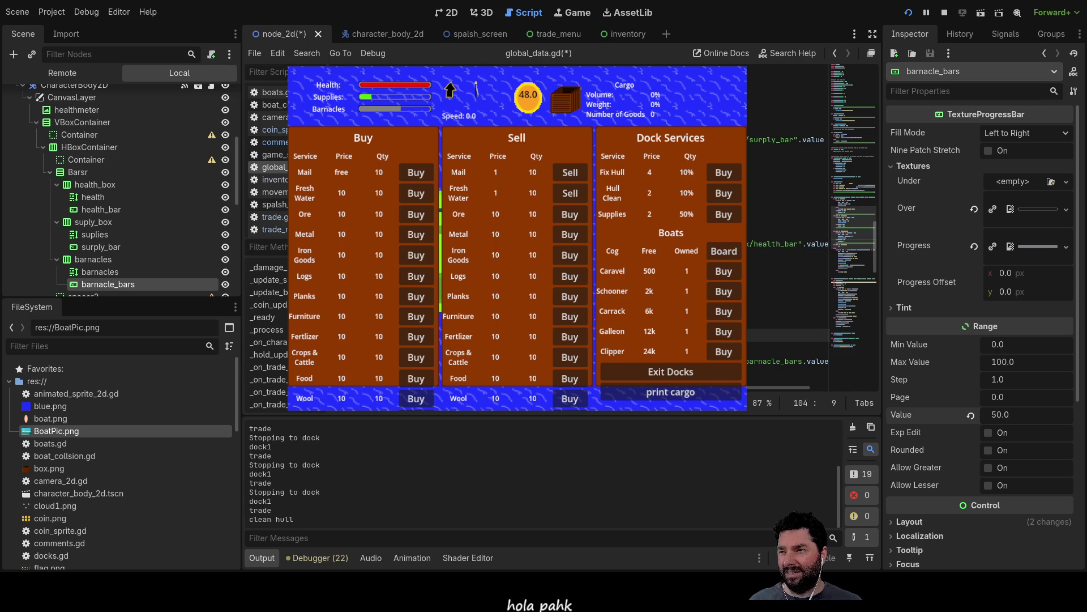
key("Down")
key("Down")
key("Down")
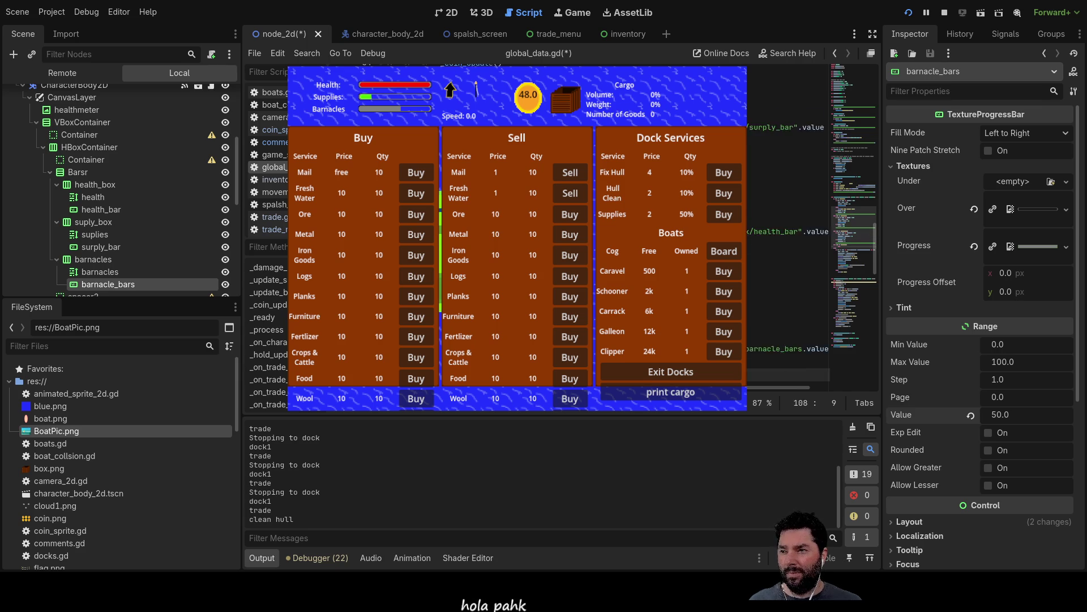
key("Up")
key("Up")
key("Up")
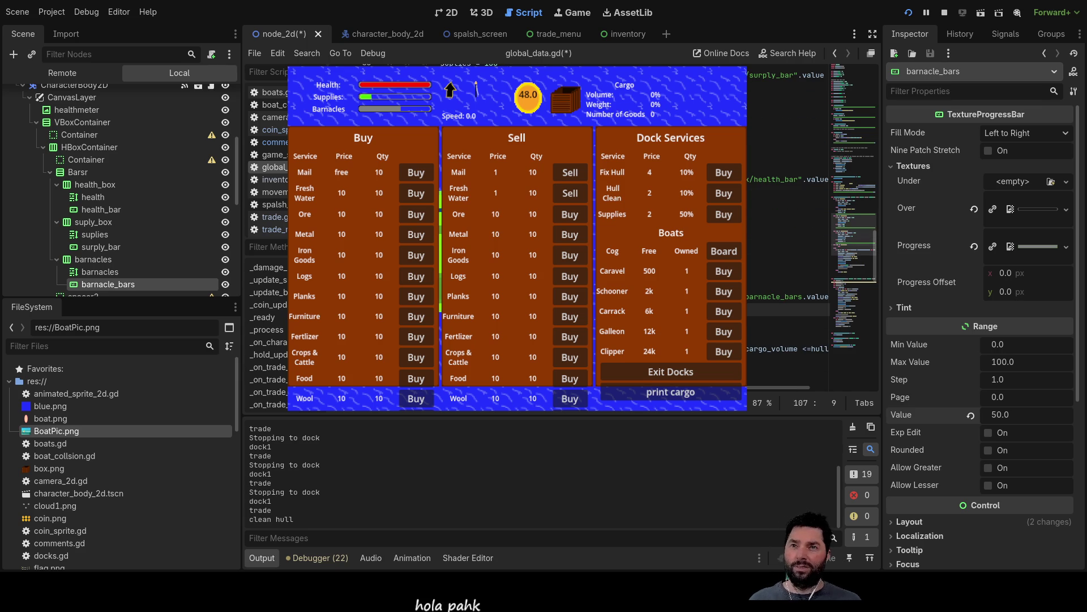
left_click(944, 12)
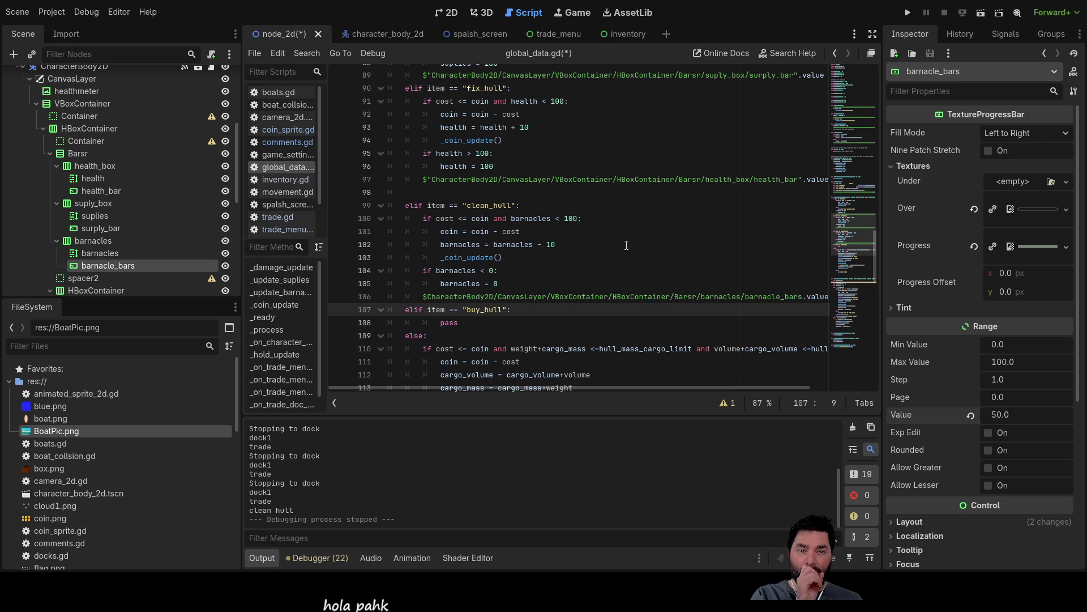
left_click(906, 12)
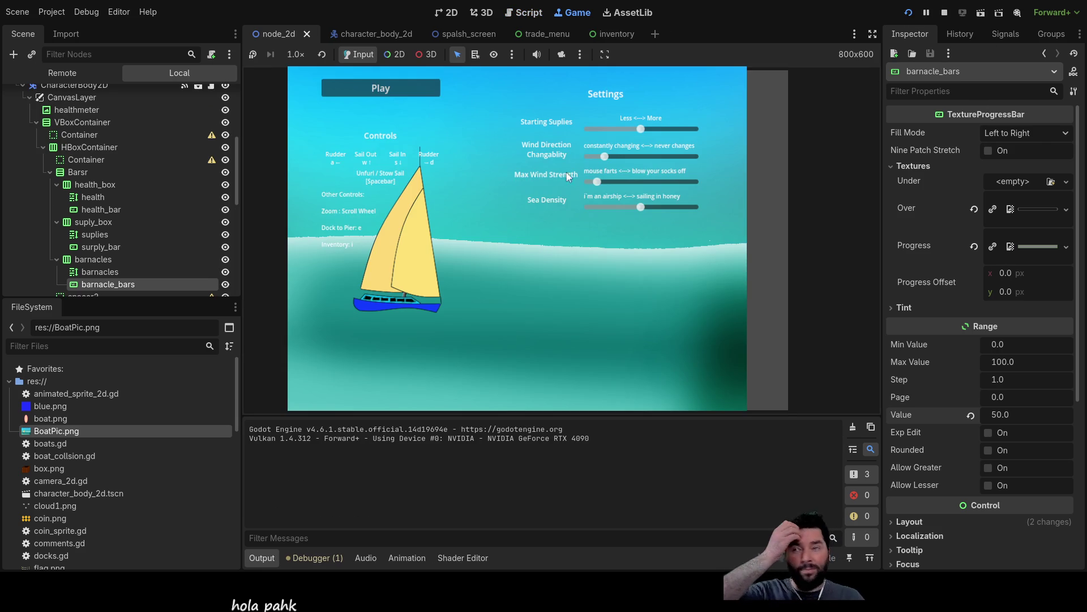
- Start from the splash screen, sail the boat briefly, then stop the test run
left_click(398, 89)
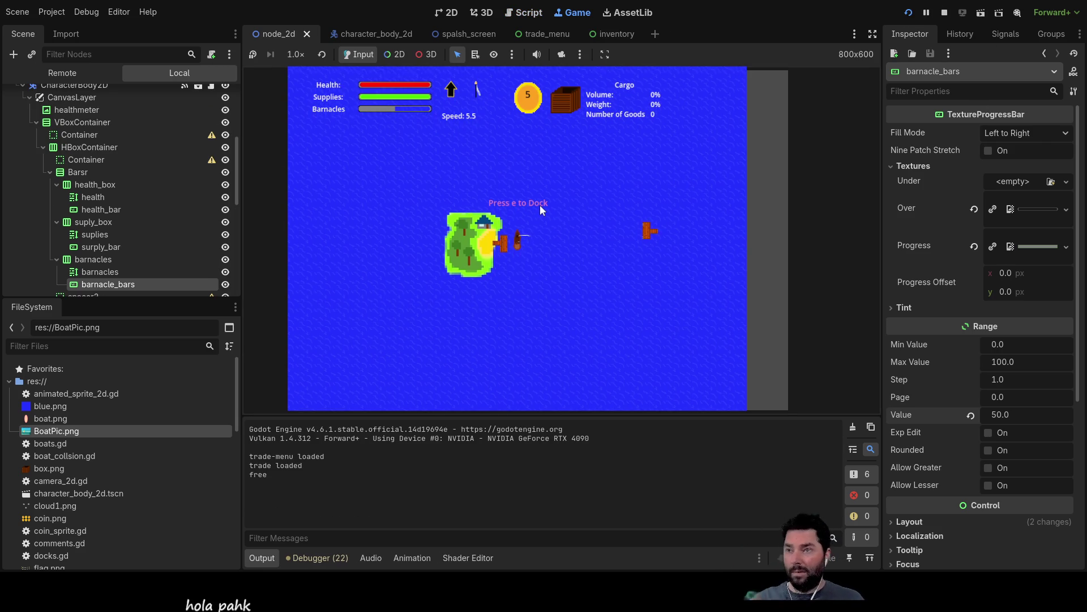
key("Right")
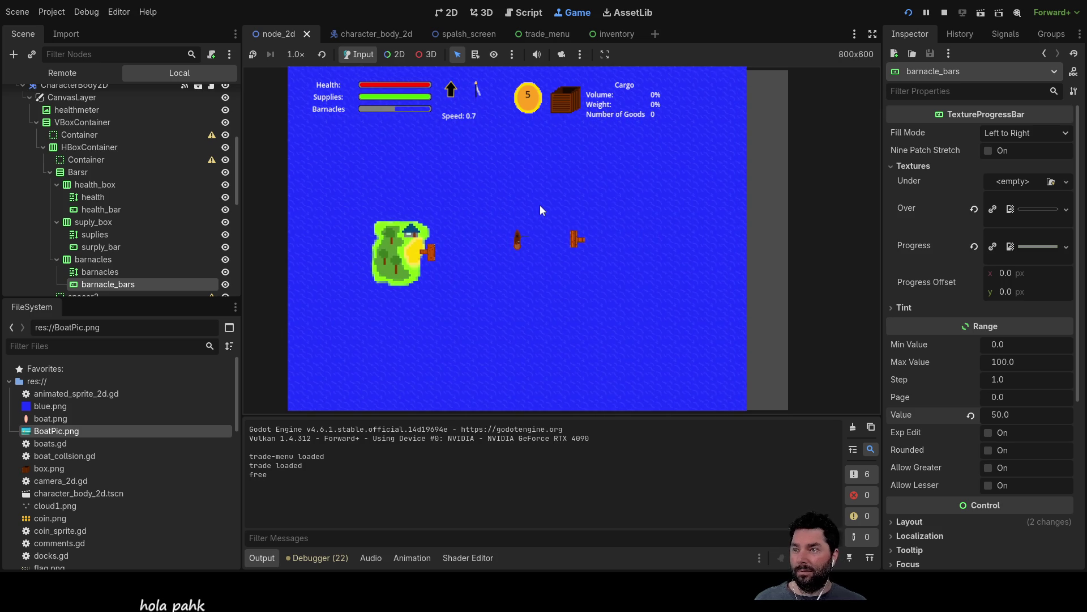
key("Up")
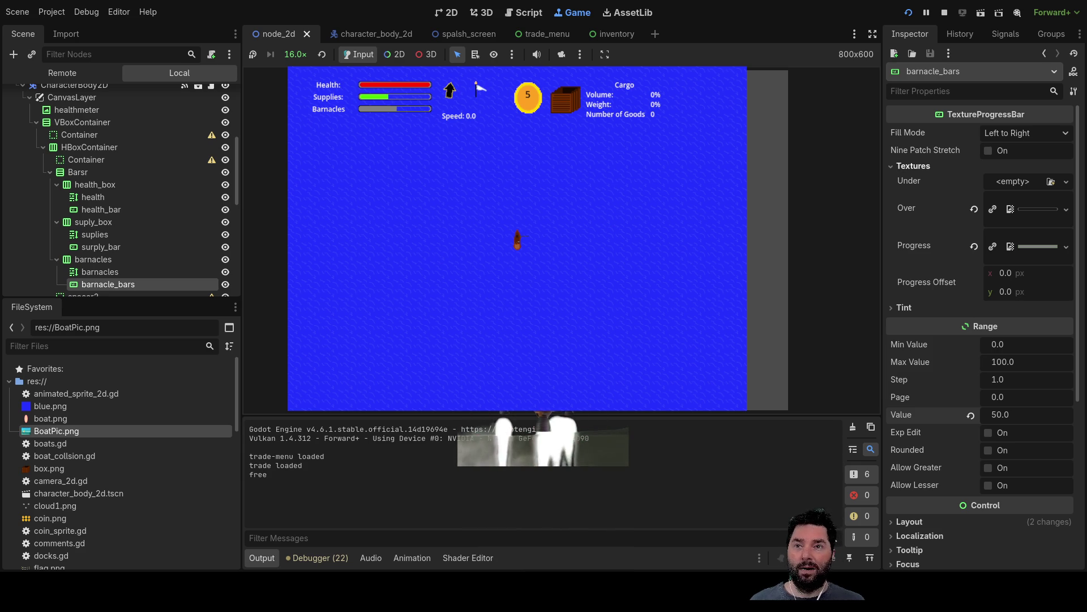
left_click(944, 12)
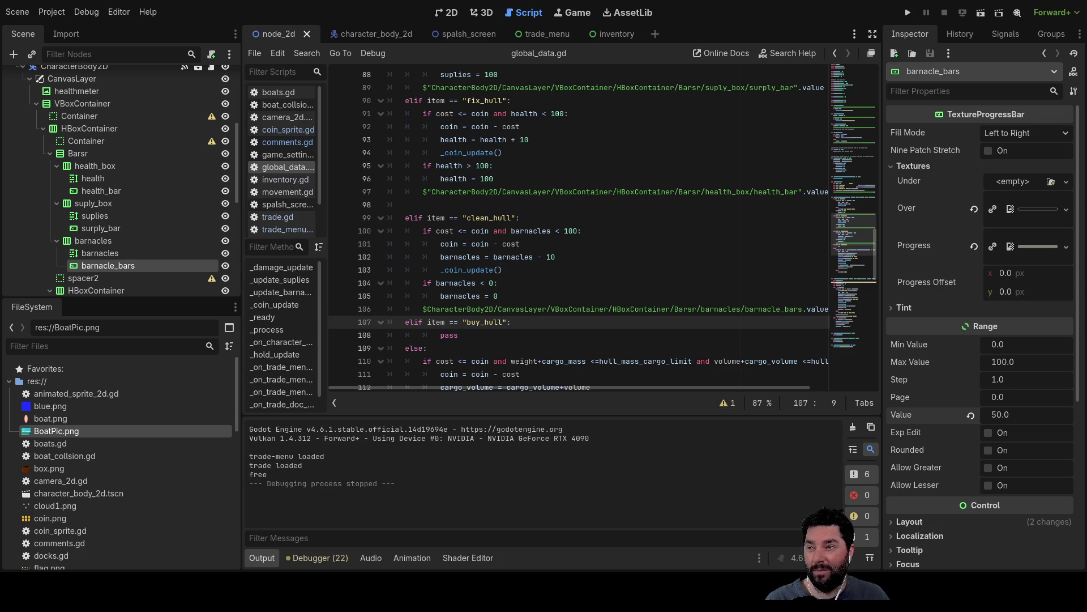
- Run the project with F5, start playing and sail the boat forward
scroll(577, 227, "up", 6)
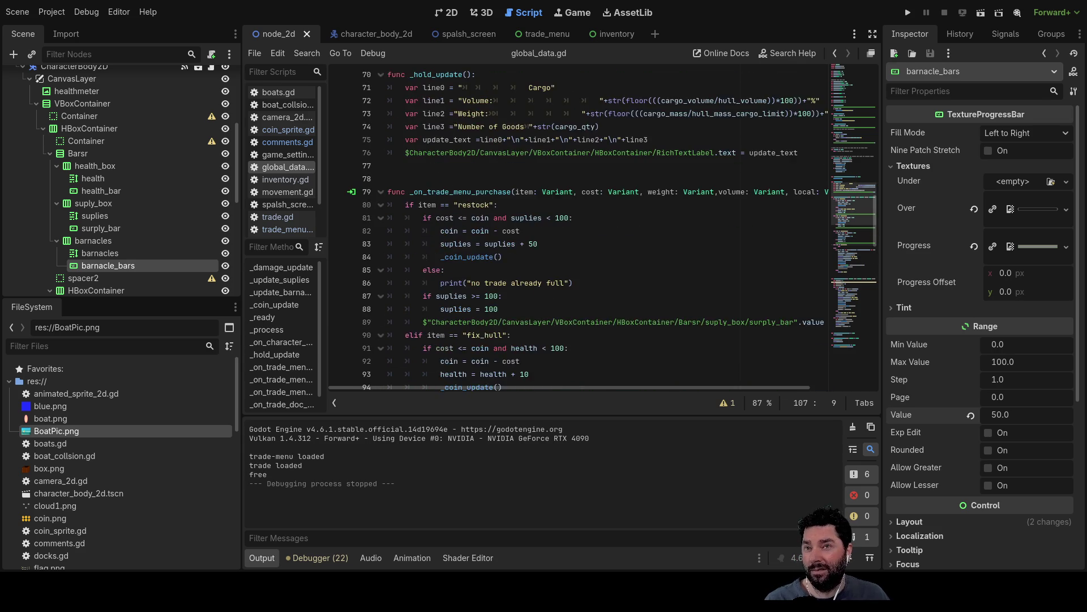
scroll(578, 226, "down", 4)
key("F5")
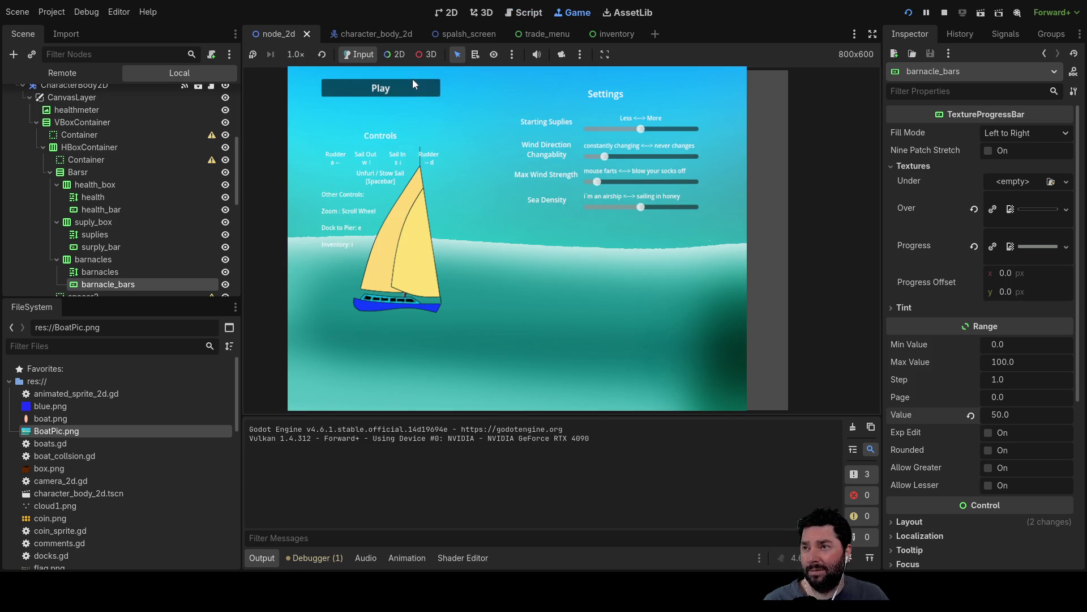
left_click(412, 78)
key("w")
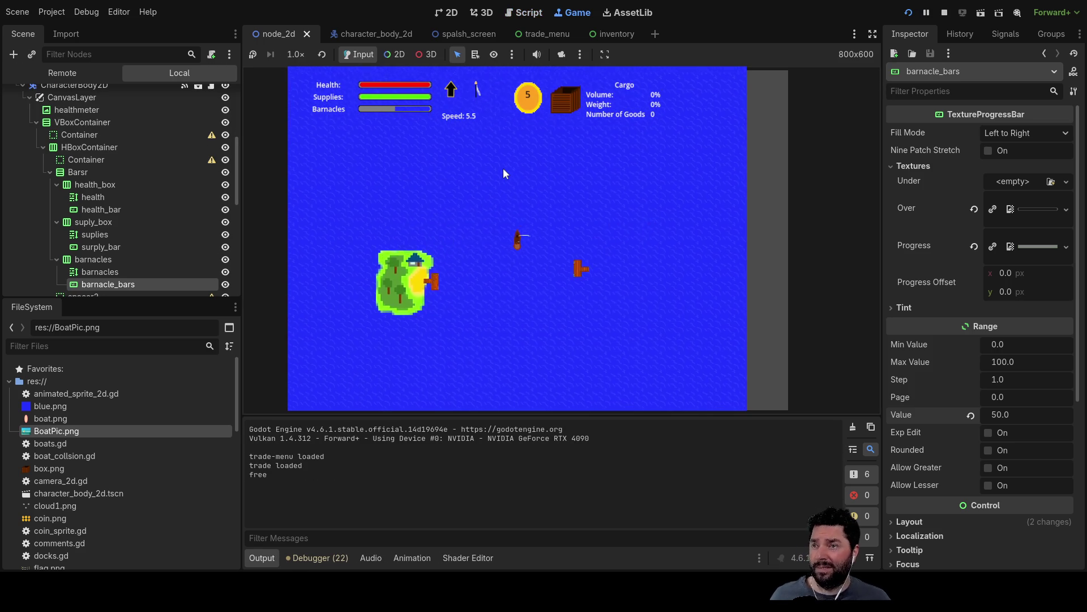
key("s")
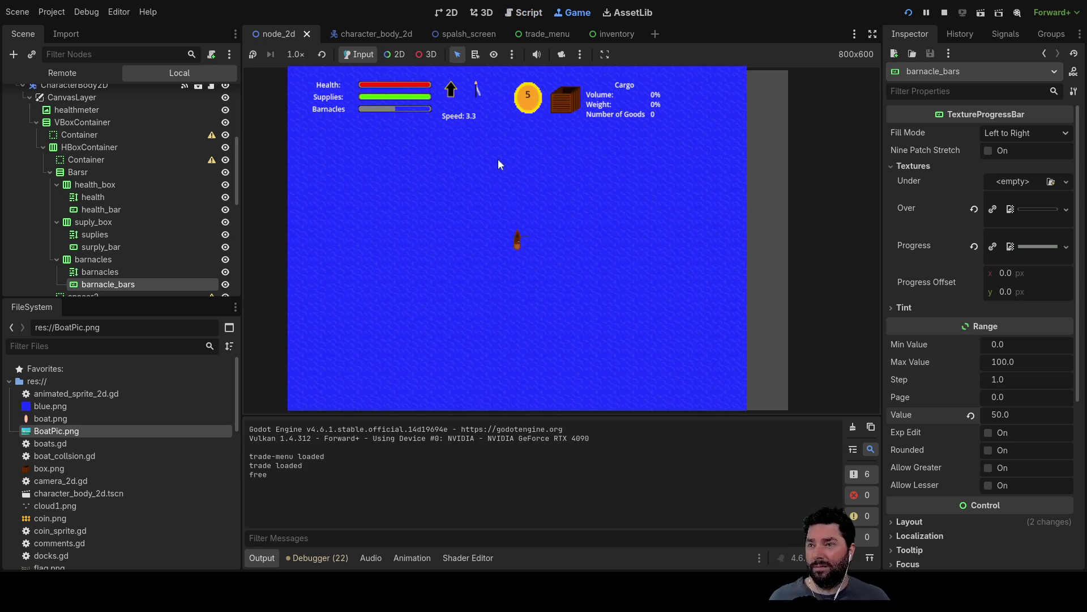
- Toggle 16x game speed on and off, sail back to the island and dock
left_click(296, 54)
left_click(300, 249)
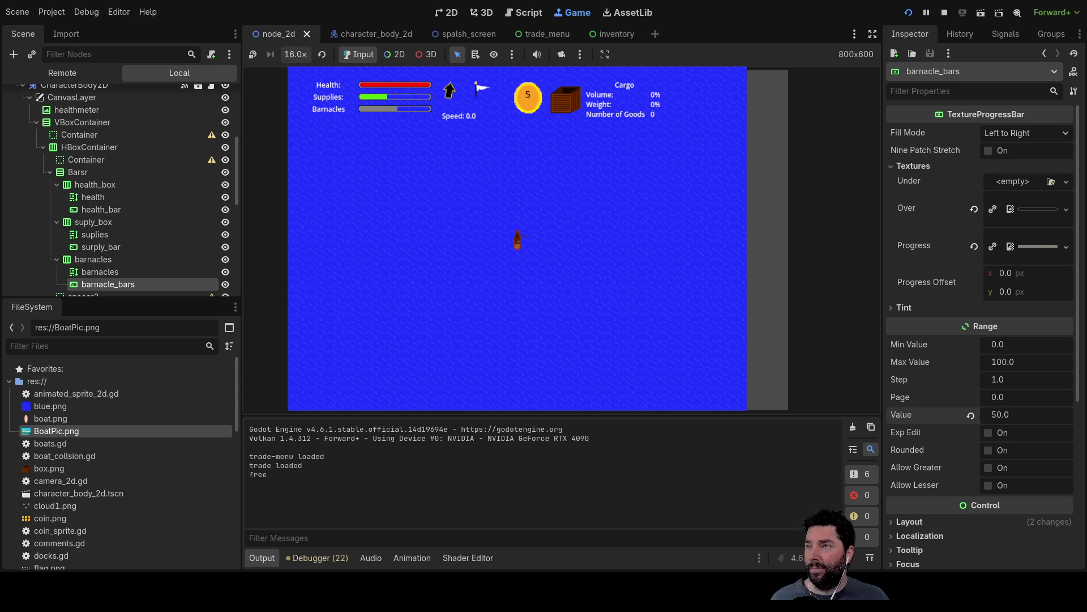
left_click(322, 55)
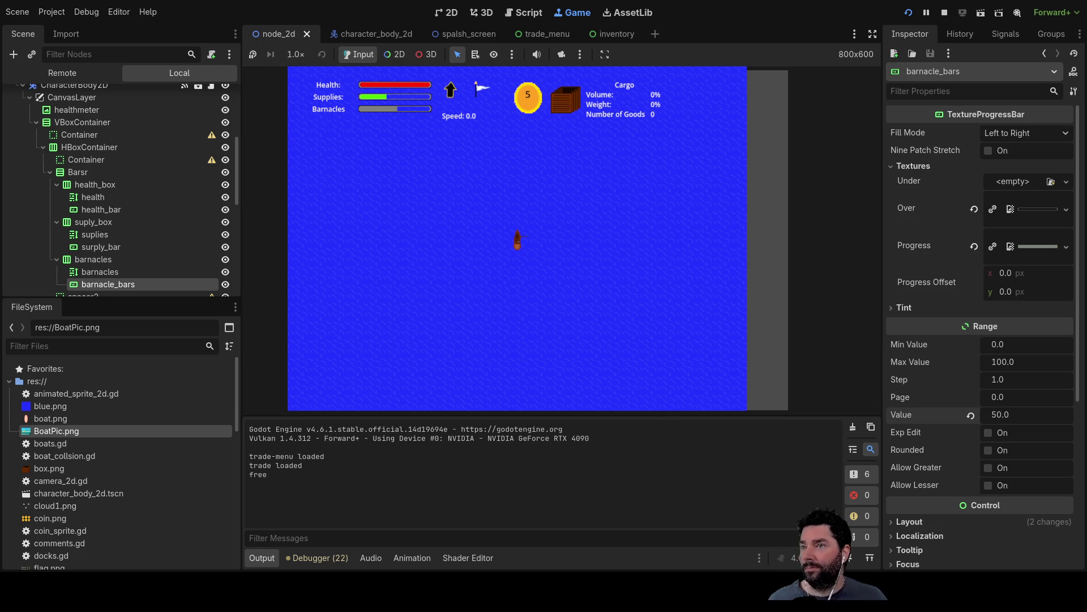
key("Down")
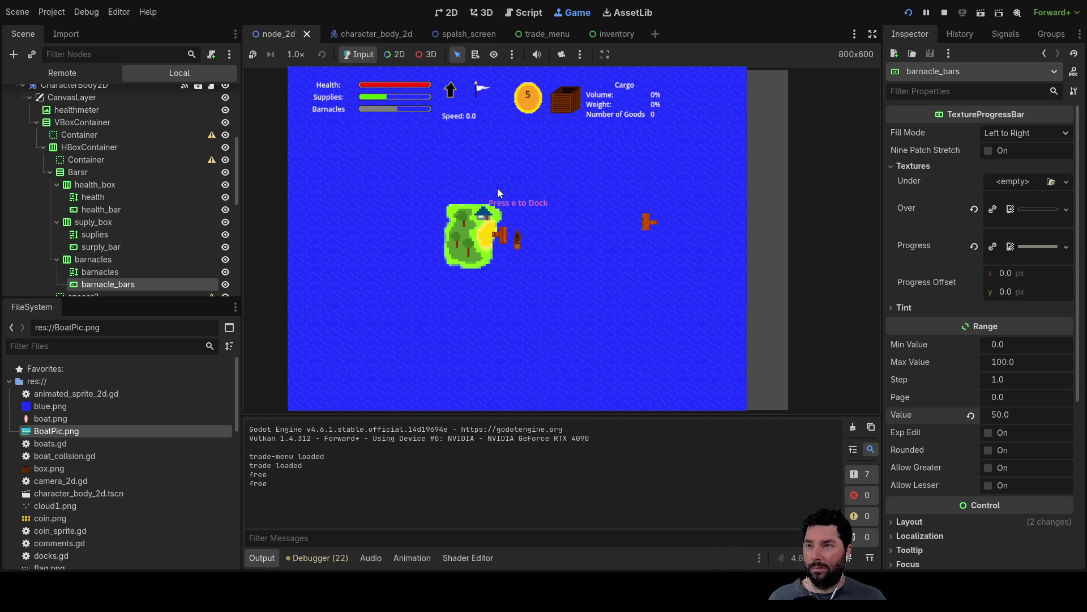
key("e")
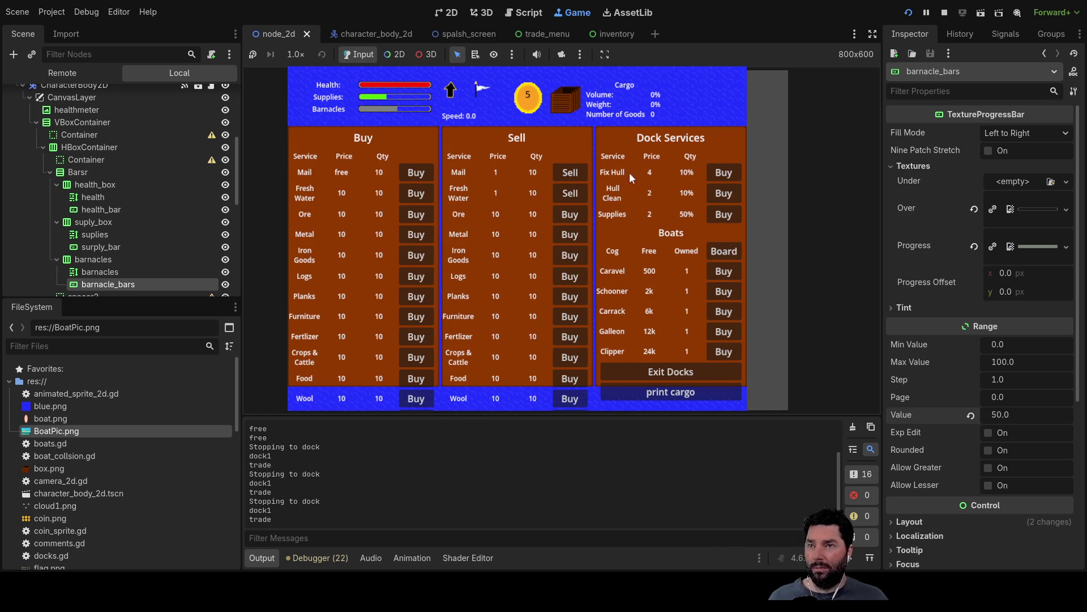
- Buy five Fix Hull repairs at the dock
left_click(731, 173)
left_click(732, 174)
left_click(731, 173)
left_click(731, 174)
left_click(731, 174)
left_click(732, 173)
left_click(731, 173)
left_click(732, 174)
left_click(731, 173)
left_click(731, 173)
left_click(732, 174)
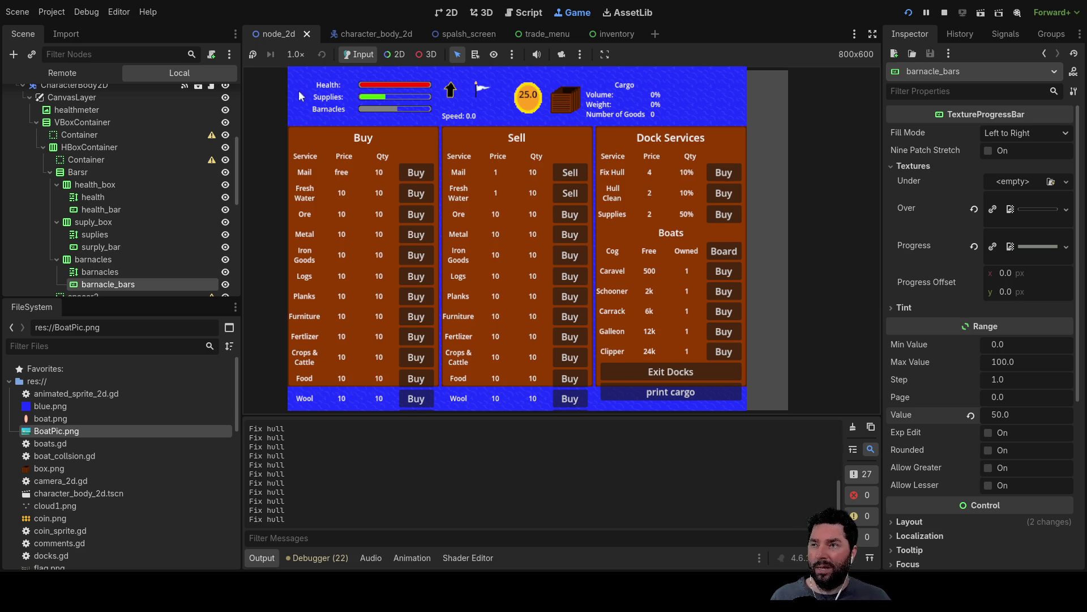
- Buy nine Hull Cleans to remove barnacles
left_click(726, 191)
left_click(726, 193)
left_click(727, 194)
left_click(727, 194)
left_click(727, 194)
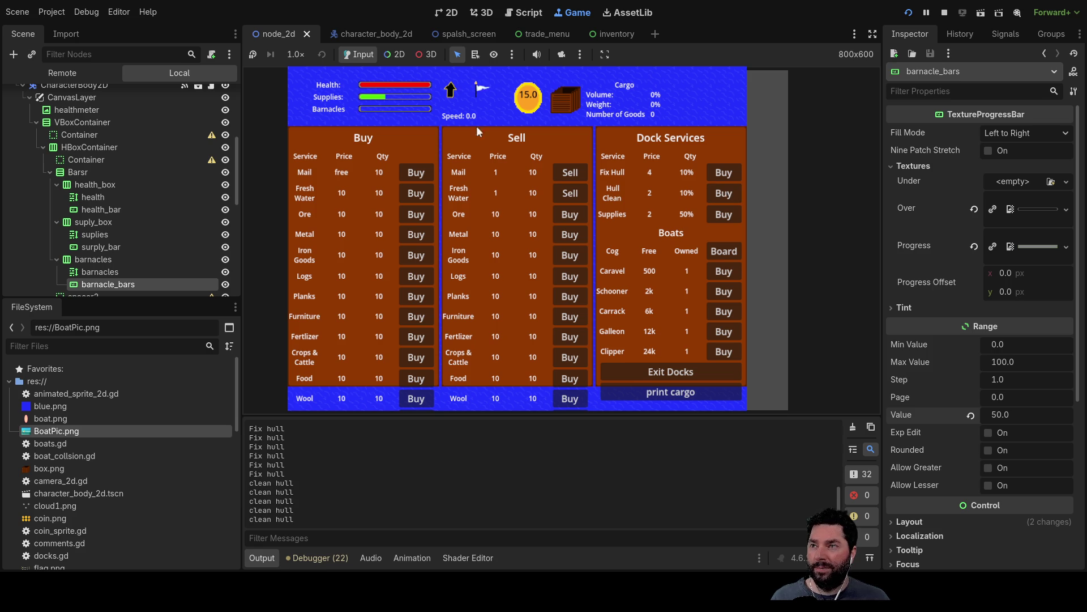
left_click(728, 196)
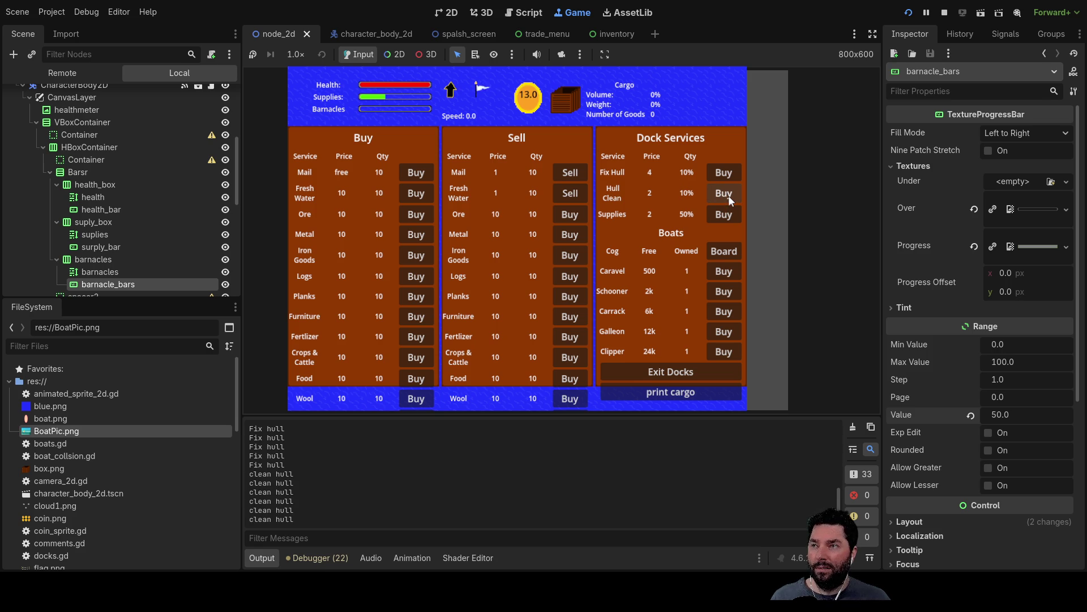
left_click(729, 195)
left_click(728, 196)
left_click(729, 195)
left_click(728, 196)
left_click(728, 196)
left_click(728, 196)
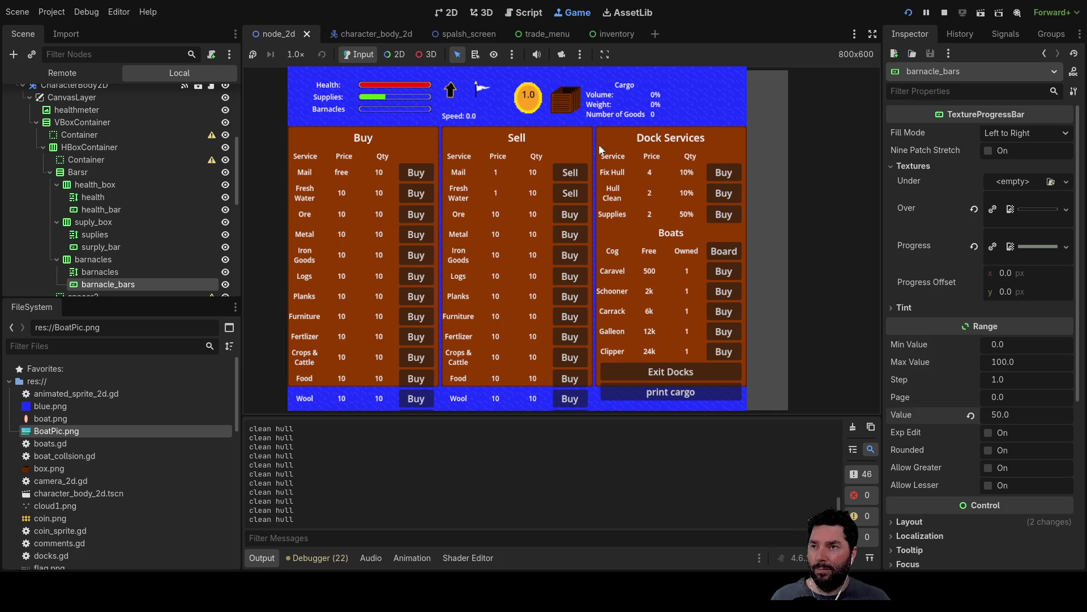
- Repeatedly buy Supplies, try buying Iron Goods, then stop the game
left_click(731, 217)
left_click(731, 216)
left_click(731, 216)
left_click(730, 215)
left_click(731, 215)
left_click(730, 216)
left_click(731, 216)
left_click(731, 216)
left_click(730, 216)
left_click(731, 216)
left_click(730, 216)
left_click(731, 216)
left_click(731, 215)
left_click(731, 216)
left_click(731, 216)
left_click(731, 215)
left_click(731, 215)
left_click(730, 216)
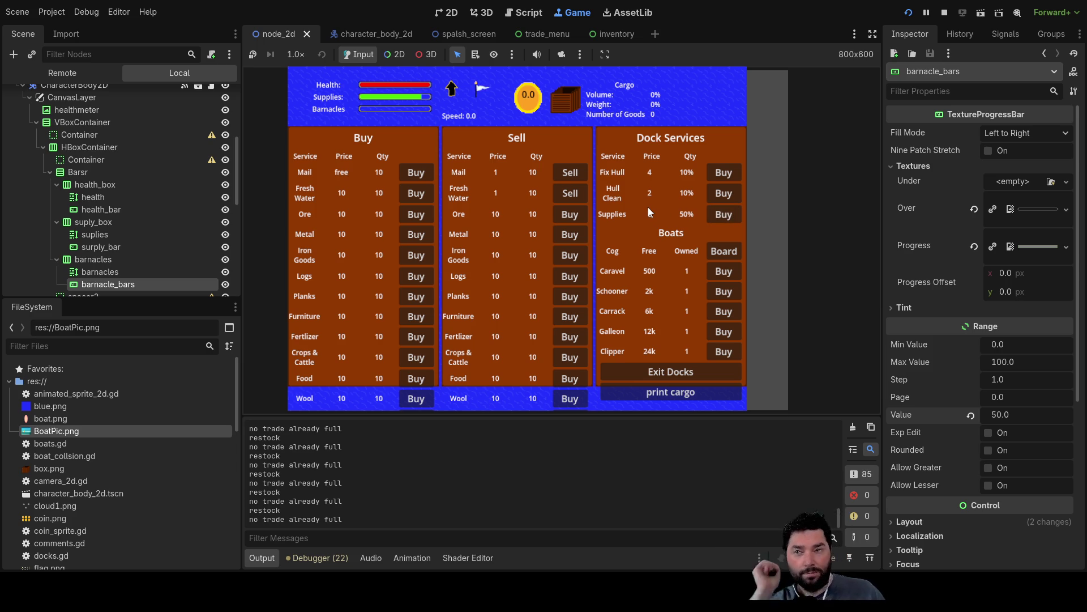
left_click(722, 217)
left_click(721, 216)
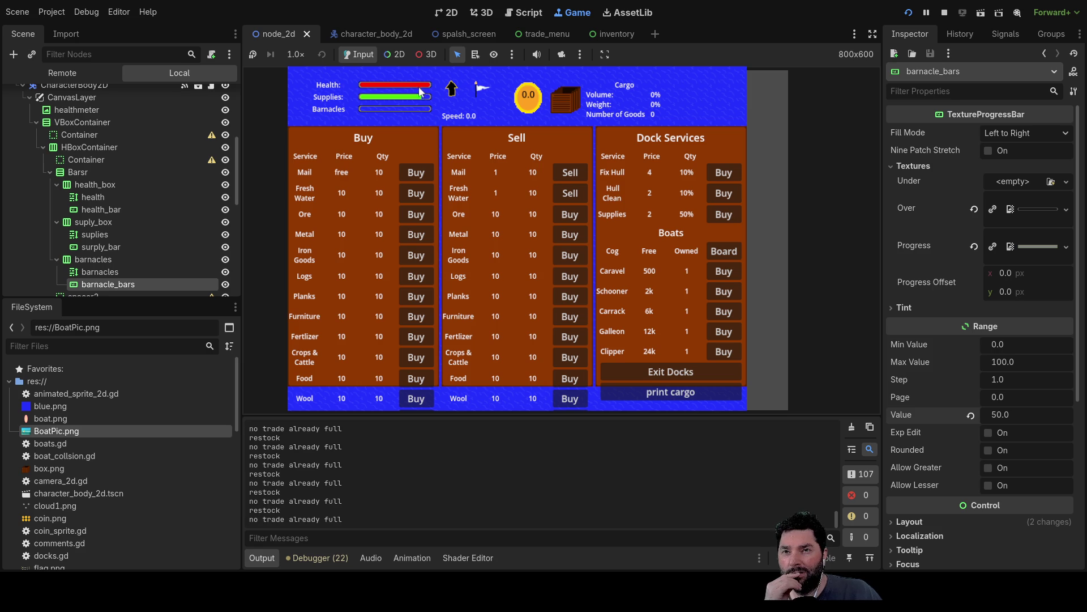
left_click(416, 255)
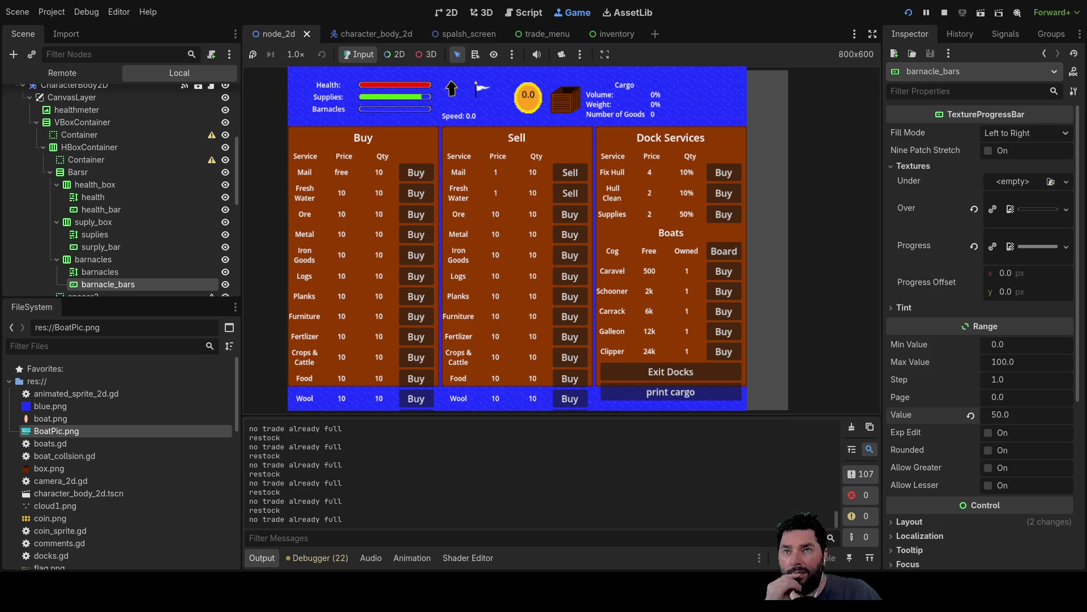
left_click(944, 12)
- Set the health_bar's Range Value to 50 in the Inspector
left_click(452, 13)
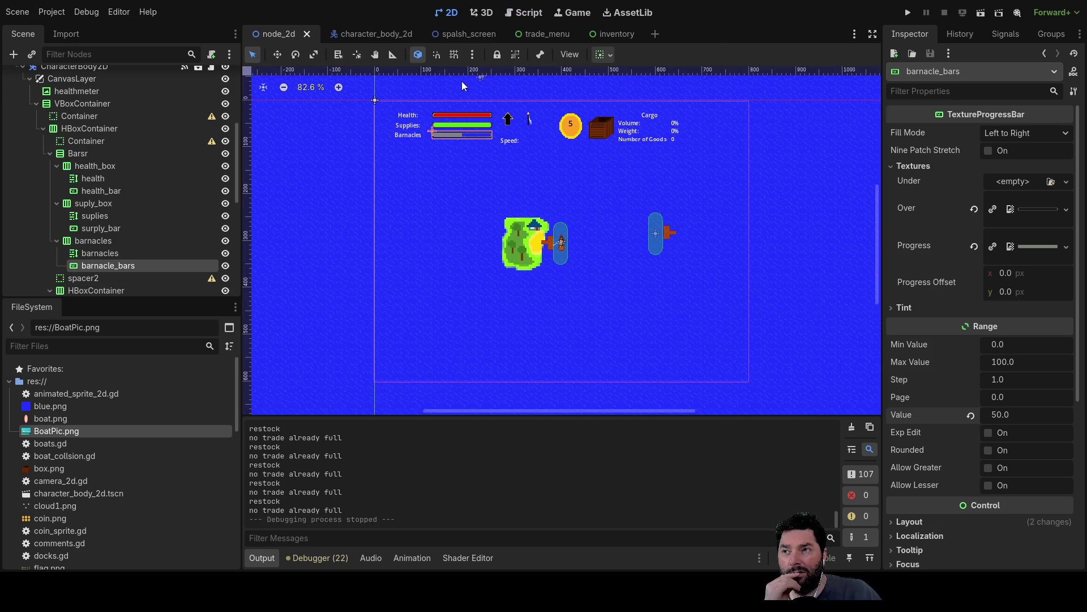
left_click(488, 120)
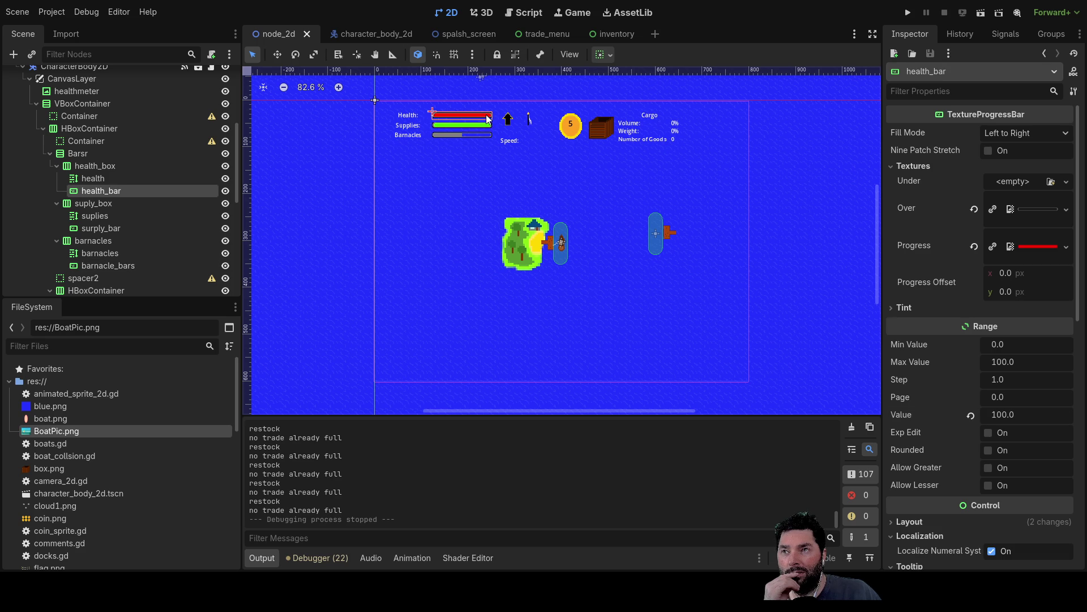
double_click(1008, 414)
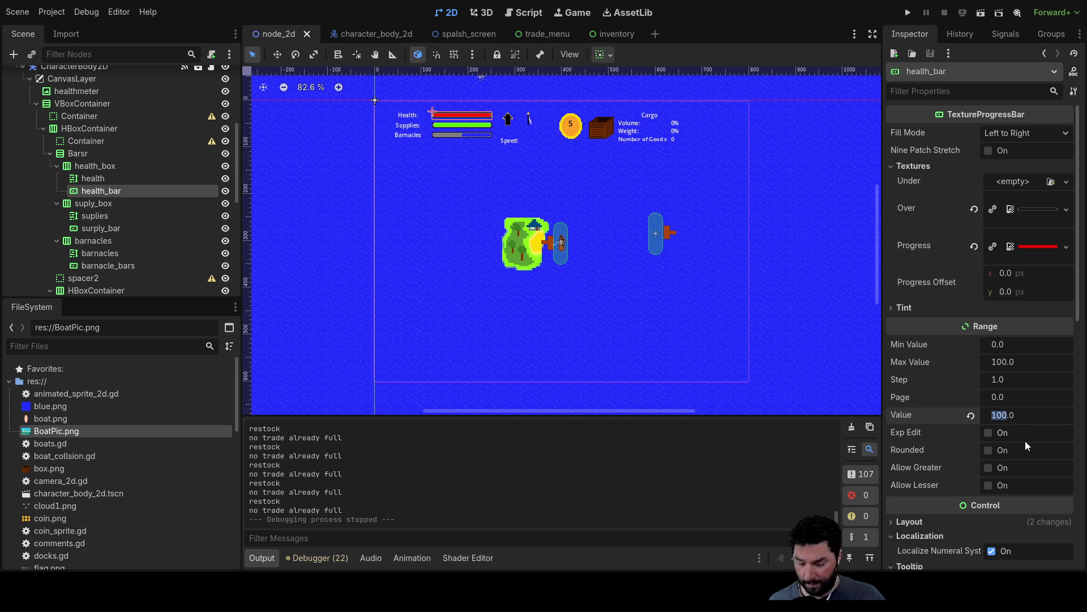
type("50")
key("Return")
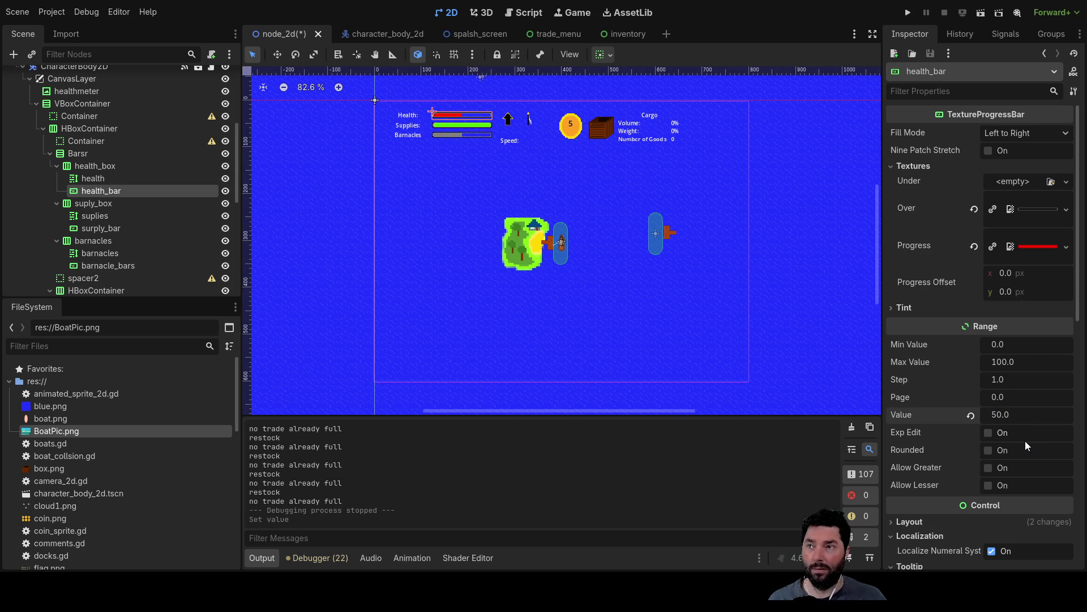
- Set the supplies bar's value to 50 as well, then deselect it
left_click(481, 124)
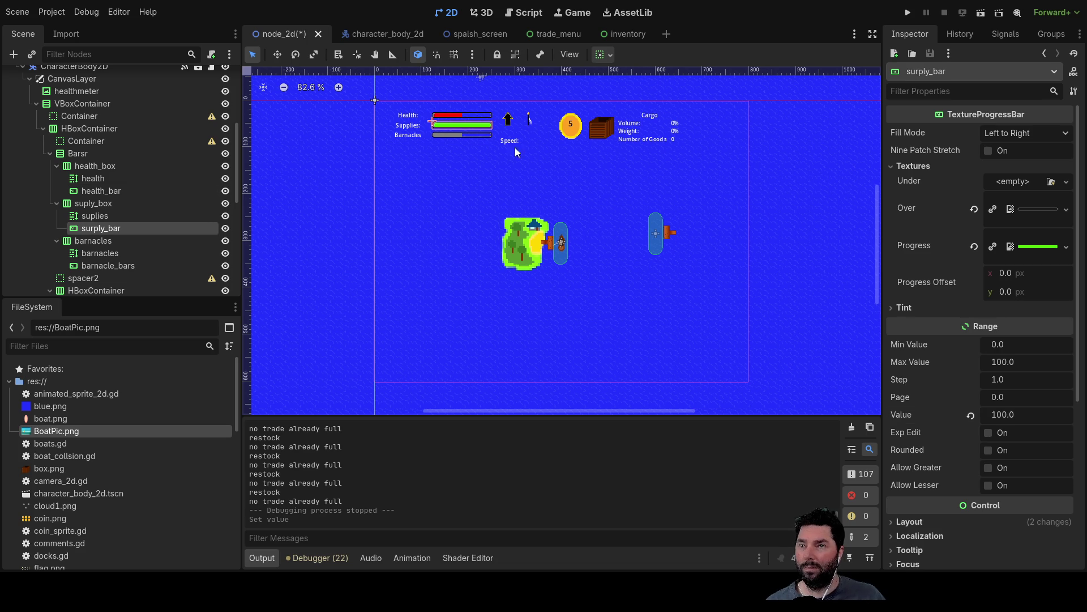
double_click(1004, 365)
type("501")
key("BackSpace")
key("Return")
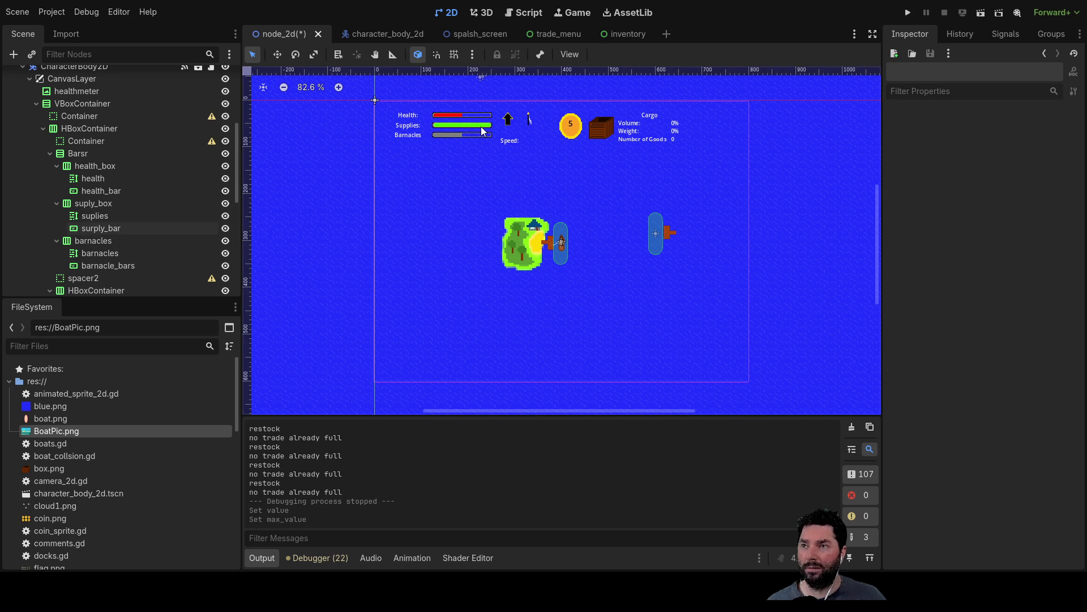
double_click(1000, 362)
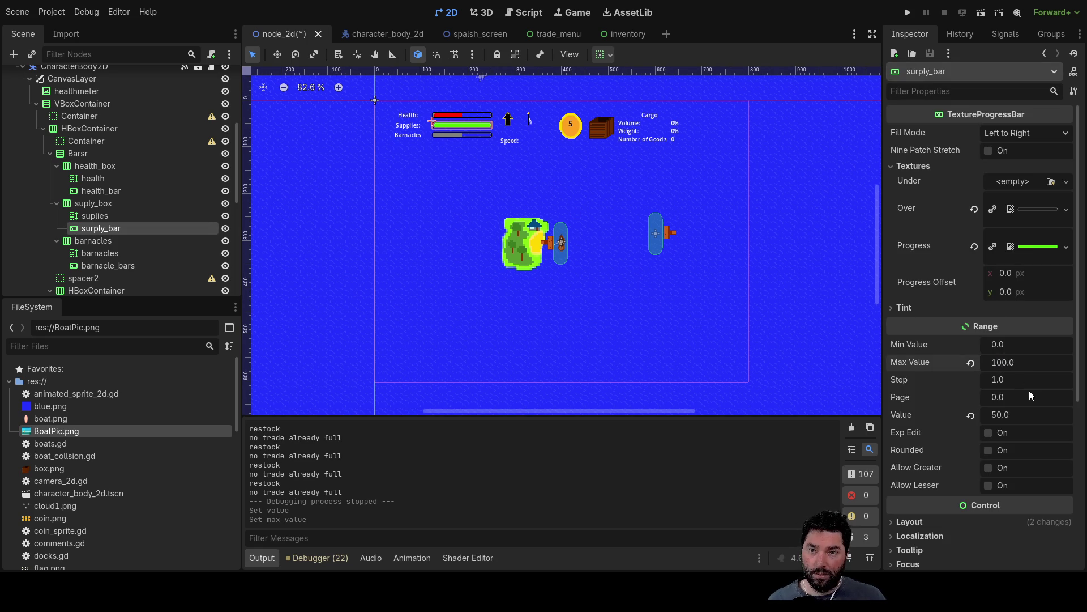
double_click(1002, 415)
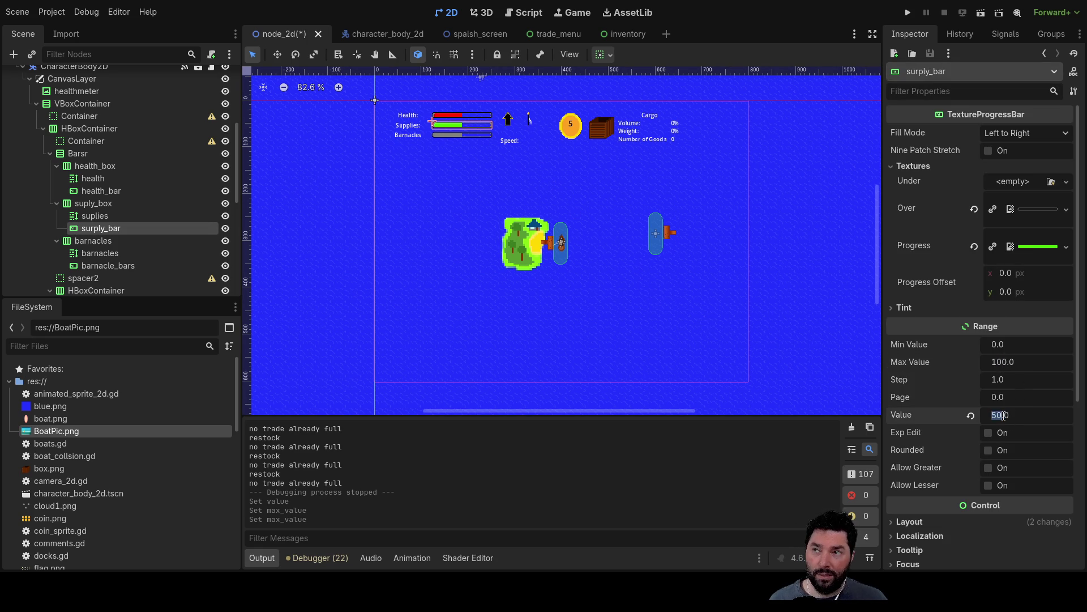
left_click(1017, 365)
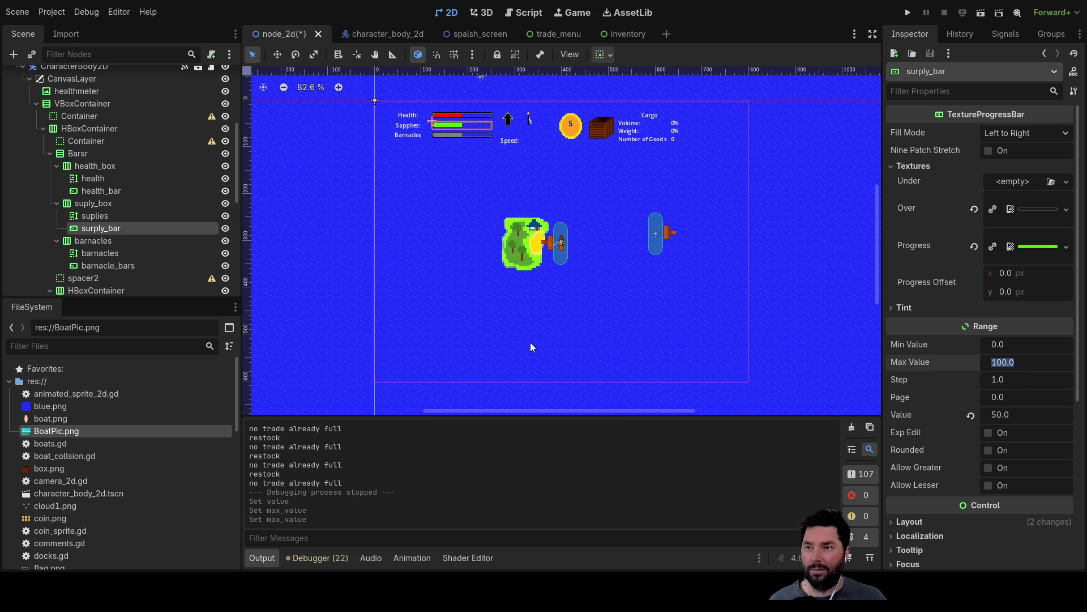
left_click(572, 292)
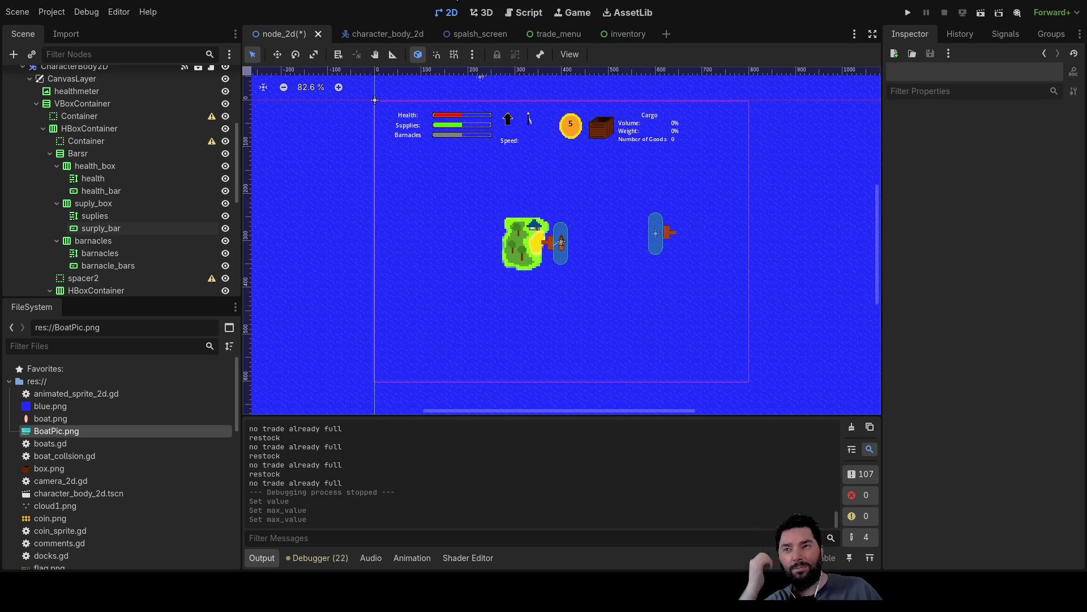
- Switch to the splash_screen scene
left_click(480, 38)
scroll(739, 227, "down", 2)
scroll(600, 182, "up", 3)
- Replace the Starting Suplies label text with 'Suply Consumption Rate'
scroll(623, 187, "up", 2)
left_click(489, 172)
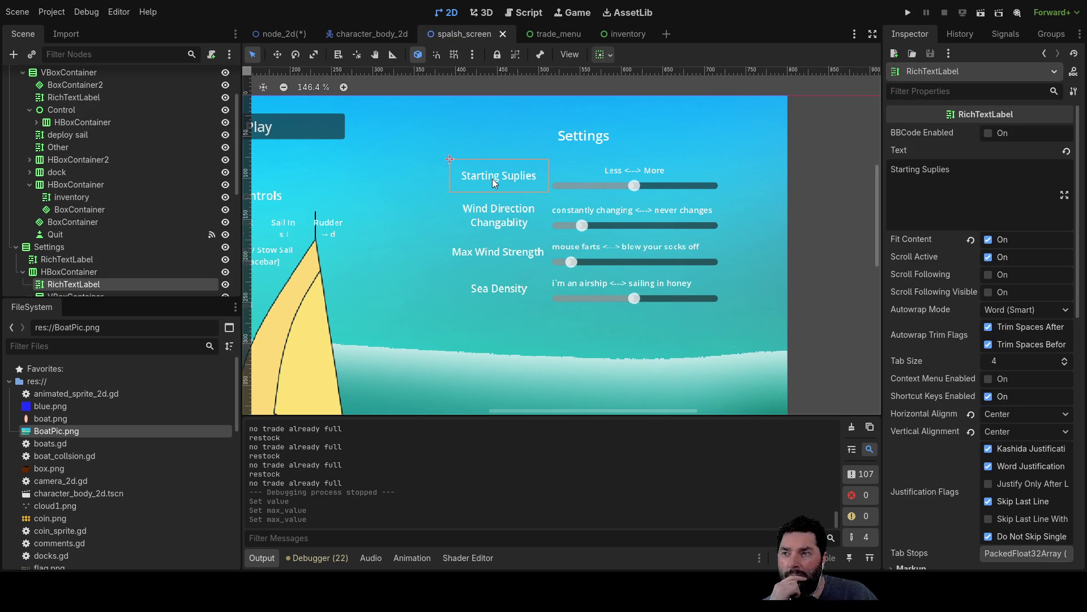
left_click(662, 185)
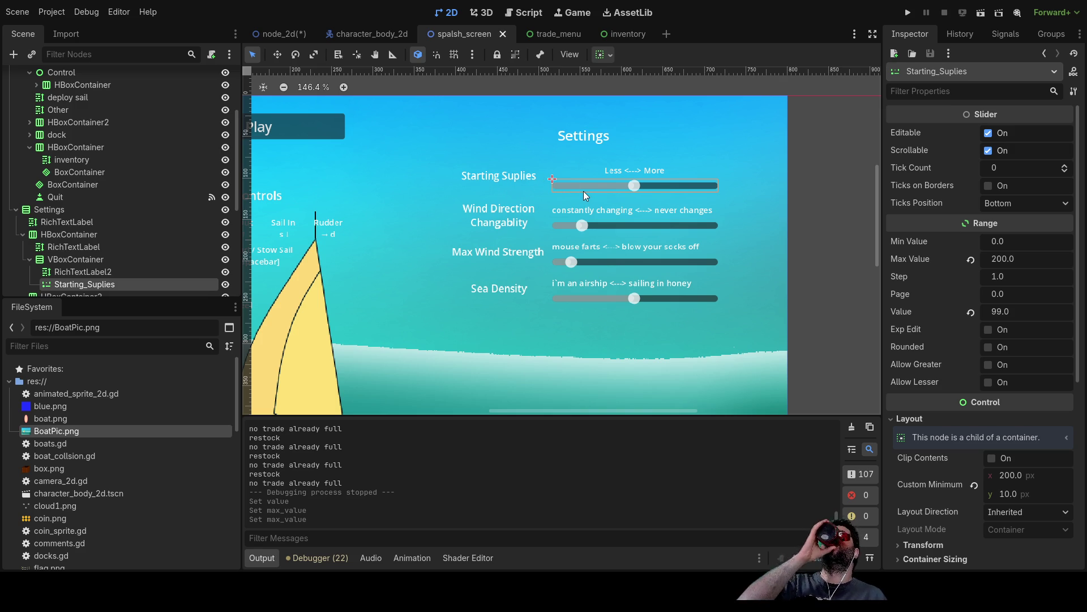
left_click(503, 176)
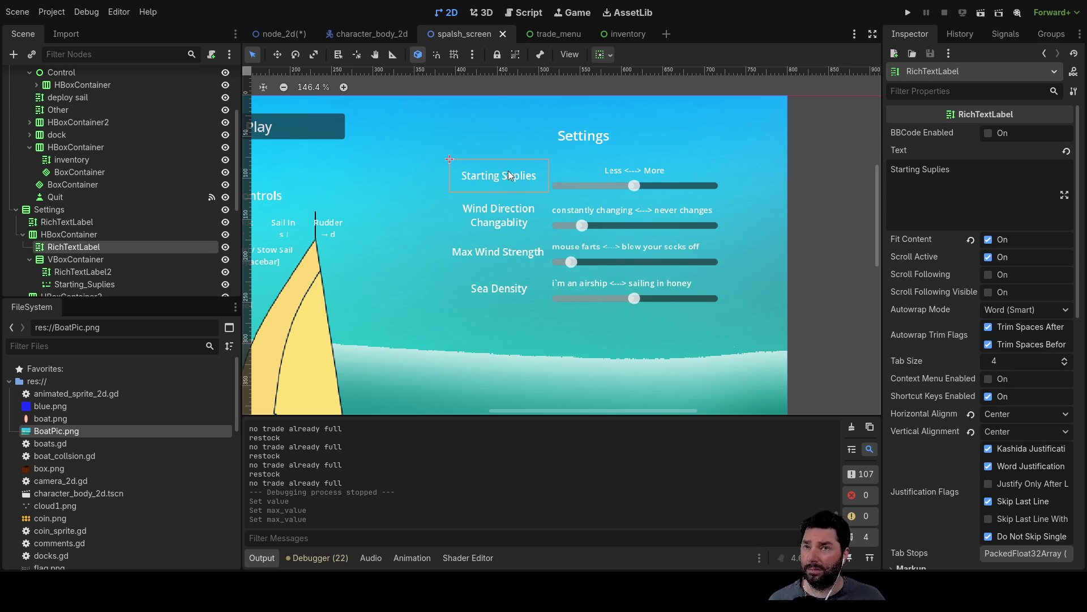
left_click_drag(957, 175, 819, 171)
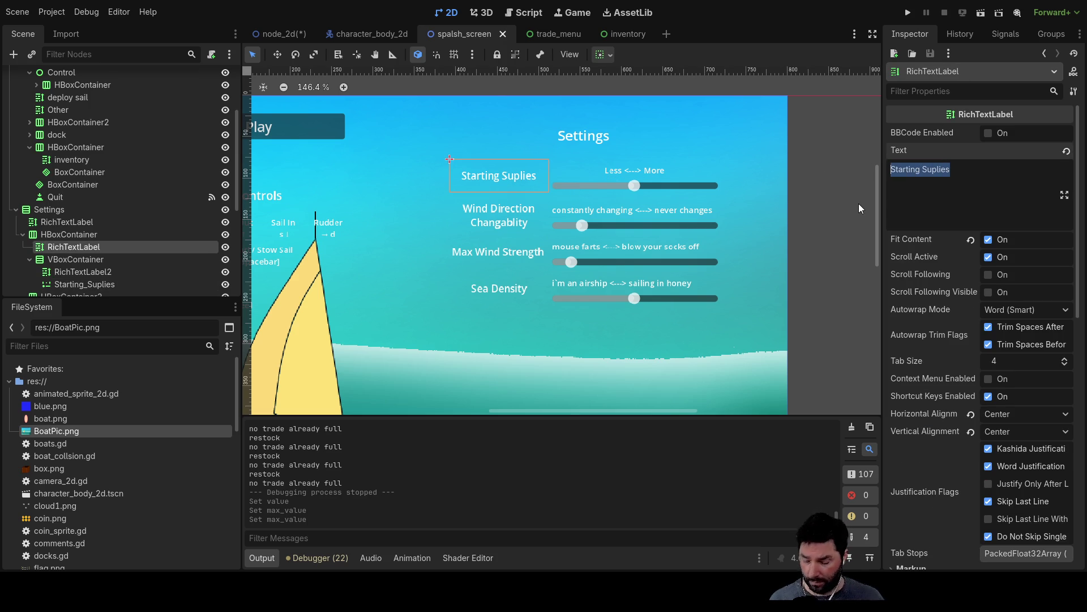
type("Hunger")
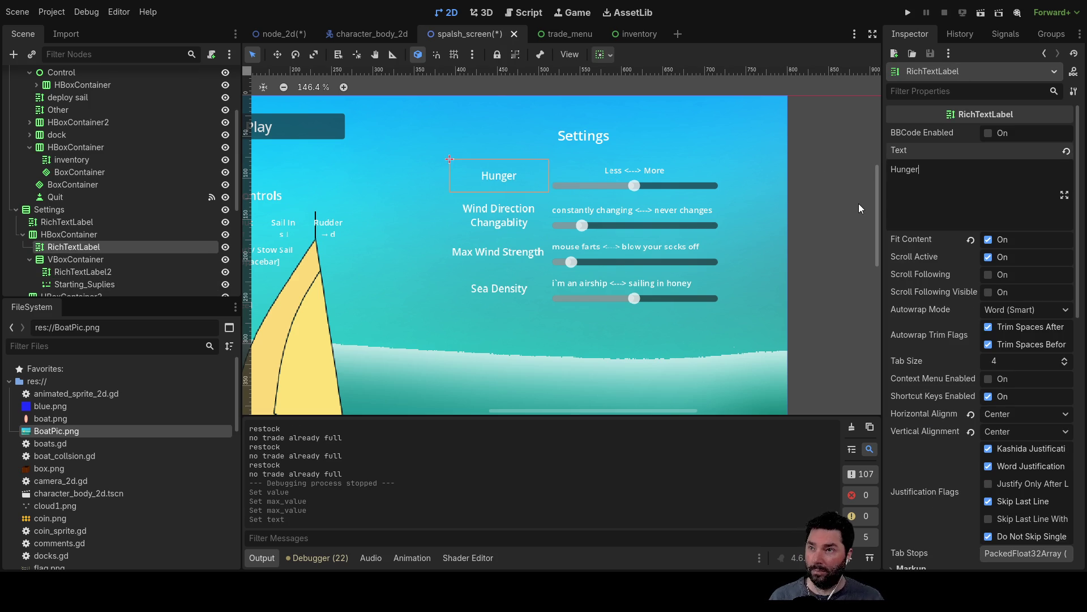
key("BackSpace")
key("BackSpace")
key("BackSpace")
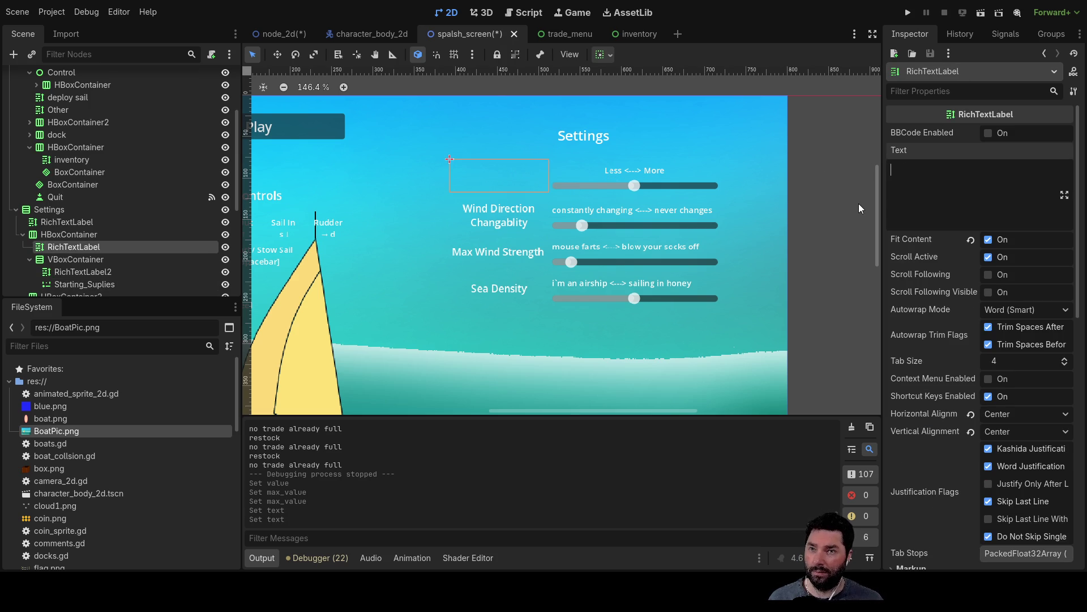
type("Su")
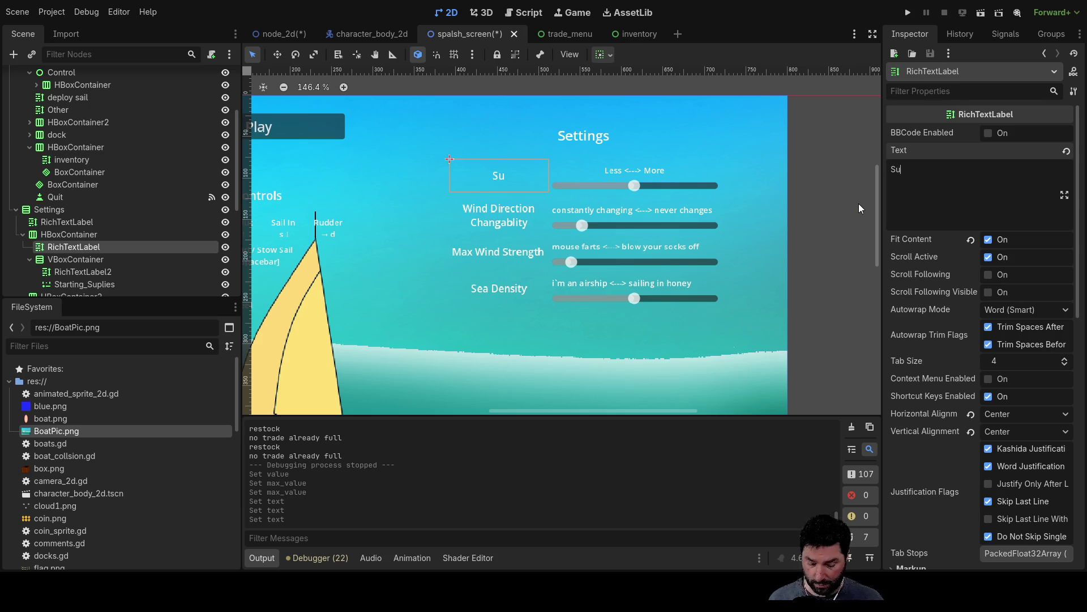
type("ply Consu")
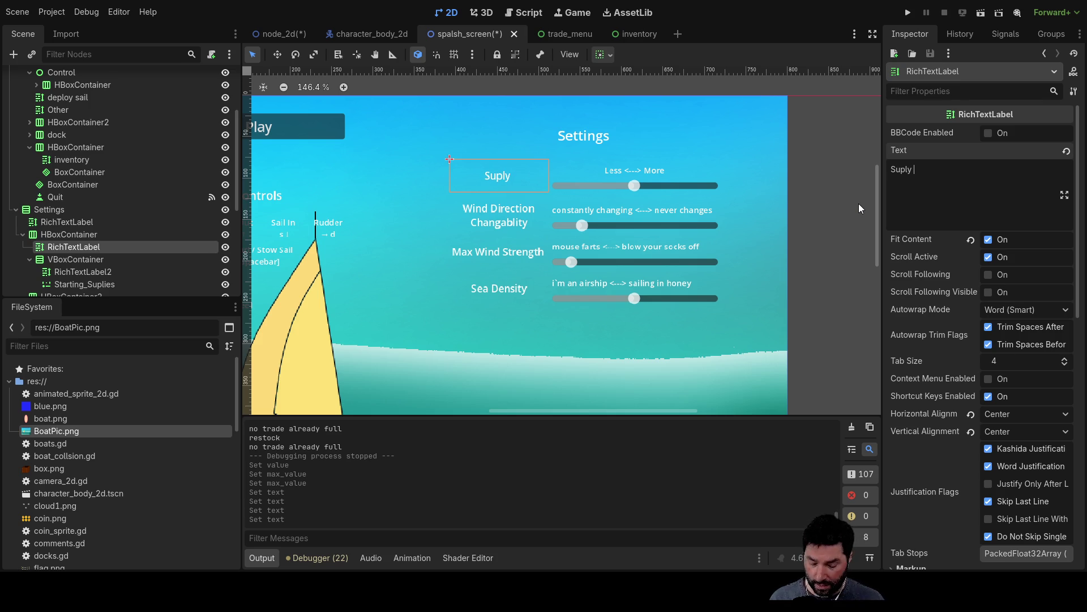
type("m")
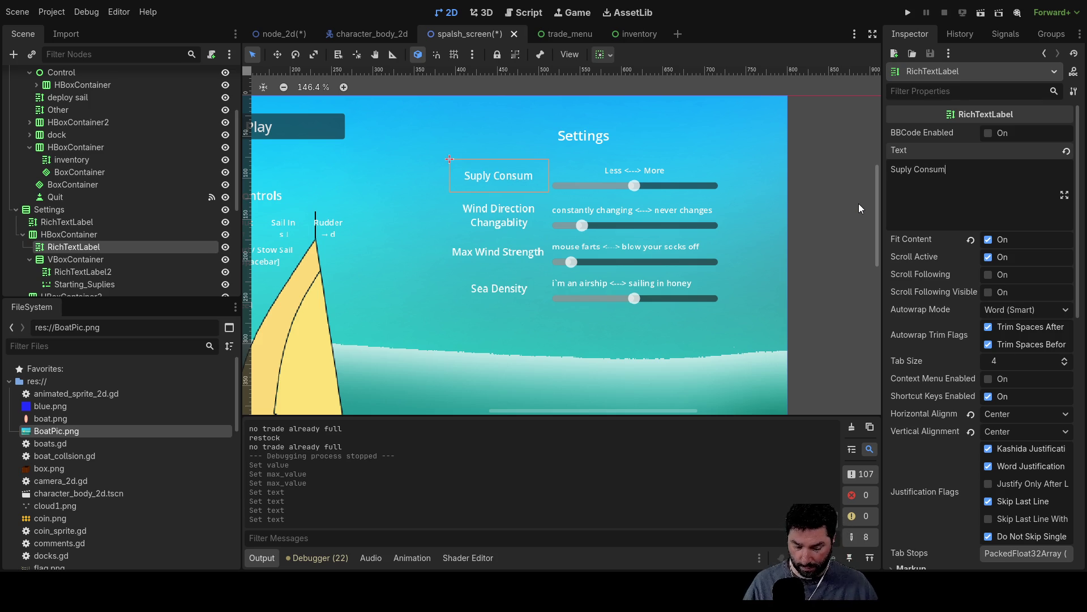
type("ption rate")
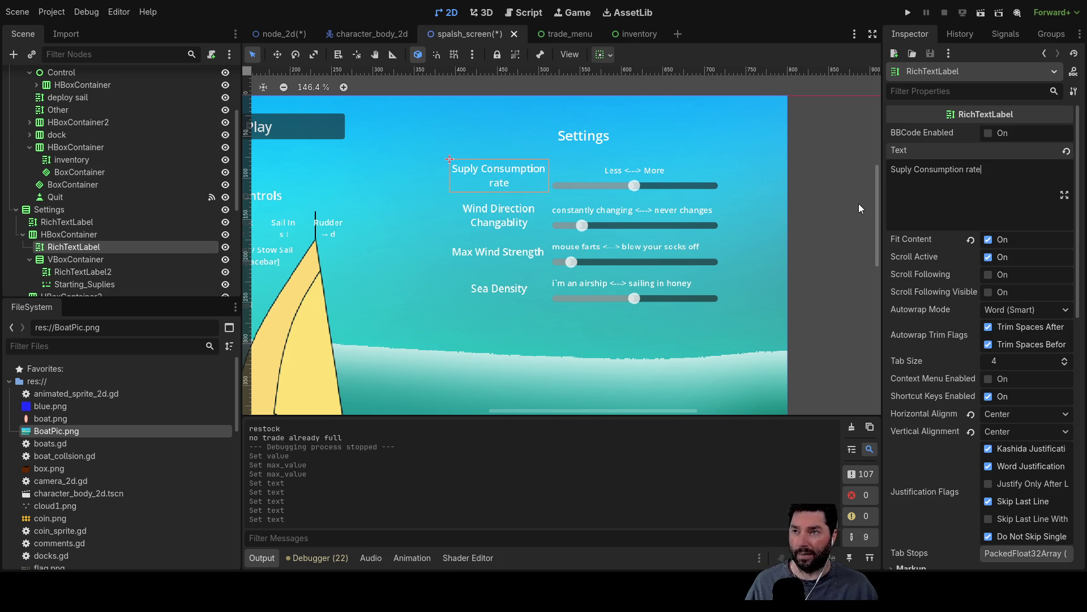
key("BackSpace")
type("R")
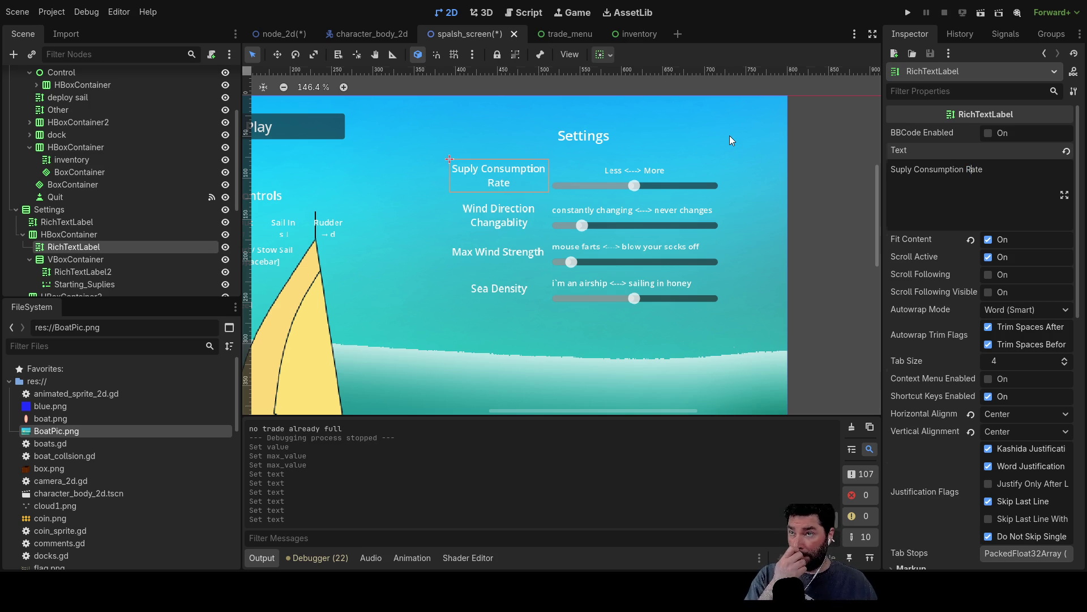
- Inspect the background image and Sea Density label nodes, then open splash_screen.gd
left_click(728, 177)
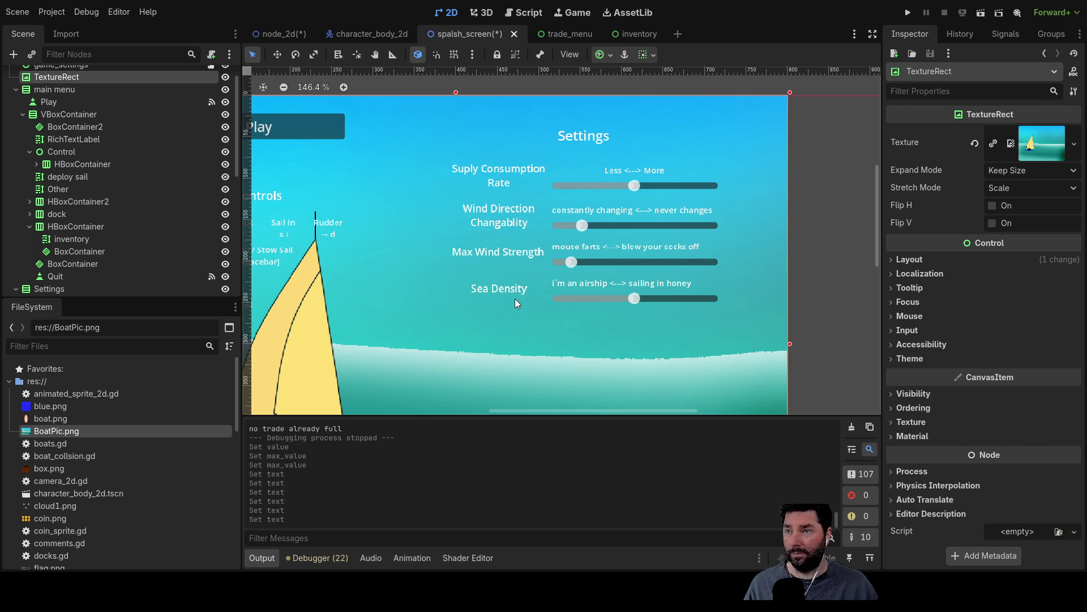
left_click(515, 298)
scroll(423, 274, "down", 2)
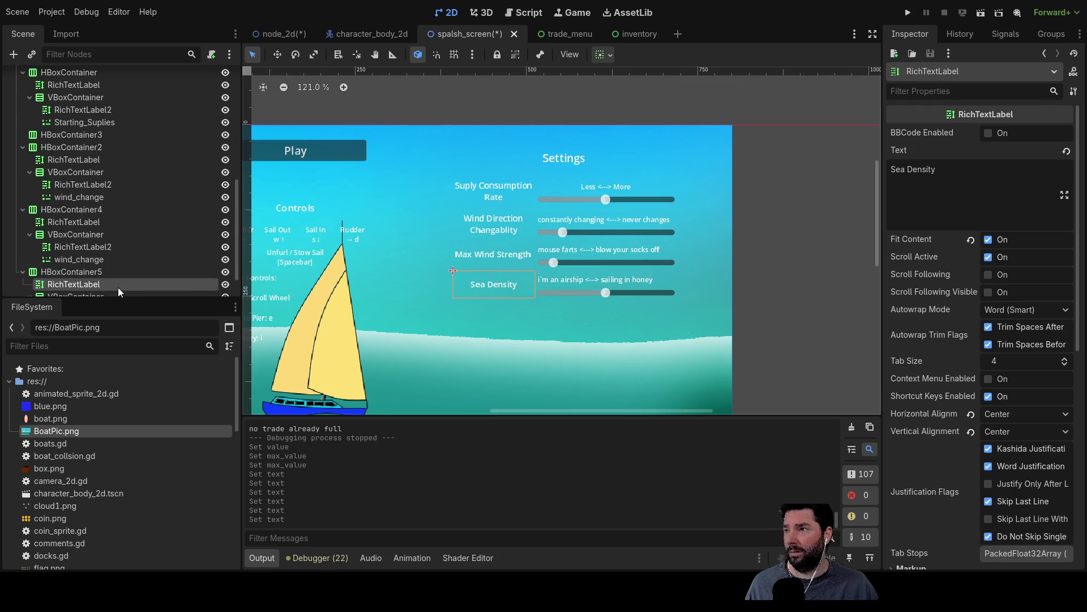
left_click(83, 272)
scroll(152, 236, "down", 3)
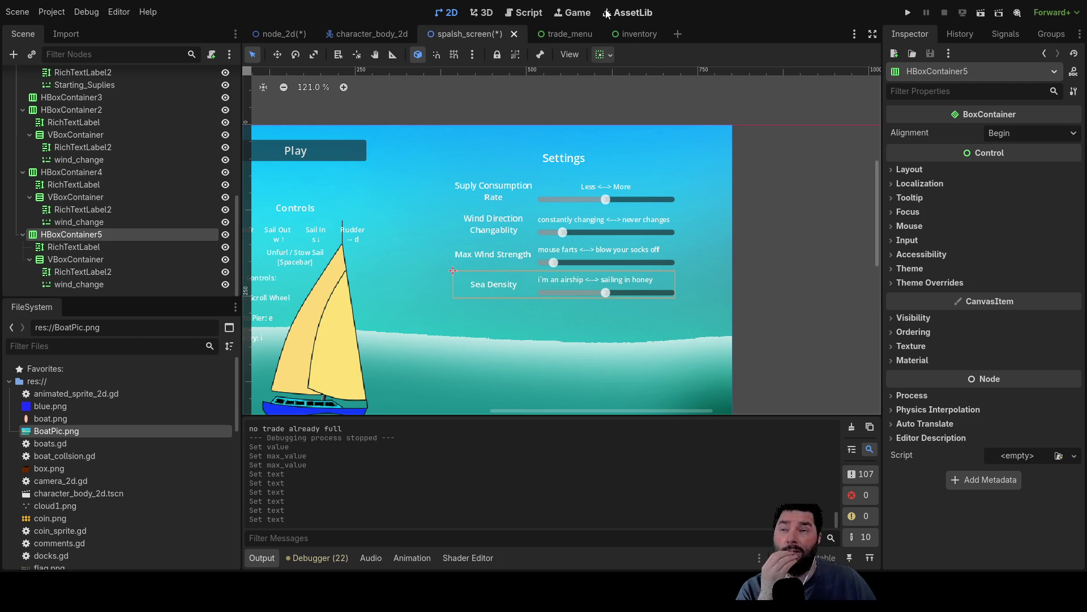
left_click(524, 13)
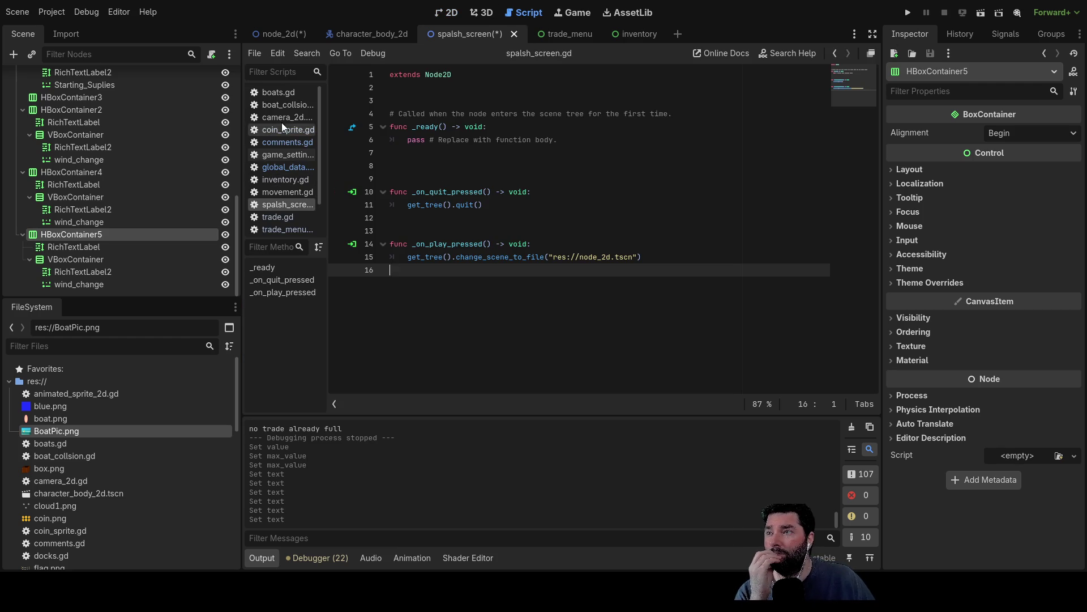
- Open global_data.gd and scroll through its contents
left_click(288, 167)
scroll(530, 282, "up", 15)
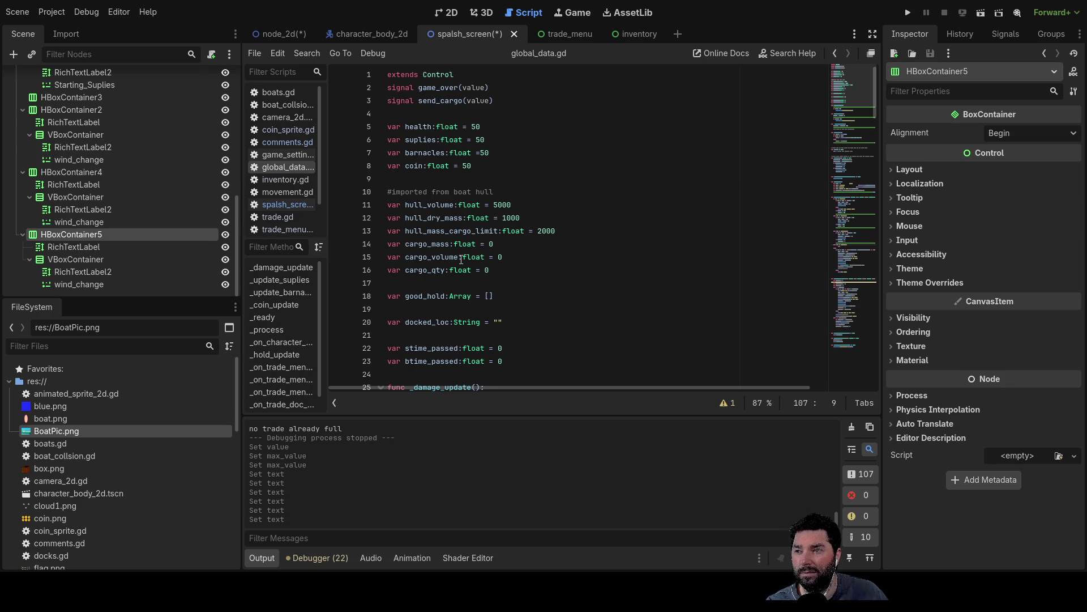
scroll(566, 286, "down", 2)
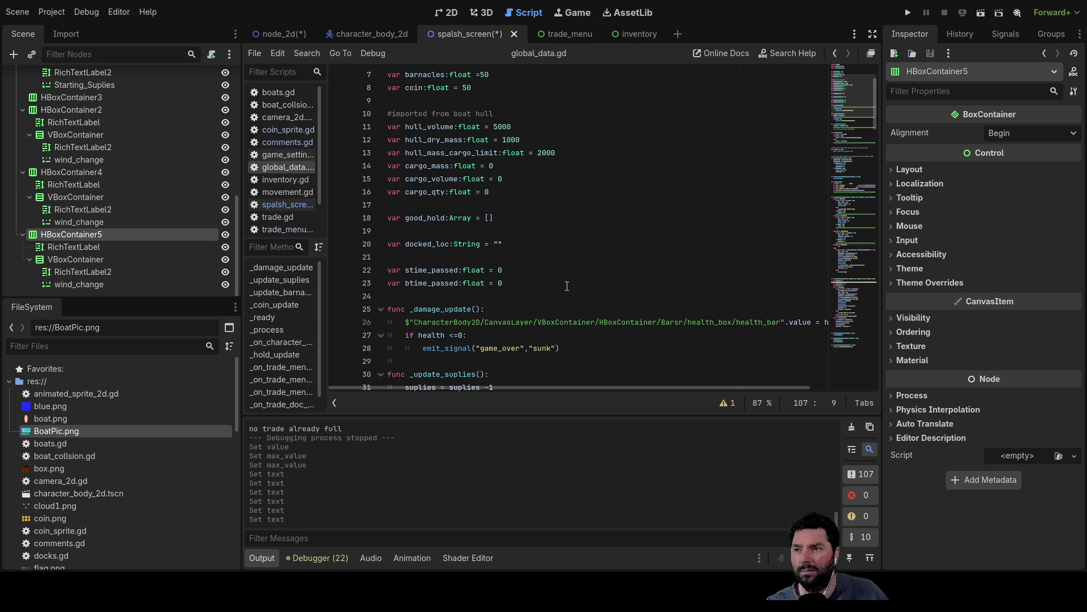
scroll(566, 286, "down", 2)
scroll(566, 286, "up", 2)
- Look over boats.gd, boat_collsion.gd and camera_2d.gd, ending on the comments.gd notes
left_click(287, 92)
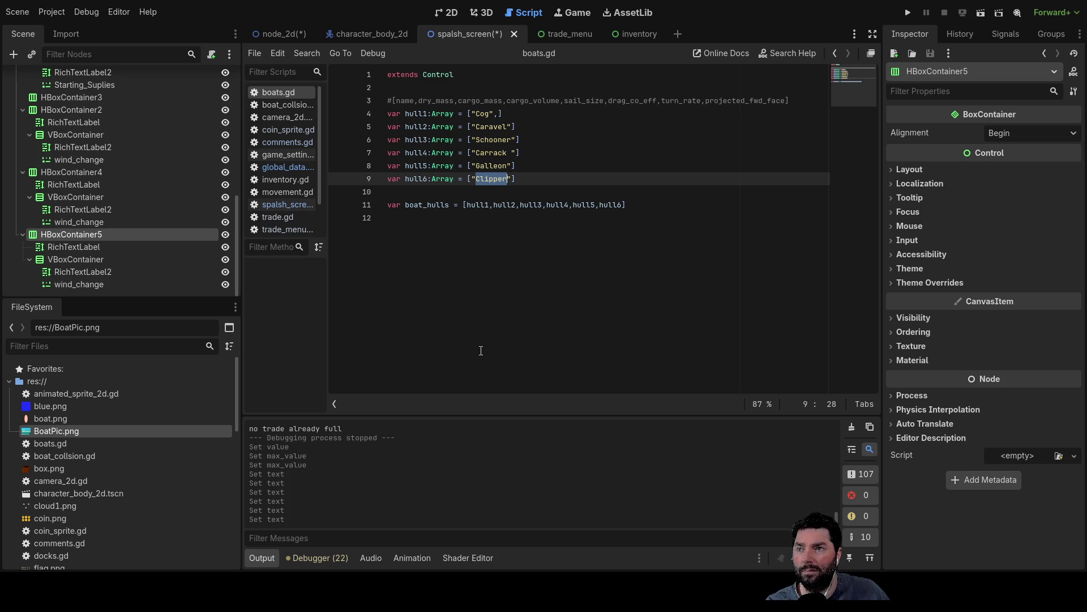
left_click(283, 105)
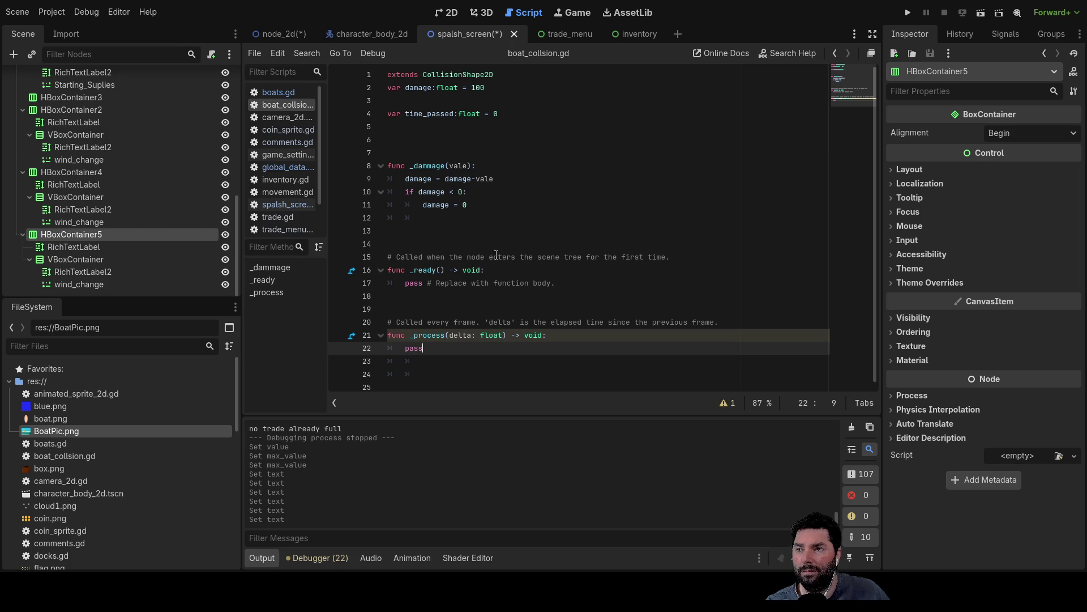
left_click(288, 117)
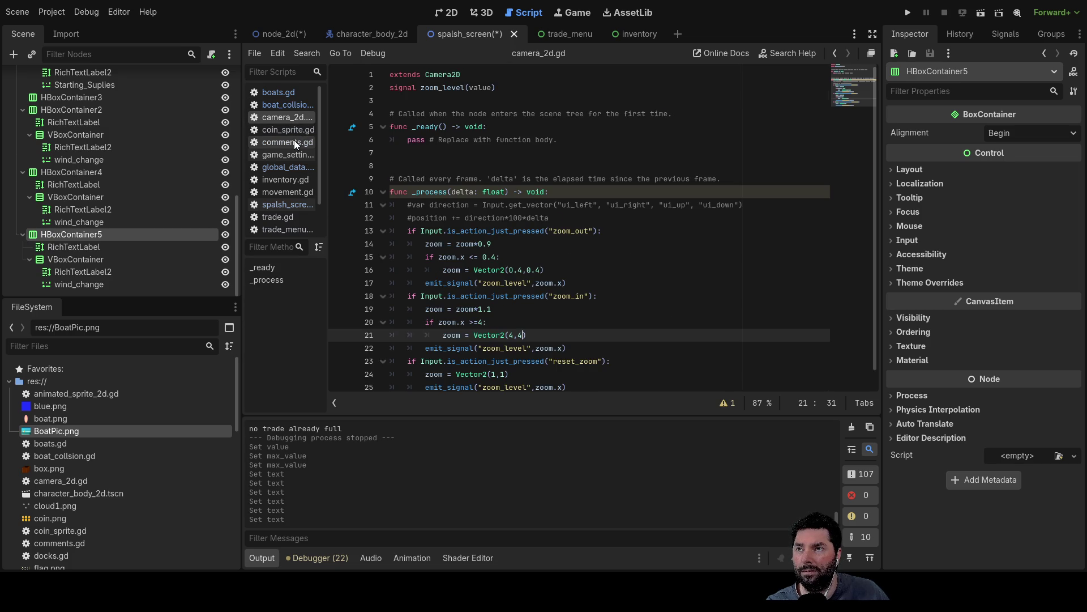
left_click(294, 141)
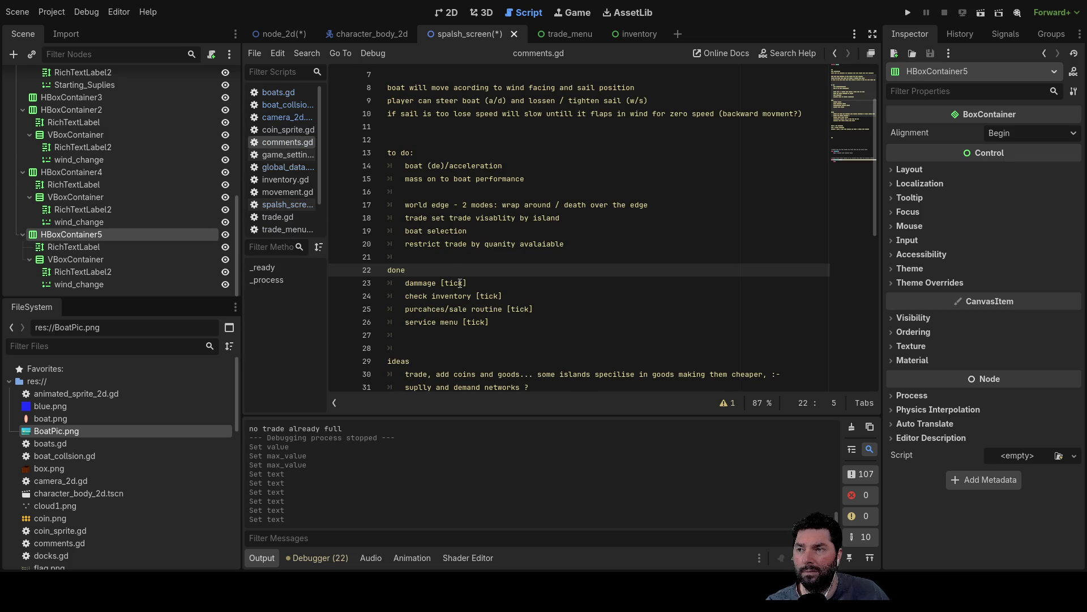
- Append 'small damage ?' to the pirates (lose trade goods) idea on line 32
scroll(460, 280, "down", 4)
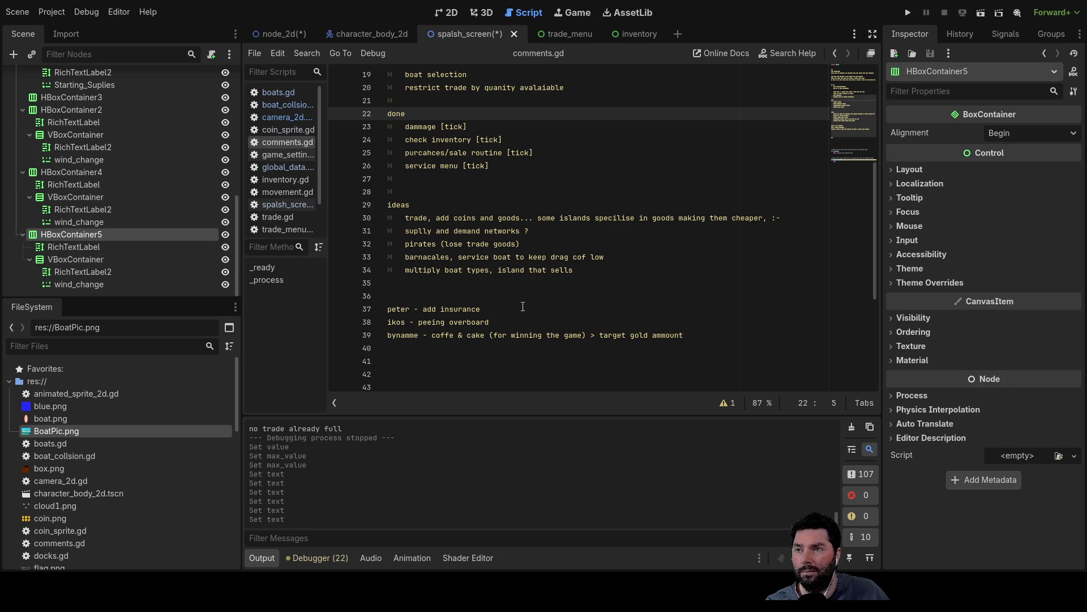
left_click(536, 240)
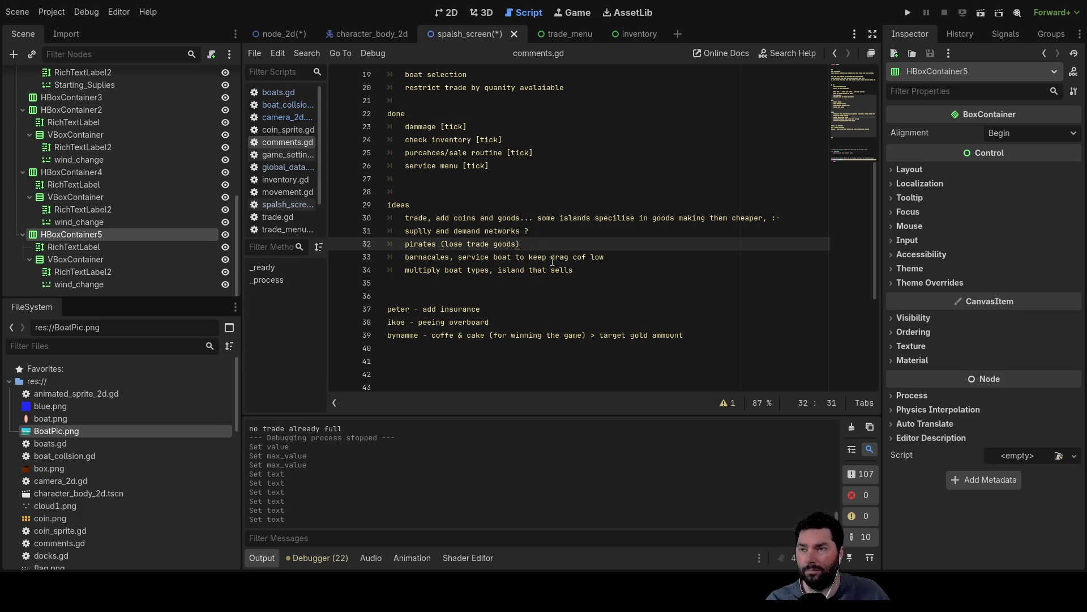
type(" damage ?")
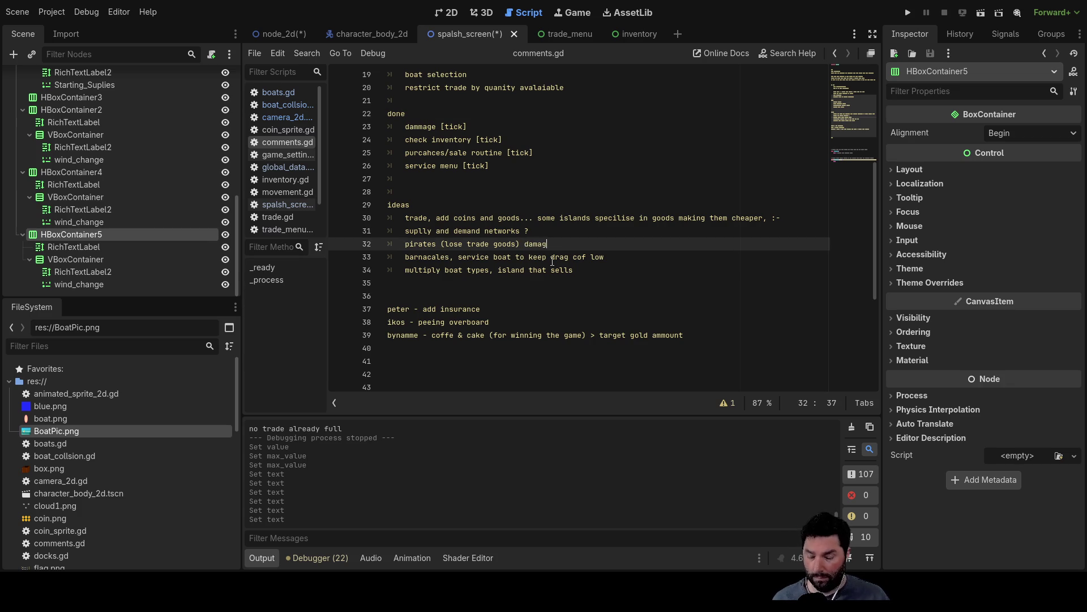
key("Left")
key("Left")
key("Left")
type("small")
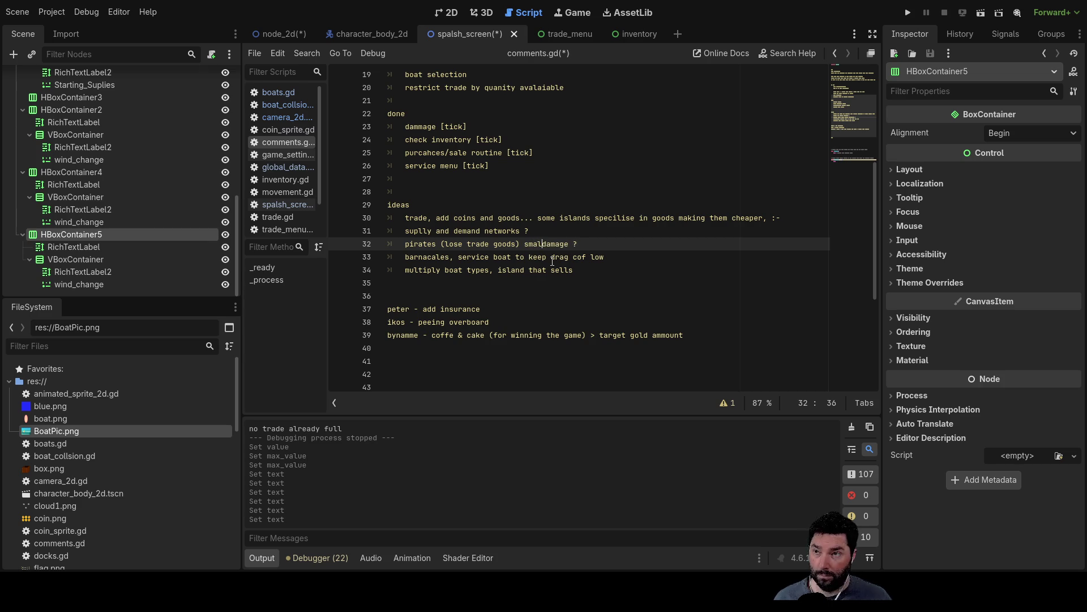
- Review the remaining idea lines, scroll back to the top and switch to the character_body_2d scene
key("Right")
key("Right")
key("Right")
key("Down")
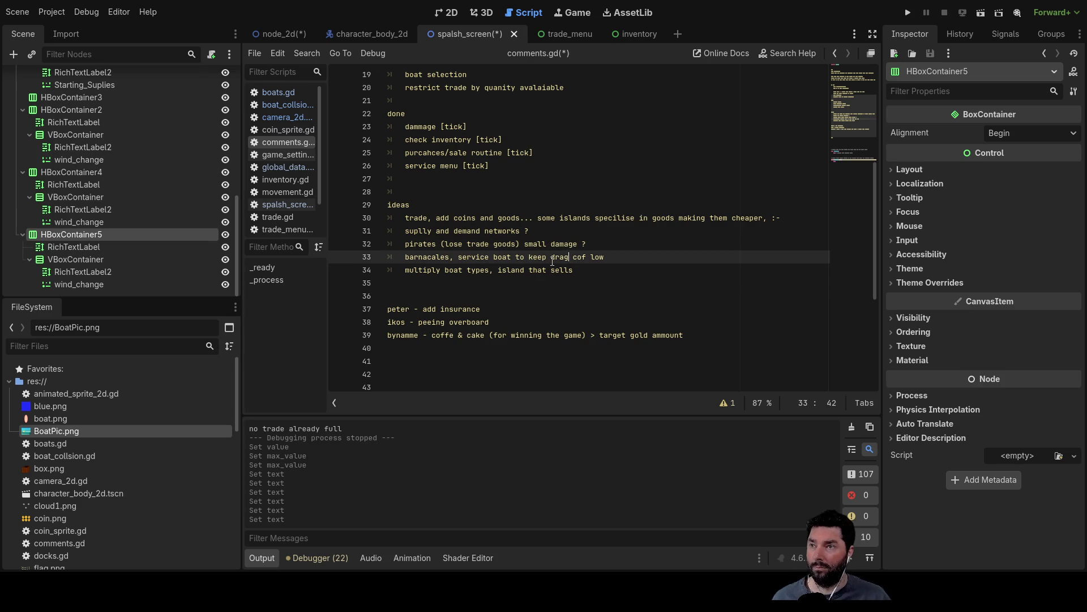
key("Down")
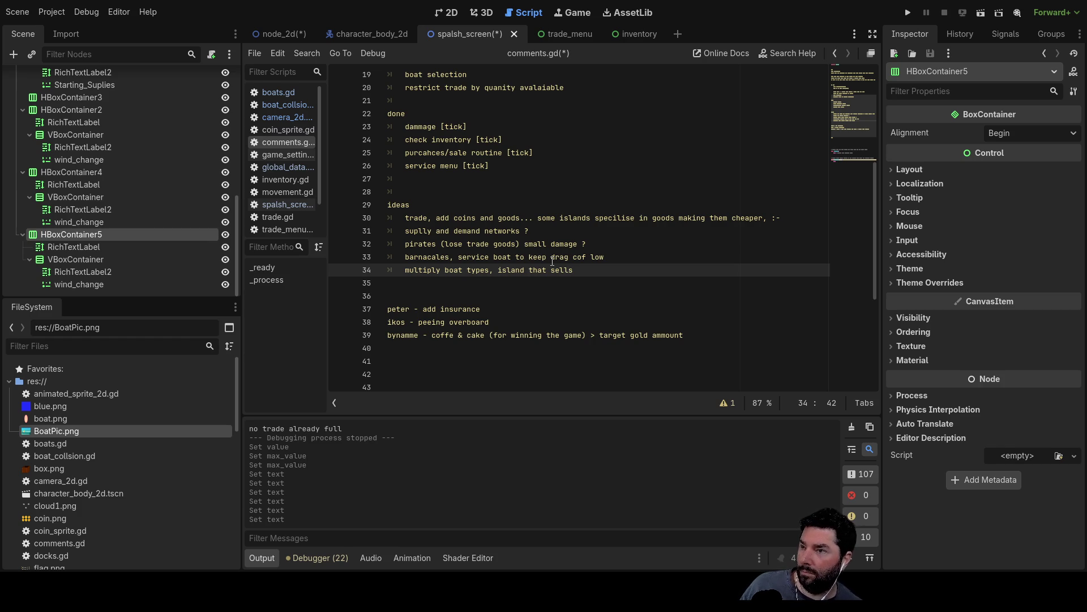
scroll(553, 261, "up", 6)
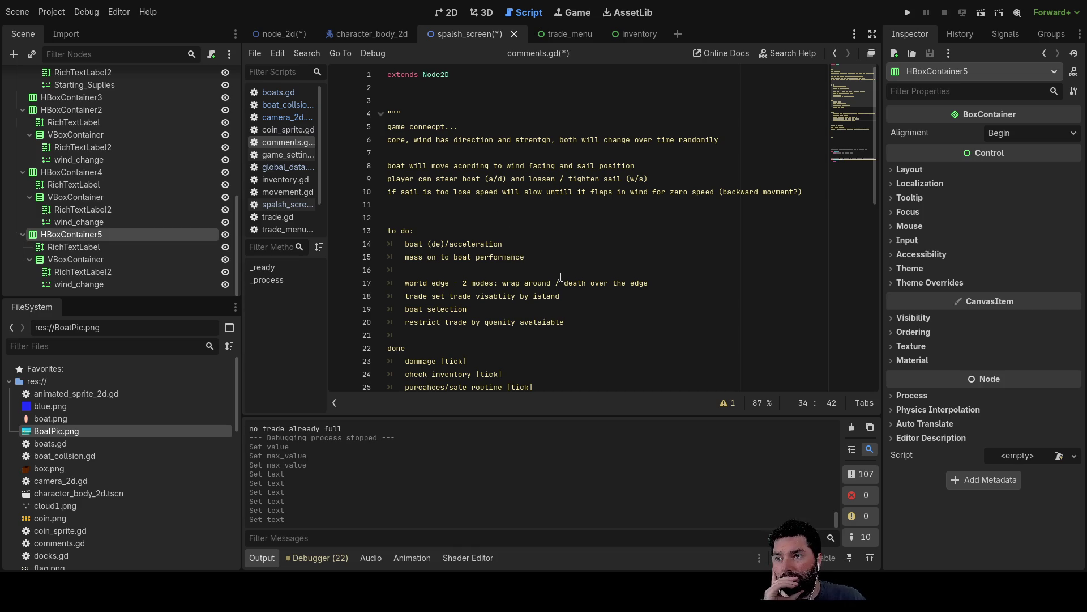
scroll(565, 275, "down", 1)
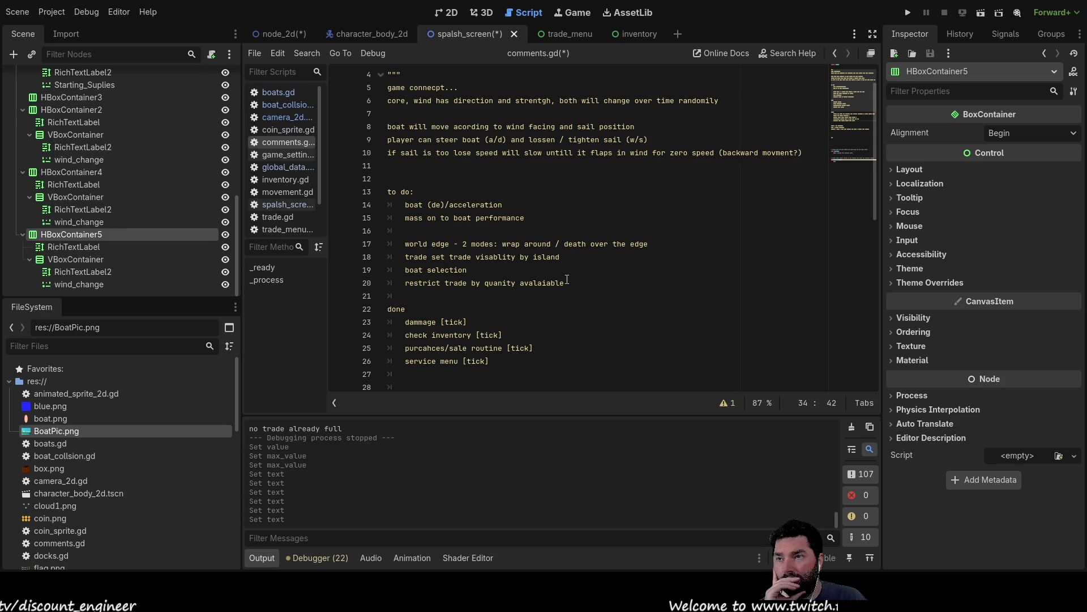
scroll(567, 280, "up", 1)
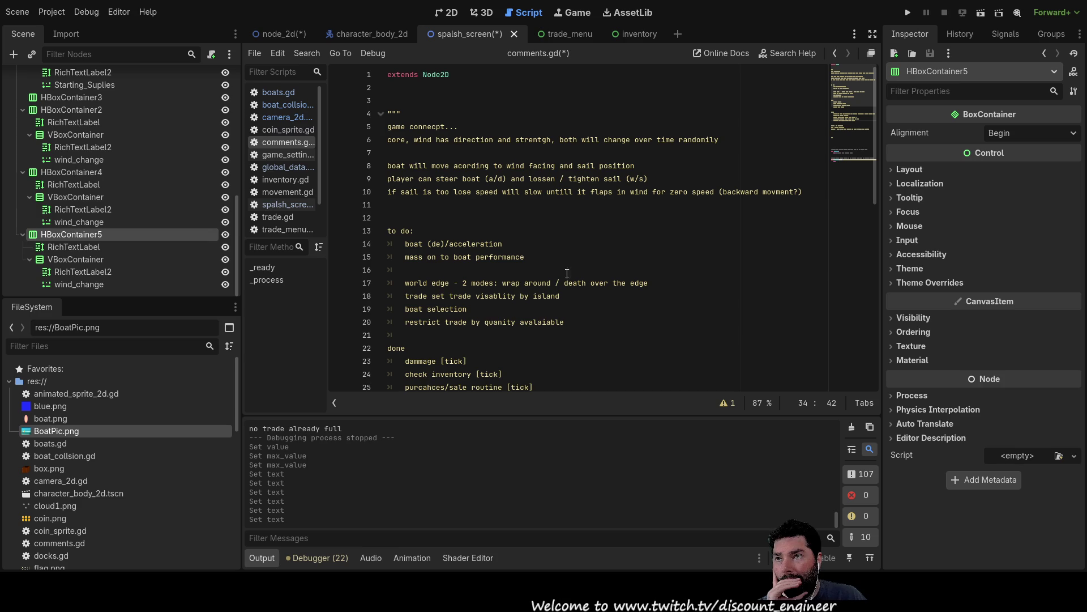
left_click(343, 34)
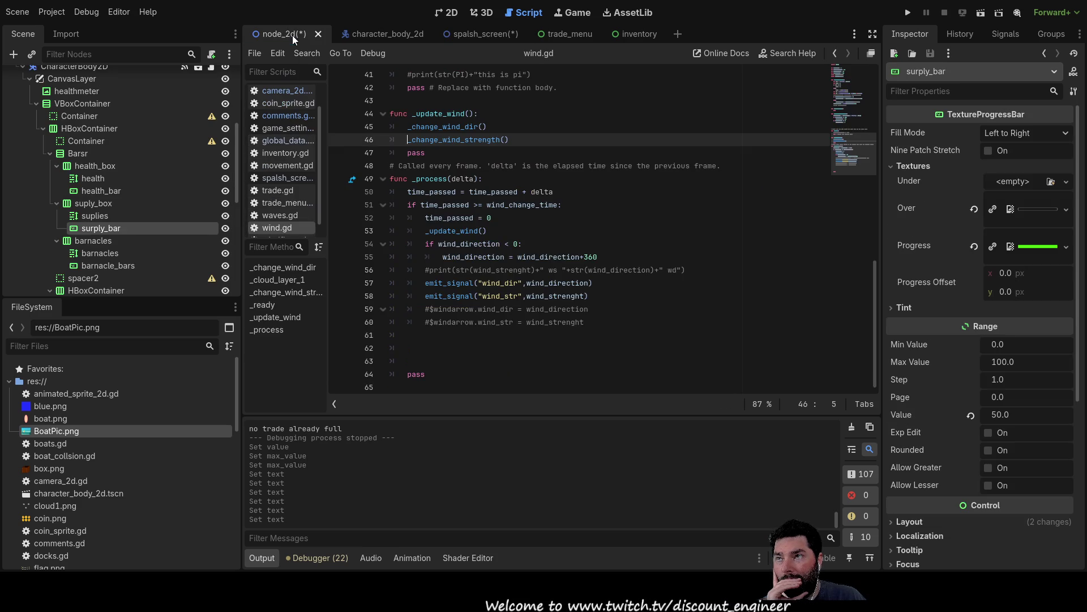
- Cycle through the node_2d, trade_menu and inventory scene tabs
left_click(479, 34)
left_click(363, 34)
left_click(293, 33)
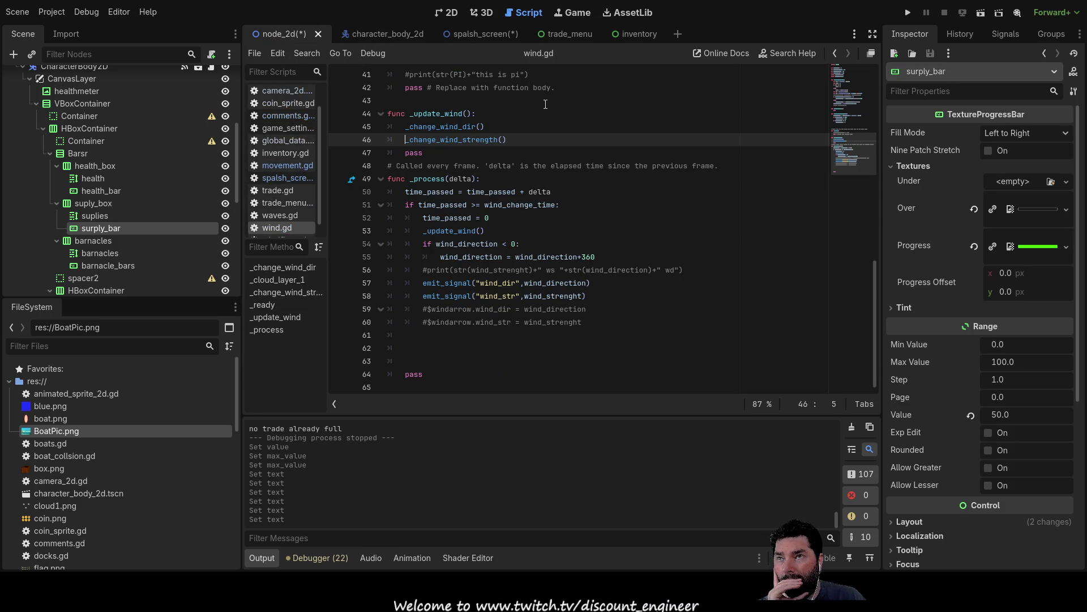
left_click(584, 37)
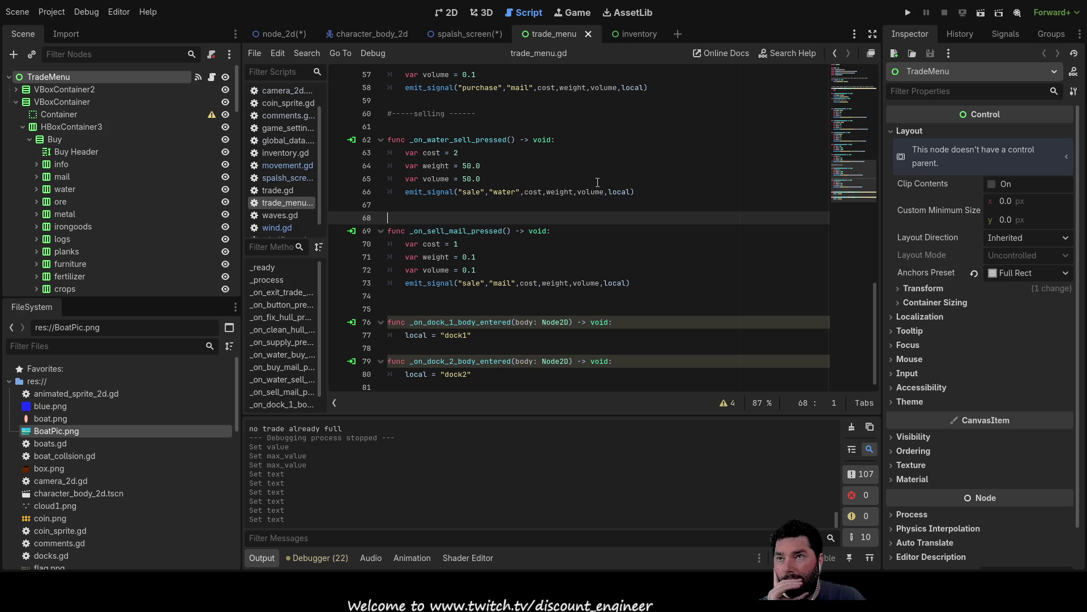
left_click(637, 35)
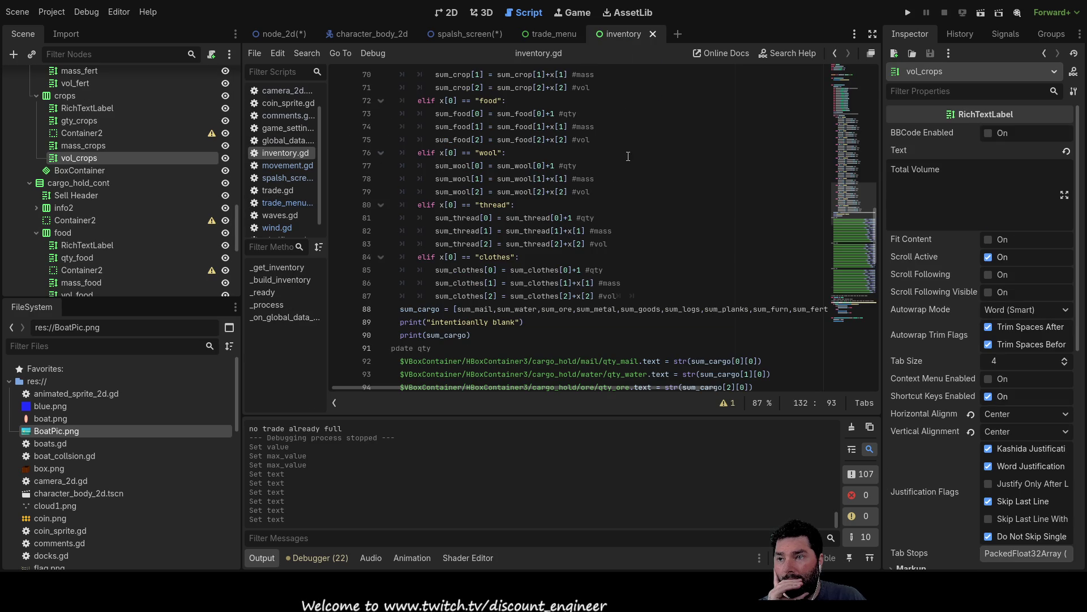
scroll(629, 134, "down", 18)
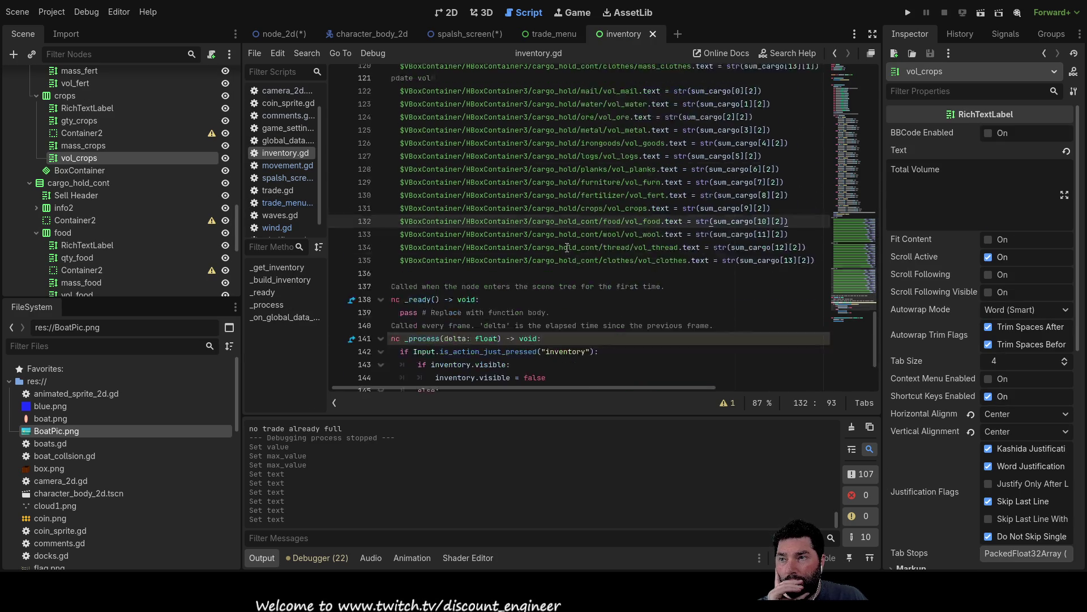
scroll(567, 247, "up", 20)
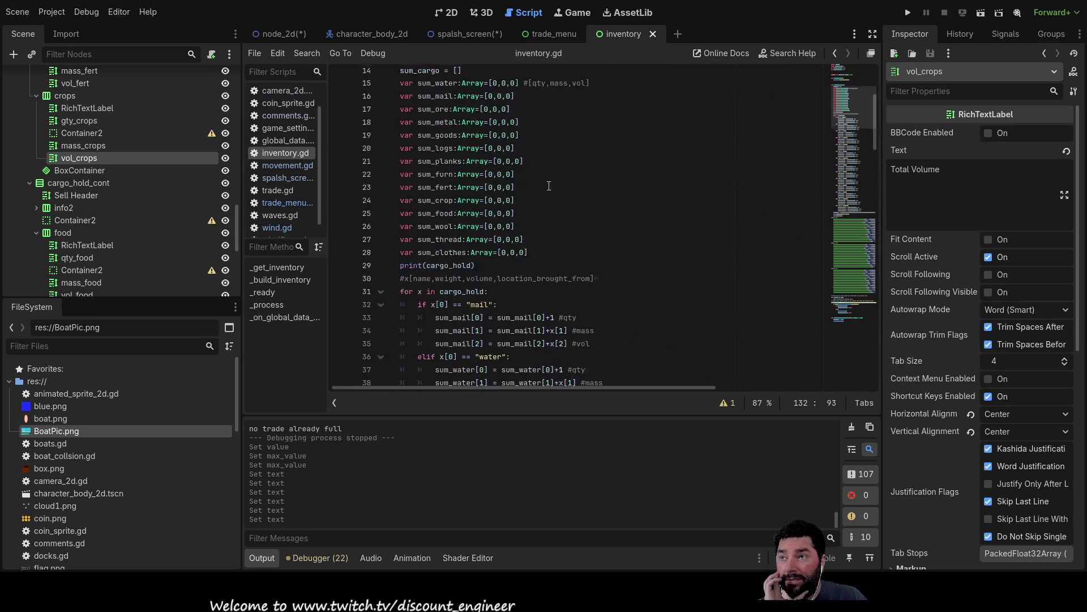
scroll(550, 195, "up", 5)
- View the node_2d canvas in 2D, then reopen comments.gd in the Script editor
left_click(453, 13)
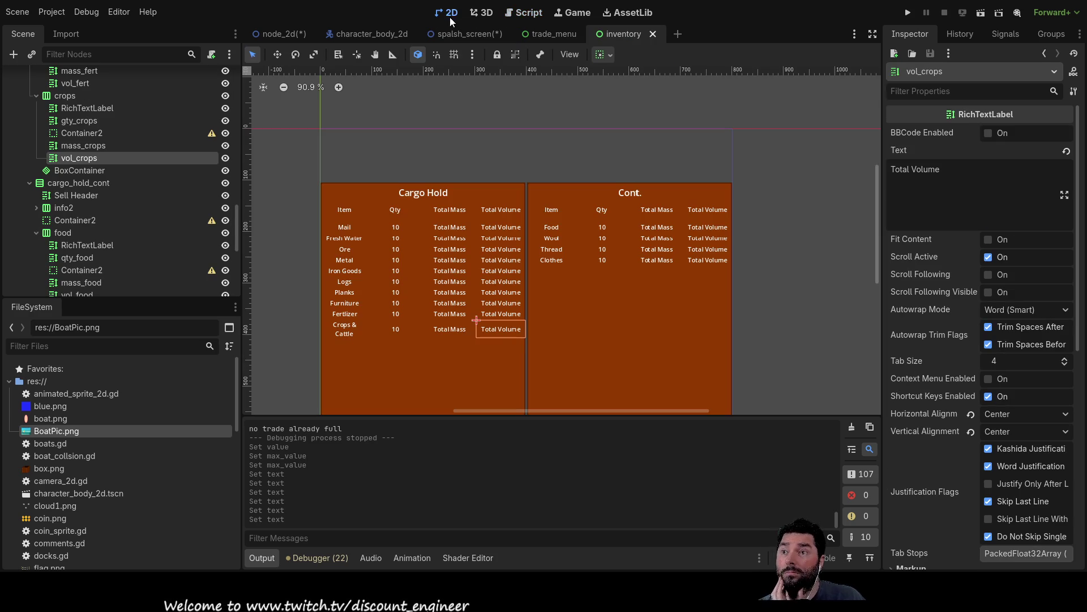
left_click(286, 33)
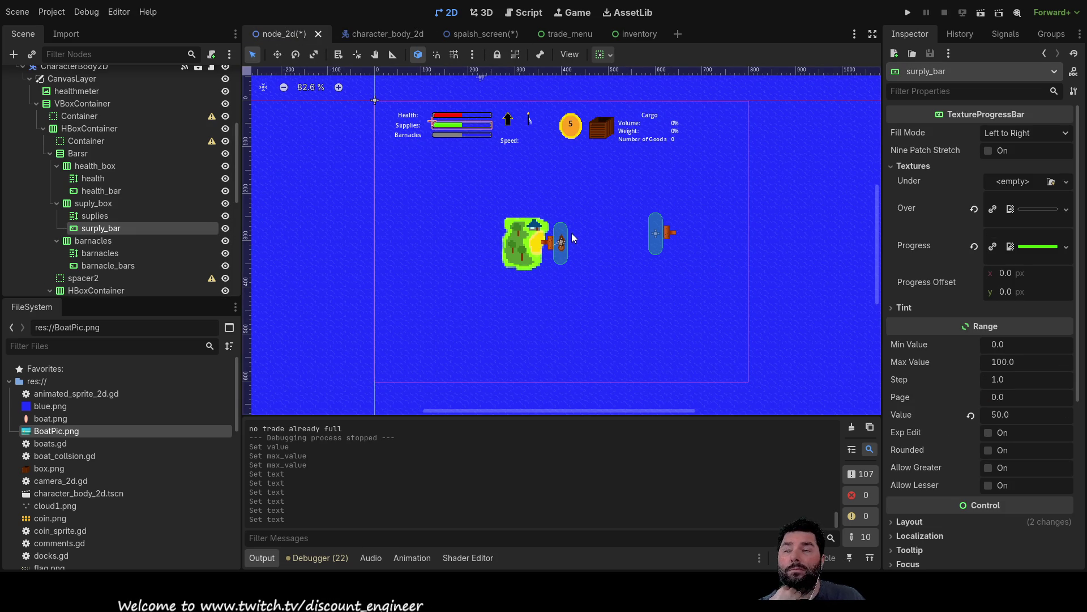
left_click(522, 16)
left_click(281, 115)
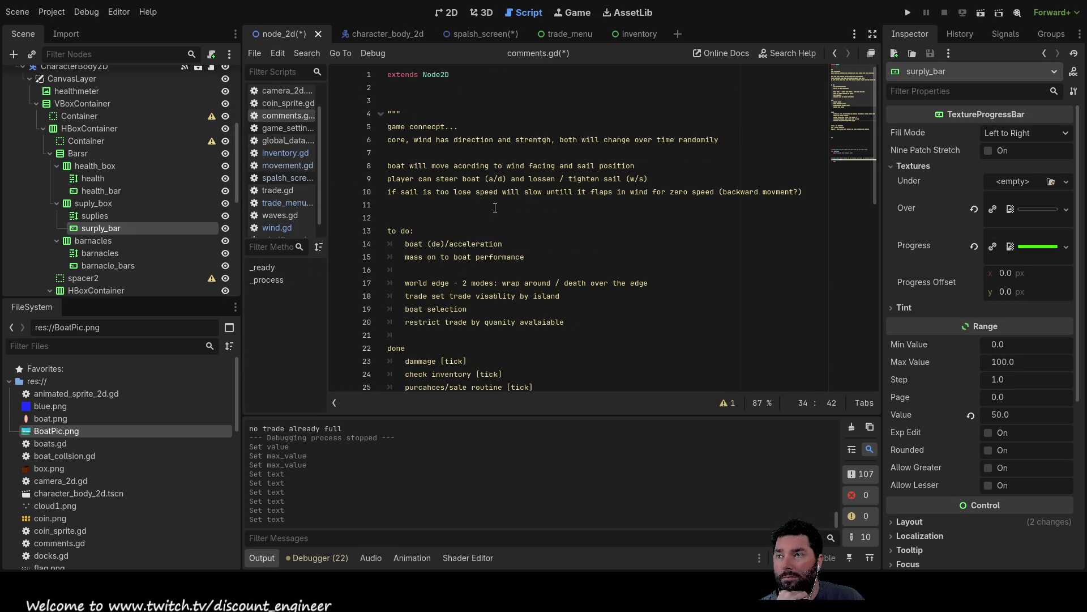
- Highlight the boat (de)/acceleration to-do item, then switch to movement.gd
left_click_drag(513, 245, 392, 244)
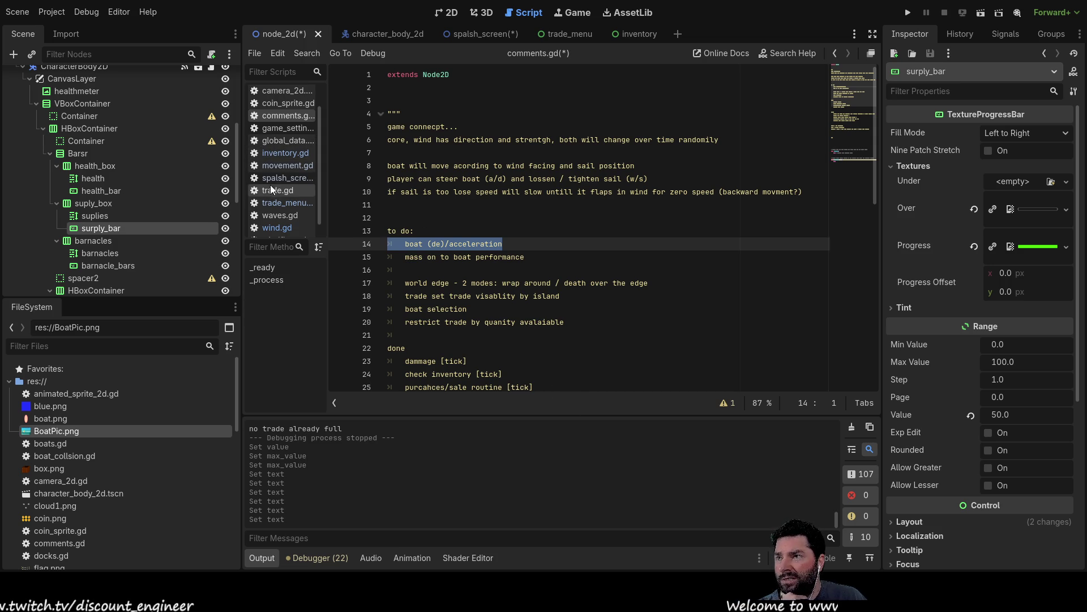
left_click(283, 165)
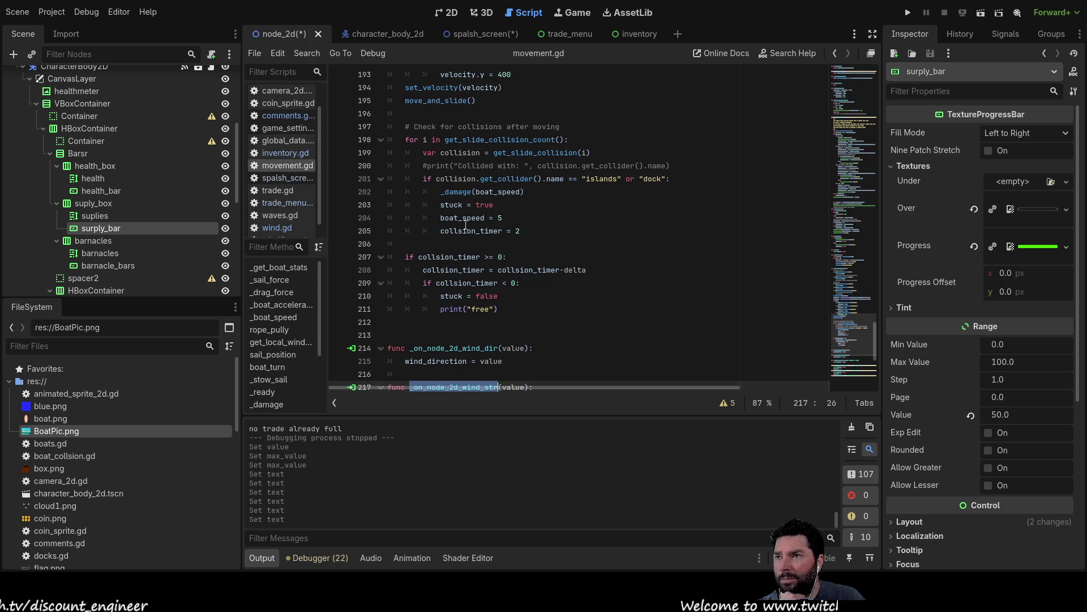
- Inspect the boat_speed move_toward line and the top_speed formula on lines 127-128
scroll(465, 225, "down", 6)
scroll(544, 271, "up", 4)
scroll(544, 271, "up", 15)
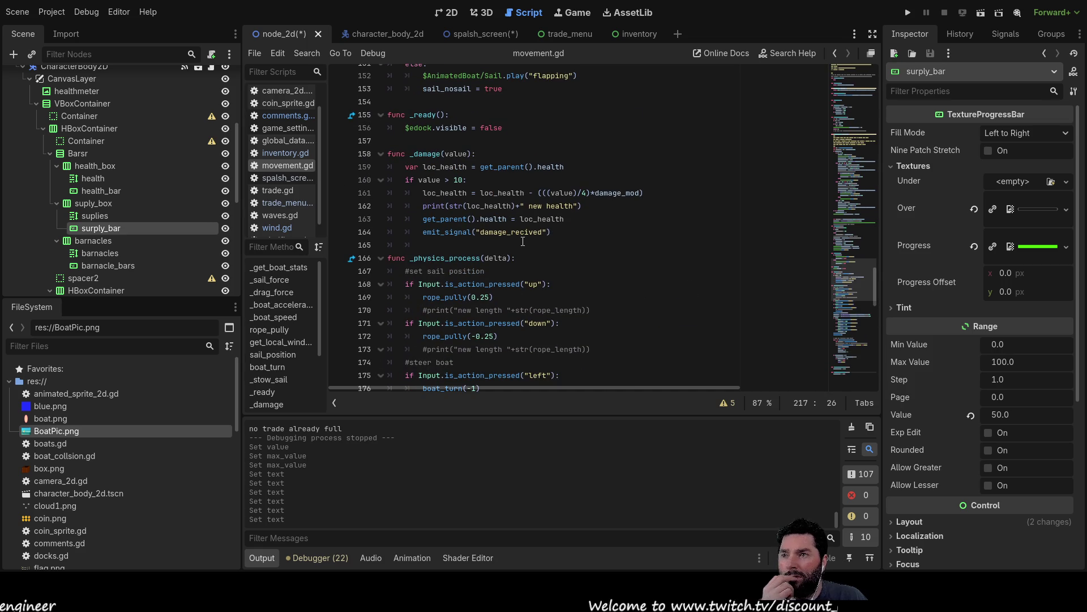
scroll(501, 229, "up", 6)
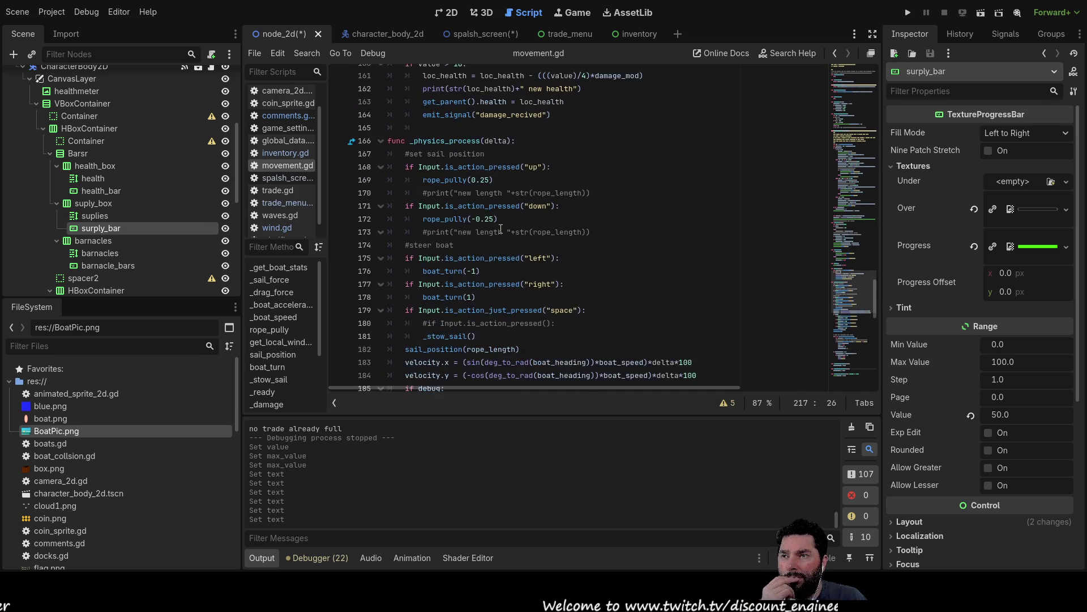
scroll(469, 211, "up", 3)
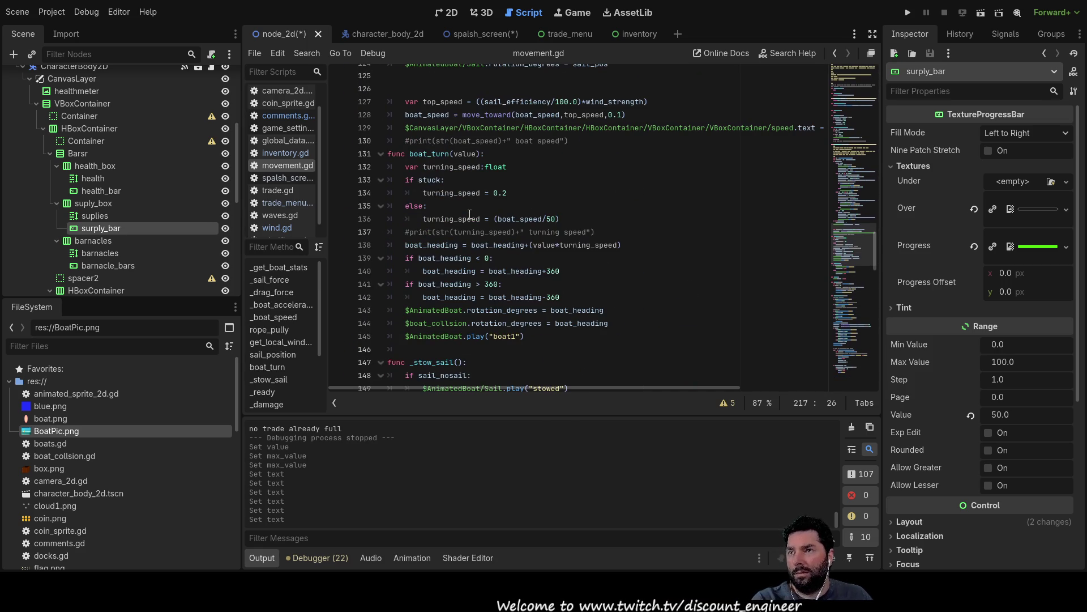
scroll(471, 214, "up", 3)
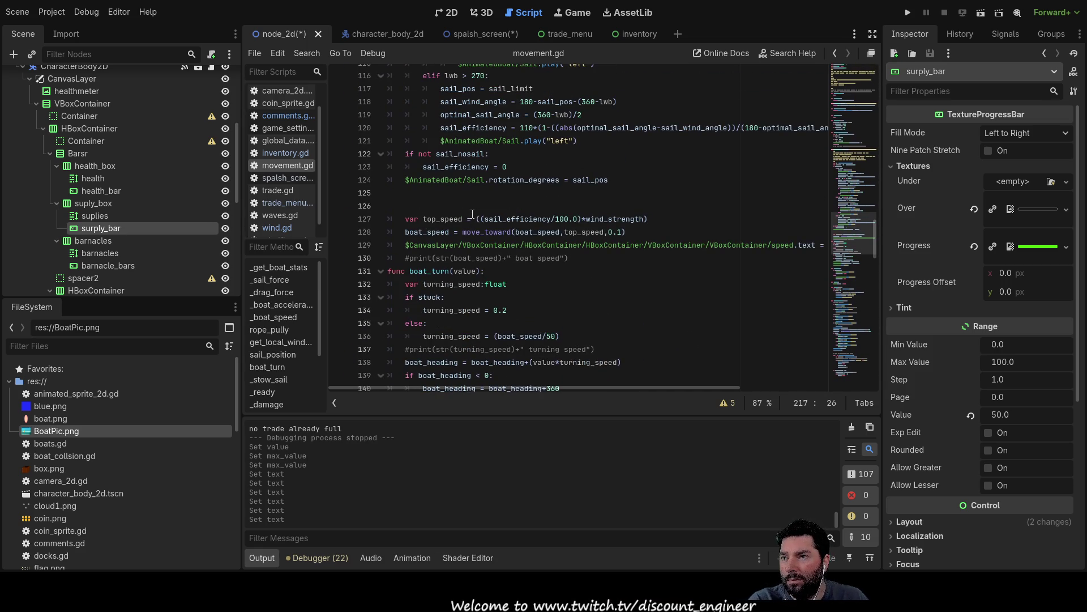
left_click_drag(627, 233, 407, 229)
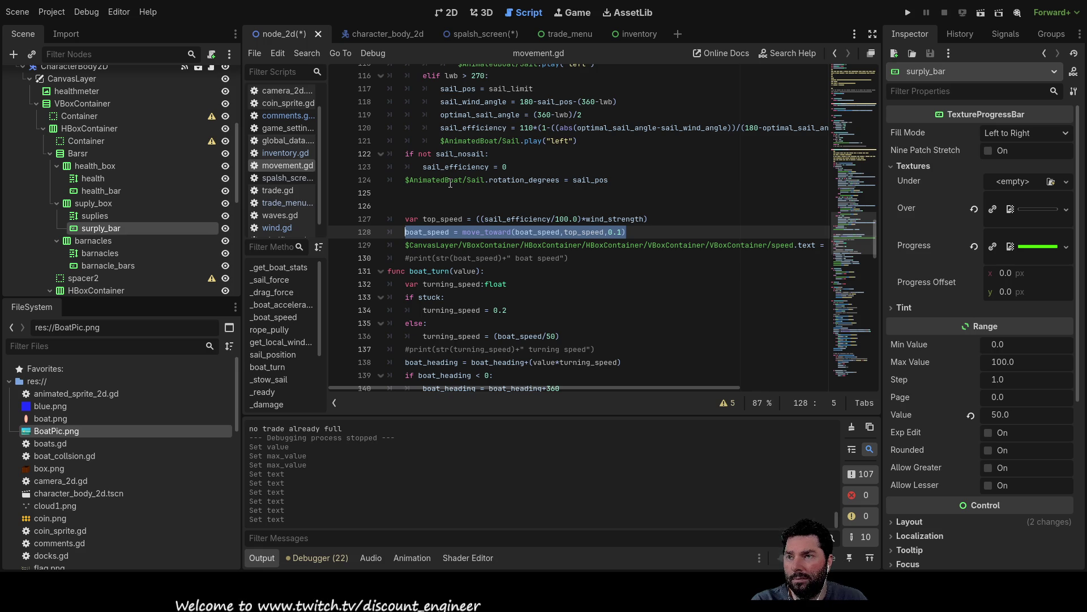
double_click(584, 232)
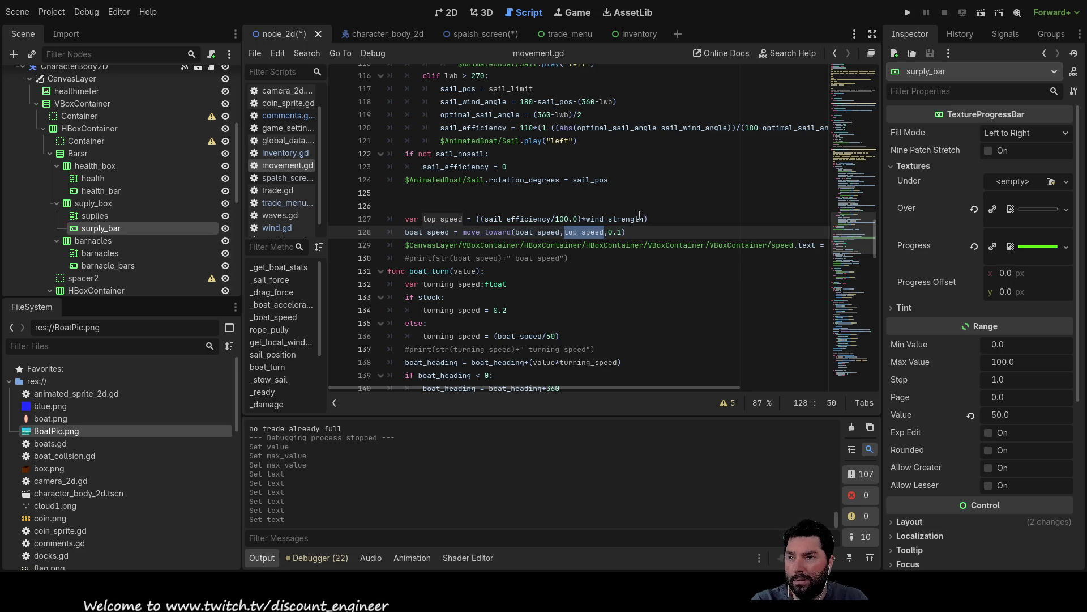
left_click_drag(648, 218, 477, 219)
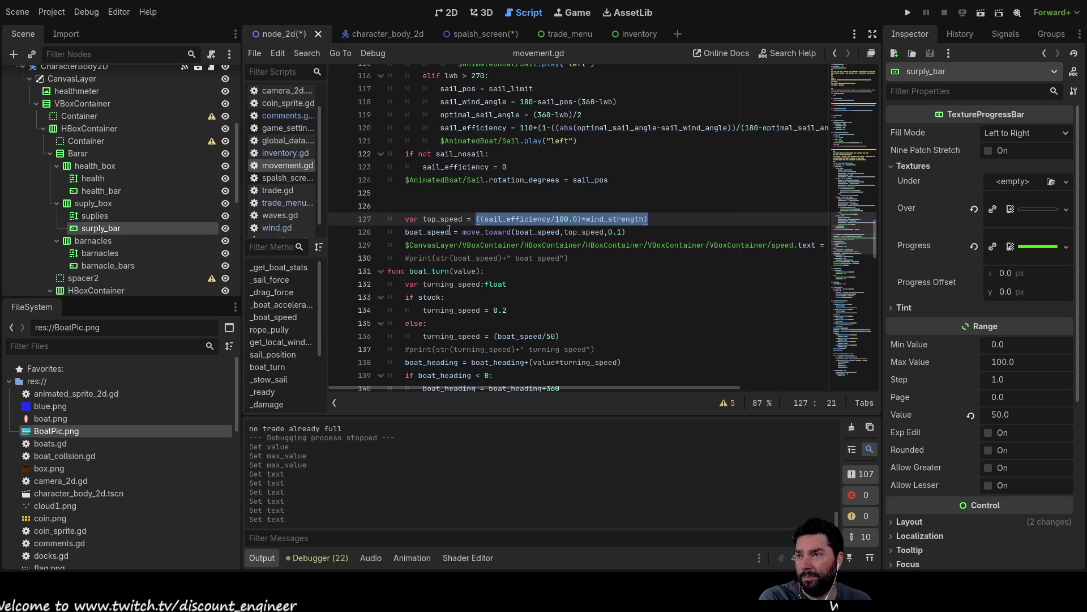
- Start a '#' comment on empty line 126 above the top_speed calculation
left_click(420, 205)
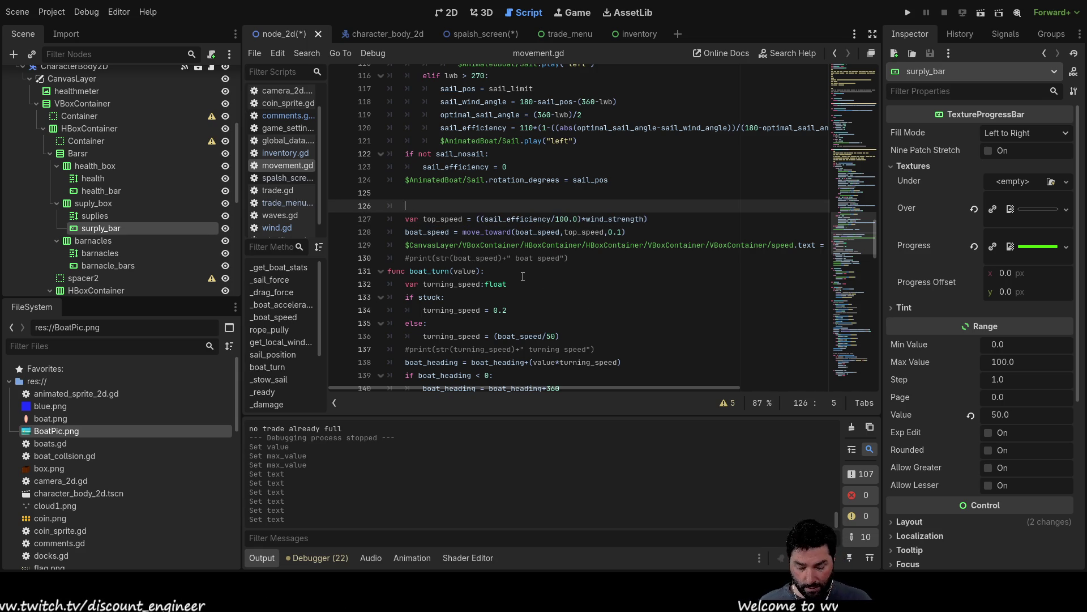
type("#")
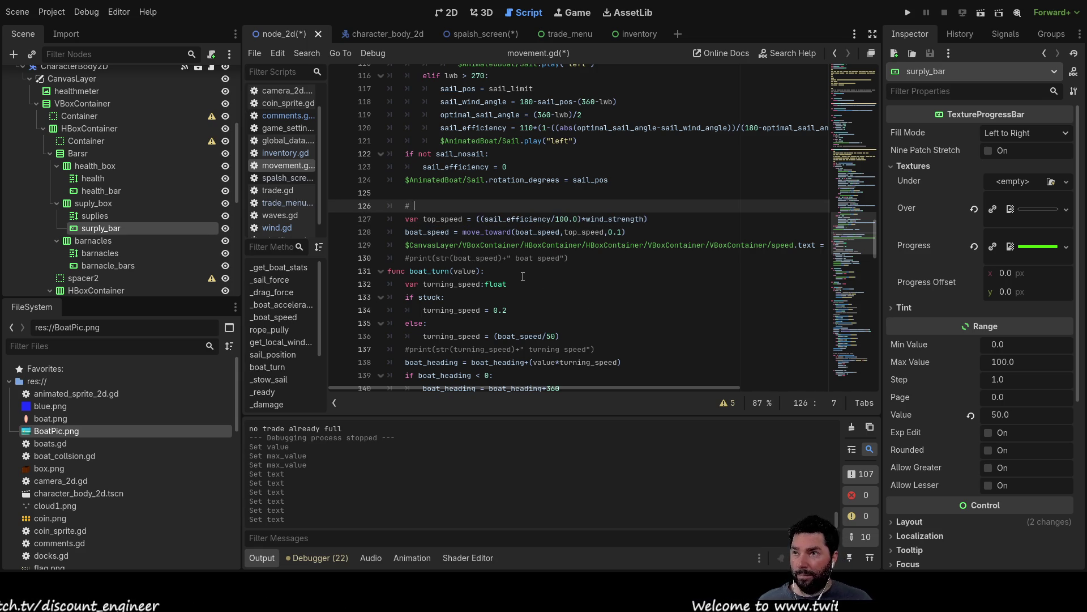
scroll(523, 276, "up", 15)
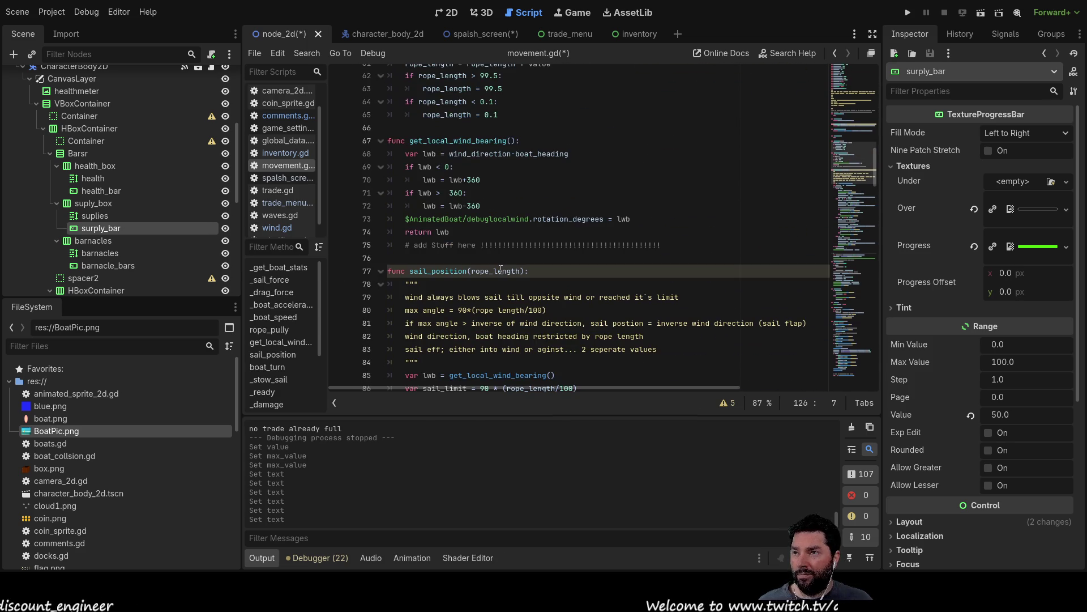
scroll(499, 267, "up", 3)
scroll(487, 246, "up", 3)
scroll(486, 244, "up", 4)
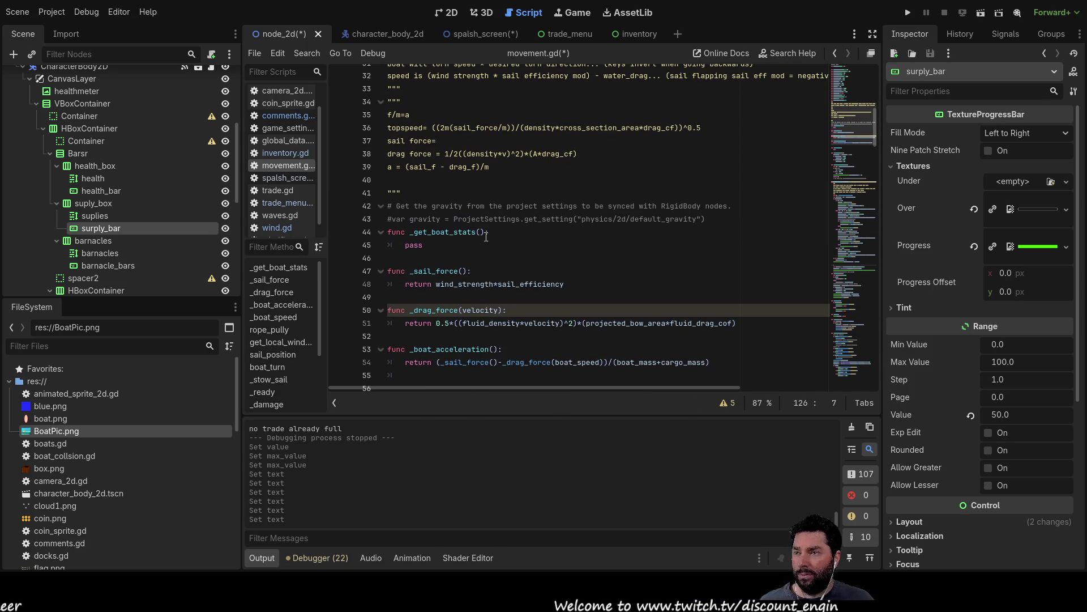